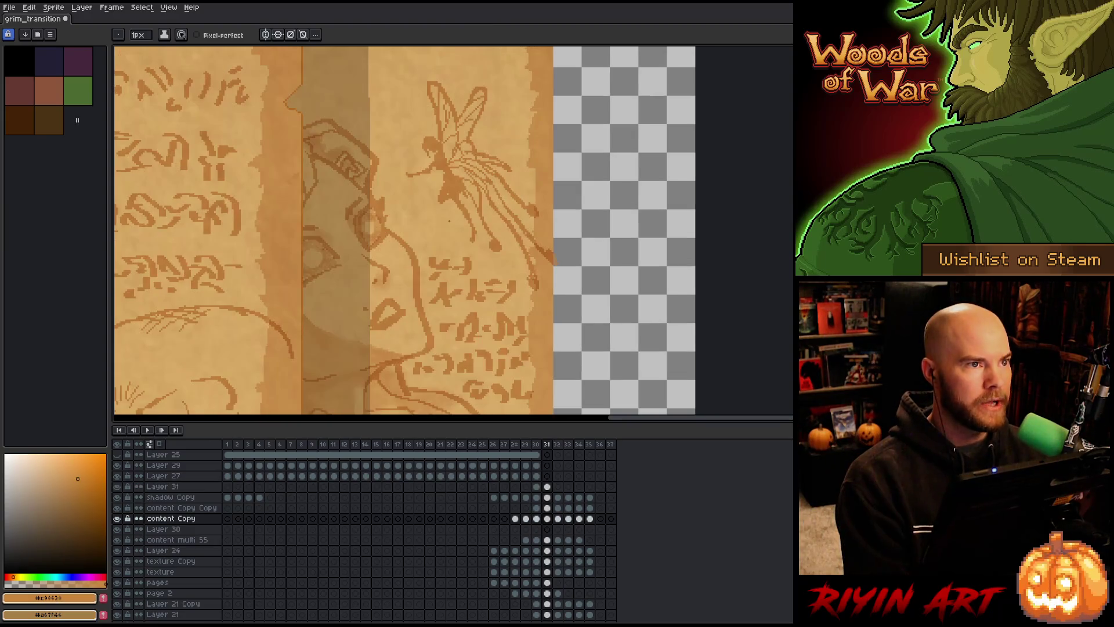
- Zoom and pan in on the fairy illustration, then save the grim_transition sprite
scroll(477, 198, "up", 1)
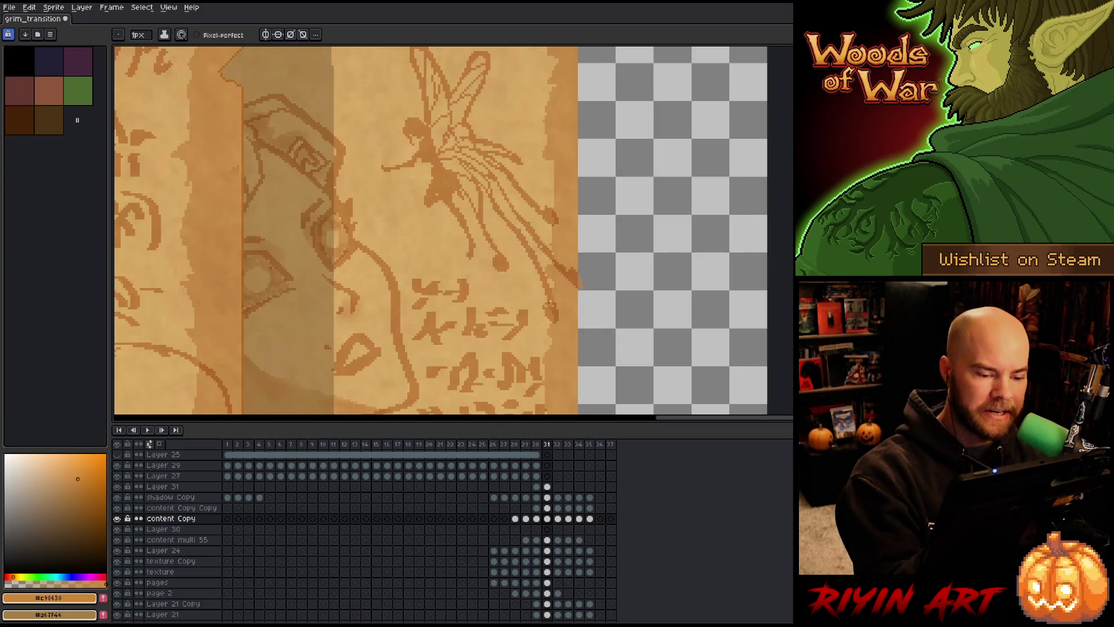
key("b")
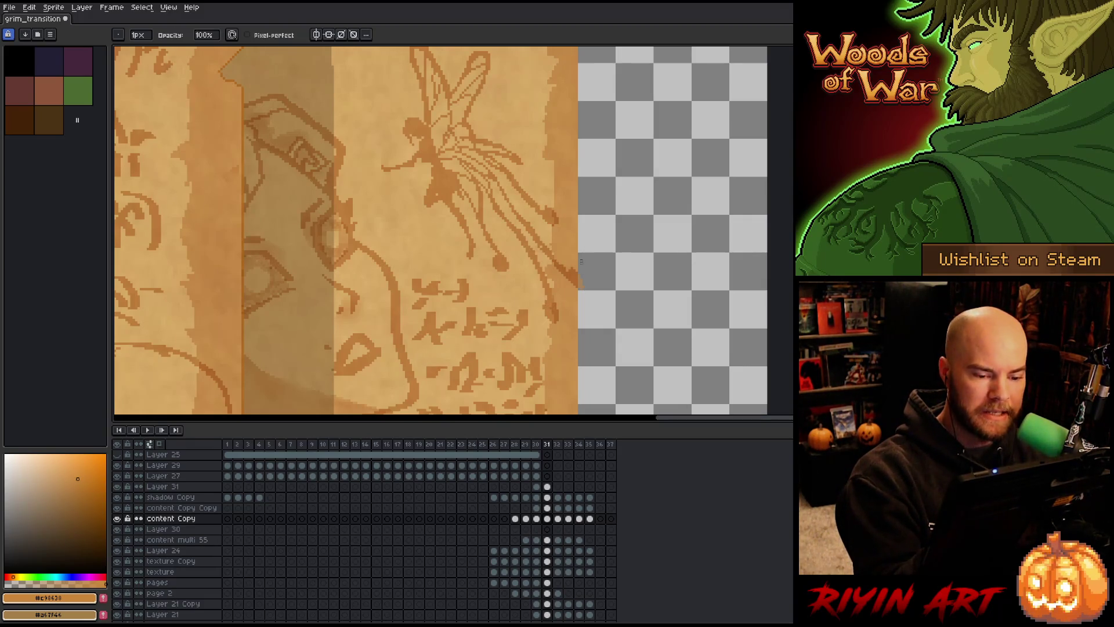
key("e")
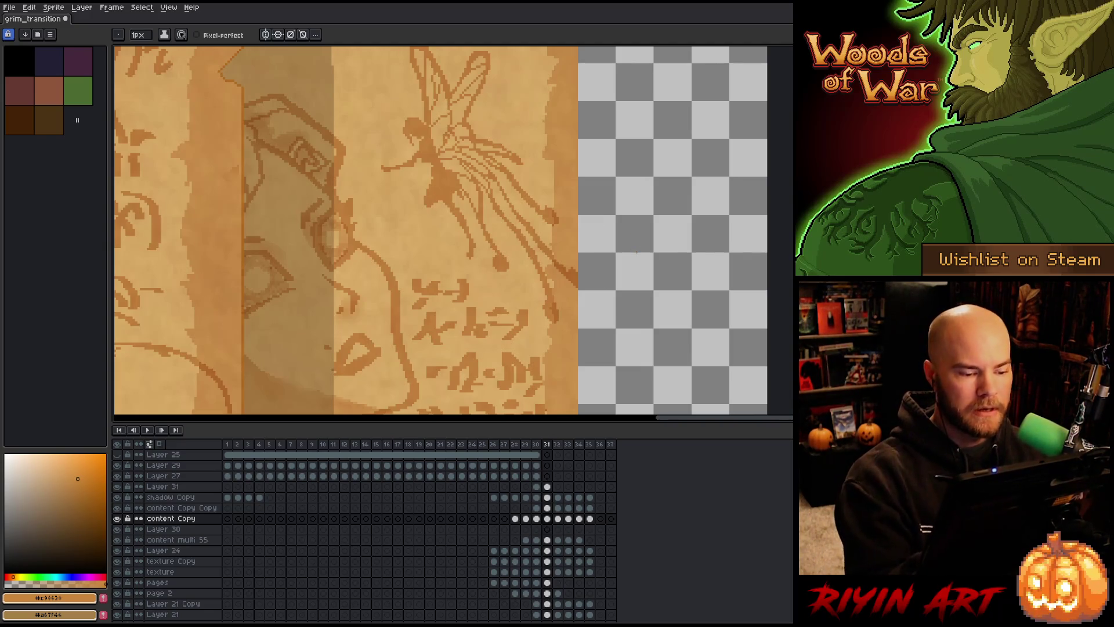
scroll(605, 296, "down", 2)
mouse_move(340, 327)
left_mouse_down()
mouse_move(502, 140)
mouse_move(489, 184)
mouse_move(523, 286)
mouse_move(541, 294)
mouse_move(527, 308)
left_mouse_up()
scroll(493, 279, "up", 2)
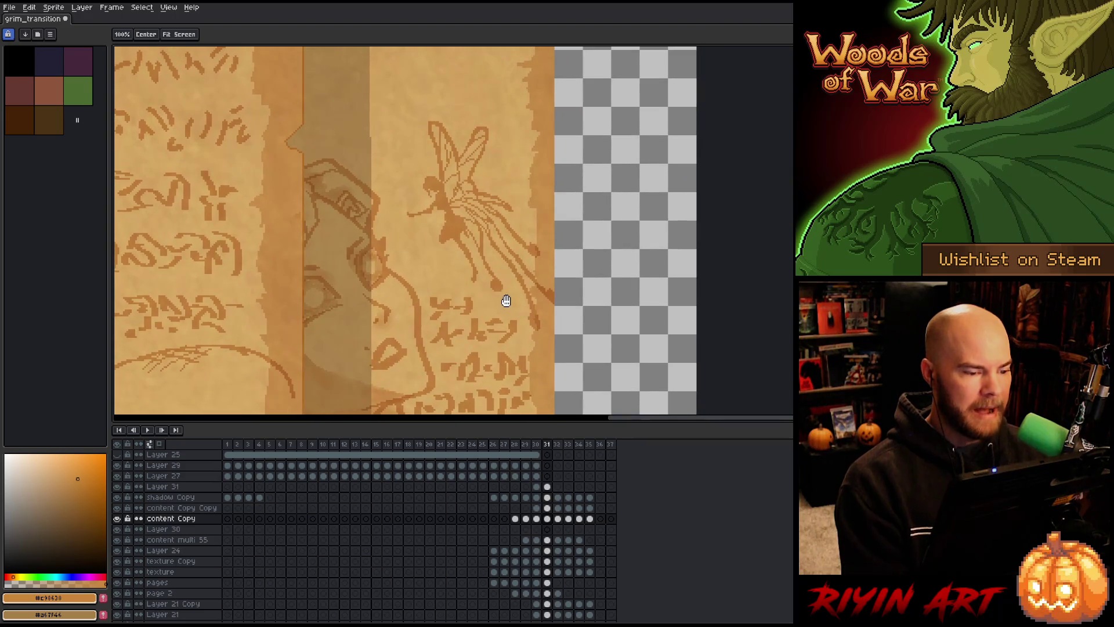
scroll(504, 299, "down", 3)
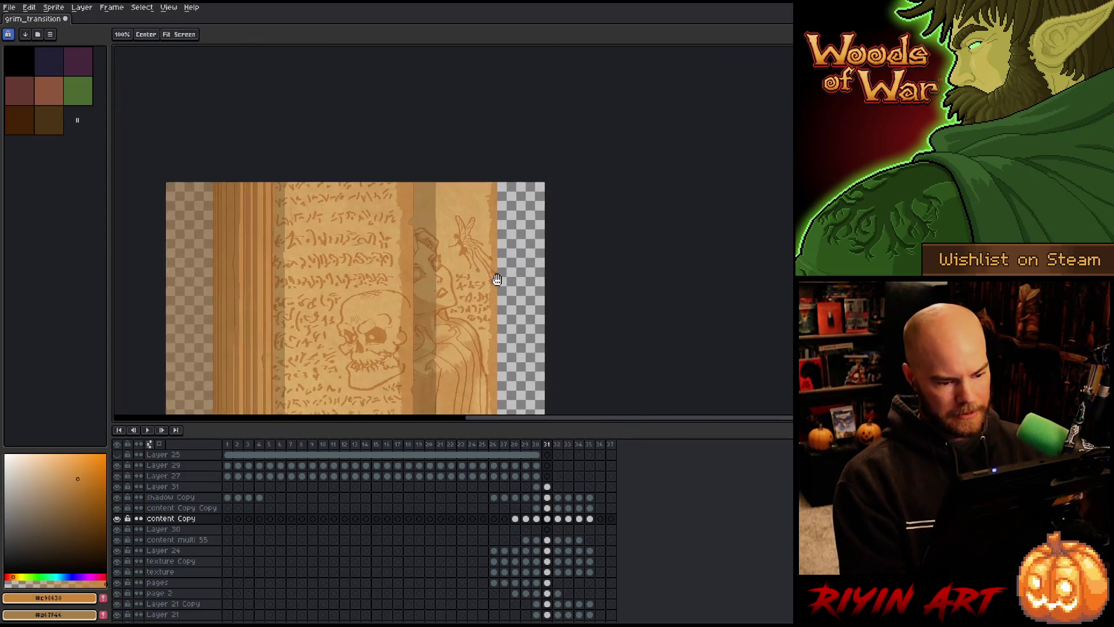
left_click_drag(525, 298, 456, 246)
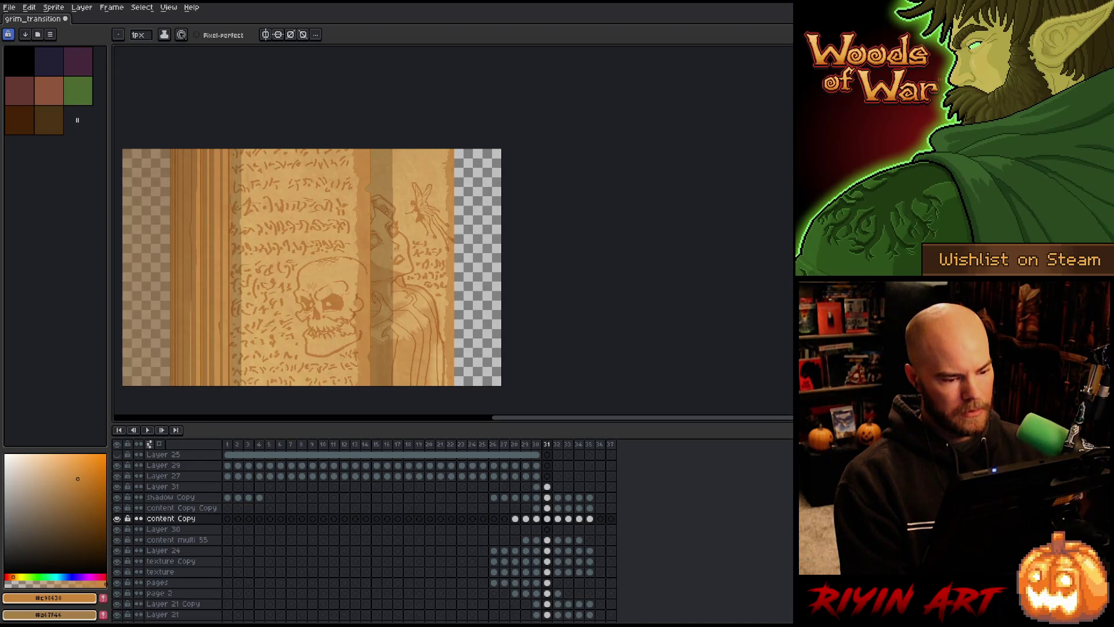
scroll(363, 220, "up", 2)
mouse_move(493, 191)
left_mouse_down()
mouse_move(411, 223)
mouse_move(427, 232)
left_mouse_up()
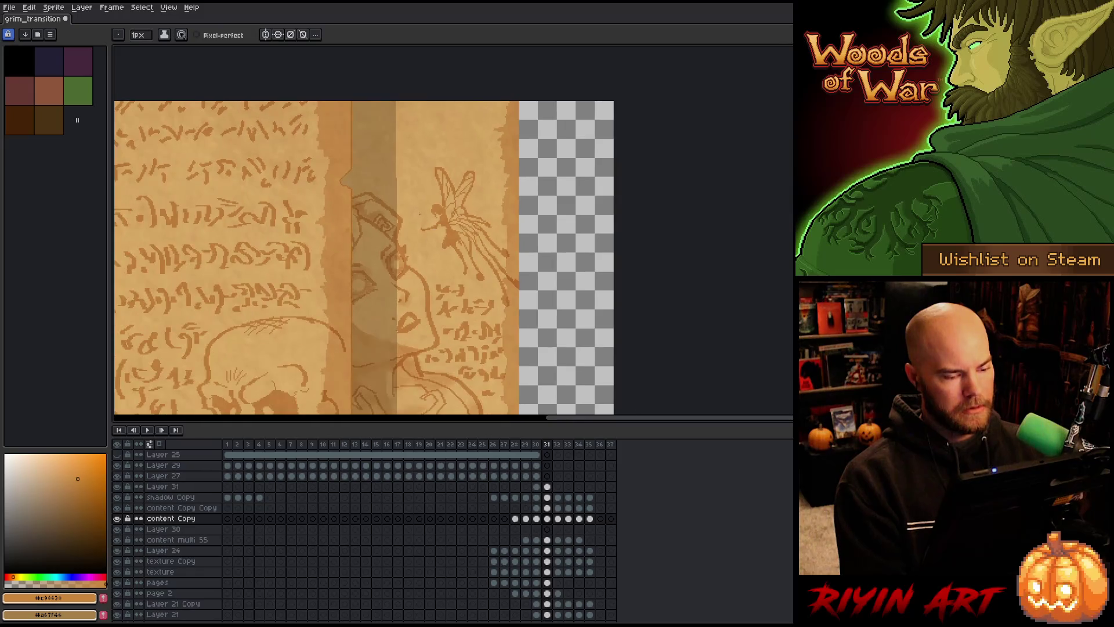
mouse_move(490, 219)
left_mouse_down()
mouse_move(443, 170)
mouse_move(480, 224)
mouse_move(474, 237)
left_mouse_up()
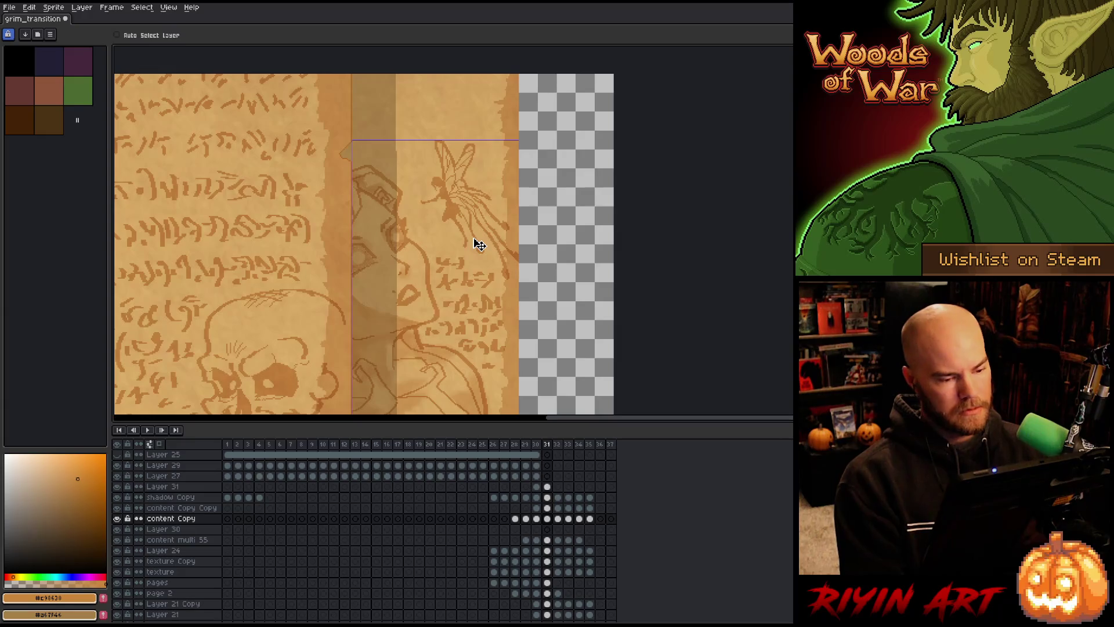
key("ctrl+s")
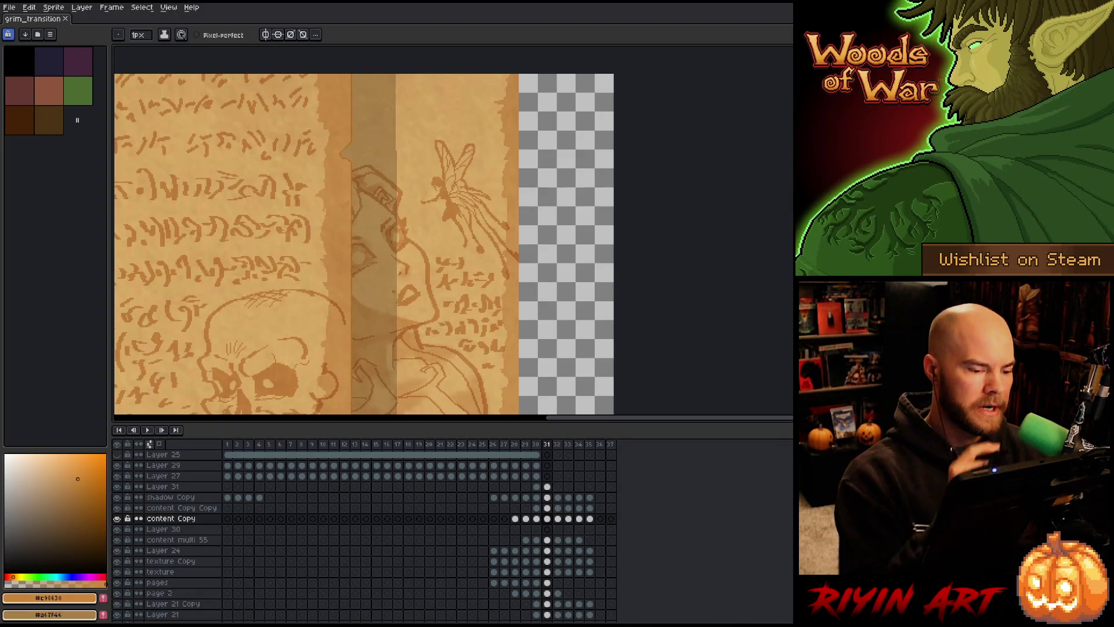
- Set the pencil brush size to 3px
left_click(140, 37)
left_click(137, 48)
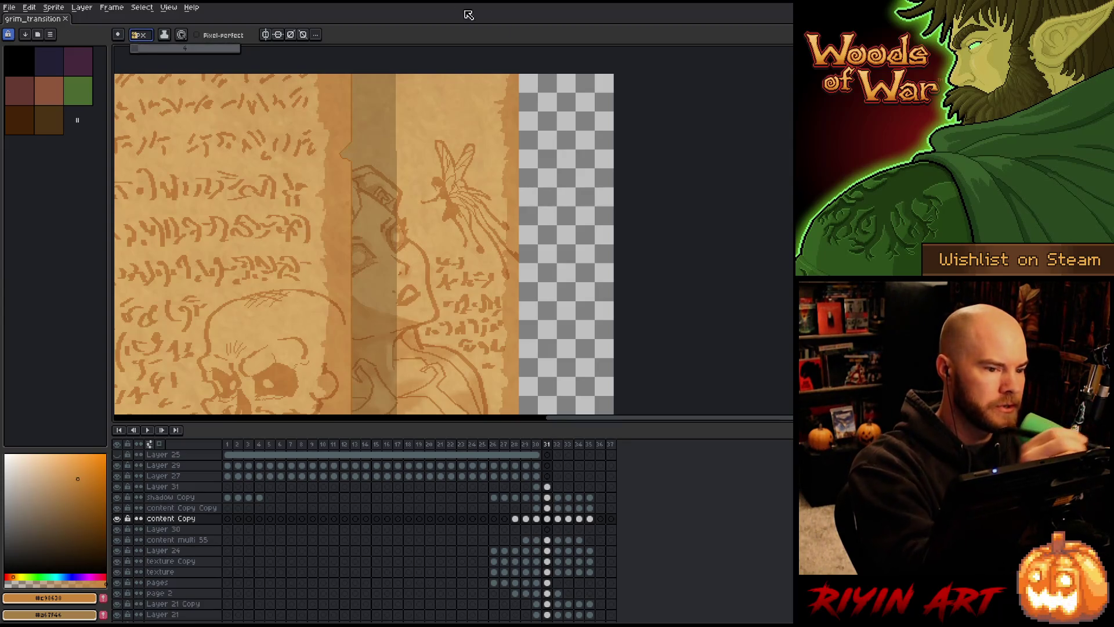
left_click(140, 35)
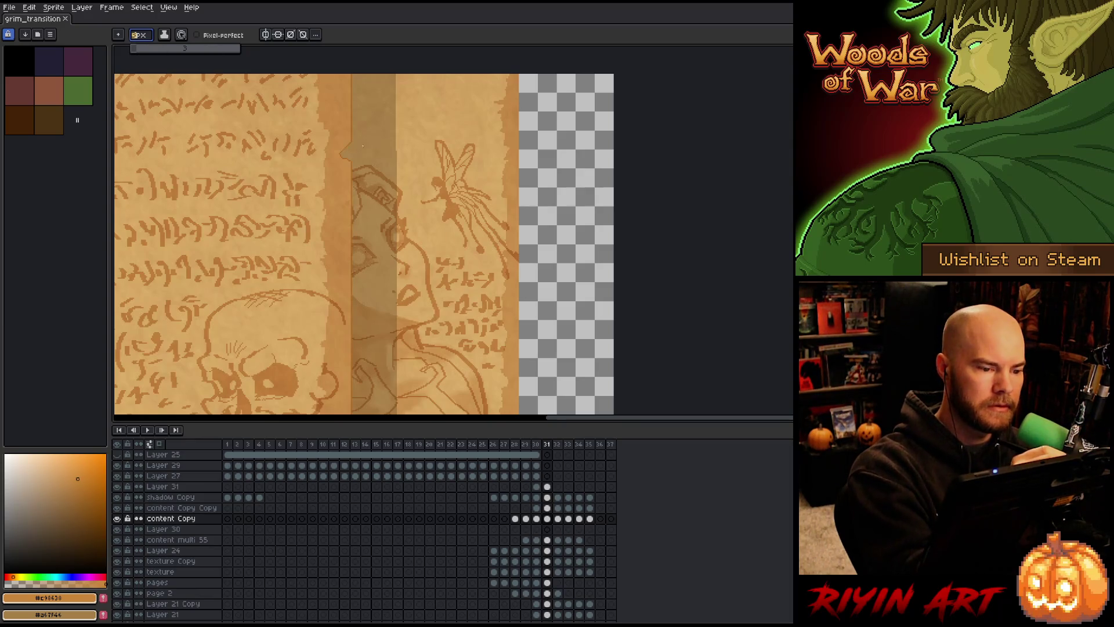
mouse_move(364, 145)
left_mouse_down()
mouse_move(413, 125)
mouse_move(422, 136)
mouse_move(423, 118)
mouse_move(502, 121)
left_mouse_up()
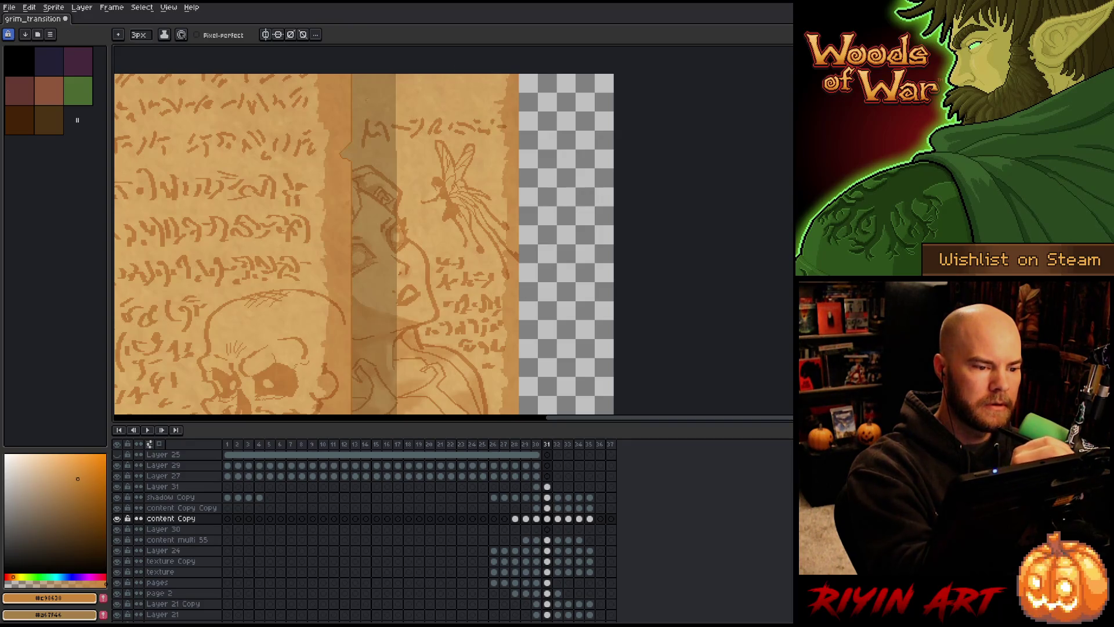
- Draw glyph strokes along the top of the right-hand page above the fairy, undoing misplaced ones
mouse_move(360, 98)
left_mouse_down()
mouse_move(374, 111)
mouse_move(422, 91)
mouse_move(440, 100)
mouse_move(450, 89)
mouse_move(452, 106)
mouse_move(481, 90)
left_mouse_up()
key("ctrl+z")
key("ctrl+z")
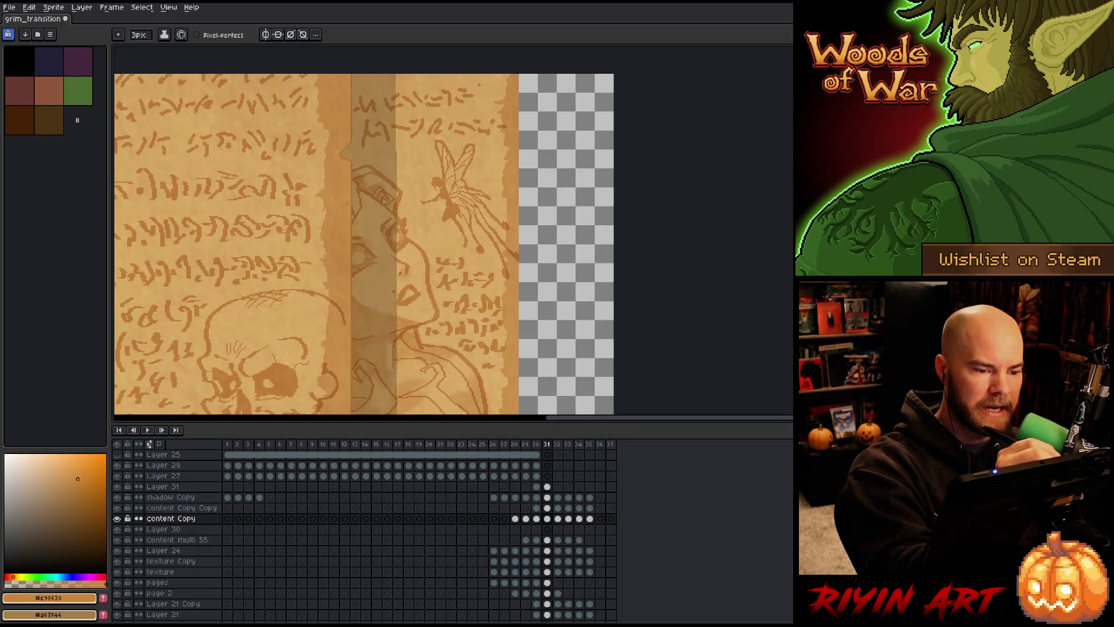
key("ctrl+z")
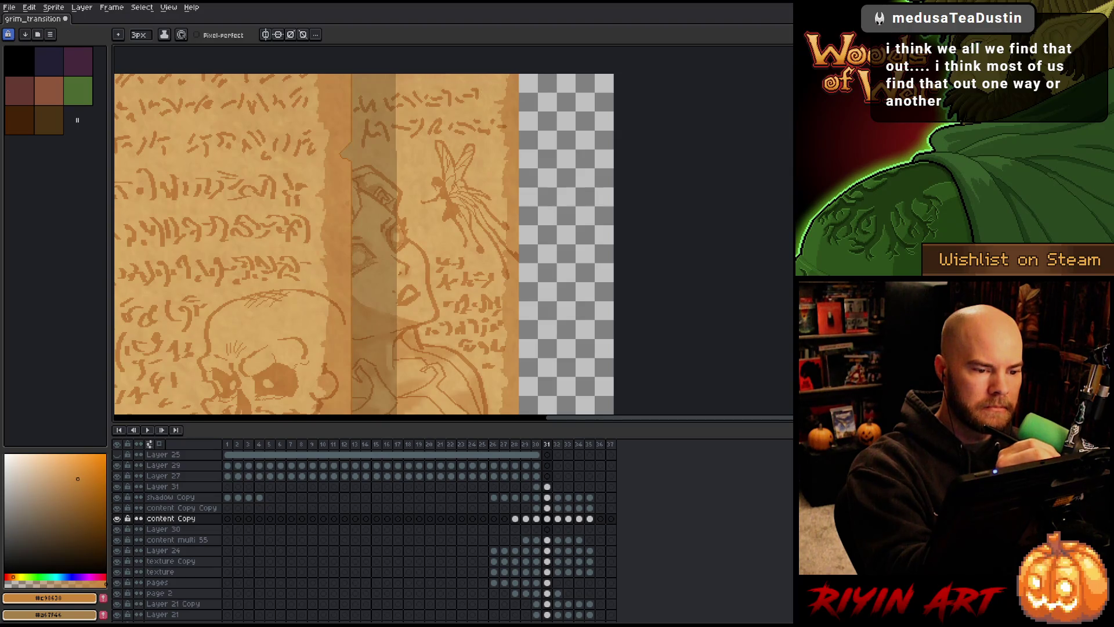
key("ctrl+z")
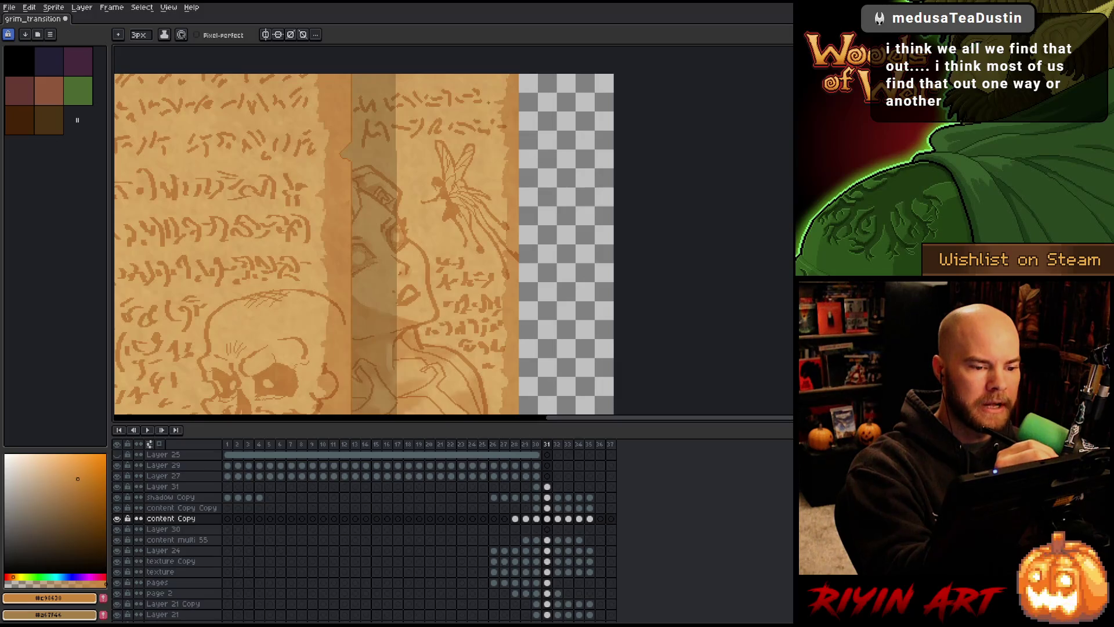
left_click_drag(492, 107, 487, 92)
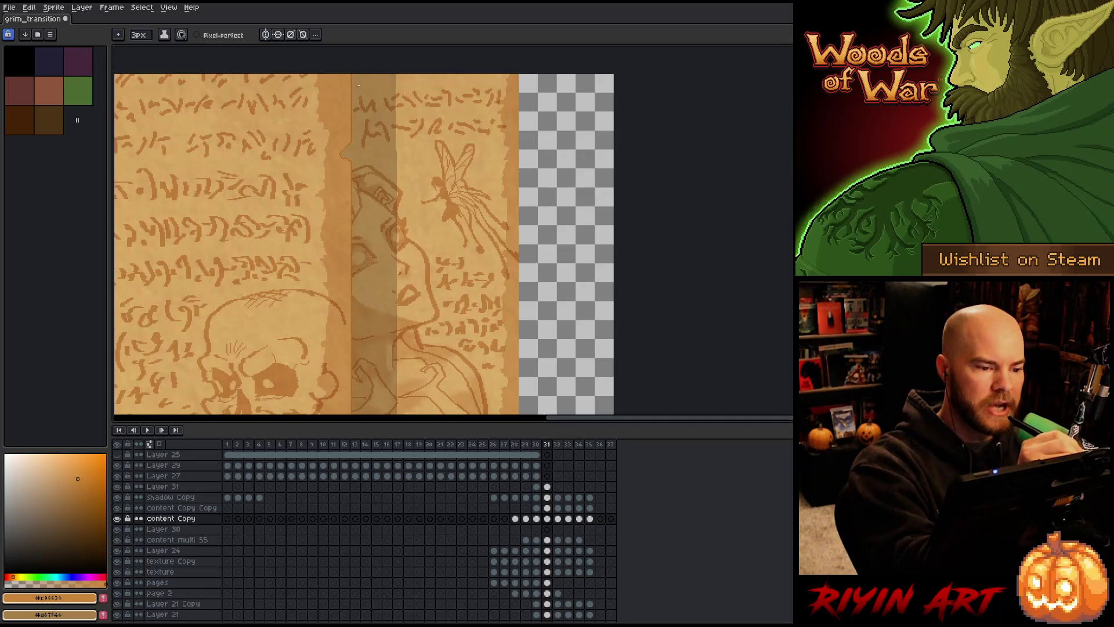
left_click_drag(357, 89, 363, 76)
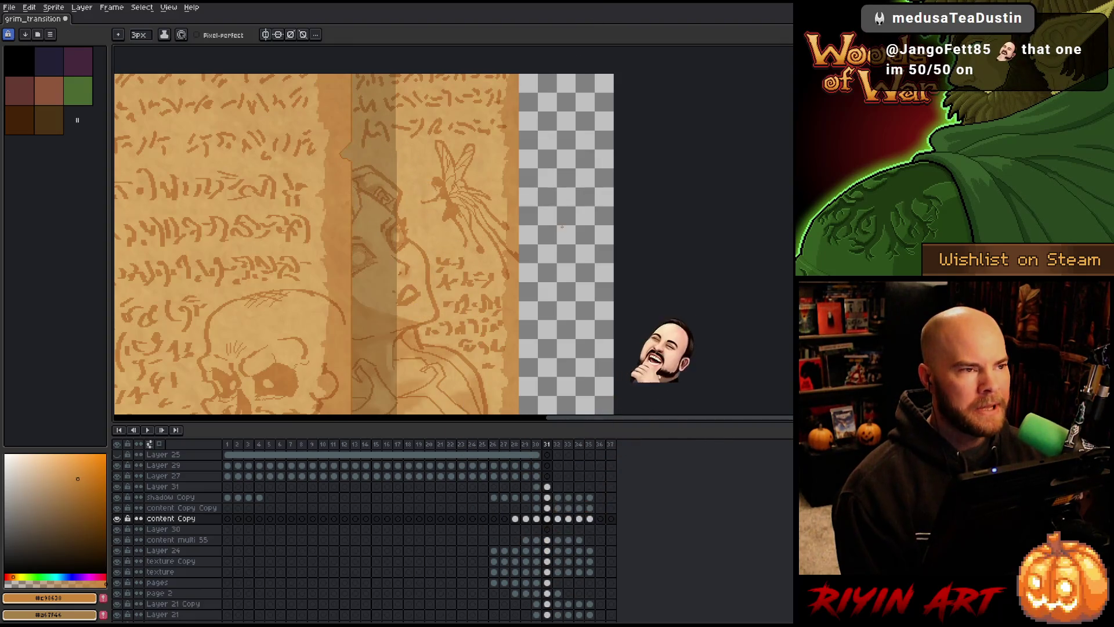
- Zoom out to the whole sprite, make Layer 21's frame 31 cel active, and pick the marquee tool
scroll(552, 214, "down", 2)
scroll(553, 214, "up", 2)
scroll(552, 213, "down", 2)
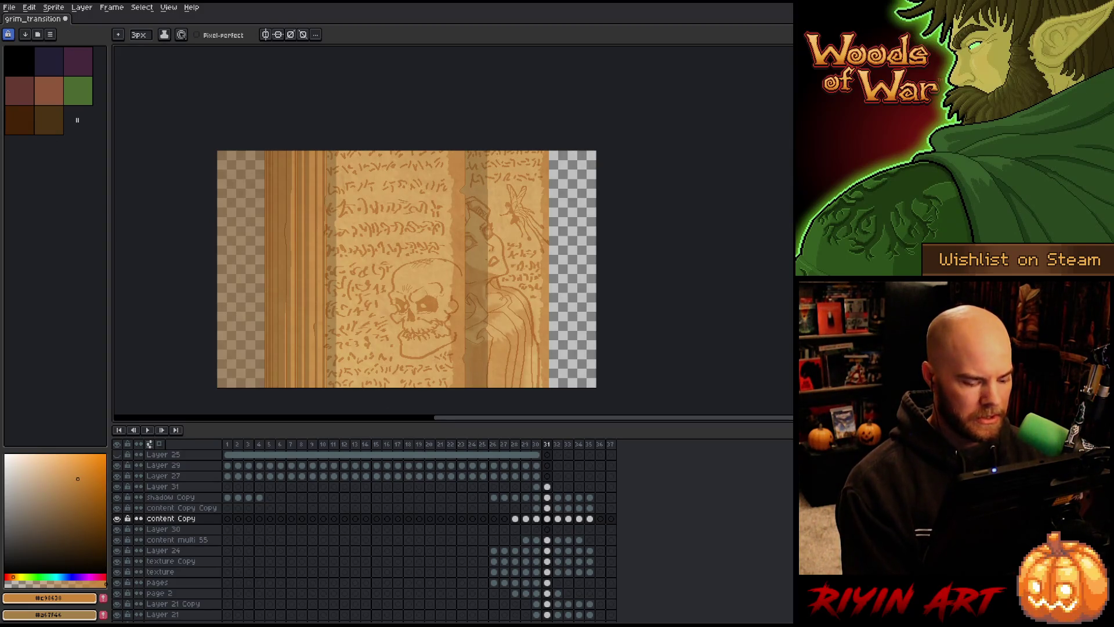
left_click(325, 324, "ctrl")
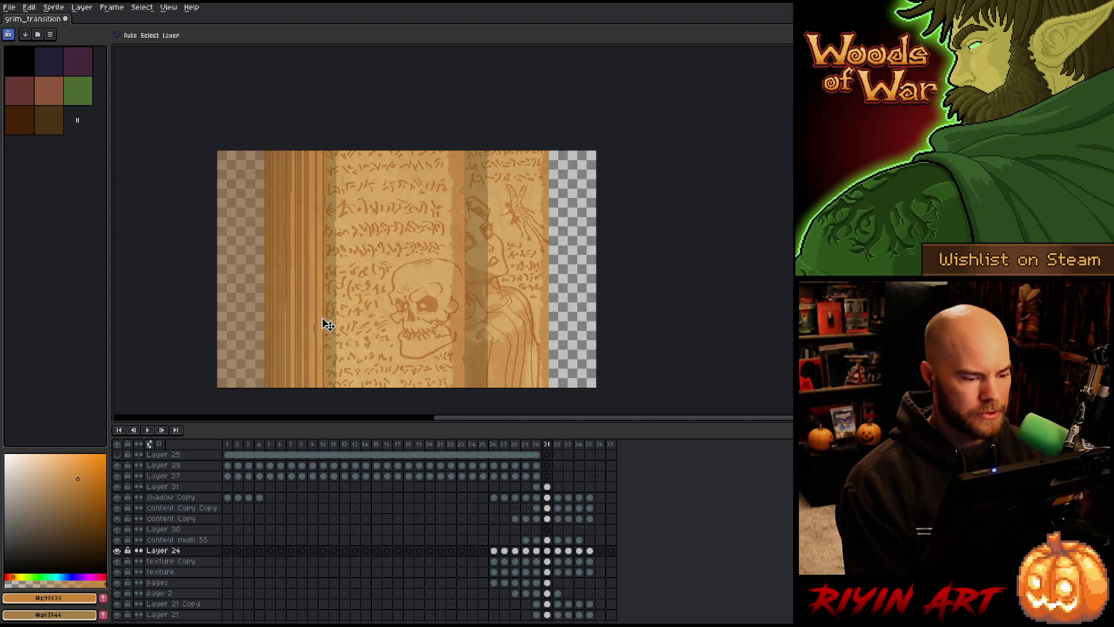
scroll(447, 559, "down", 2)
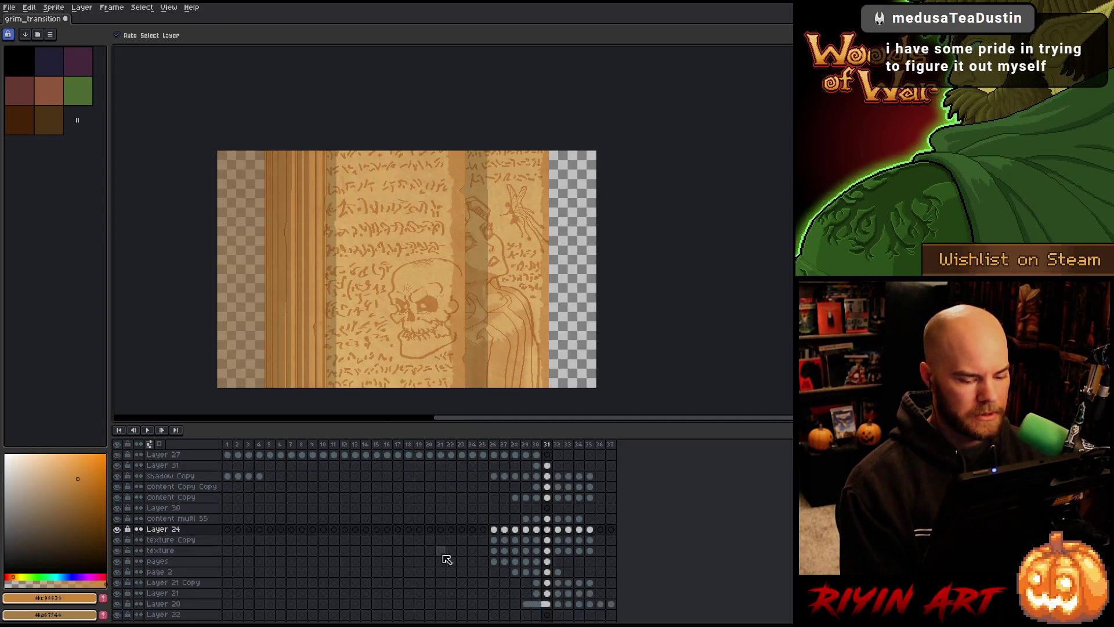
scroll(447, 559, "down", 2)
left_click(548, 572)
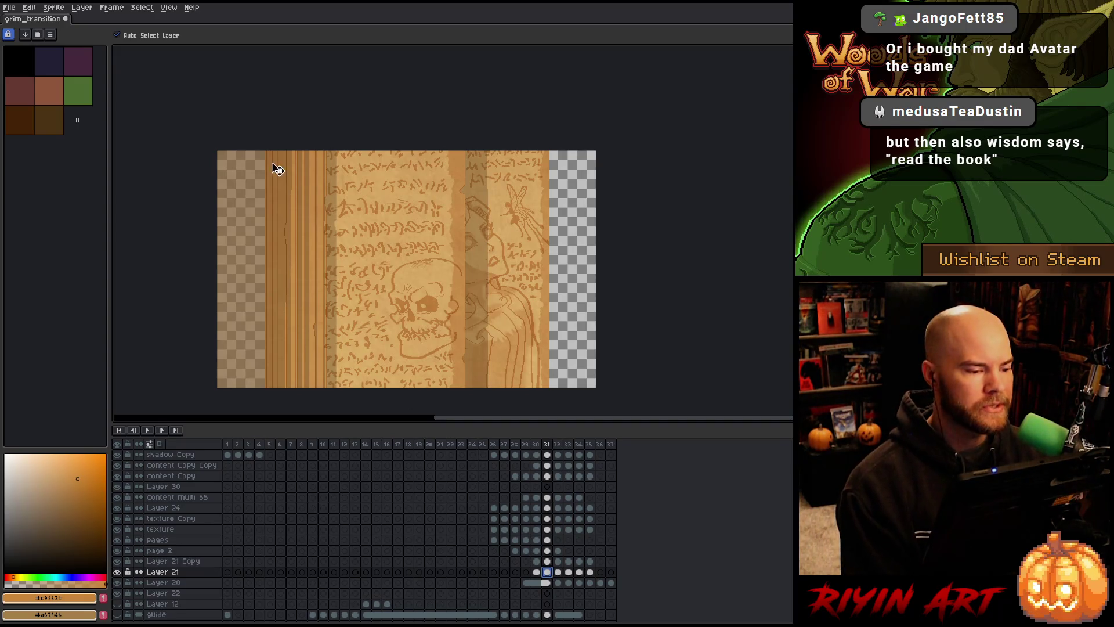
key("m")
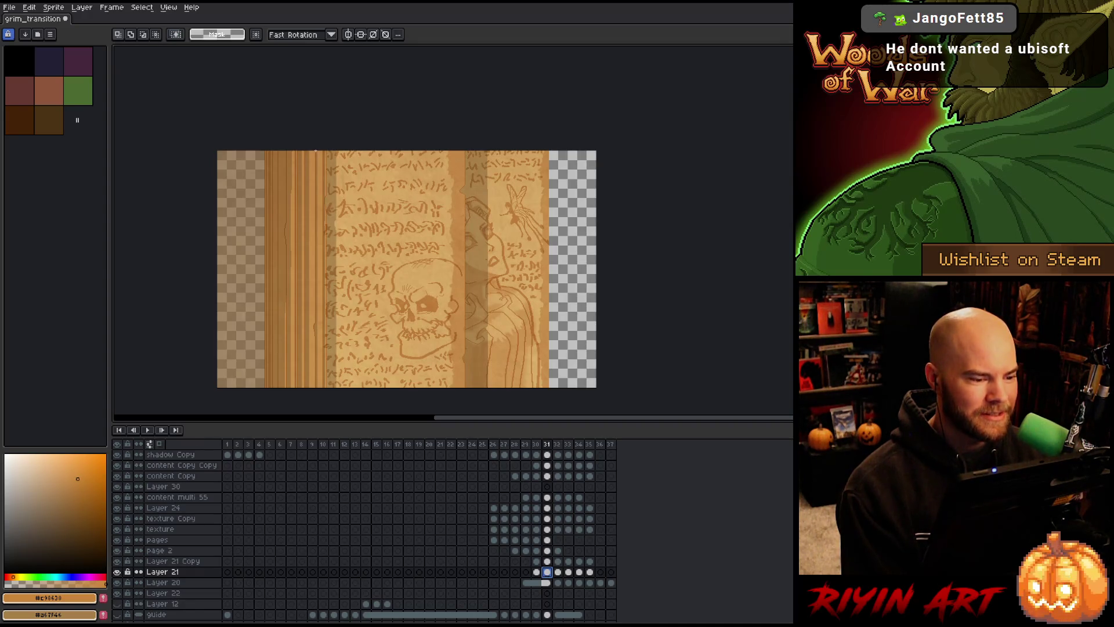
- Select a vertical strip of the wooden spine and nudge it one pixel right
mouse_move(315, 151)
left_mouse_down()
mouse_move(299, 328)
mouse_move(284, 389)
mouse_move(264, 414)
left_mouse_up()
scroll(261, 256, "up", 3)
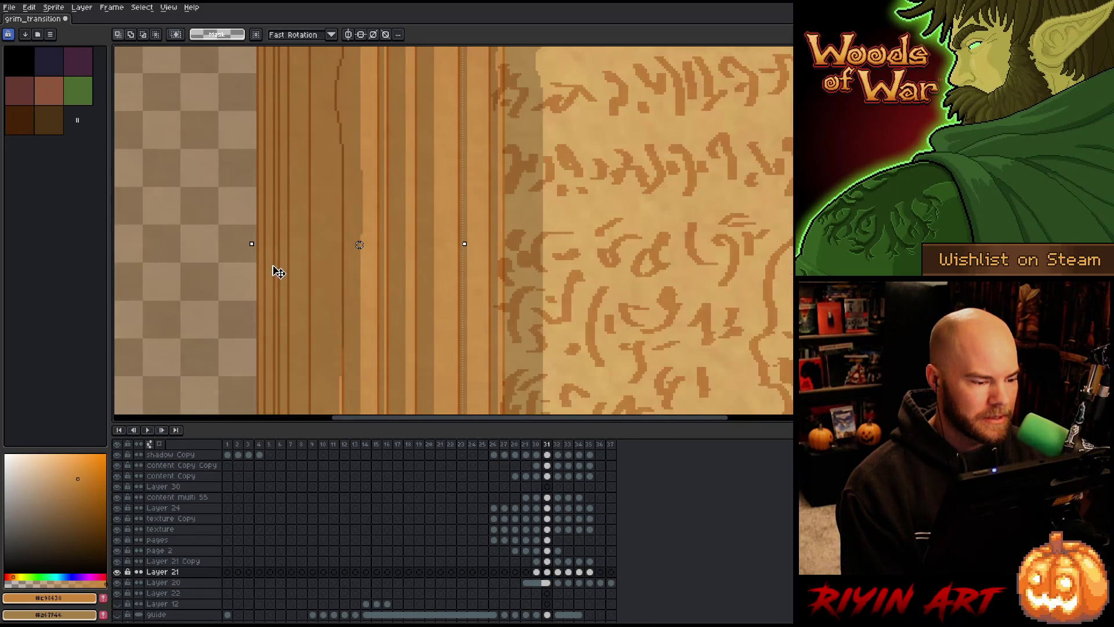
key("Right")
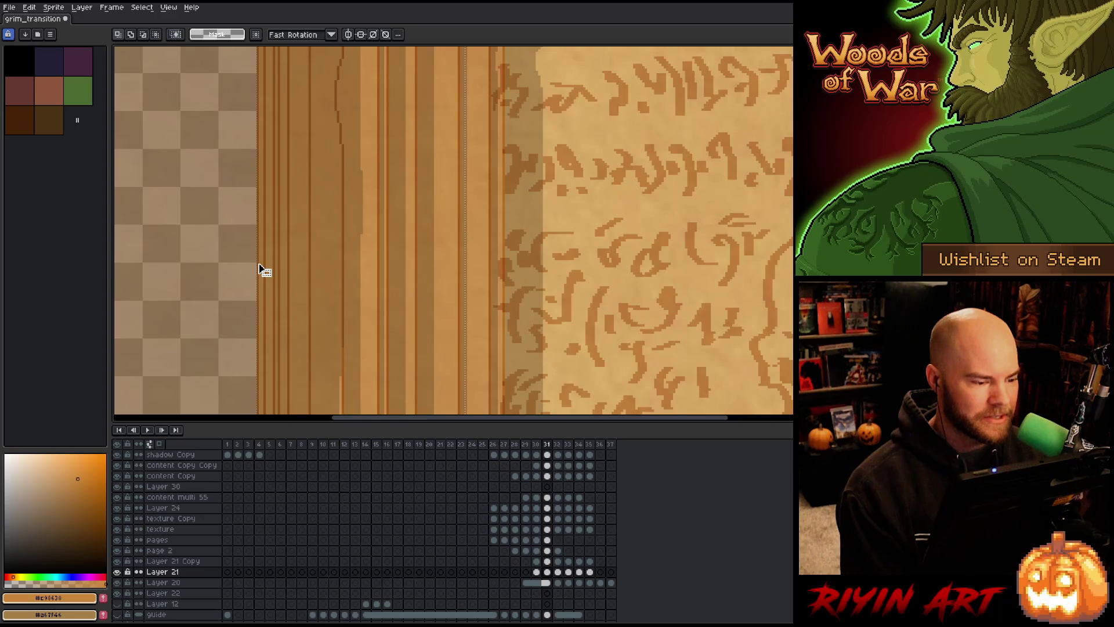
scroll(394, 267, "down", 2)
scroll(406, 142, "up", 2)
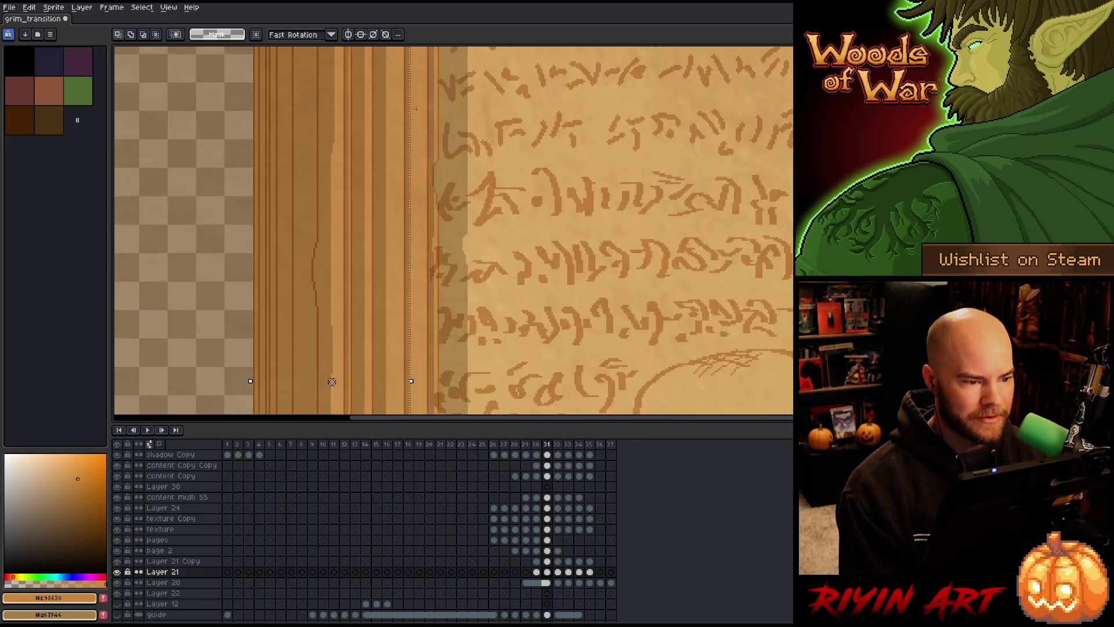
left_click_drag(406, 142, 425, 321)
scroll(402, 223, "up", 1)
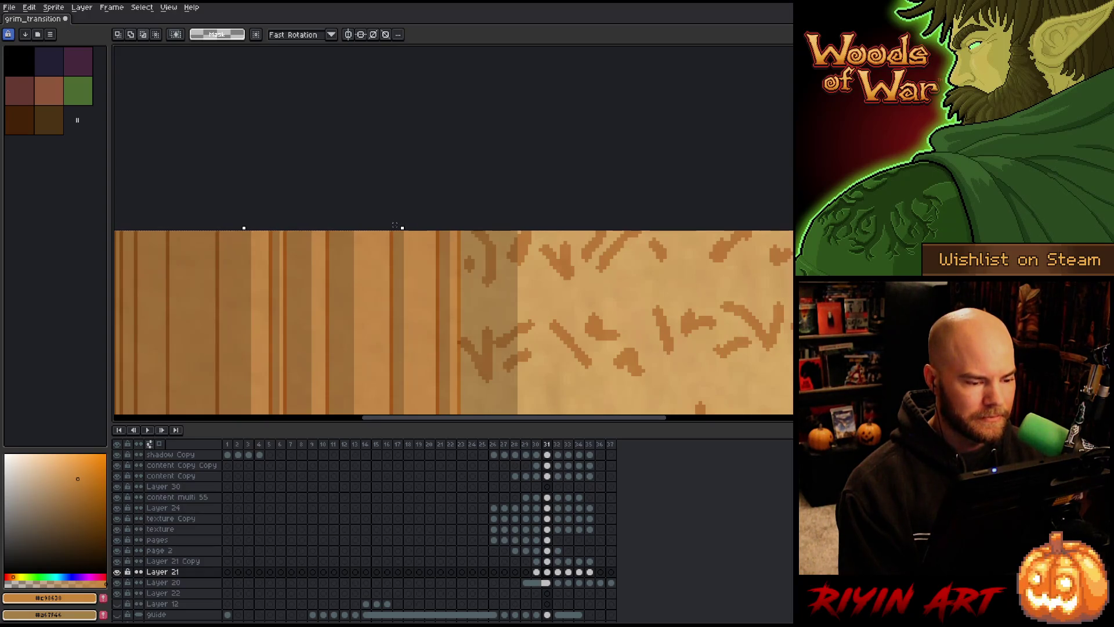
scroll(394, 224, "down", 6)
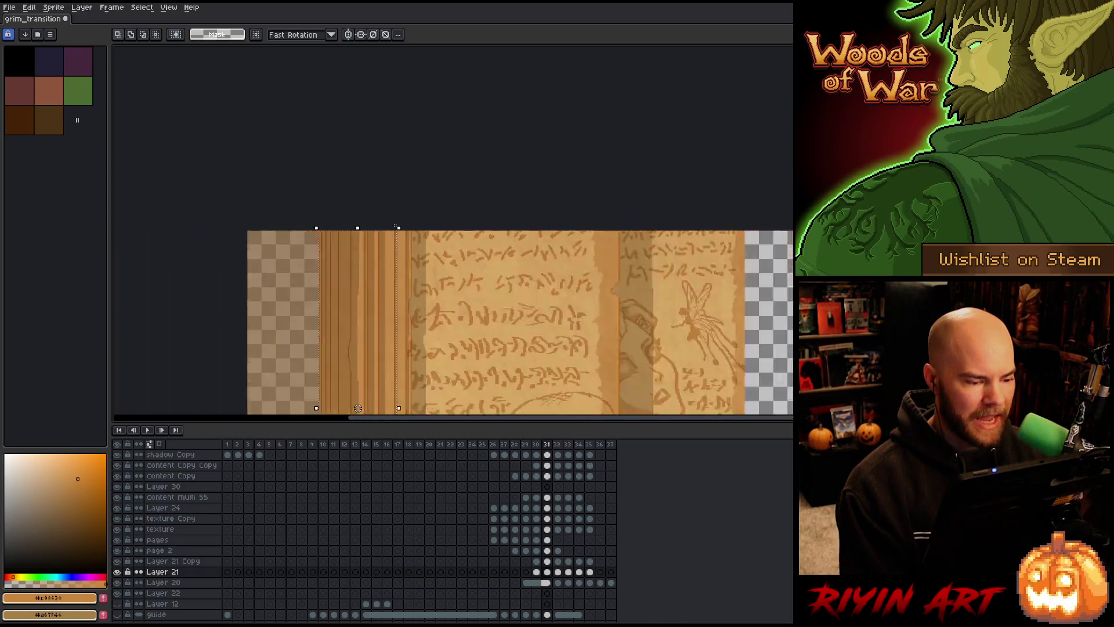
scroll(373, 264, "up", 5)
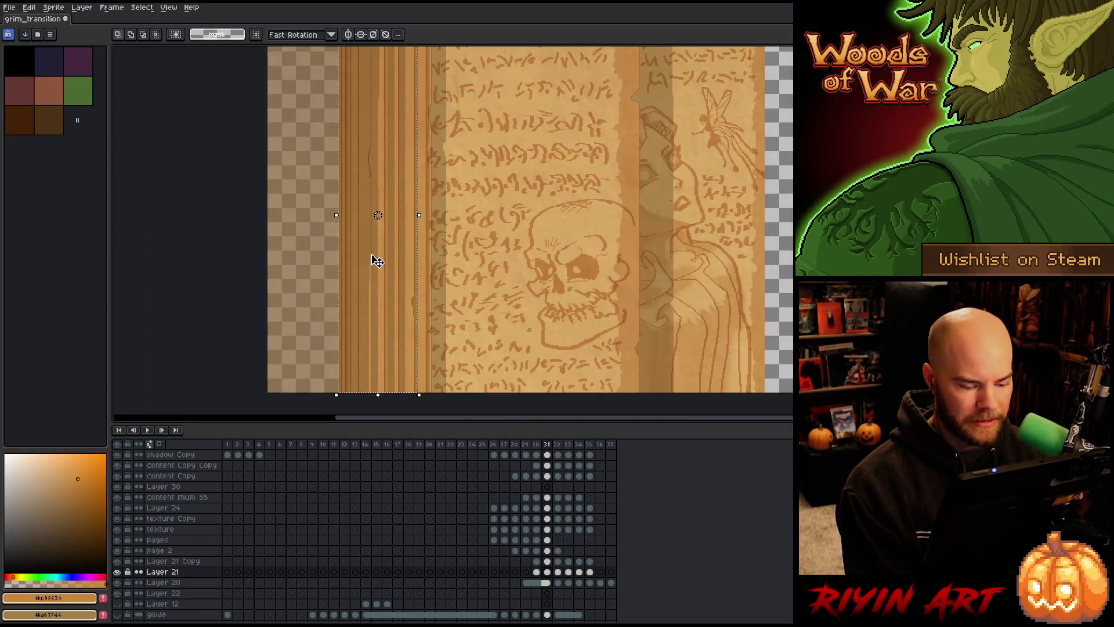
scroll(376, 261, "down", 5)
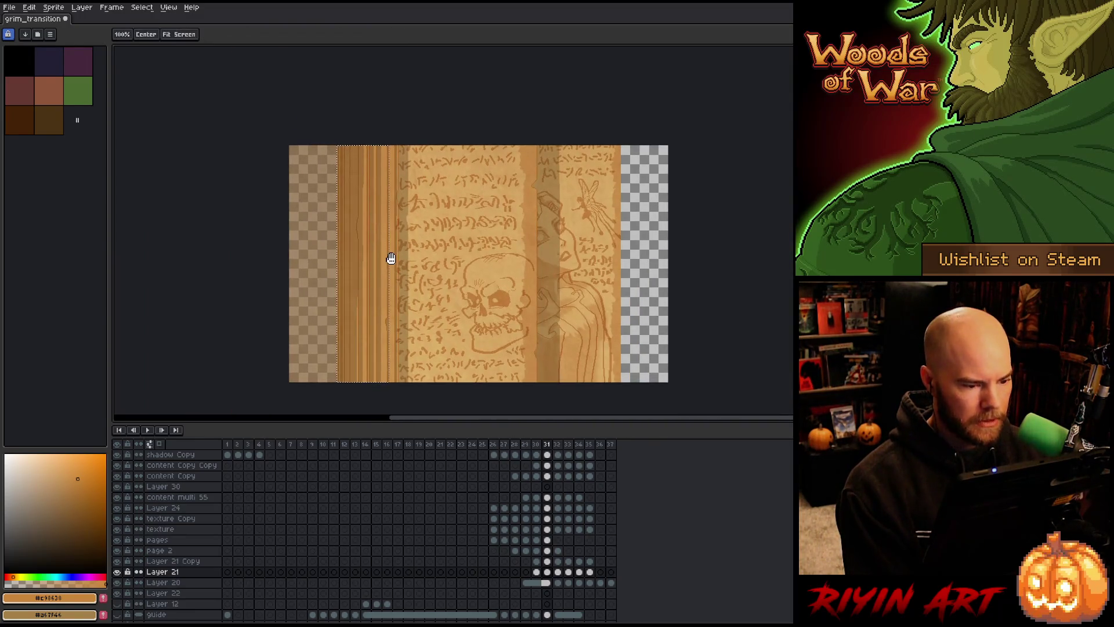
scroll(391, 258, "up", 4)
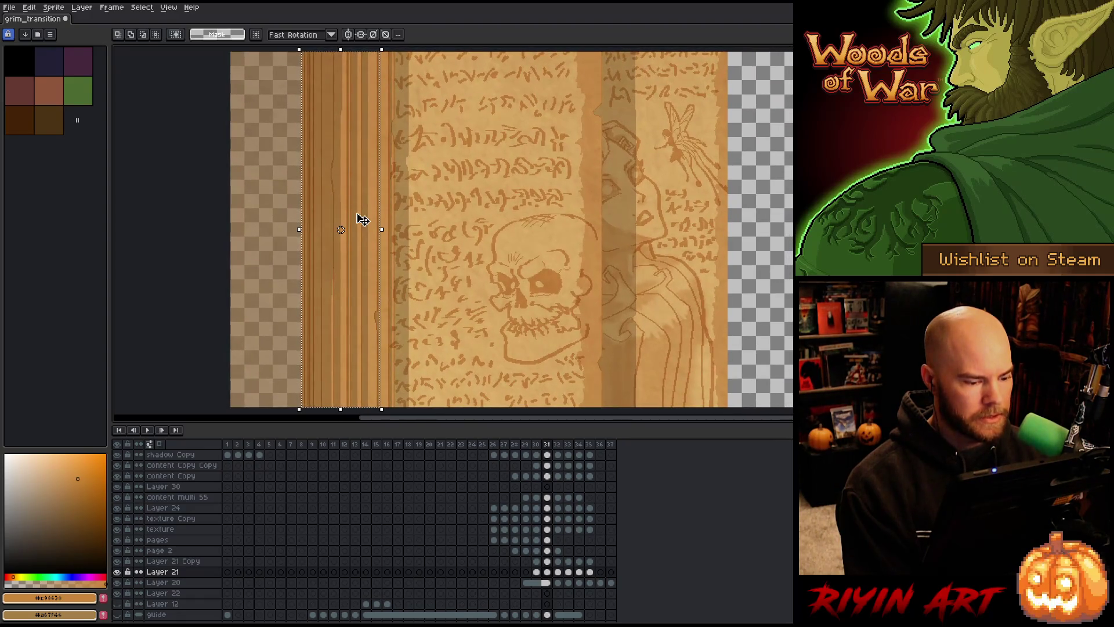
- Solo and restore layer visibility to compare, then merge the pages layer down into page 2
left_click(118, 571, "alt")
left_click(118, 571, "alt")
left_click(117, 562, "alt")
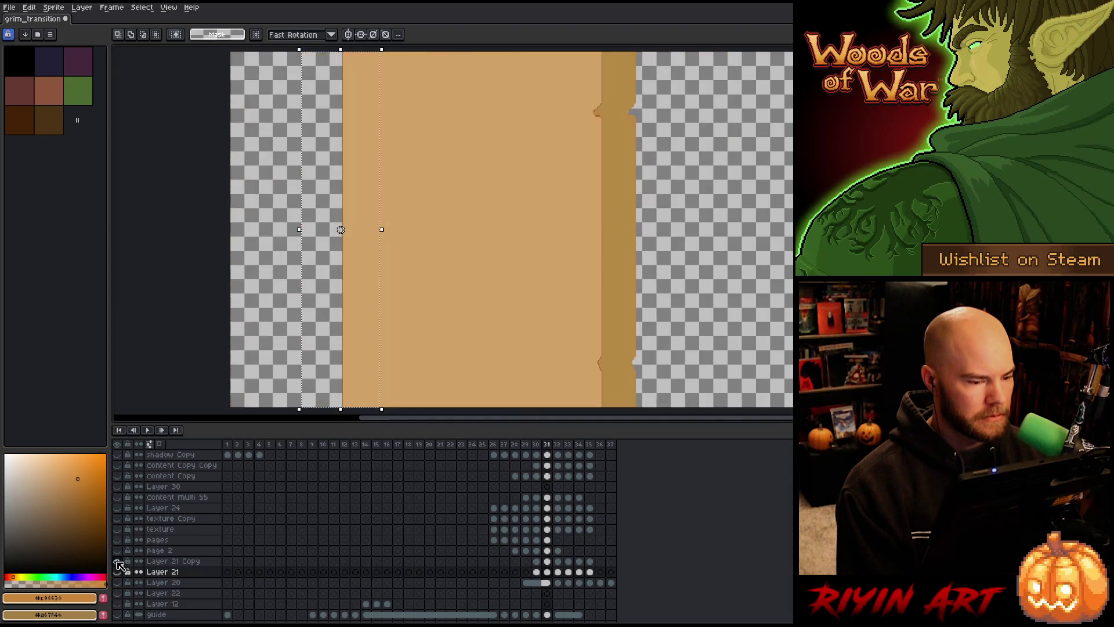
left_click(116, 562, "alt")
left_click(117, 551, "alt")
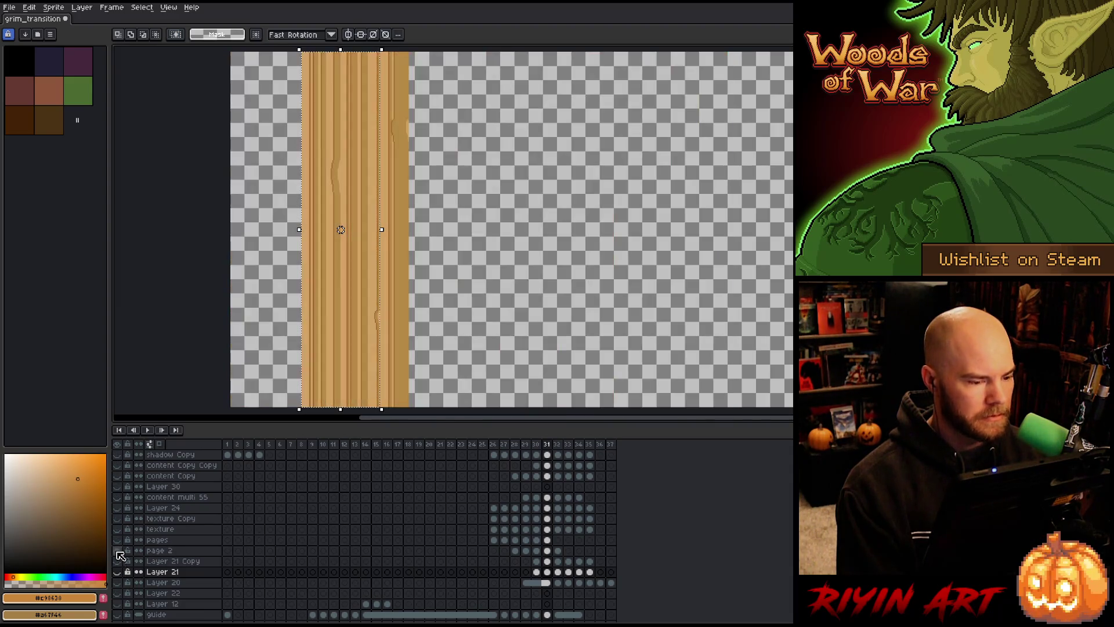
left_click(116, 551, "alt")
left_click(117, 552, "alt")
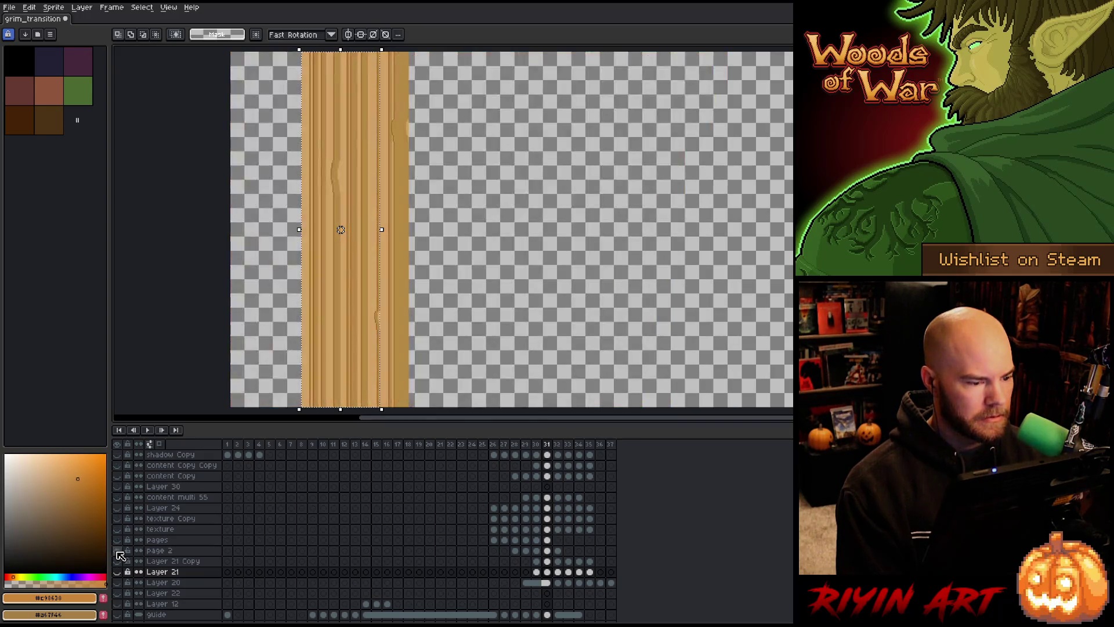
left_click(117, 552, "alt")
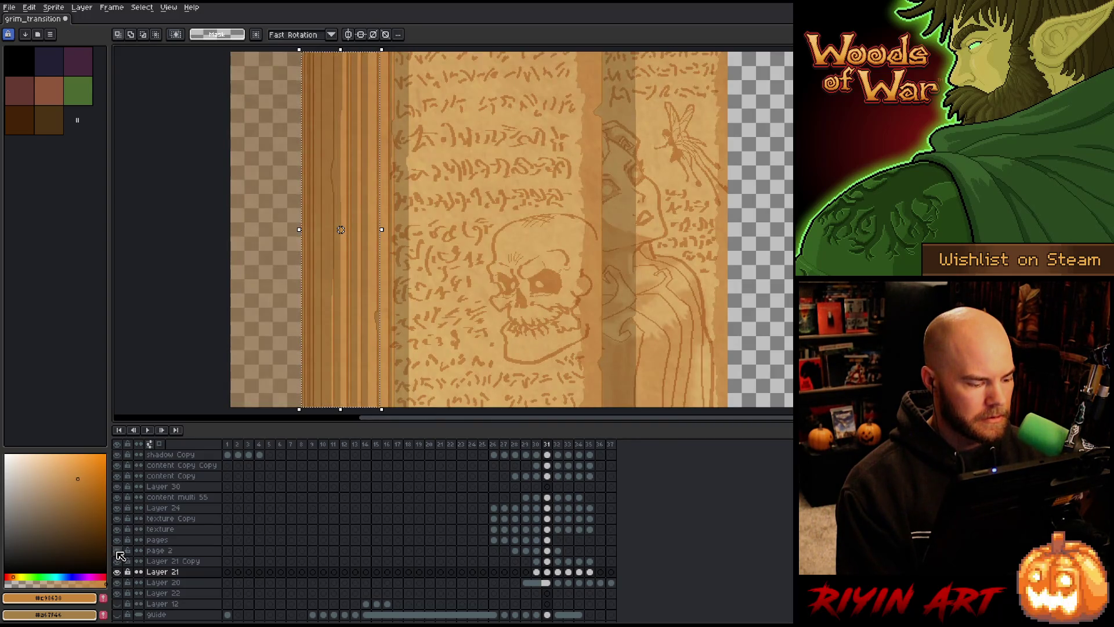
left_click(116, 539, "alt")
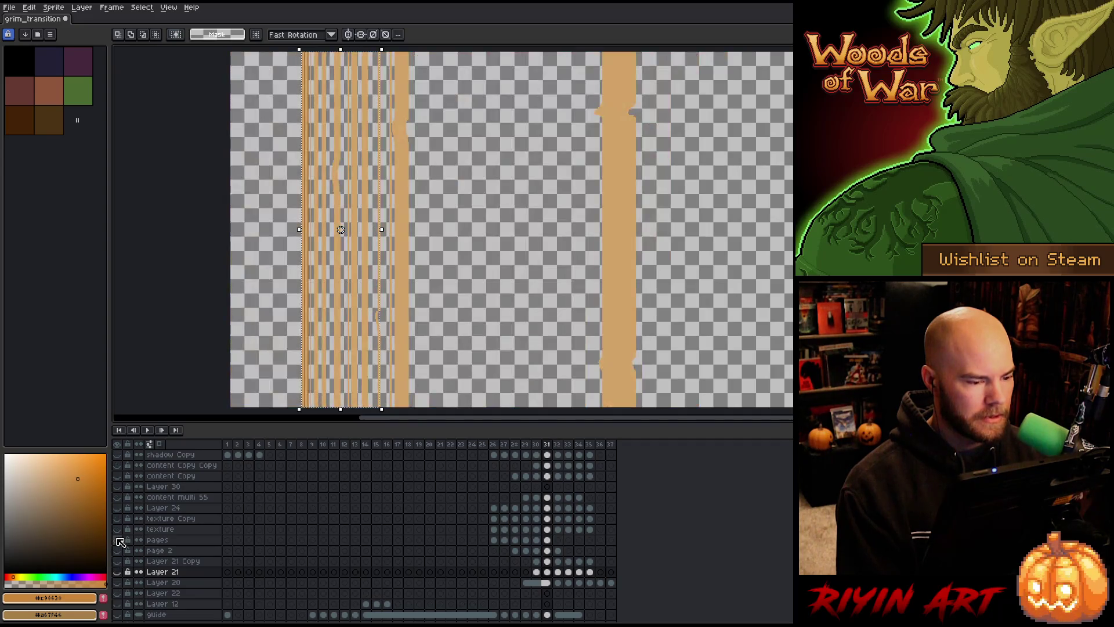
left_click(117, 540, "alt")
left_click(155, 540)
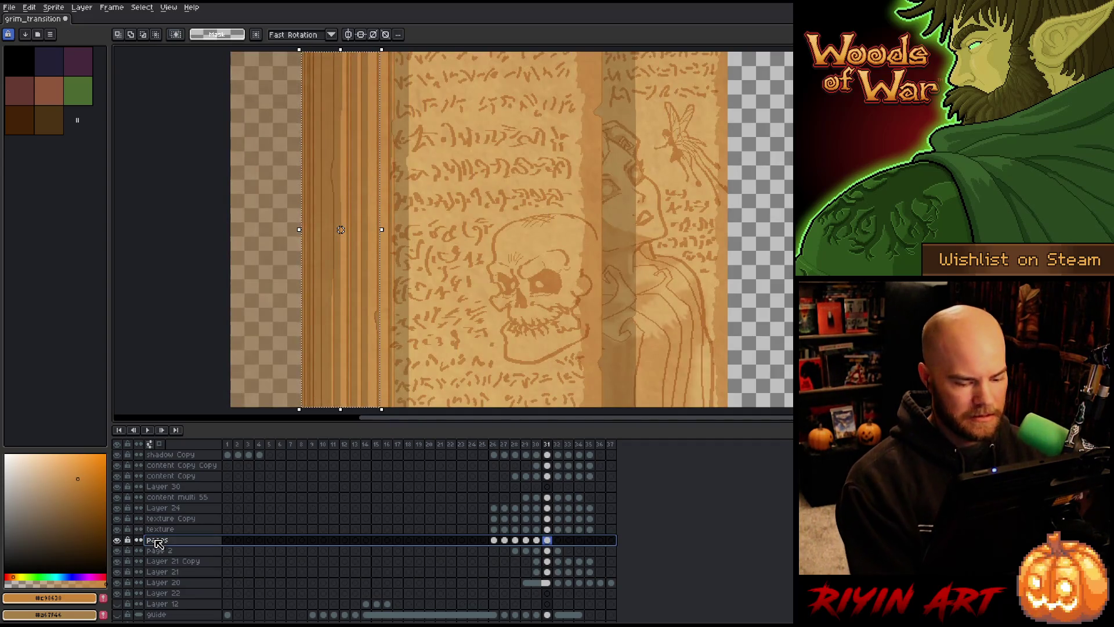
key("ctrl+e")
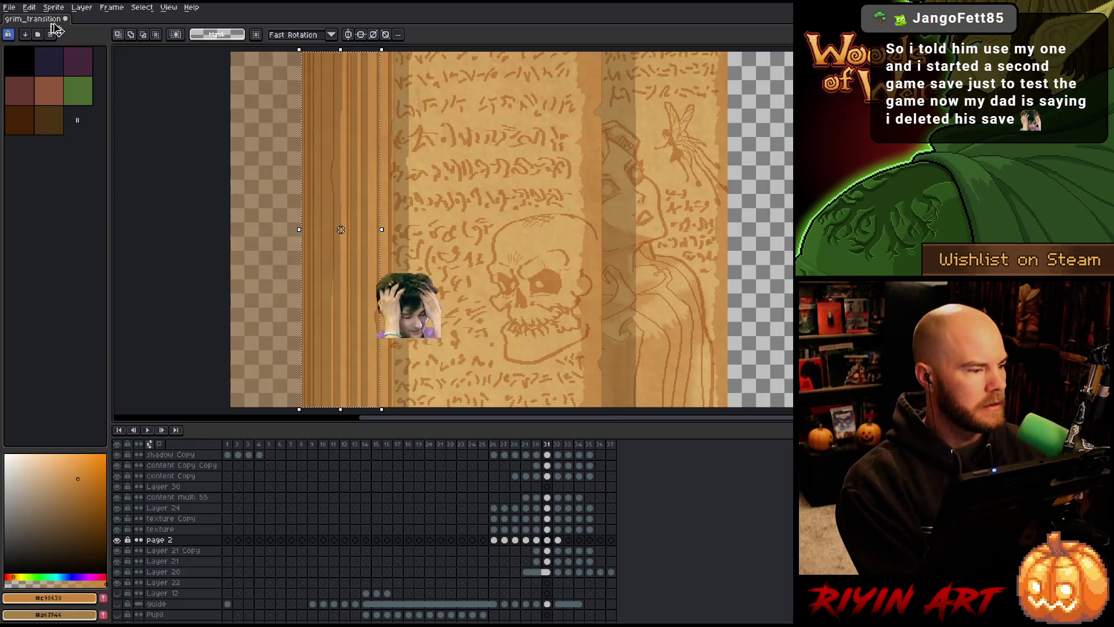
- Transform the selected page 2 column, moving it left and nudging it back right slightly
left_click(29, 7)
left_click(81, 148)
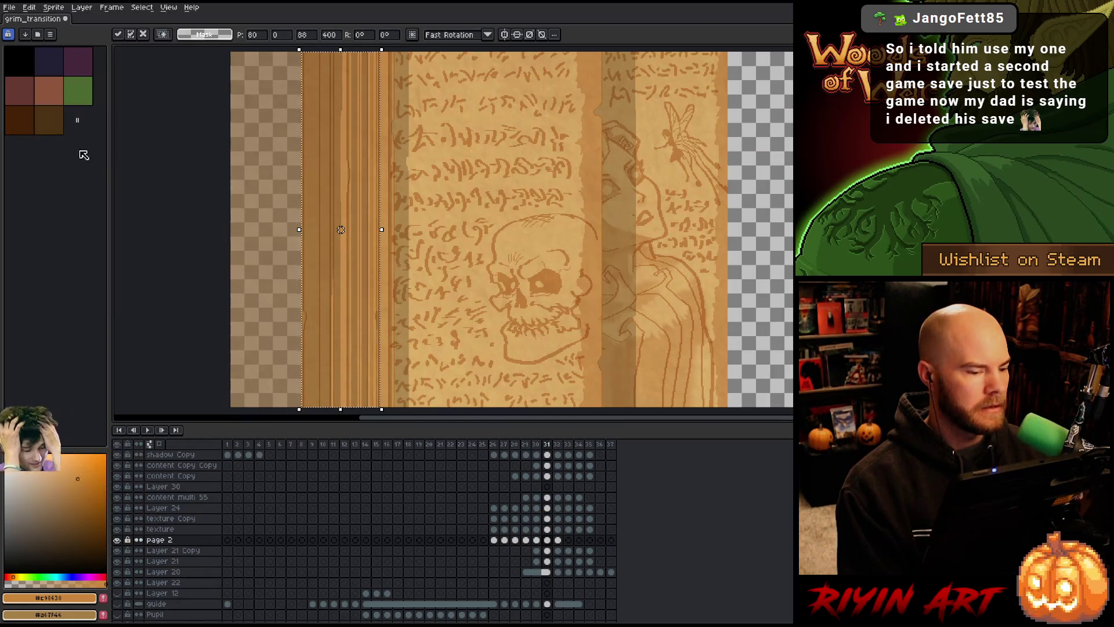
left_click_drag(355, 220, 260, 230)
scroll(277, 177, "up", 2)
key("Right")
key("Right")
key("Right")
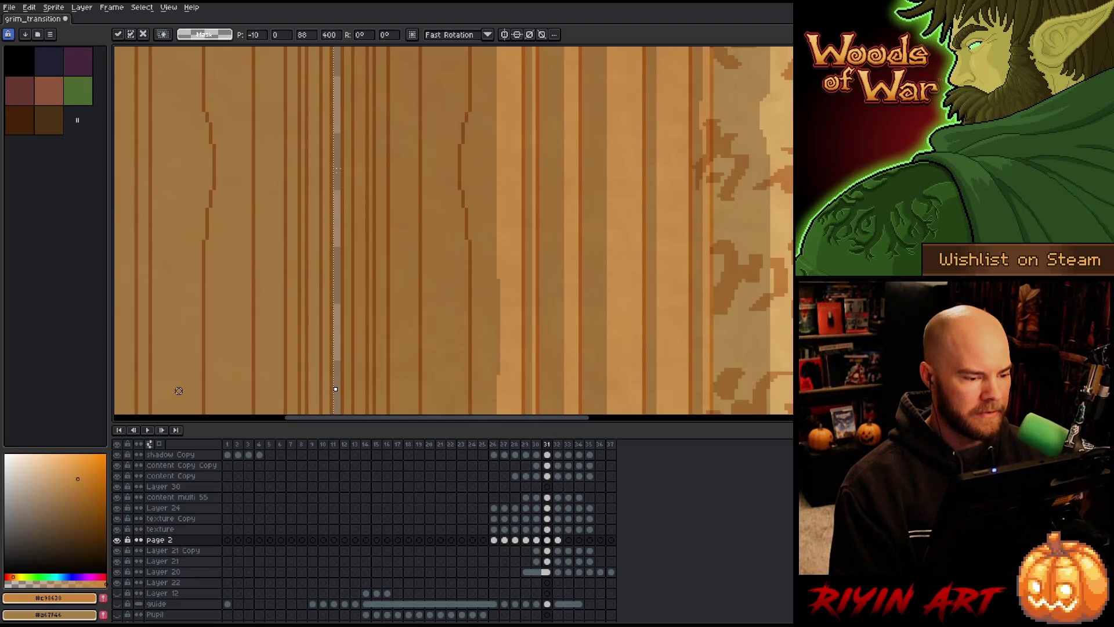
scroll(343, 177, "down", 2)
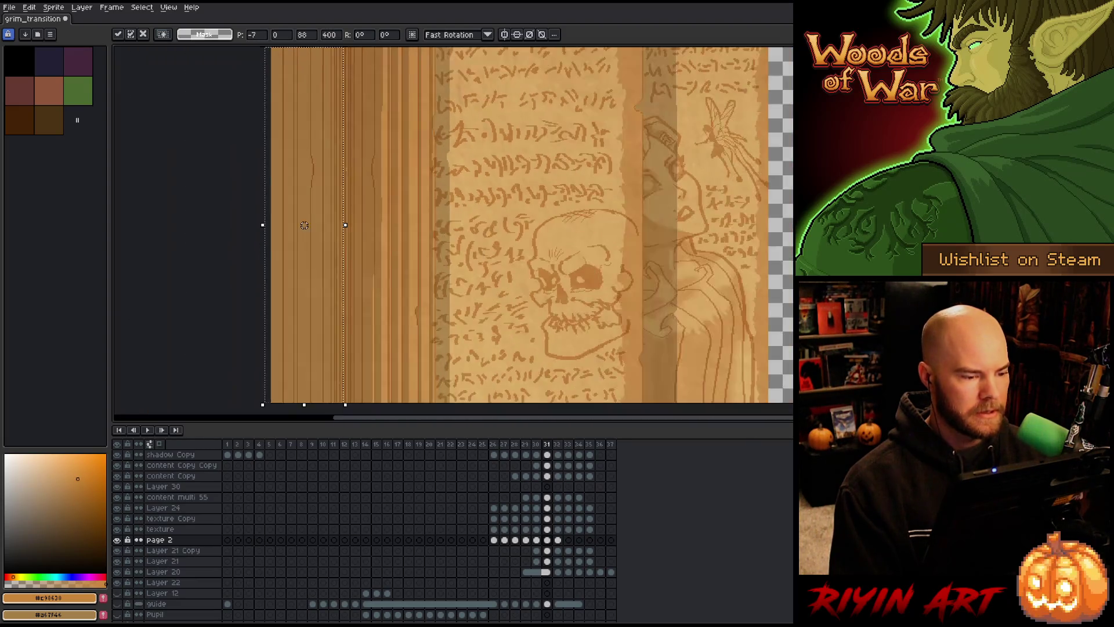
scroll(349, 157, "down", 3)
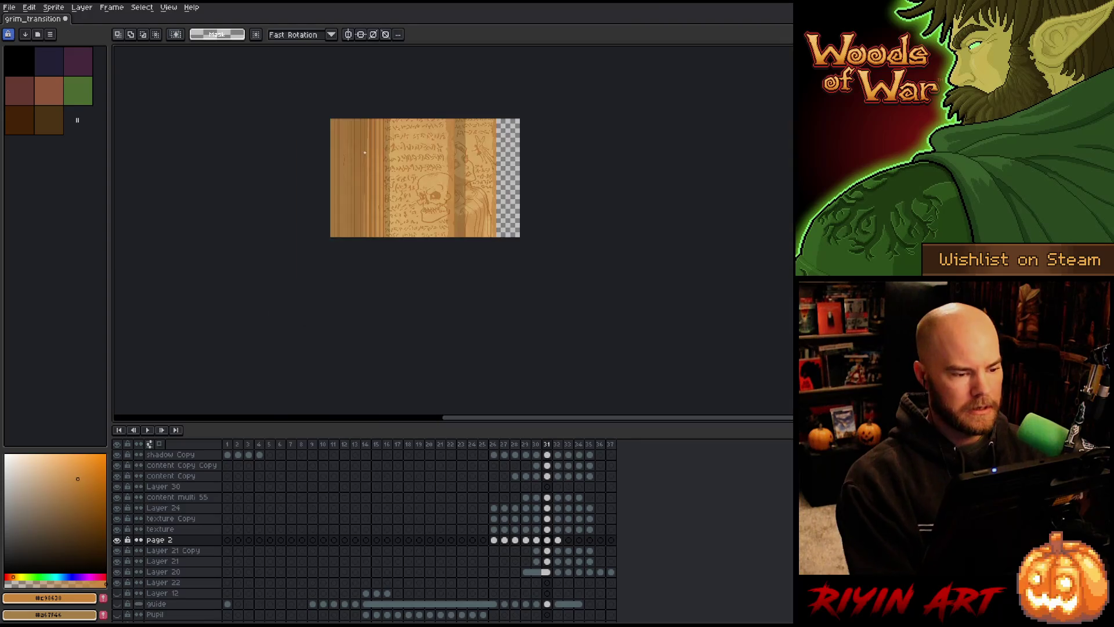
scroll(349, 156, "up", 2)
left_click_drag(420, 168, 360, 201)
key("space")
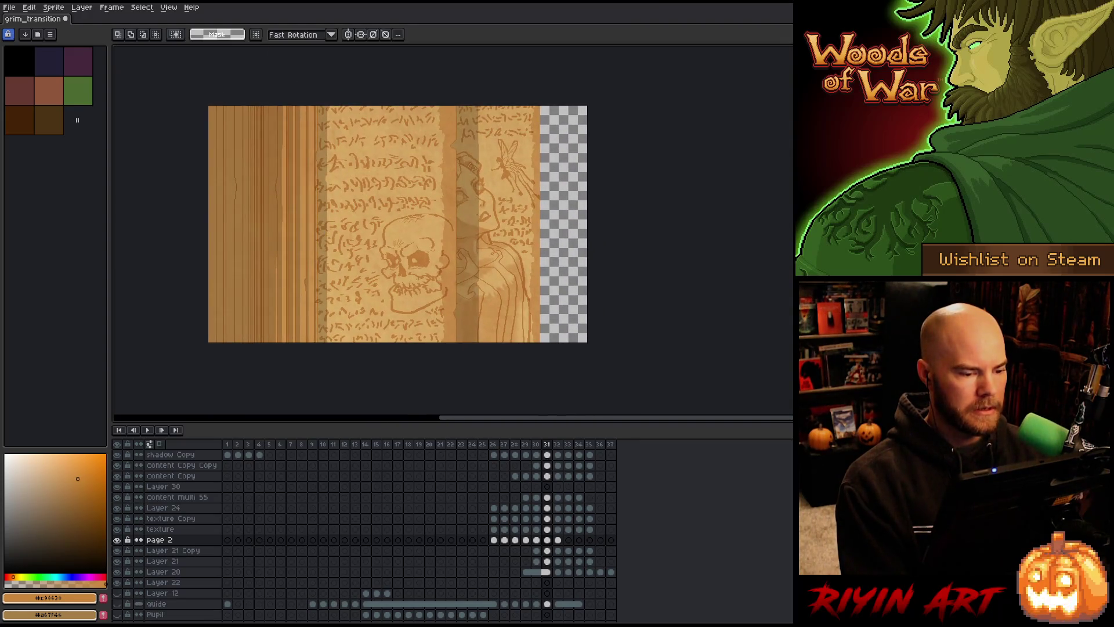
- Save the file and move on to frame 32
key("ctrl+s")
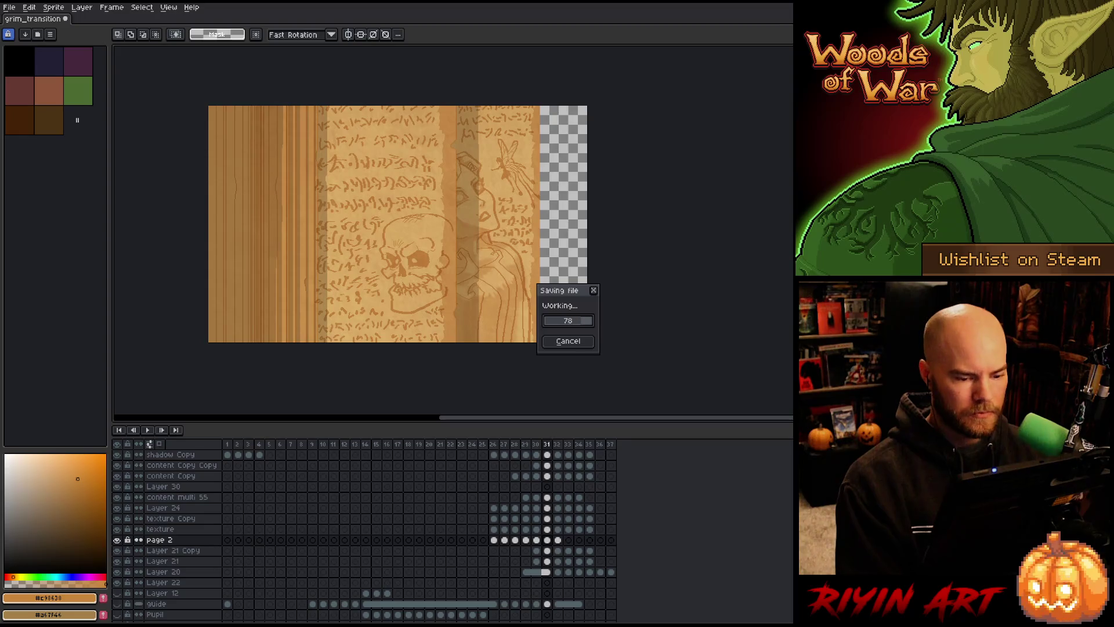
key("Right")
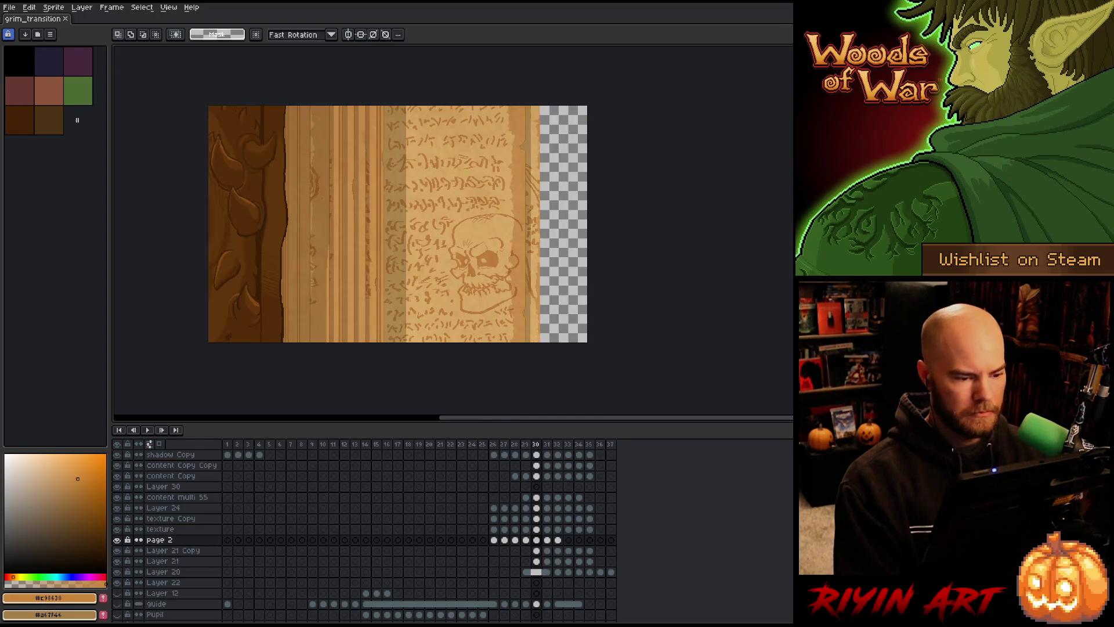
key("Left")
key("Right")
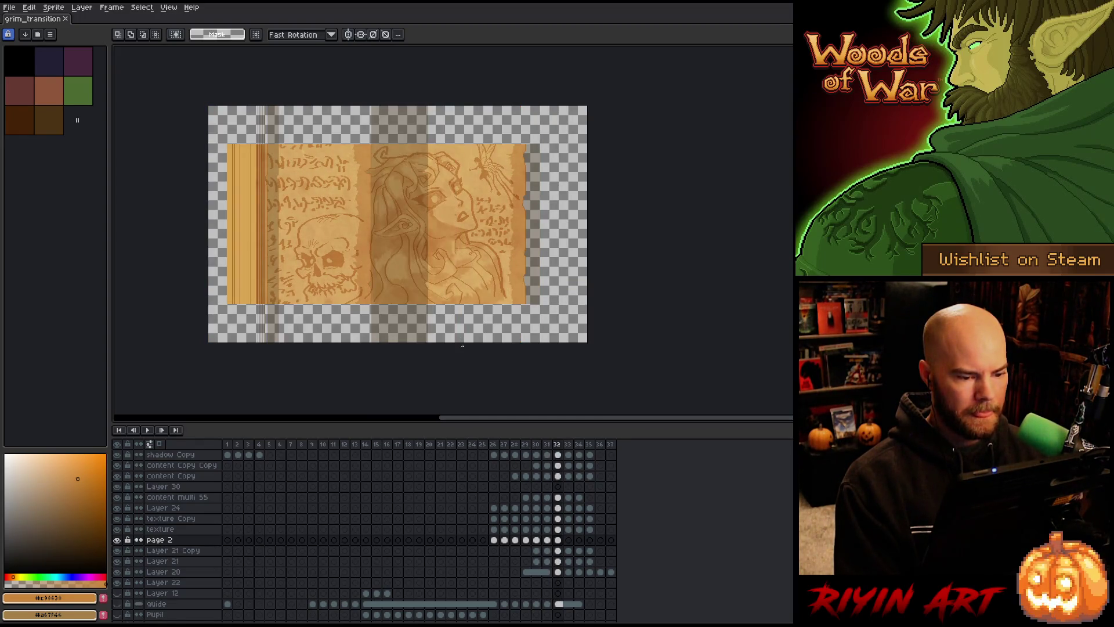
- Compare frames 31 and 32, then save the file
key("Left")
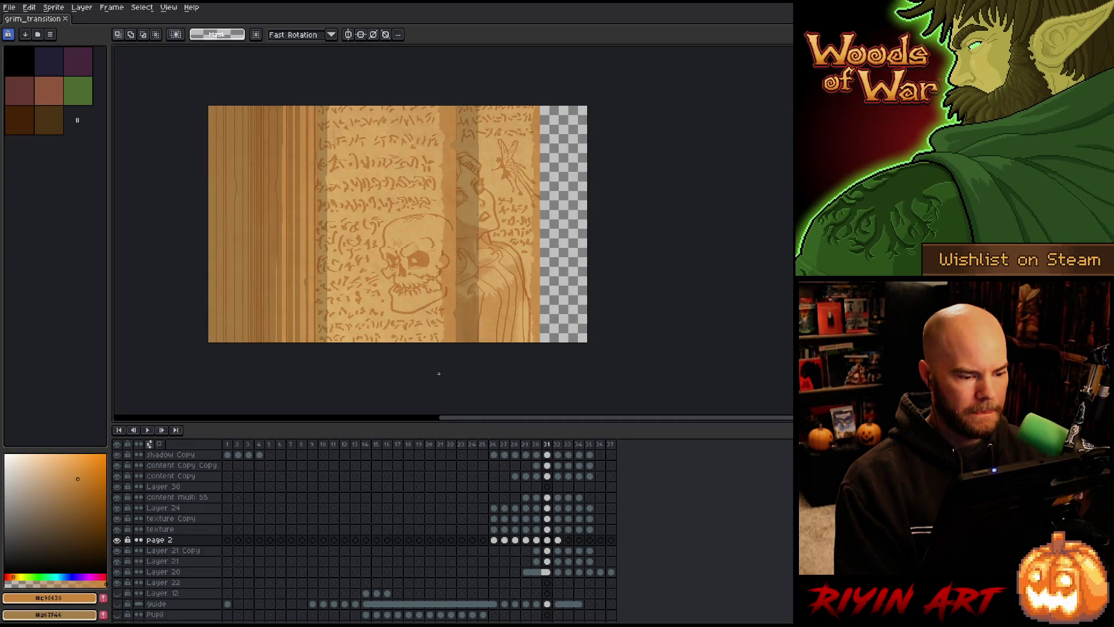
key("Right")
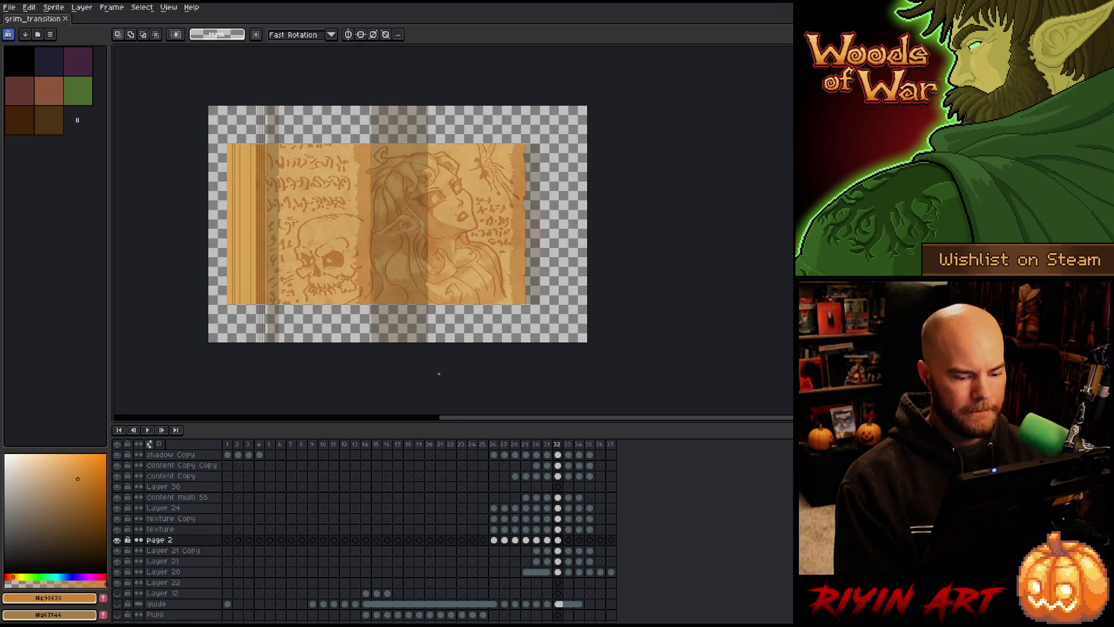
key("Left")
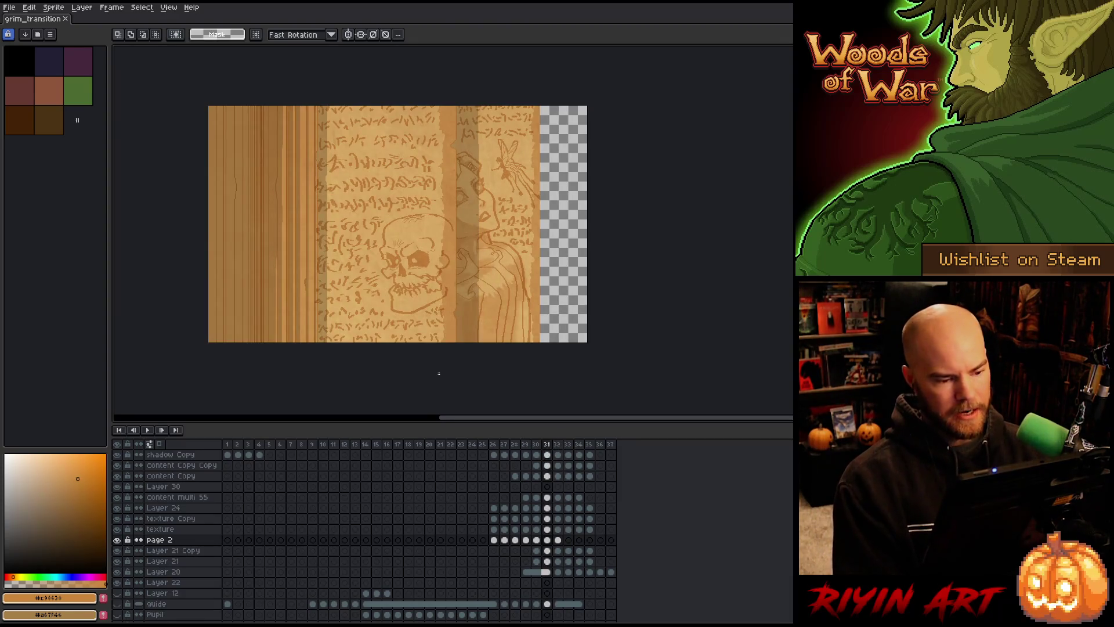
key("ctrl+s")
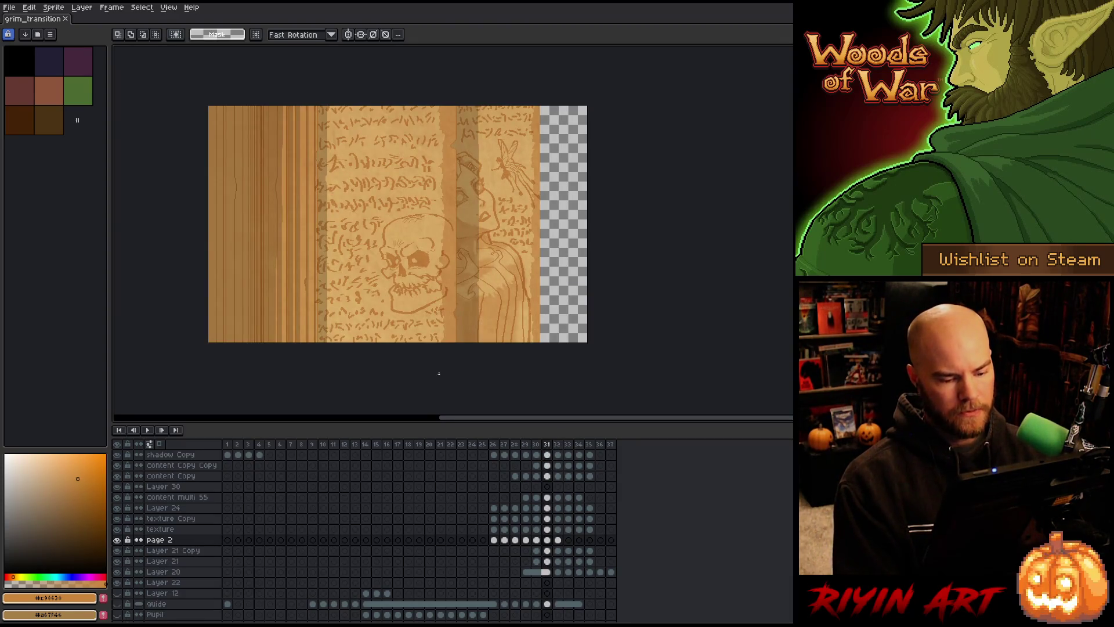
- Step forward through frames 34, 35 and 36, then start animation playback
key("Right")
key("Right")
key("Right")
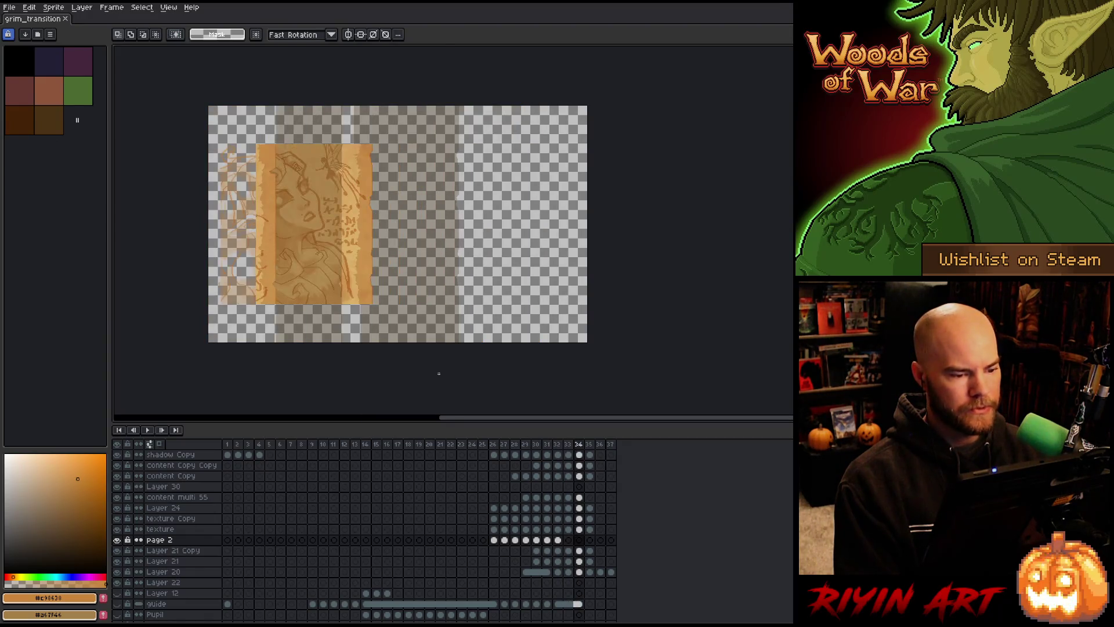
key("Right")
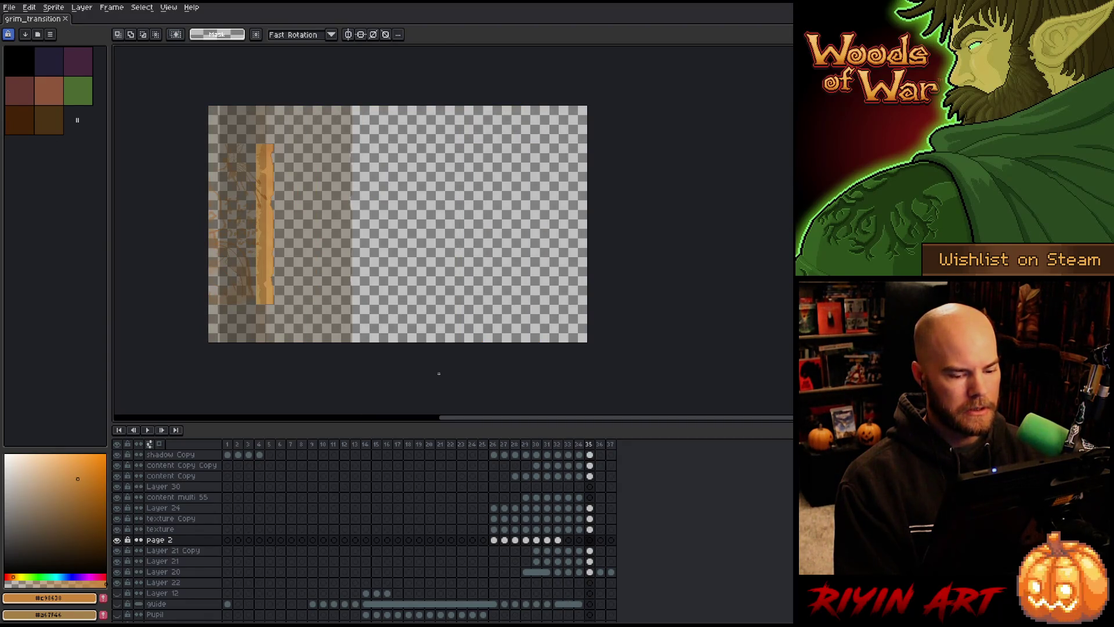
key("Right")
key("Return")
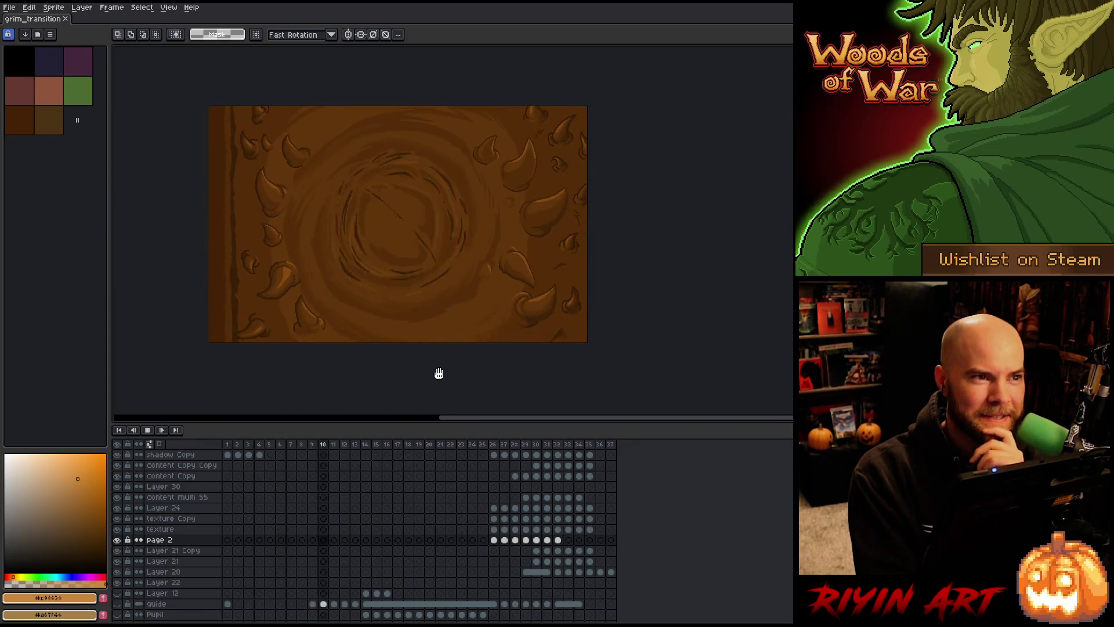
- Stop playback and flip between frames 31 and 32, ending on frame 32 with the Move tool
key("Return")
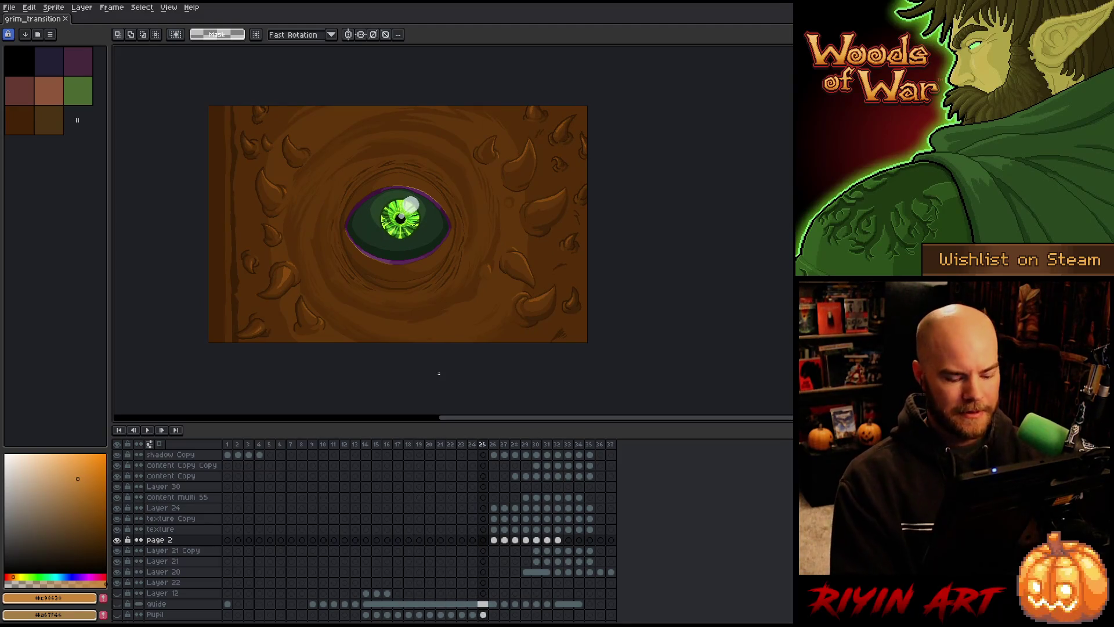
key("Right")
key("Right")
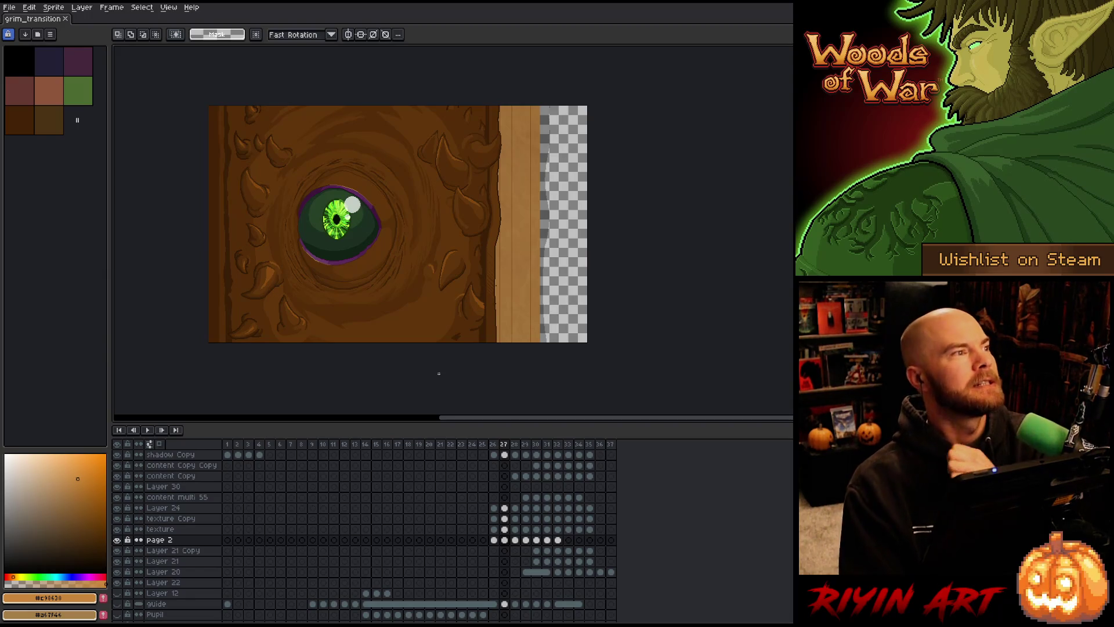
key("Right")
key("Right")
key("Right")
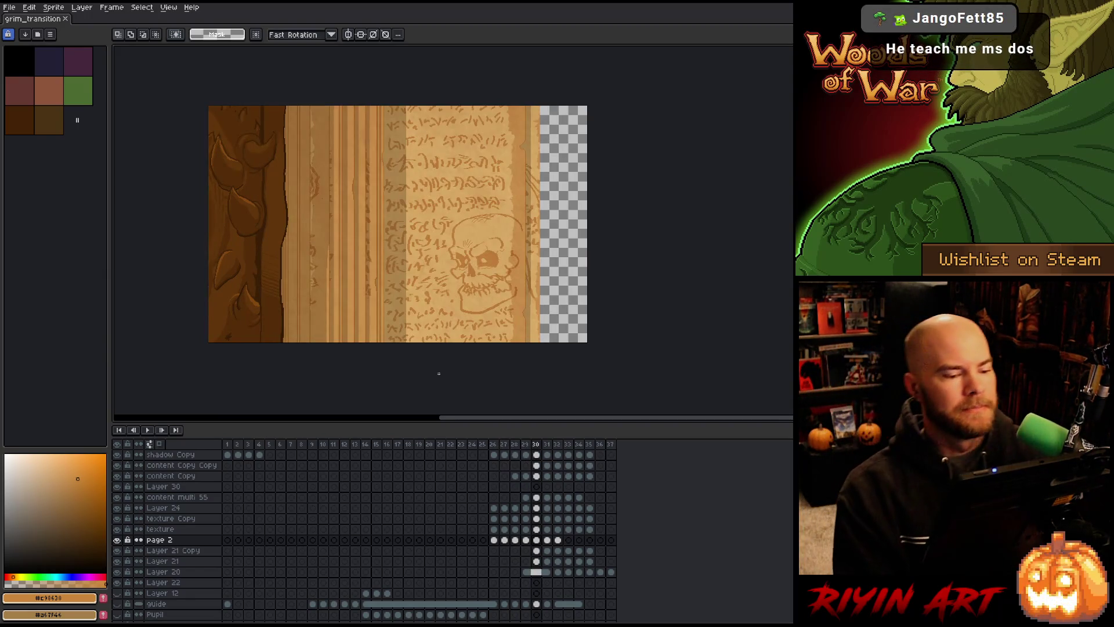
key("Left")
key("Right")
key("Right")
key("Right")
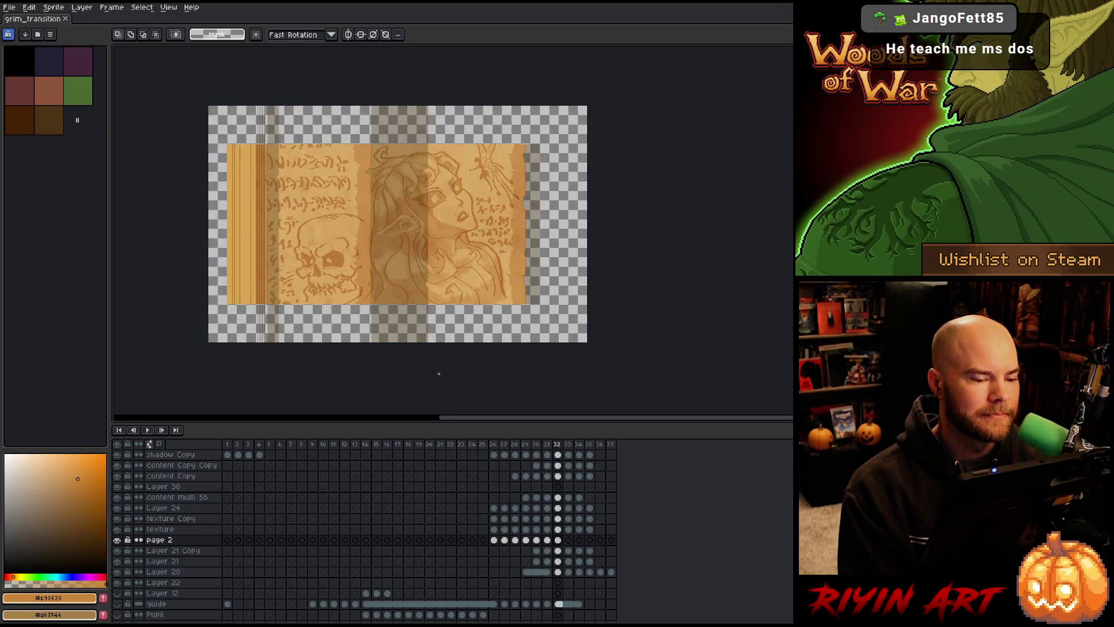
key("Left")
key("Right")
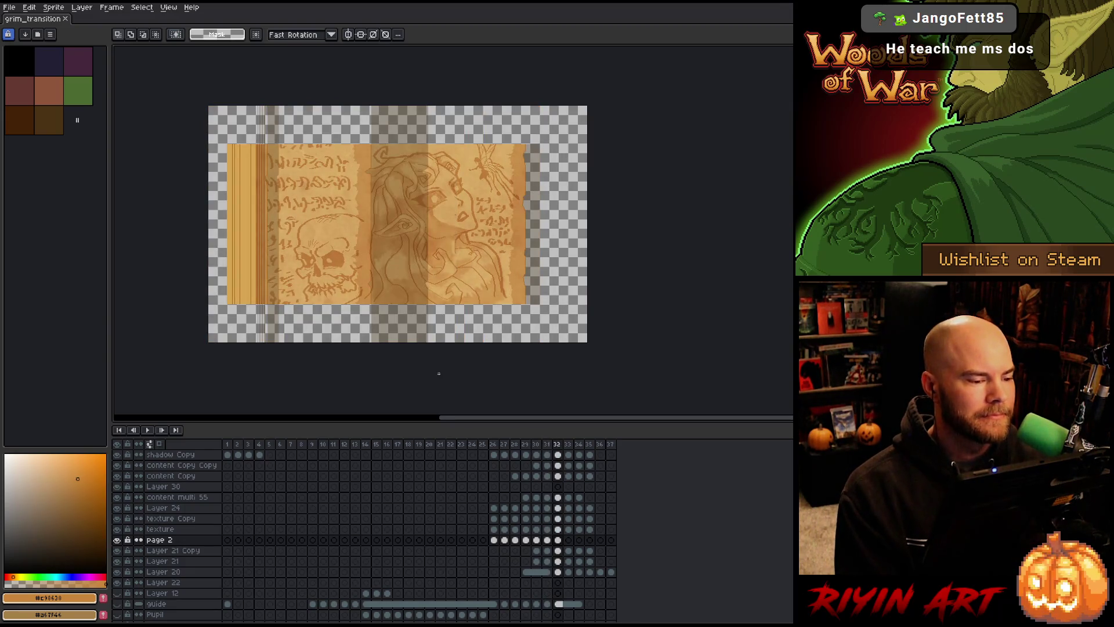
key("Left")
key("Right")
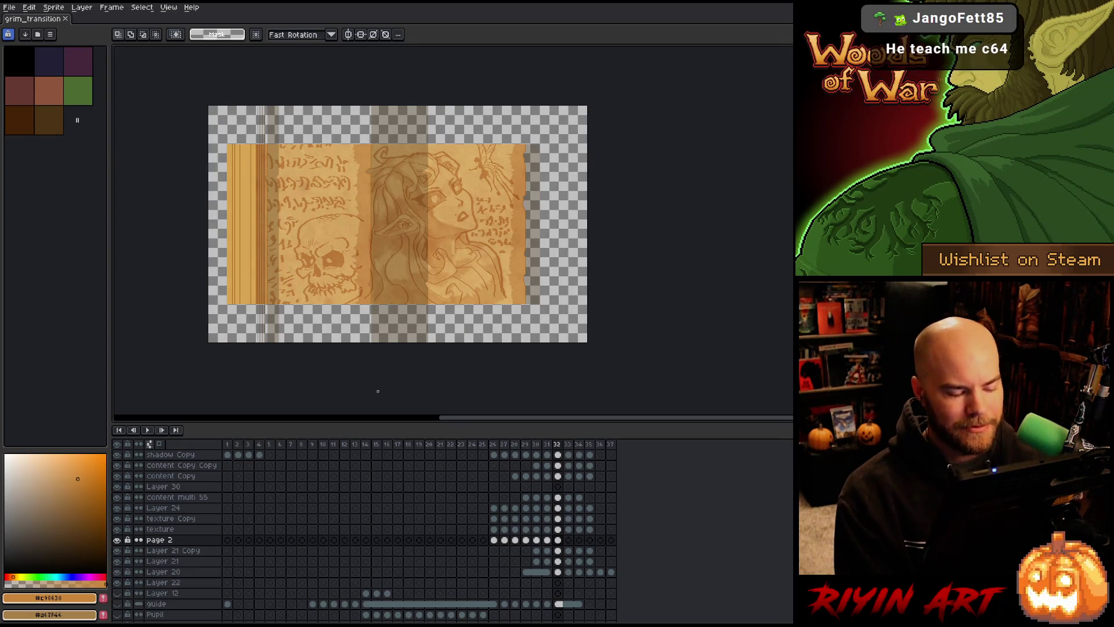
key("Left")
key("Left")
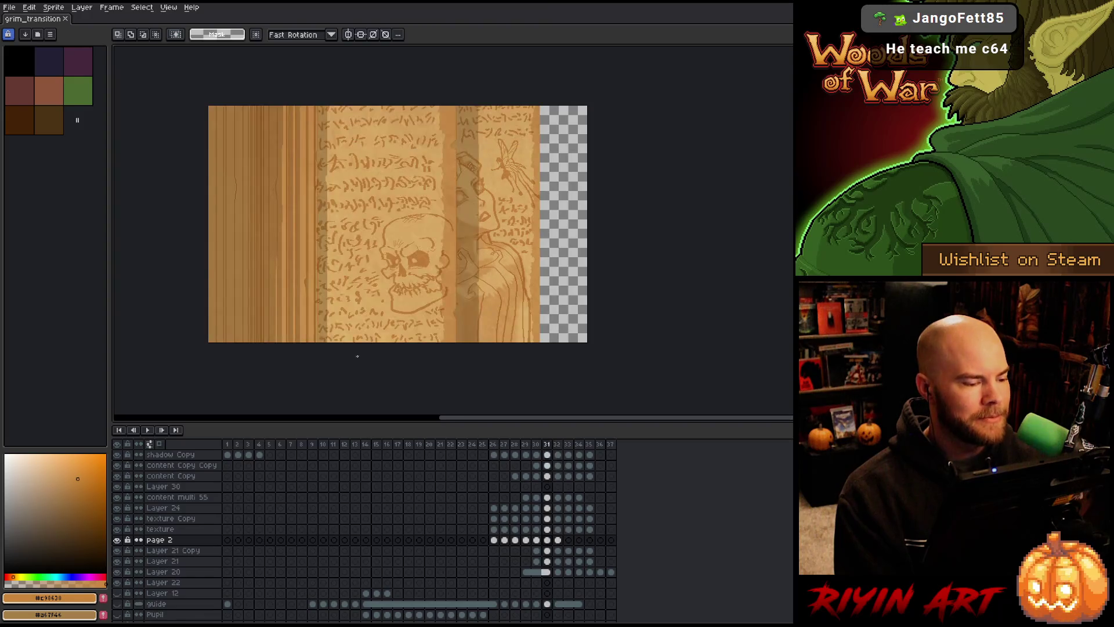
key("Right")
key("v")
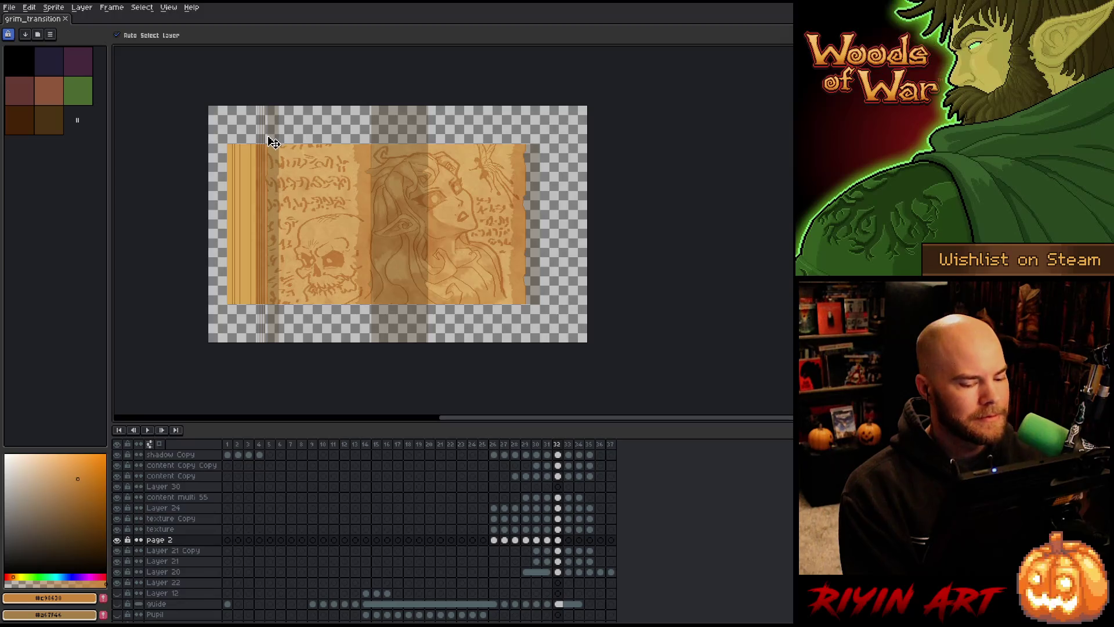
- On frame 31 make shadow Copy active and marquee a left page strip, then deselect on frame 32
key("Left")
left_click(271, 184)
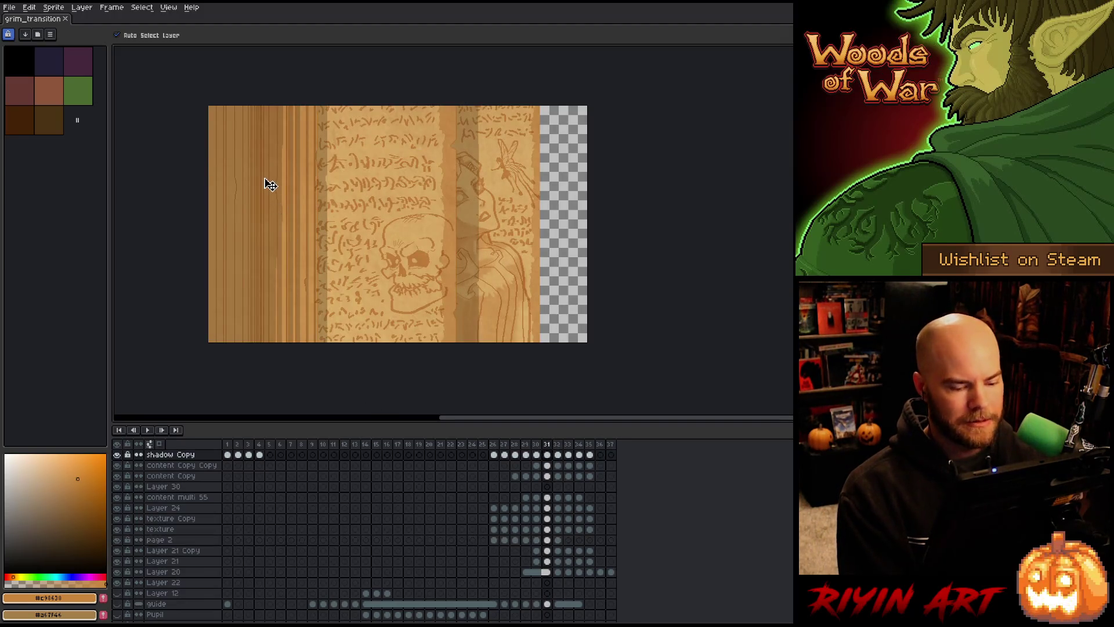
key("m")
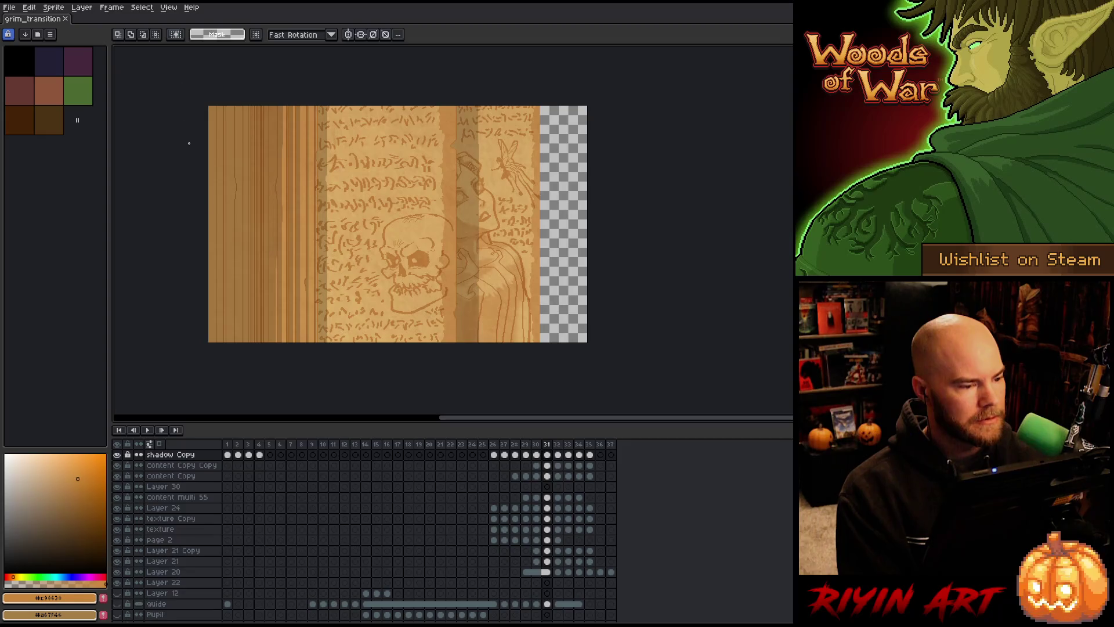
mouse_move(189, 143)
left_mouse_down()
mouse_move(273, 386)
mouse_move(260, 391)
left_mouse_up()
key("period")
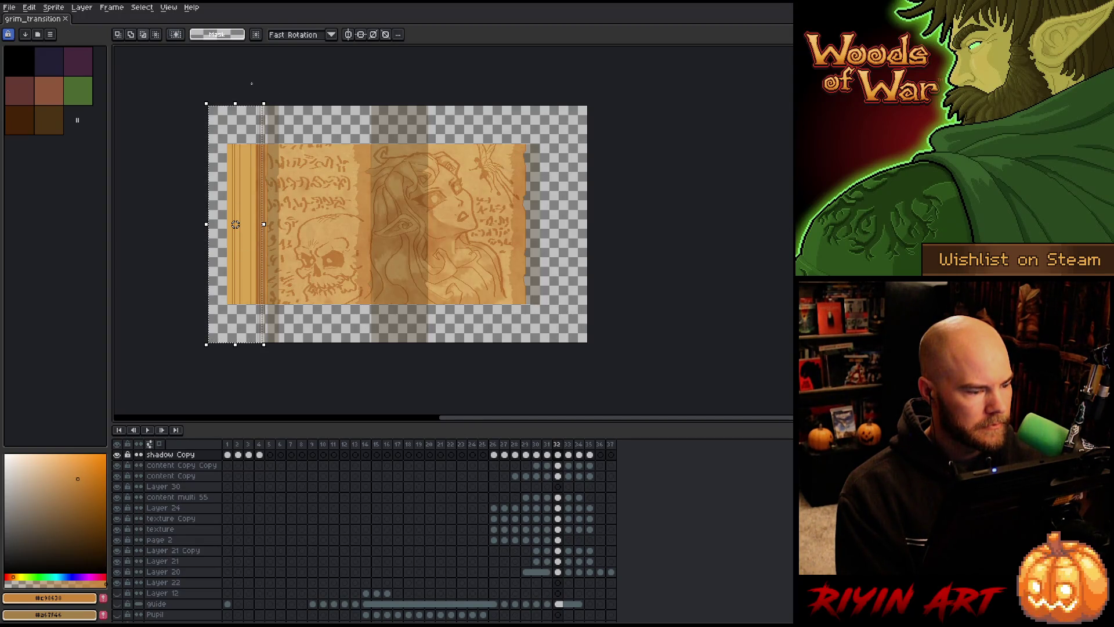
key("ctrl+d")
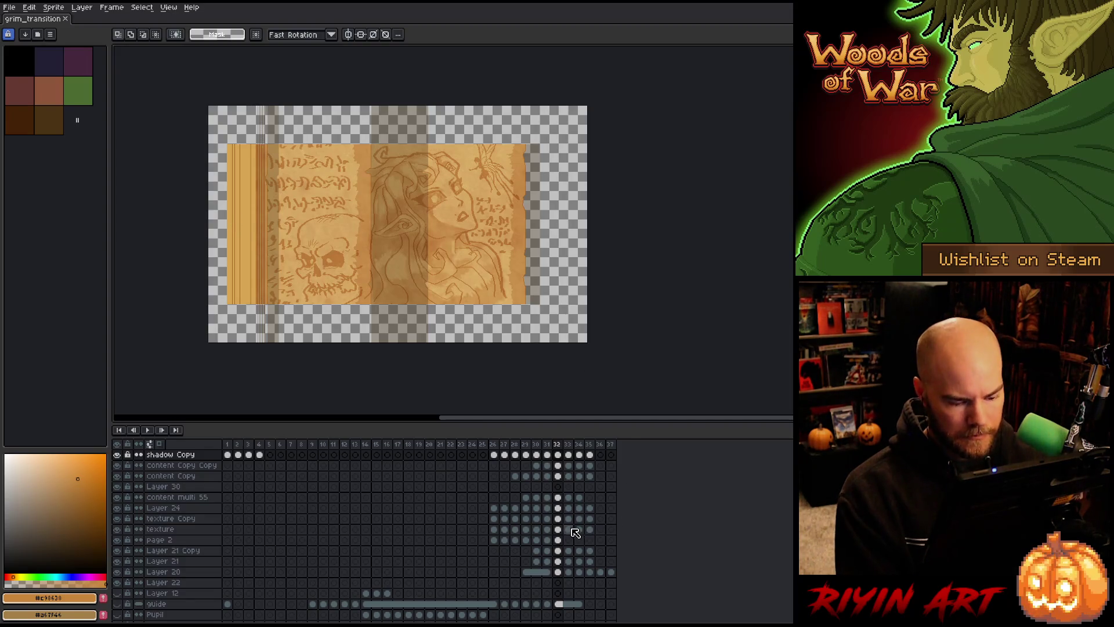
- Make page 2 active on frame 32 and toggle its visibility off and back on
left_click(557, 539)
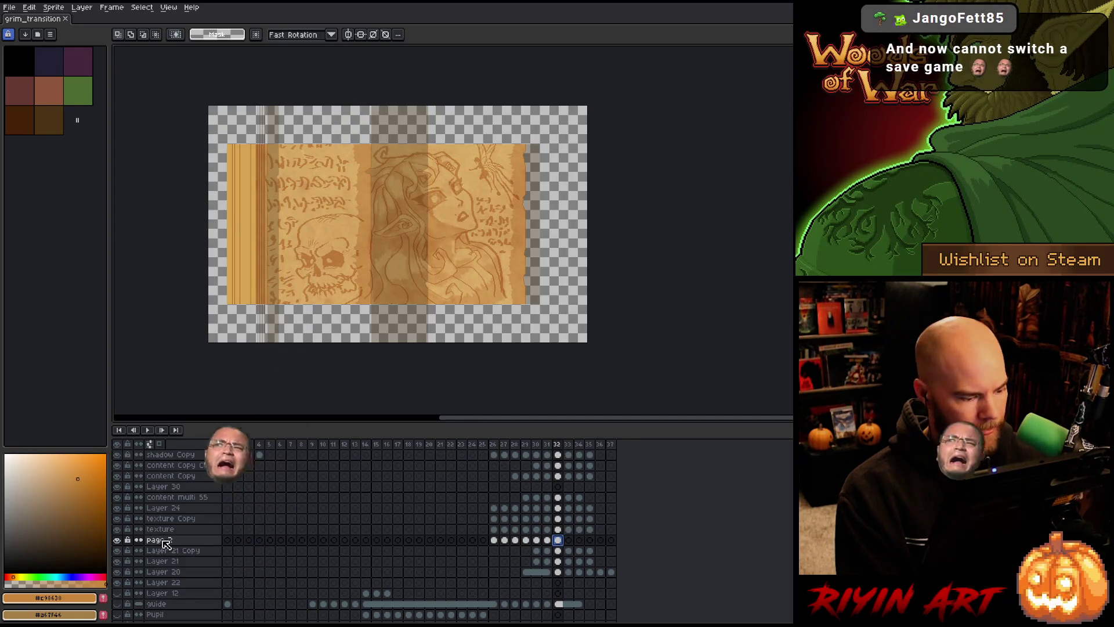
left_click(118, 540)
left_click(117, 540)
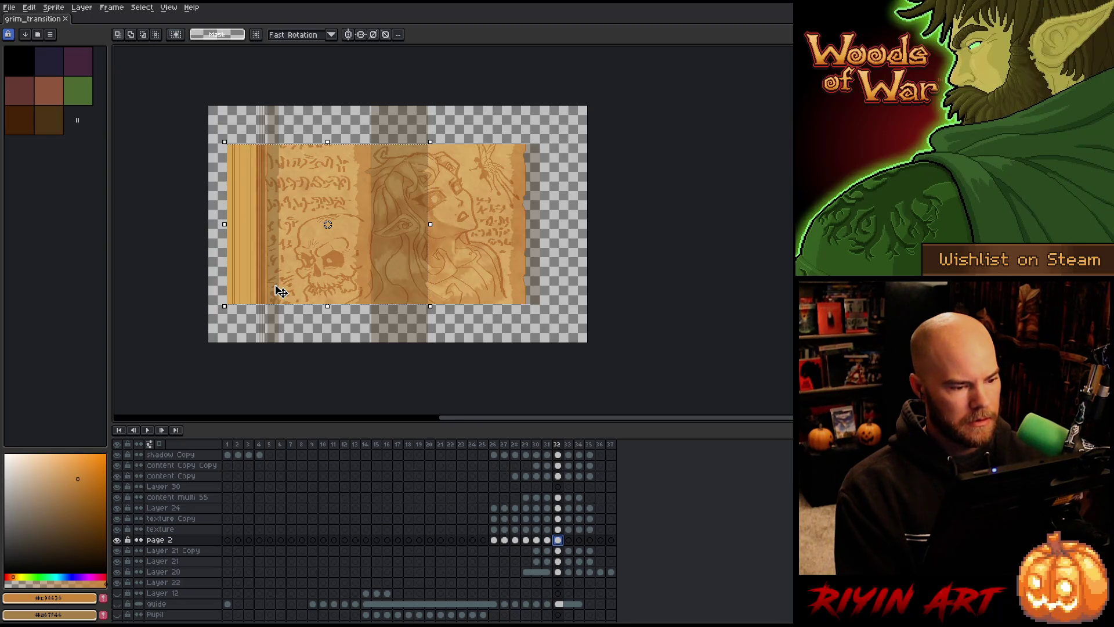
- Select the content multi 55 cel on frame 32 and marquee the elf-woman area, then clear it
left_click(557, 497)
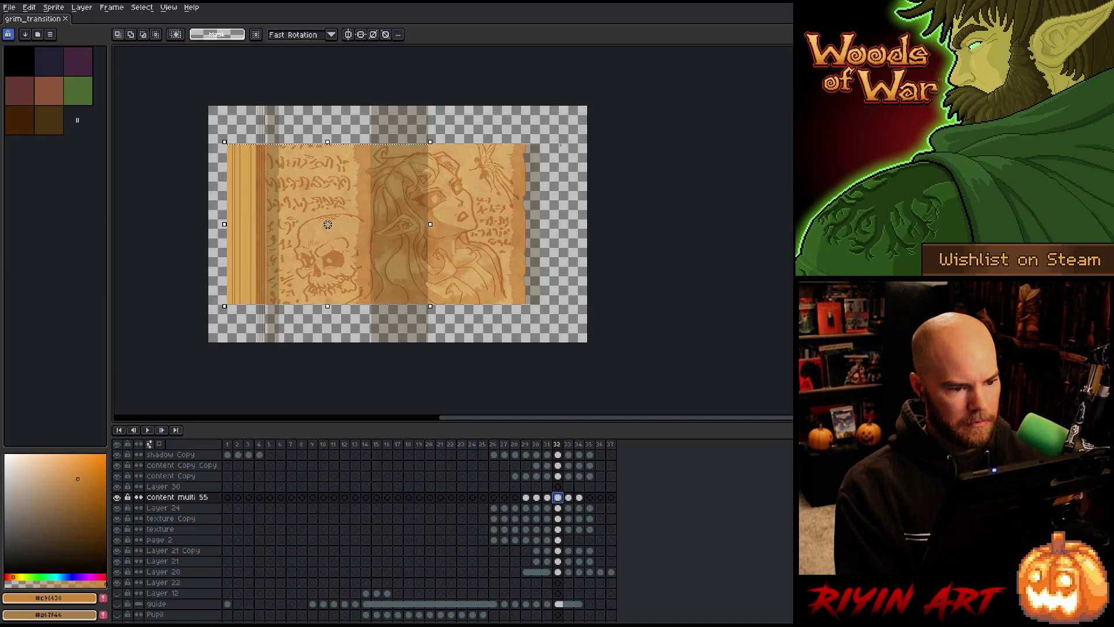
scroll(320, 177, "up", 2)
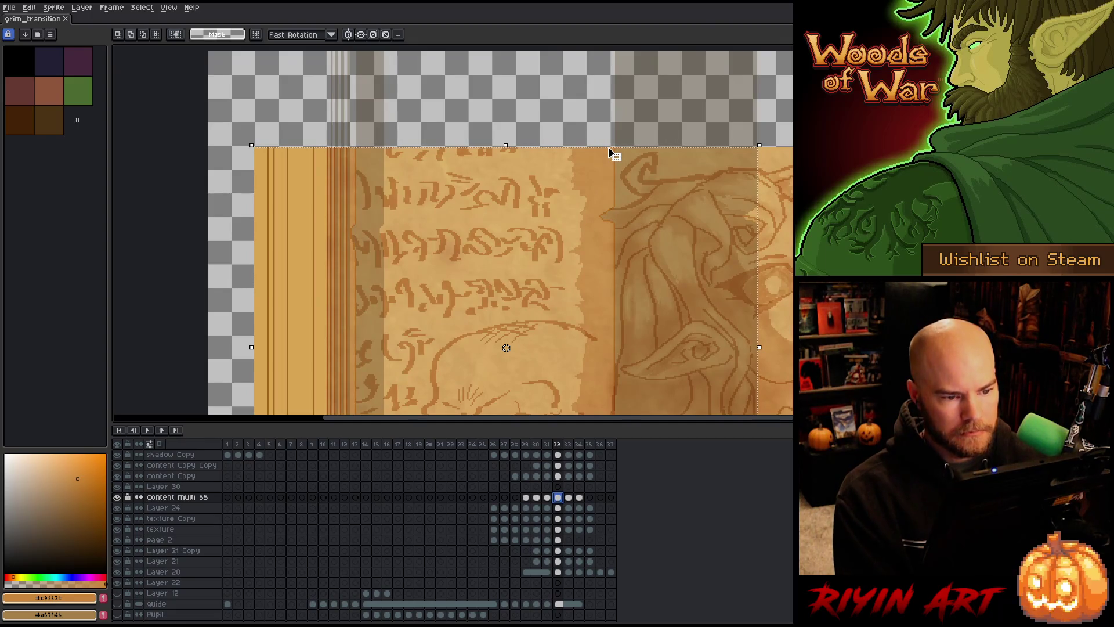
mouse_move(561, 293)
left_mouse_down()
mouse_move(801, 203)
mouse_move(800, 150)
left_mouse_up()
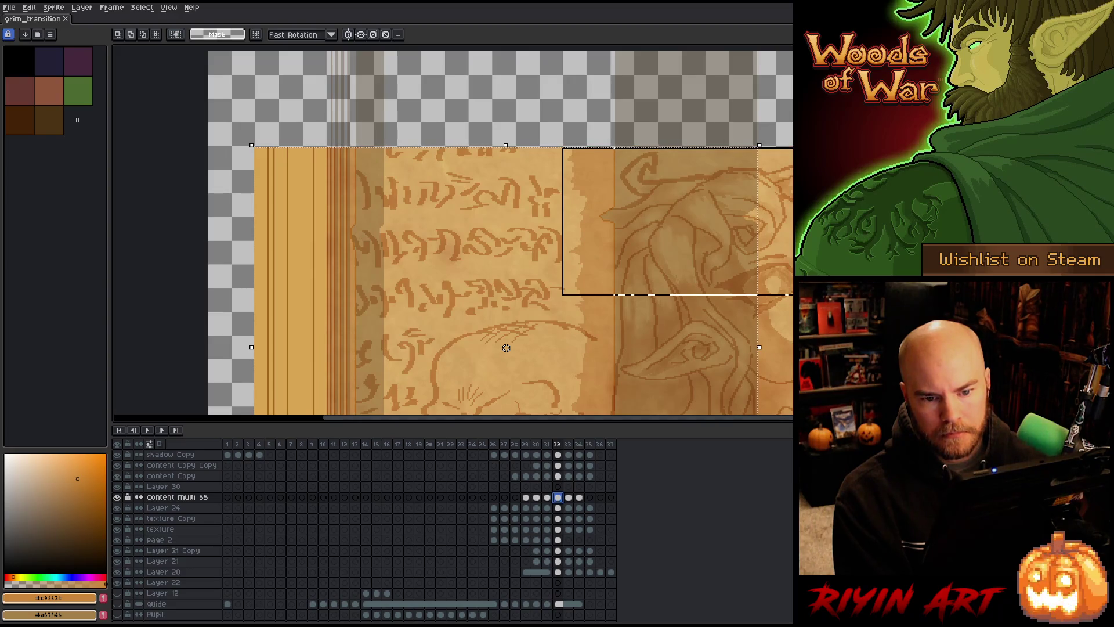
scroll(586, 174, "down", 2)
left_click_drag(755, 279, 586, 174)
key("m")
mouse_move(511, 135)
left_mouse_down()
mouse_move(581, 157)
mouse_move(793, 297)
mouse_move(792, 318)
left_mouse_up()
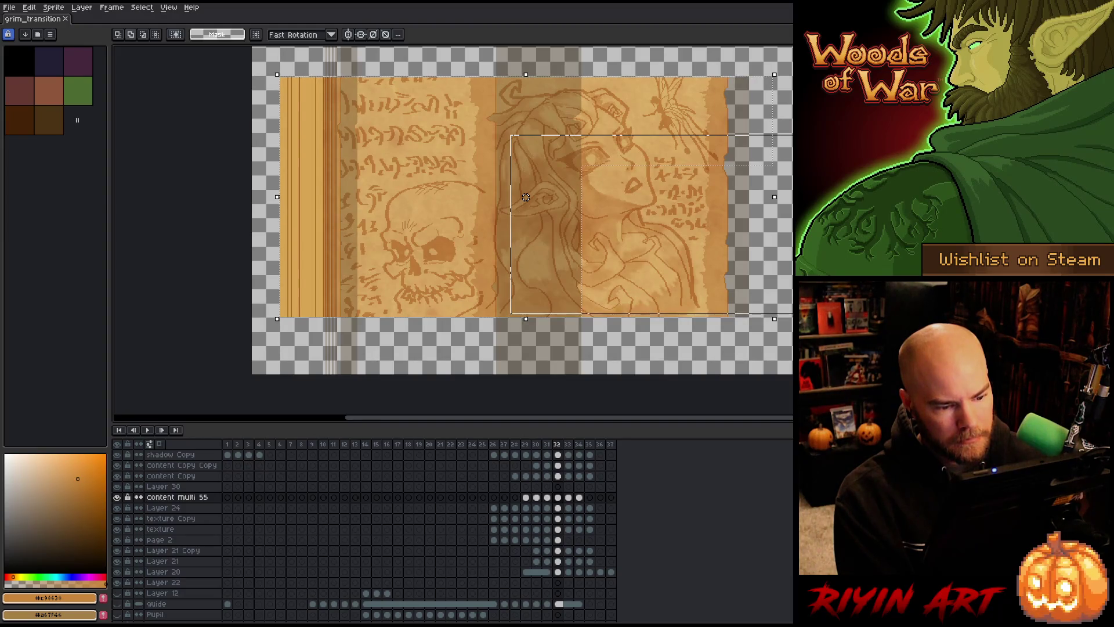
key("ctrl+d")
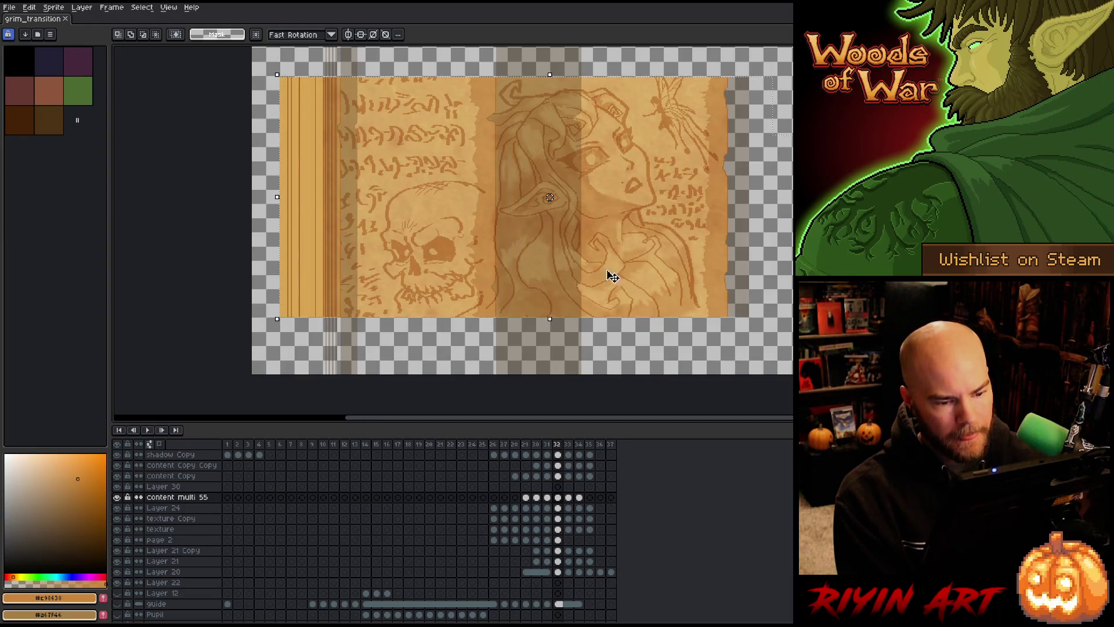
- Recentre the page in view and bring up the canvas context menu
mouse_move(551, 199)
left_mouse_down()
mouse_move(510, 249)
mouse_move(783, 167)
mouse_move(696, 162)
mouse_move(732, 187)
mouse_move(723, 193)
left_mouse_up()
scroll(508, 251, "down", 1)
scroll(696, 163, "up", 2)
scroll(430, 279, "down", 4)
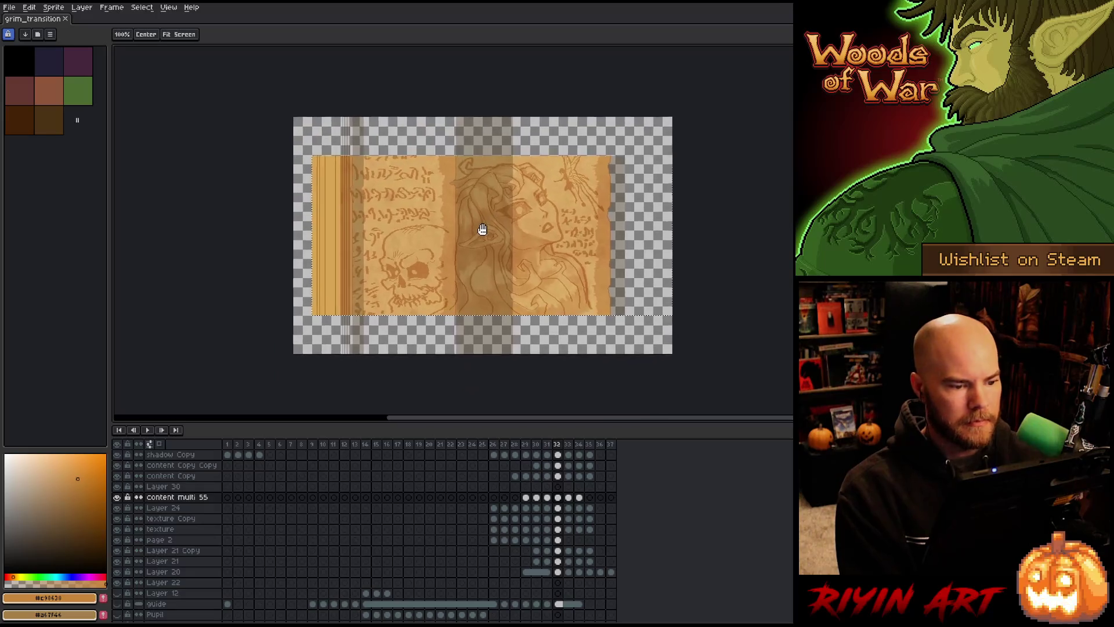
right_click(532, 282)
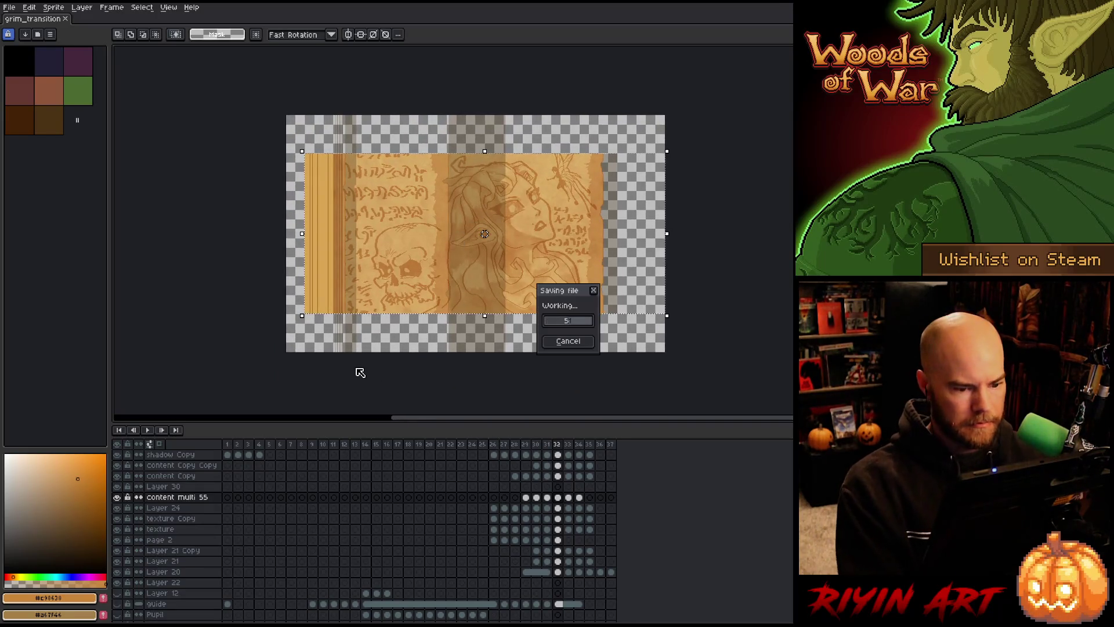
- Stretch frame 32's cels from Layer 24 to Layer 20 up to the canvas top and apply
left_click(427, 250)
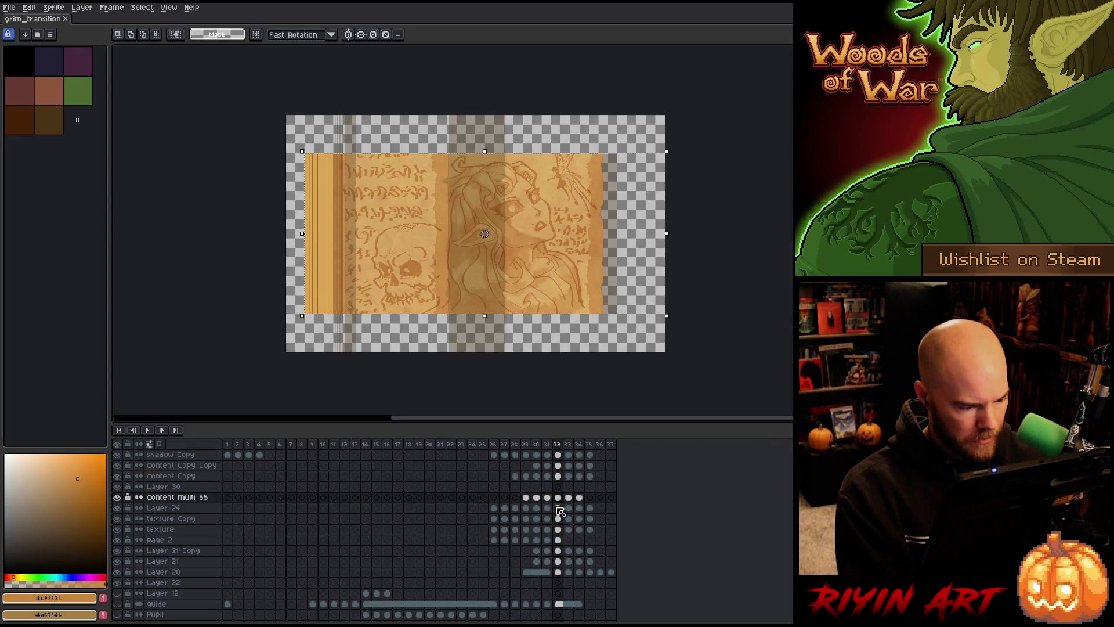
left_click_drag(558, 509, 564, 574)
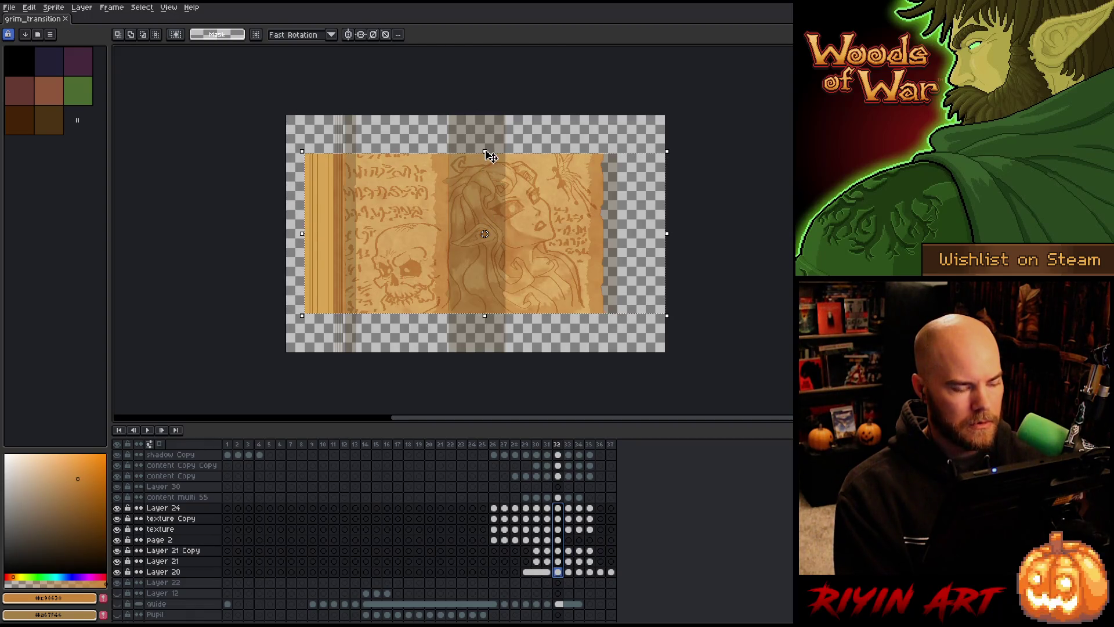
left_click_drag(486, 152, 485, 115)
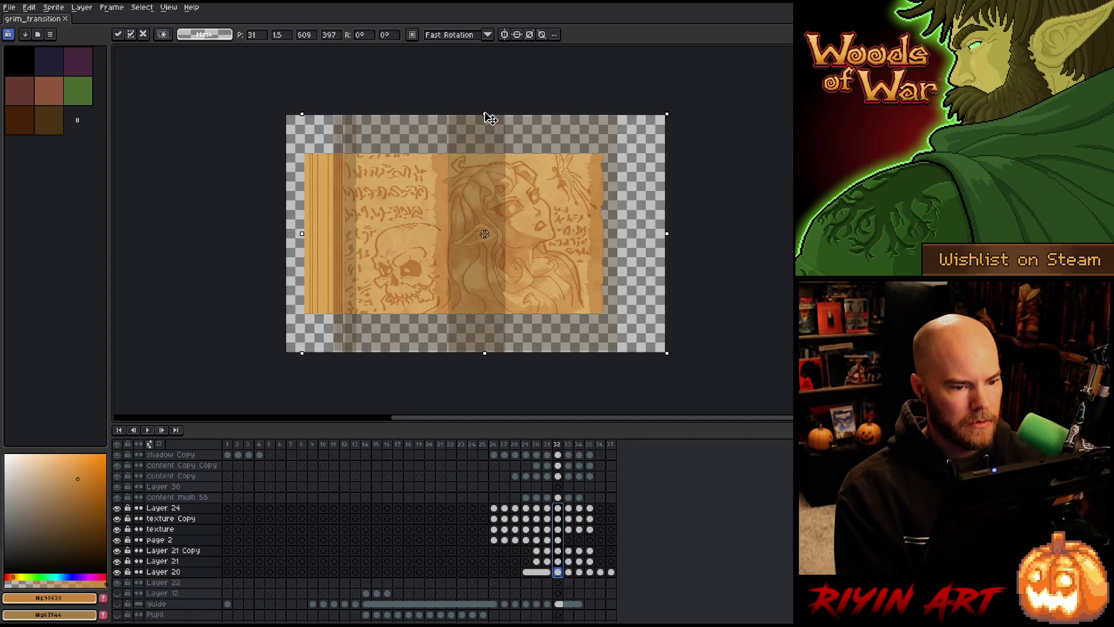
left_click(557, 518)
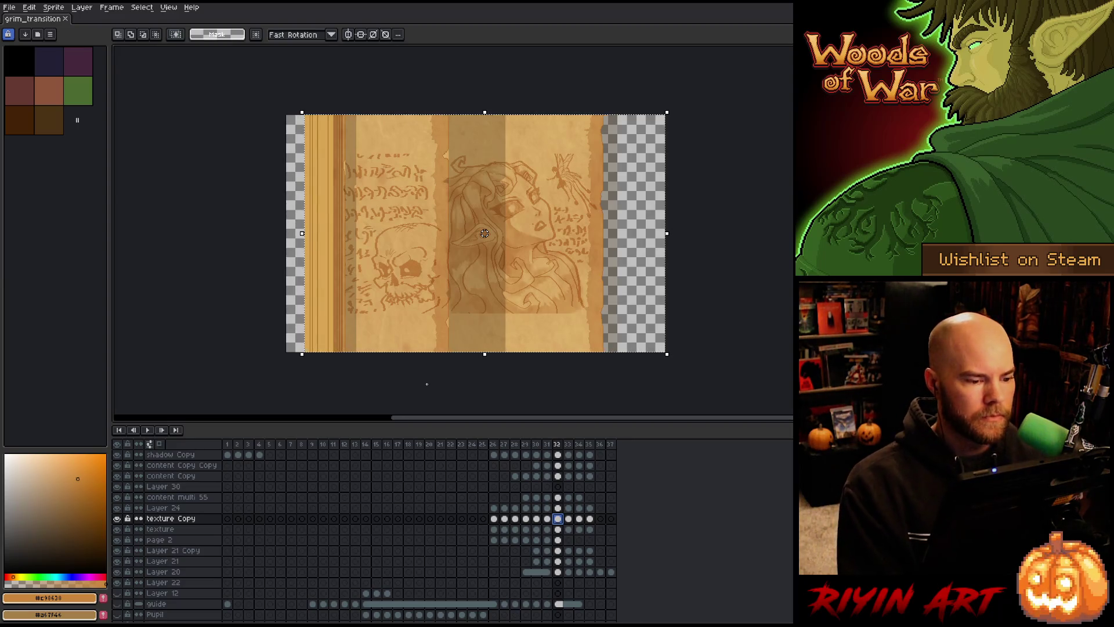
- Pan and zoom to compare frames 31 and 32, finishing on frame 31
key("space")
left_click_drag(428, 249, 410, 255)
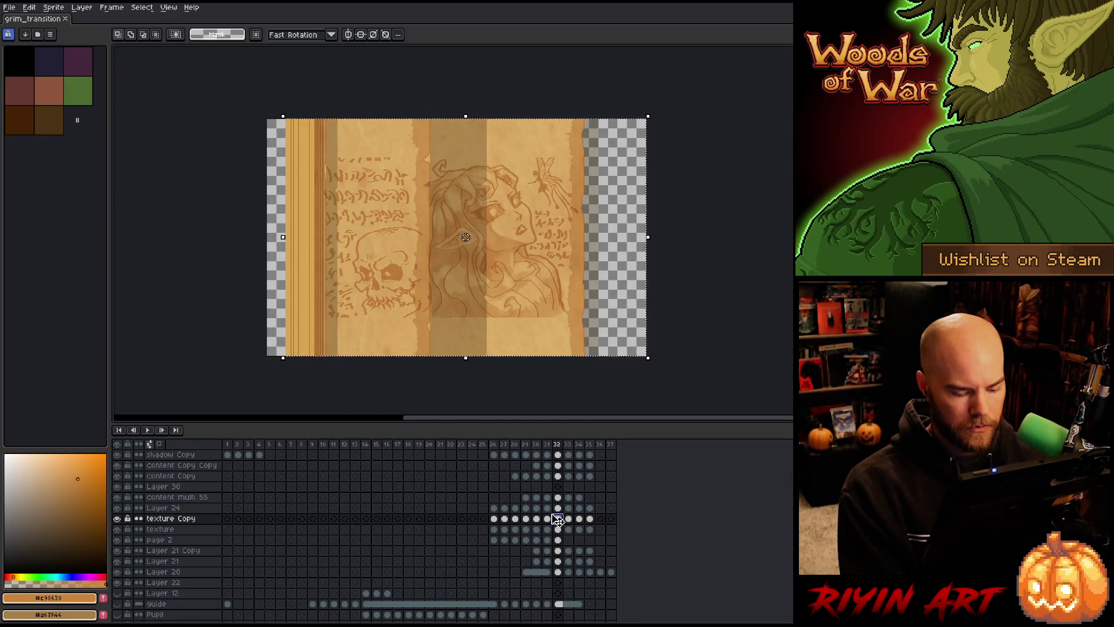
key("Left")
key("Right")
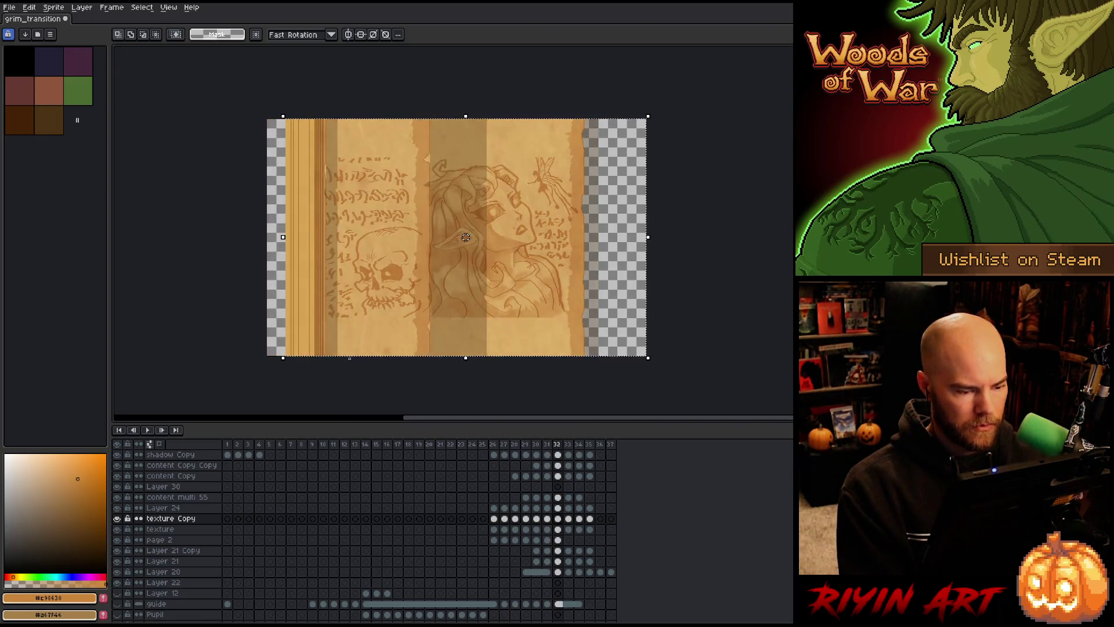
scroll(293, 121, "up", 2)
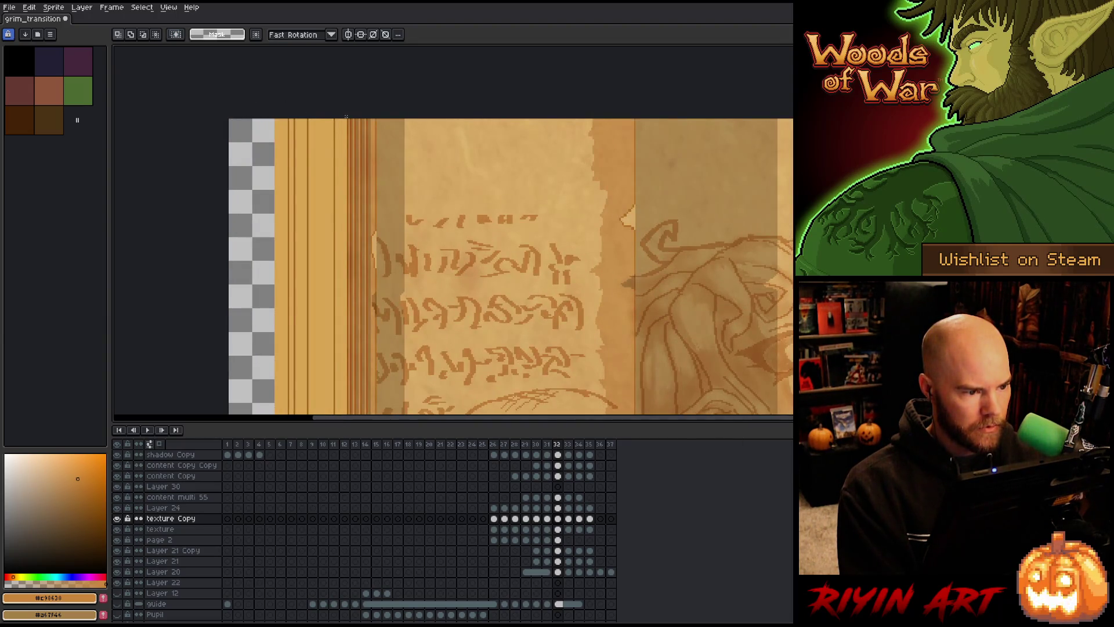
scroll(344, 306, "down", 2)
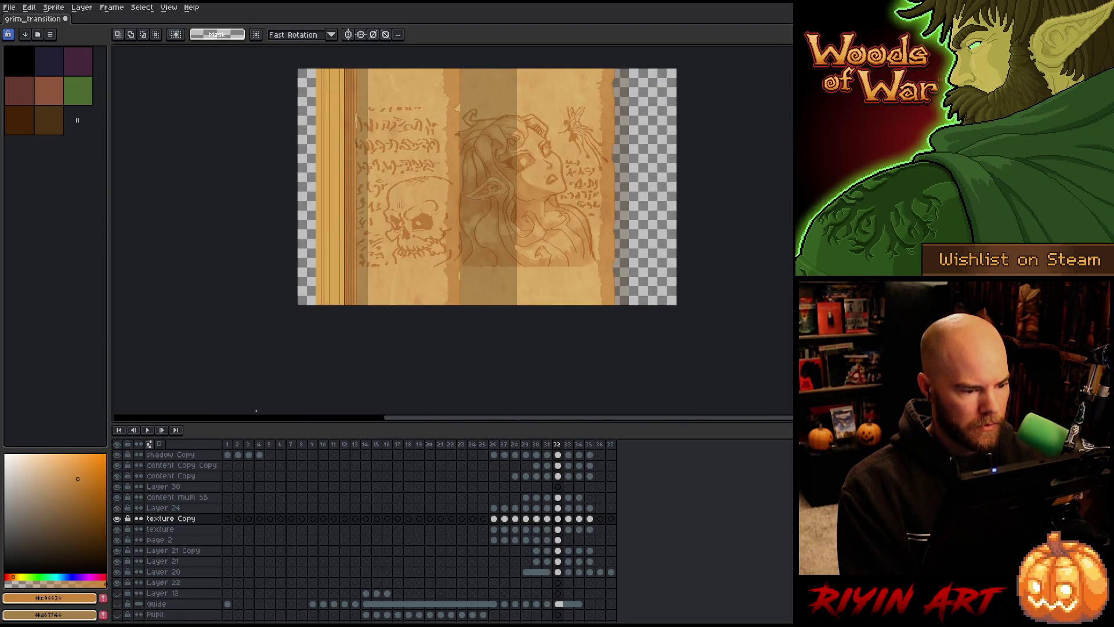
key("Left")
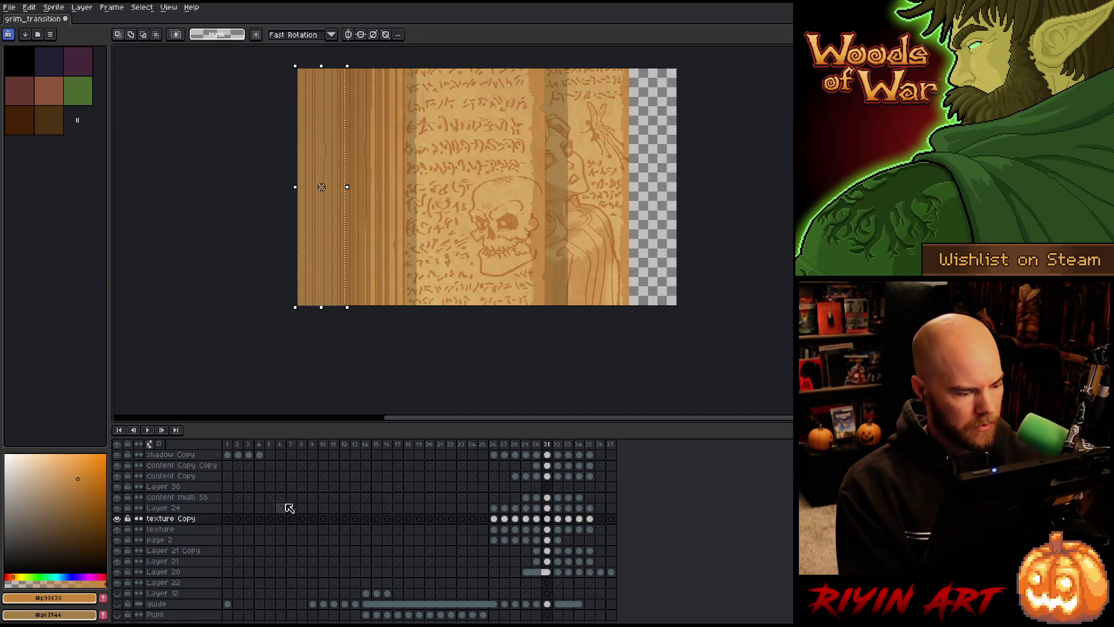
scroll(504, 502, "up", 2)
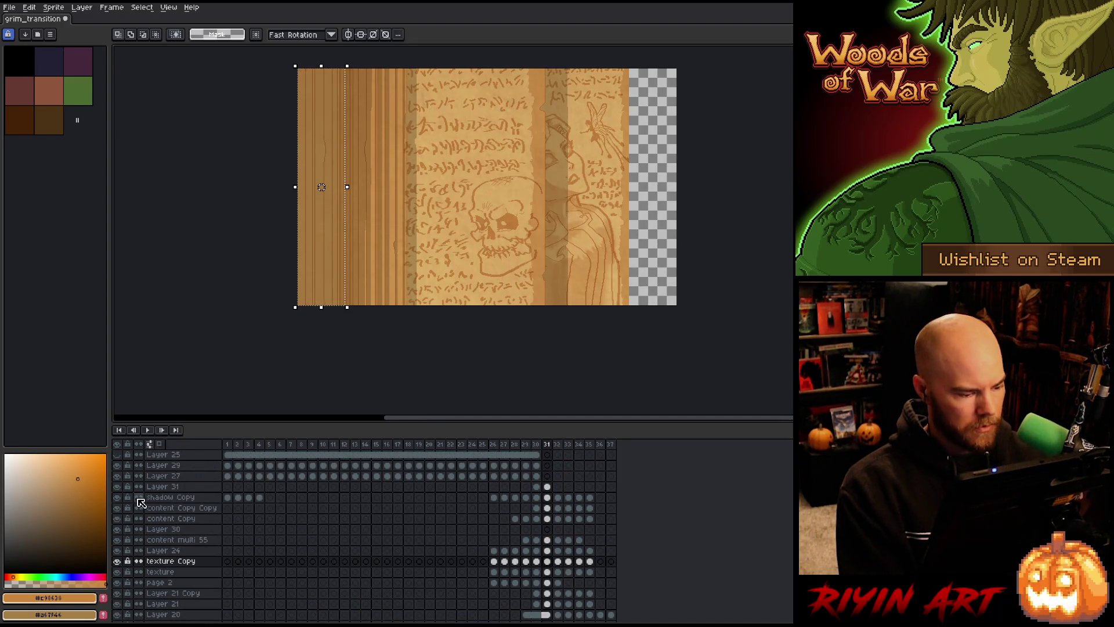
- Paste the wood texture into Layer 31's left strip on frame 32 and commit it
left_click(547, 486)
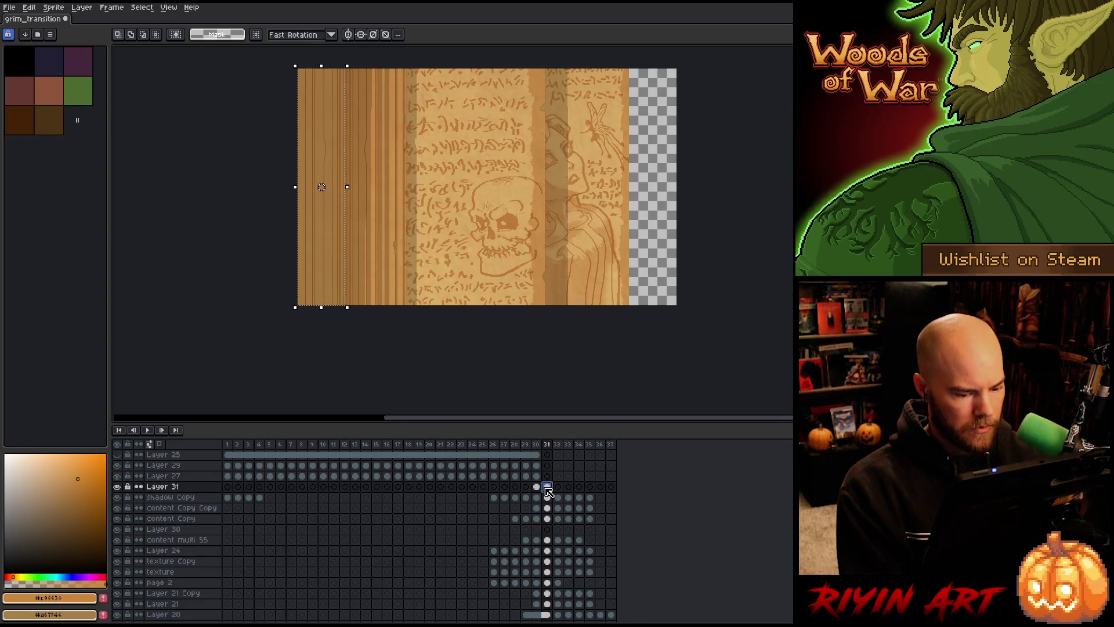
key("Right")
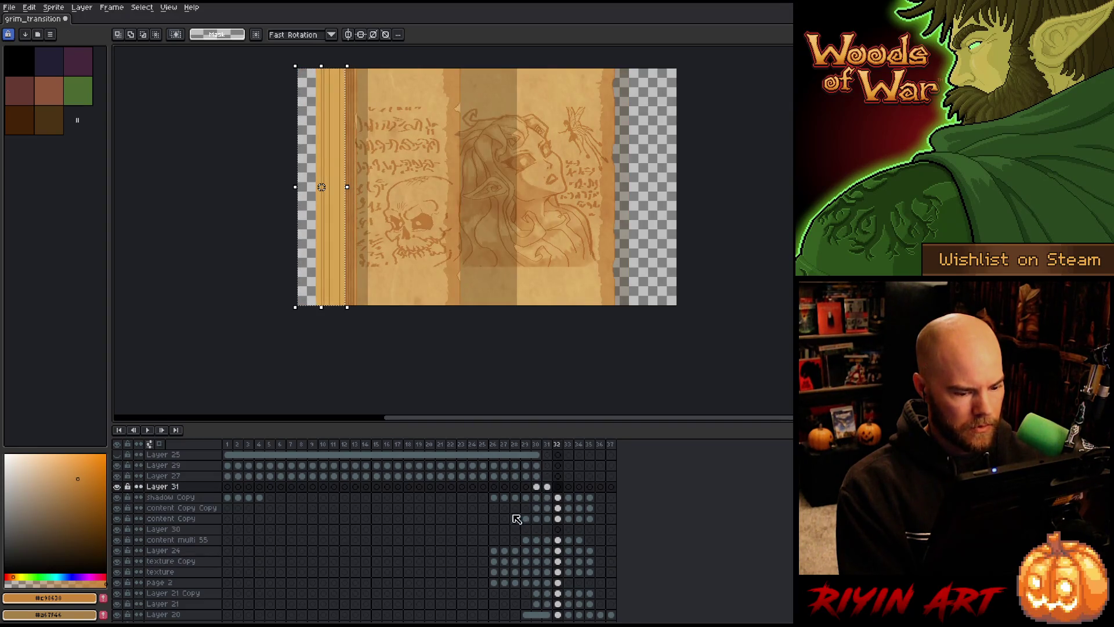
double_click(157, 487)
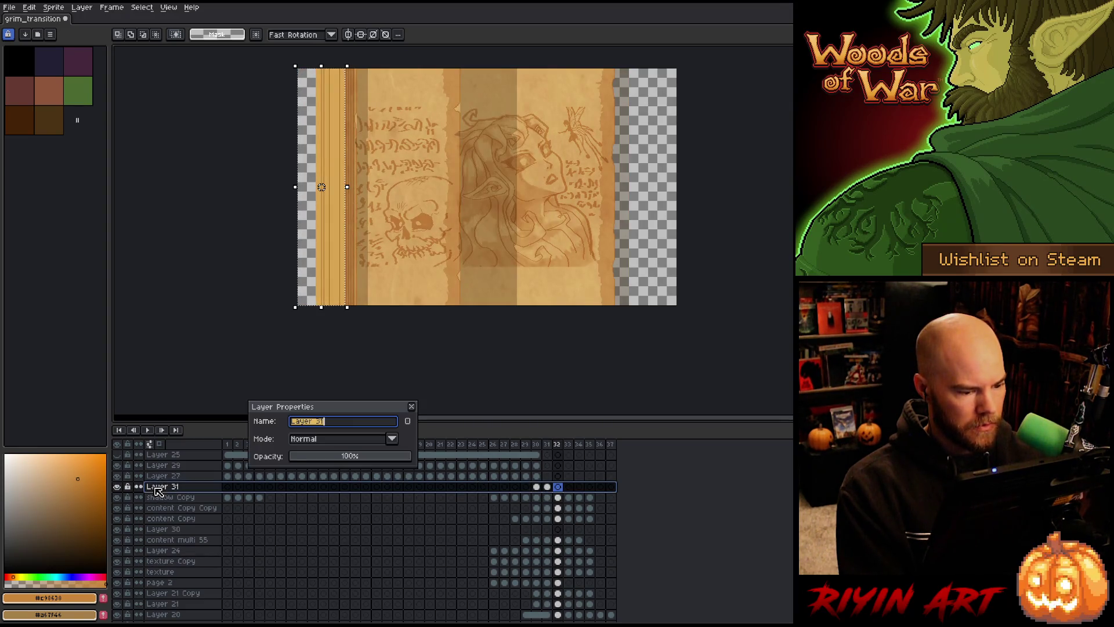
left_click(411, 406)
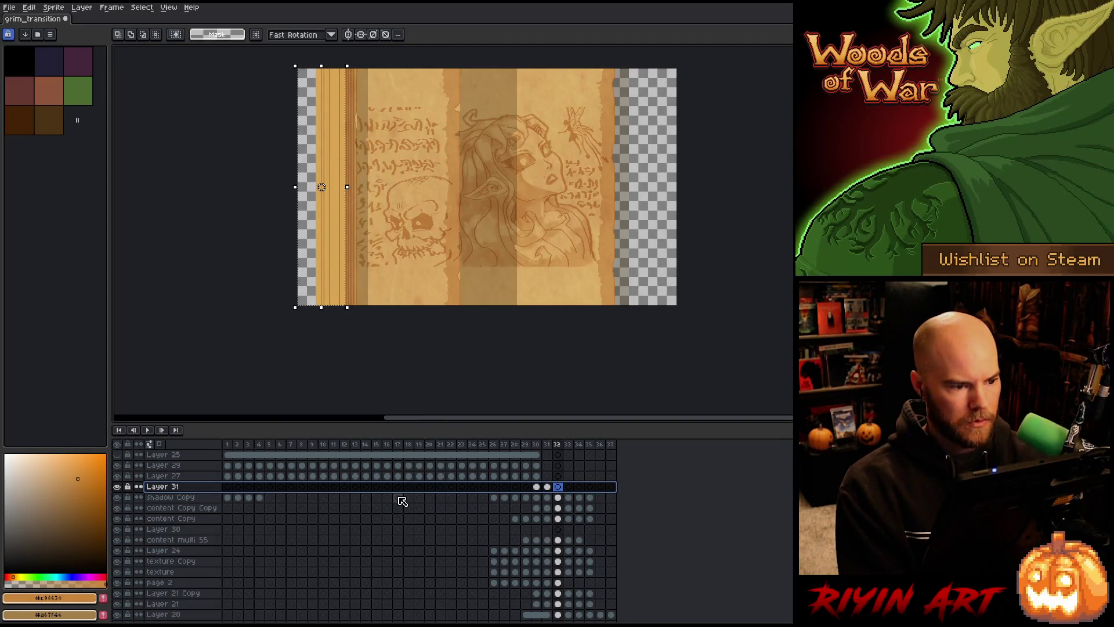
key("ctrl+v")
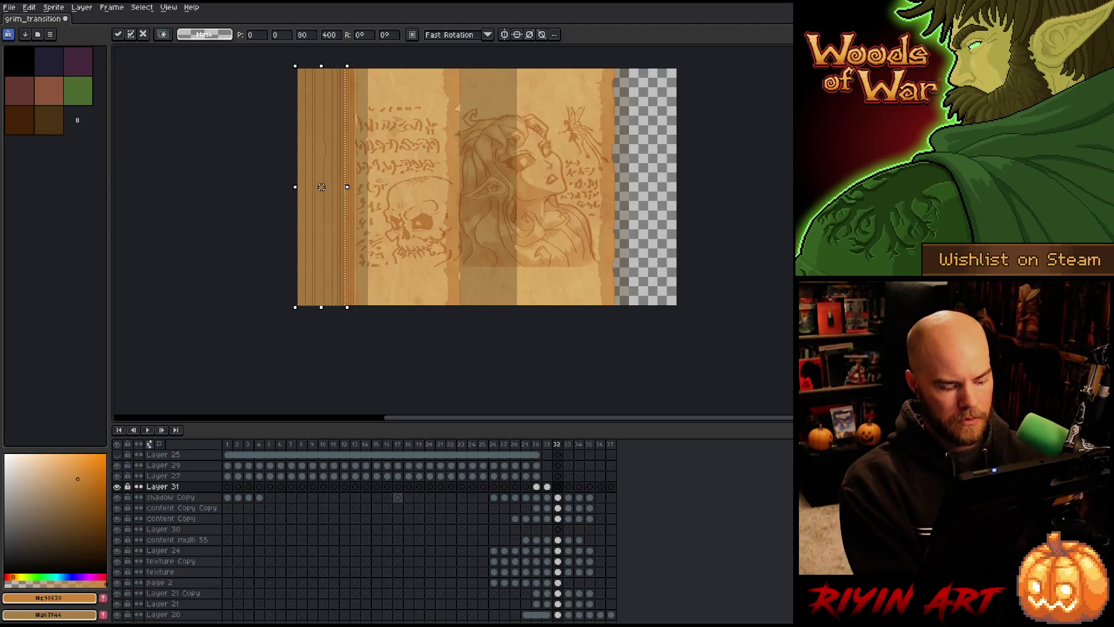
key("Return")
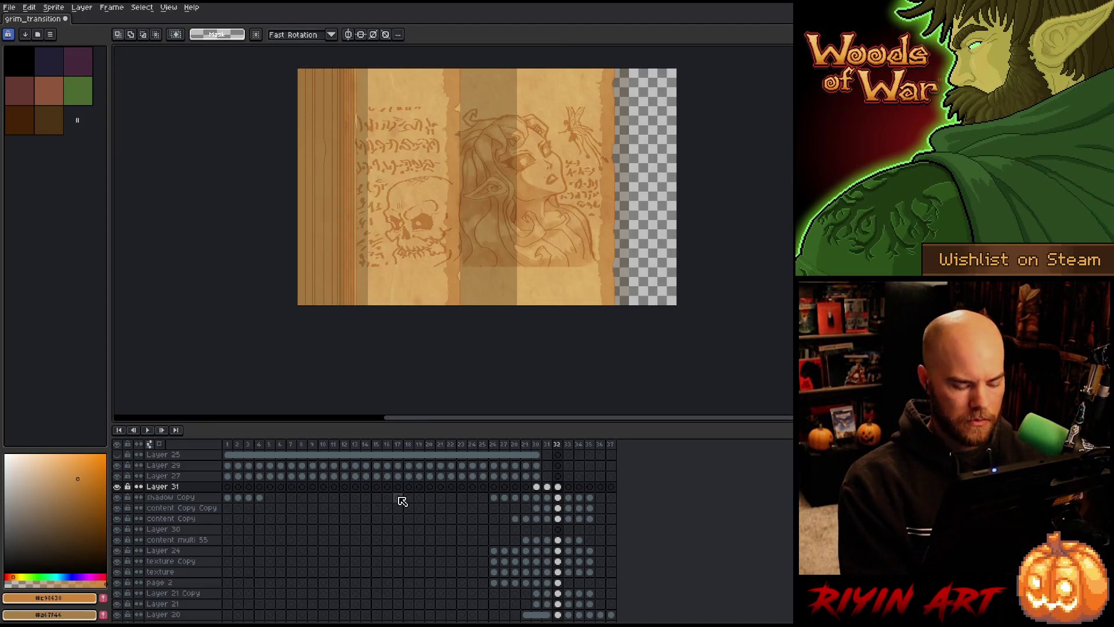
- Compare frames 31 and 32, zooming in on the spine
key("Left")
key("Right")
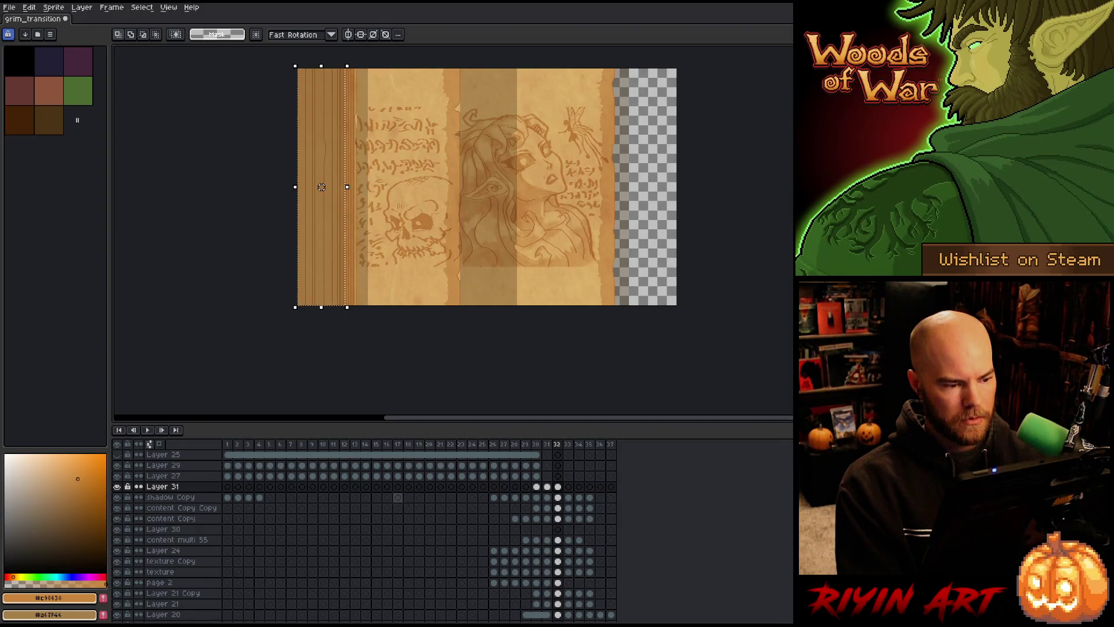
key("Left")
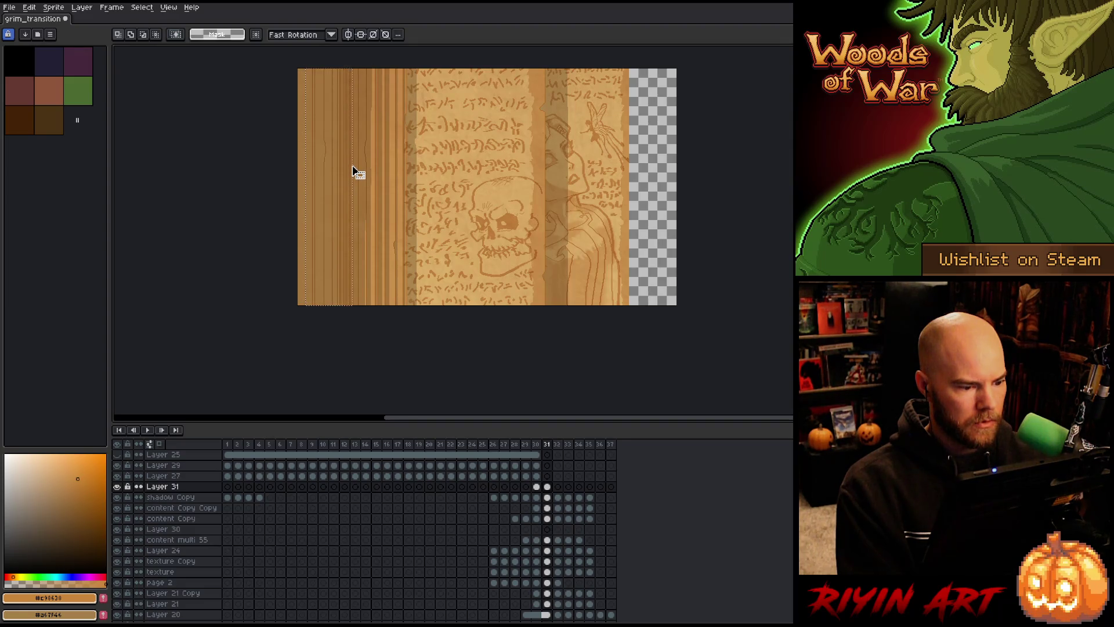
scroll(331, 298, "up", 3)
scroll(331, 301, "down", 3)
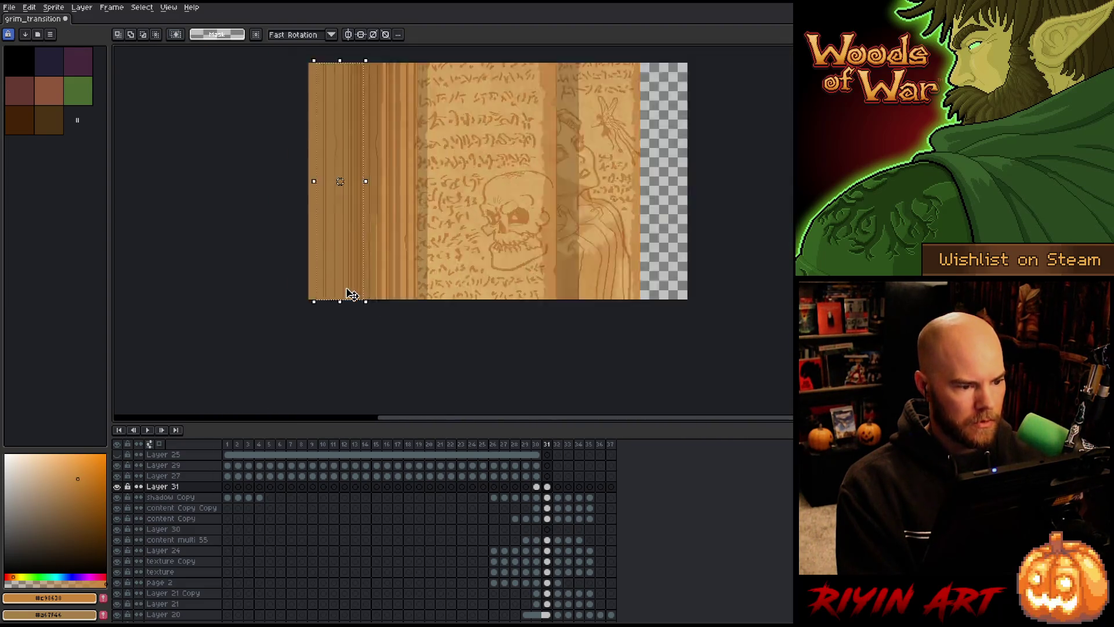
scroll(357, 304, "up", 3)
scroll(357, 304, "down", 3)
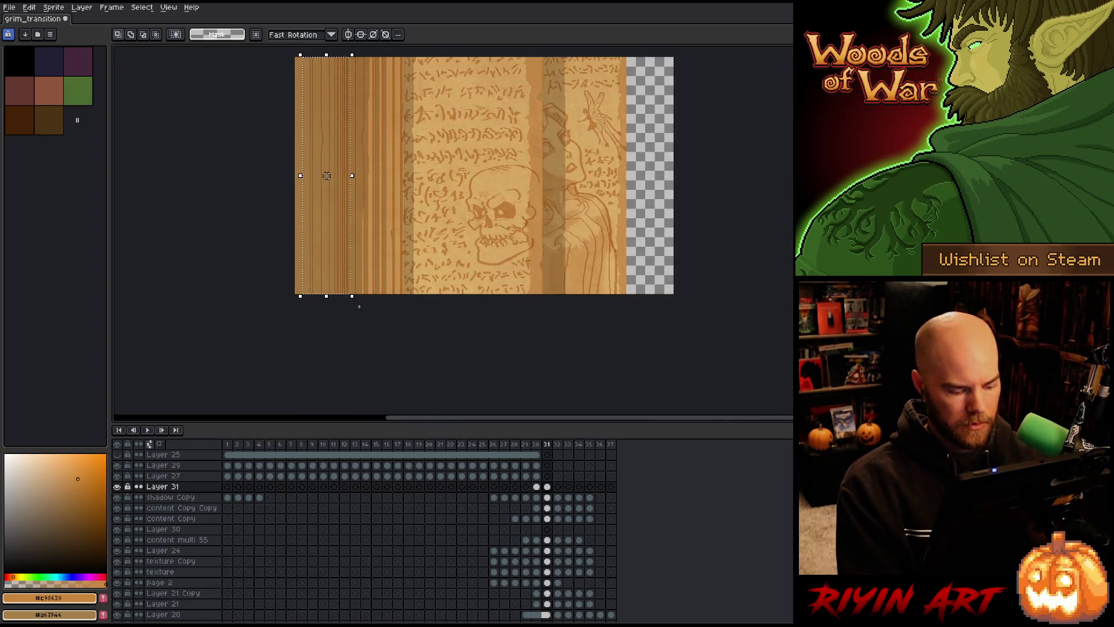
- Paste the wood-grain spine into frame 32, nudge it one pixel, and commit it
key("period")
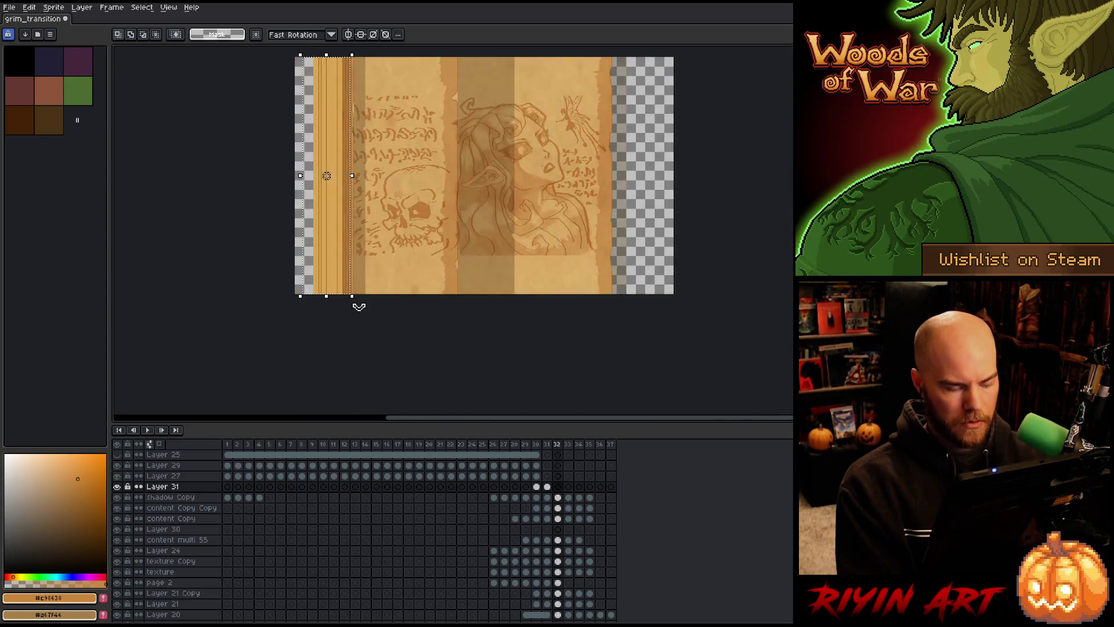
key("ctrl+v")
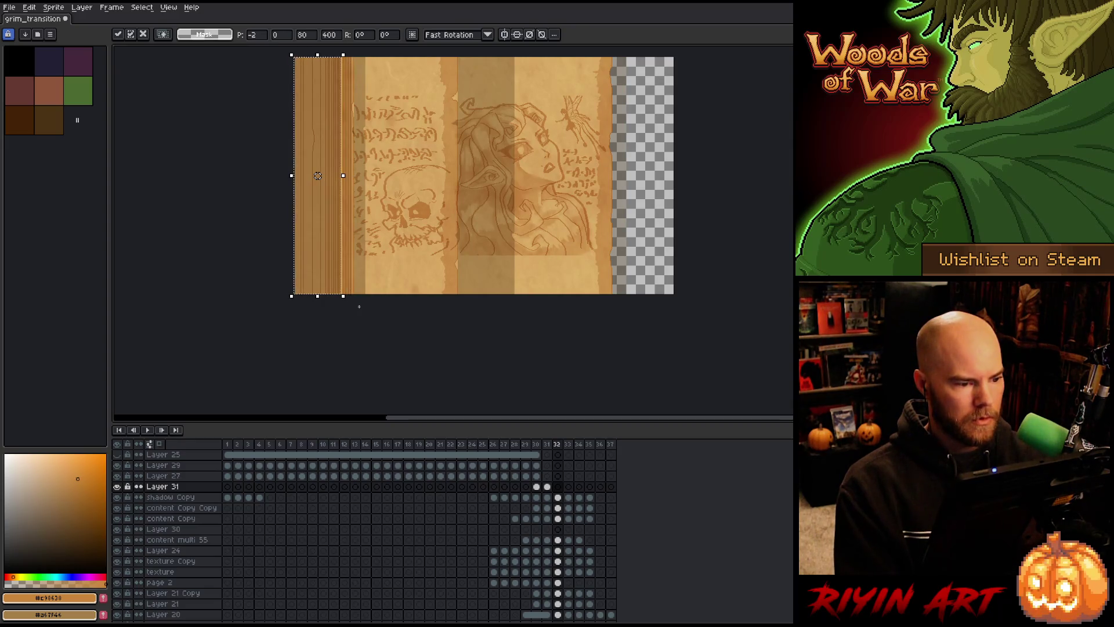
scroll(318, 175, "up", 3)
left_click_drag(336, 224, 341, 226)
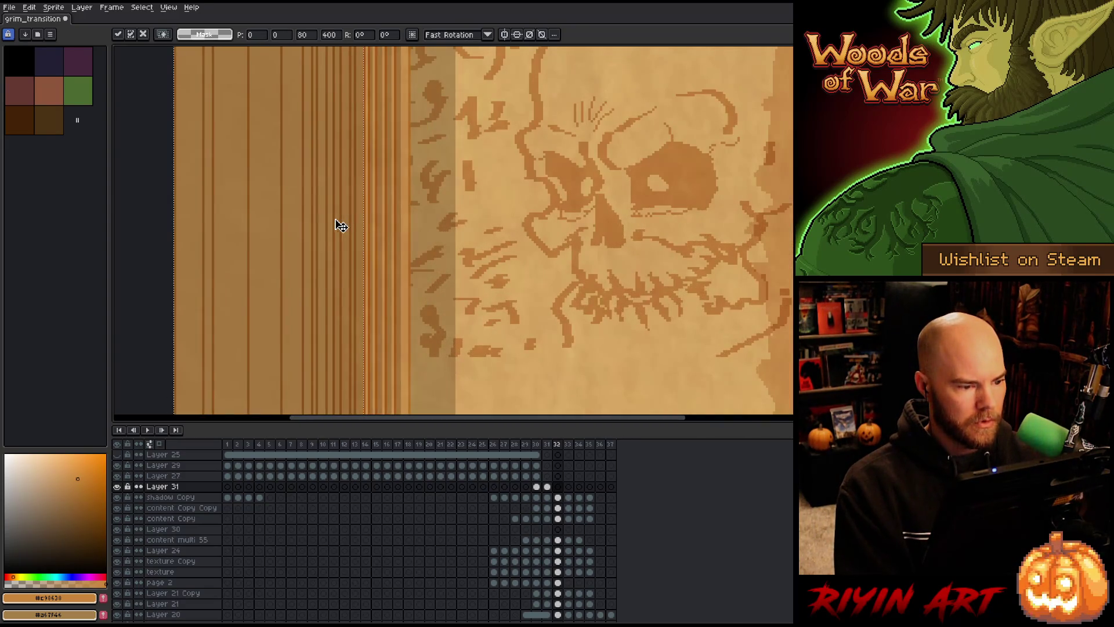
scroll(341, 226, "down", 3)
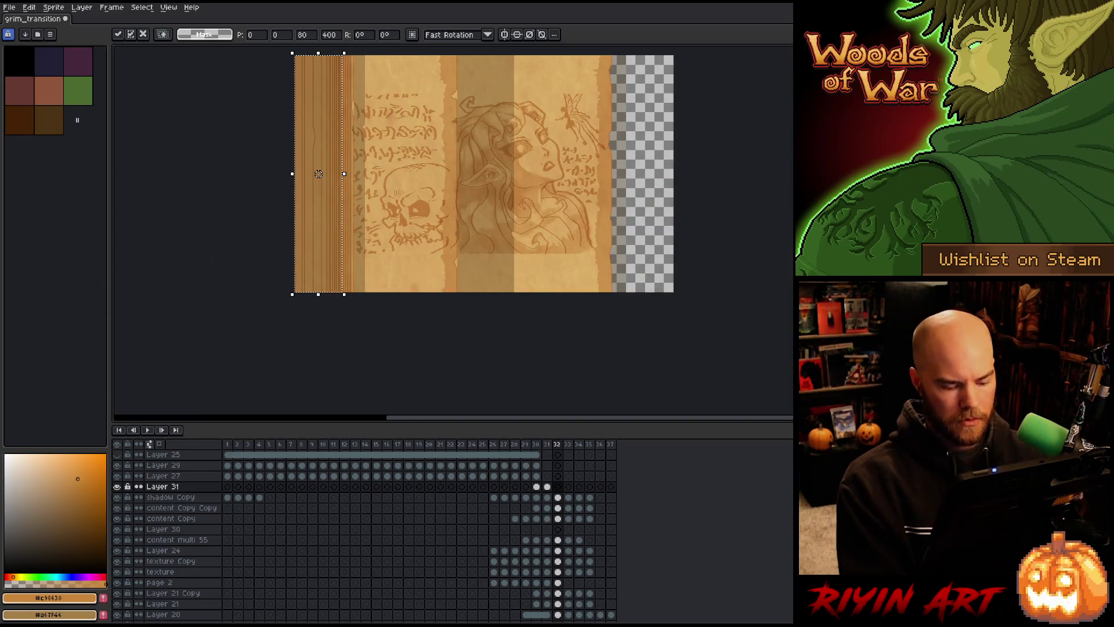
key("comma")
- Flip between frames 31 and 32 to check the spine, then clear the selection
key("period")
key("comma")
key("period")
key("comma")
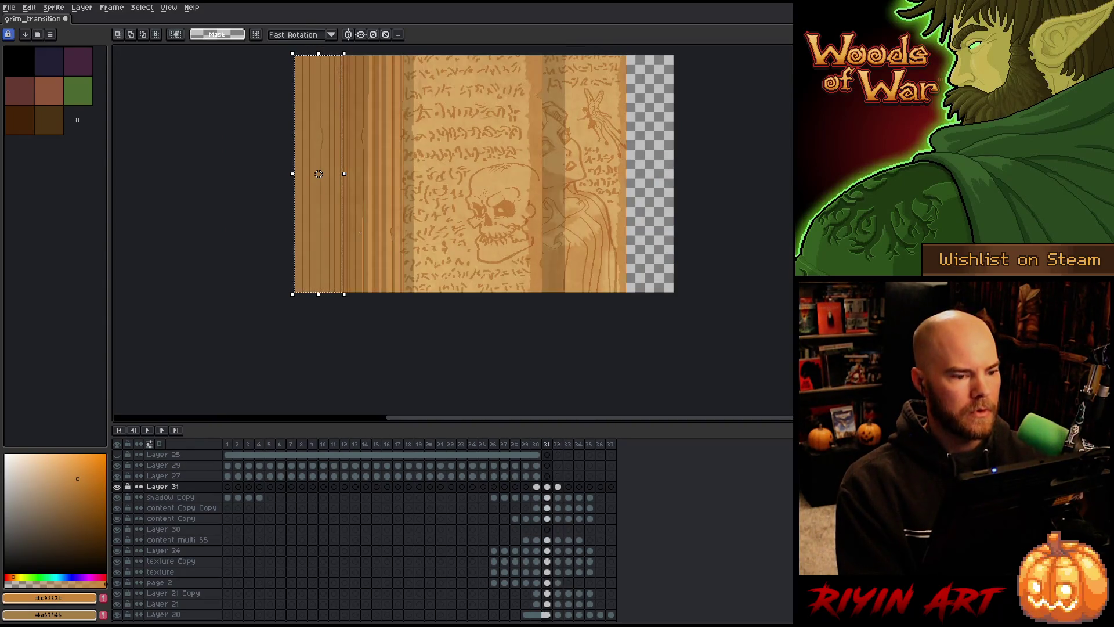
key("period")
mouse_move(503, 158)
left_mouse_down()
mouse_move(465, 219)
mouse_move(453, 220)
left_mouse_up()
key("comma")
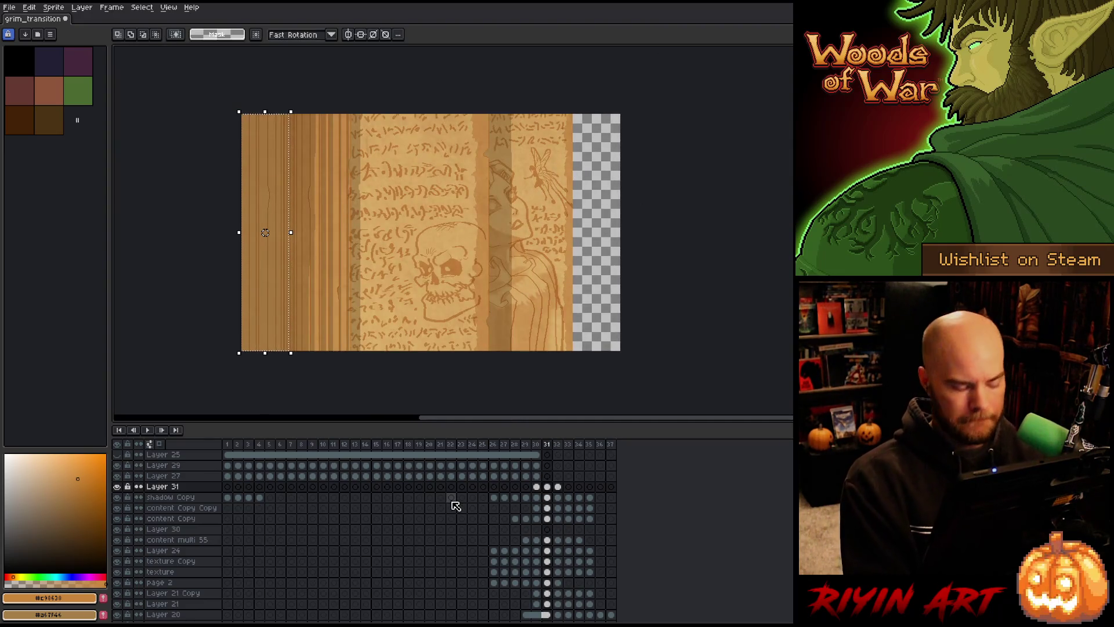
key("ctrl+d")
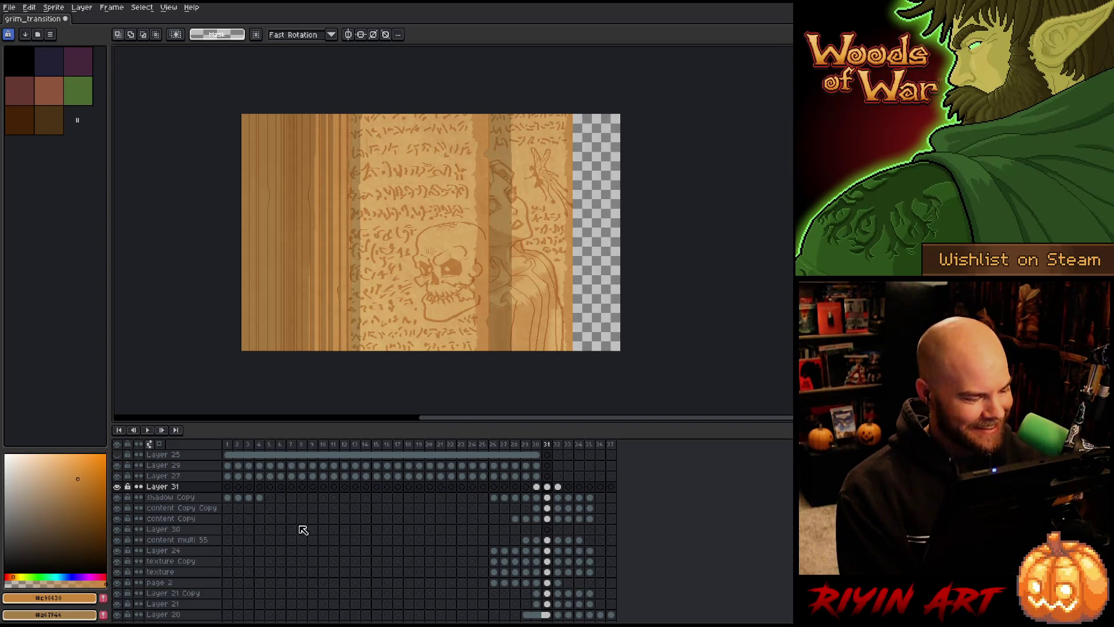
left_click(548, 497)
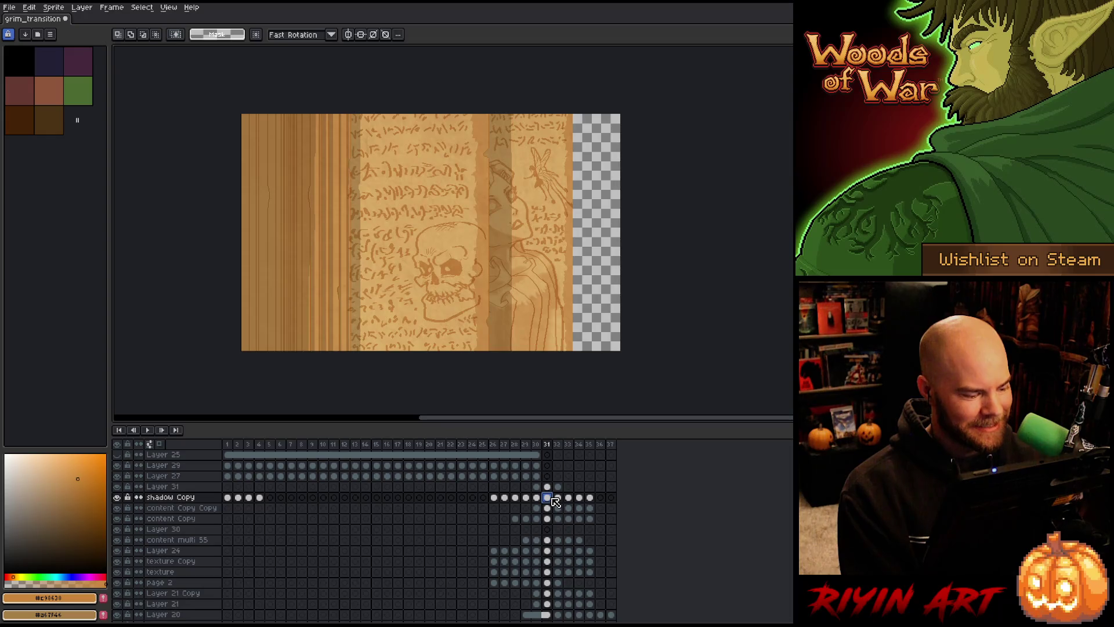
- Toggle the figure, content Copy, content Copy Copy and Layer 24 layers to compare
left_click(547, 507)
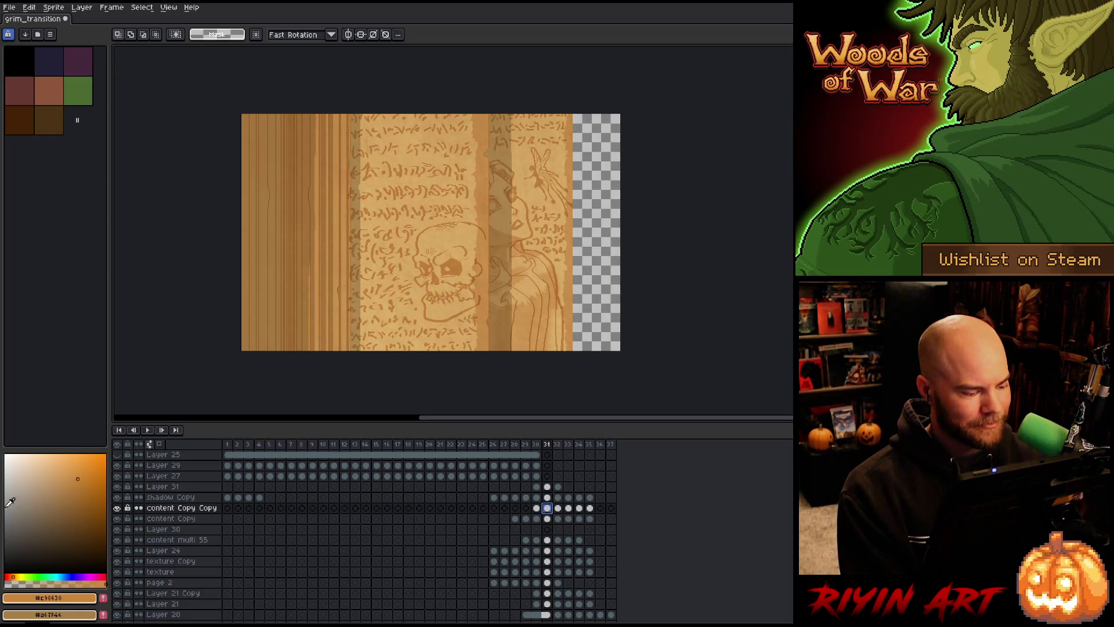
left_click(118, 510)
left_click(118, 510)
left_click(118, 509)
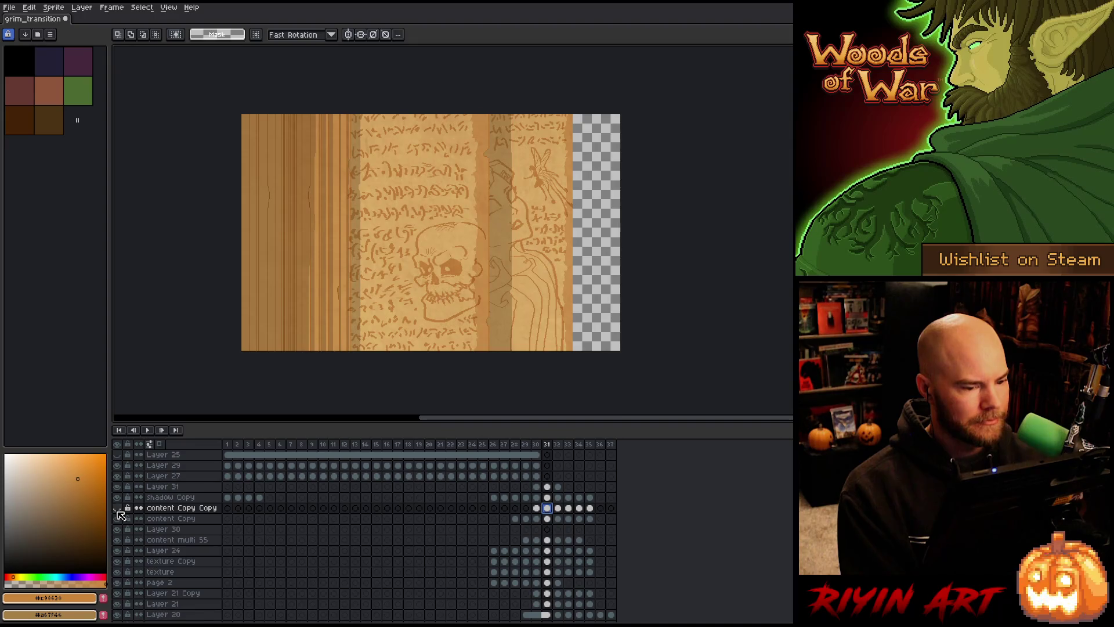
left_click(118, 510)
left_click(119, 518)
left_click(119, 518)
left_click(119, 518)
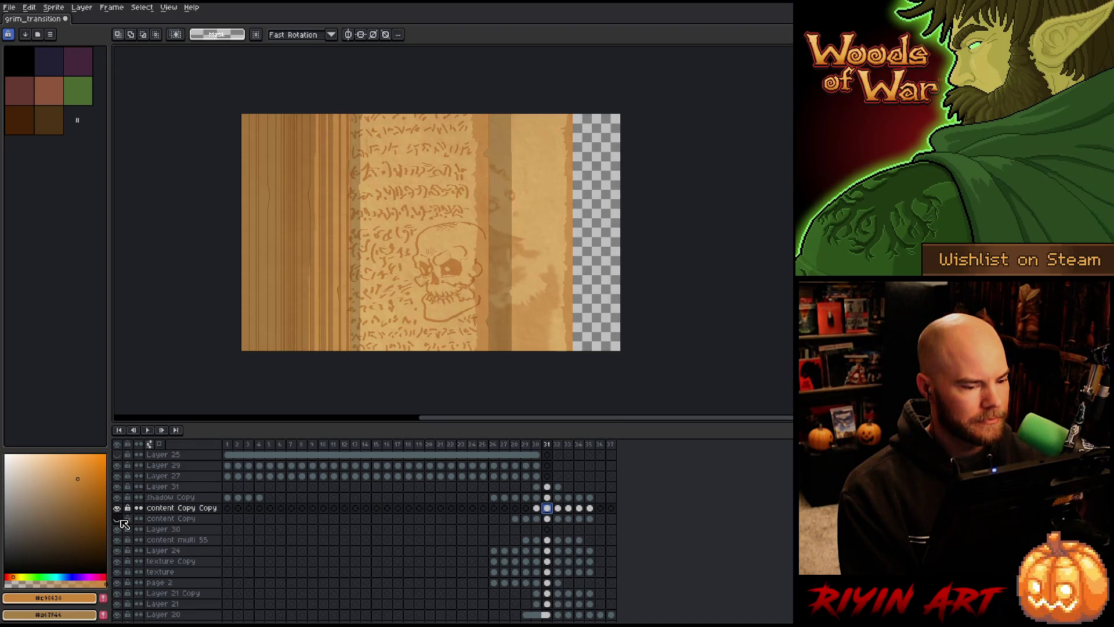
left_click(119, 520)
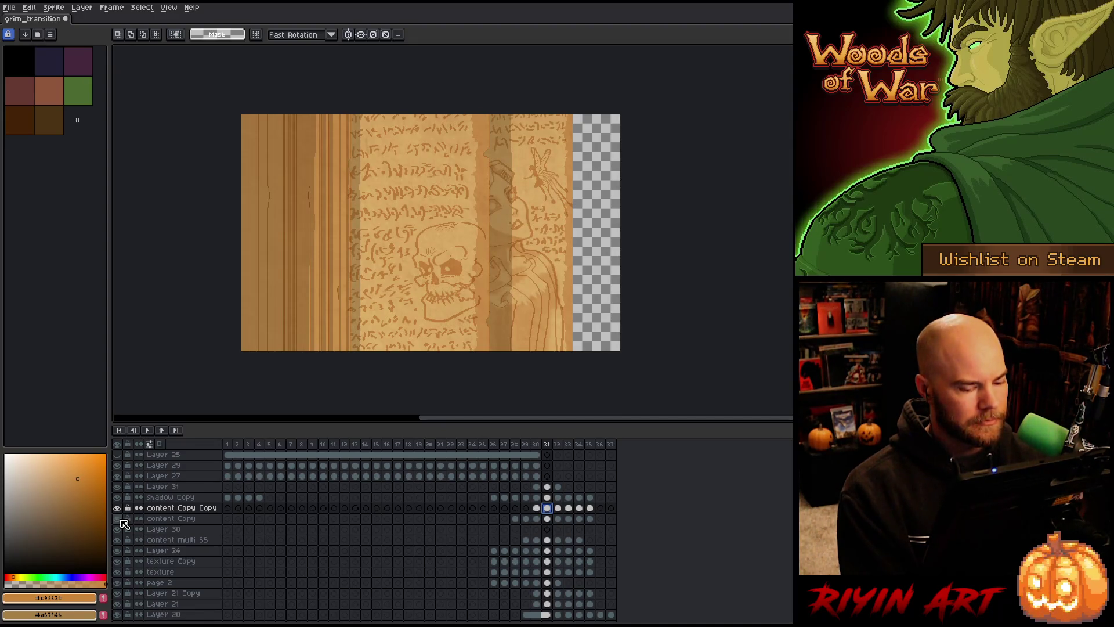
left_click(118, 519)
left_click(119, 519)
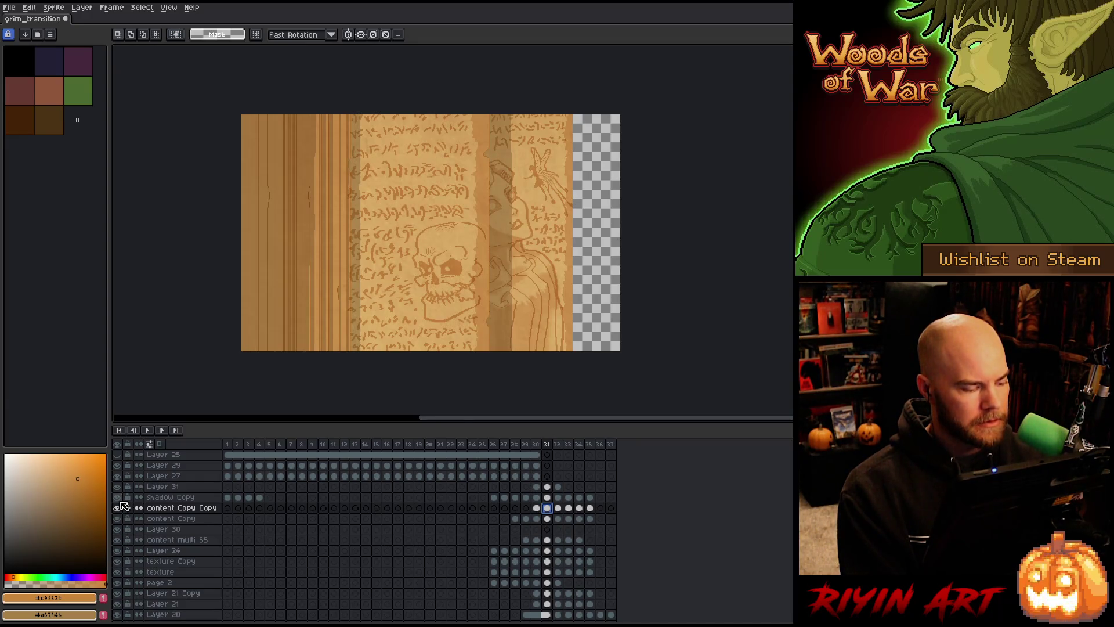
left_click(118, 508)
left_click(118, 508)
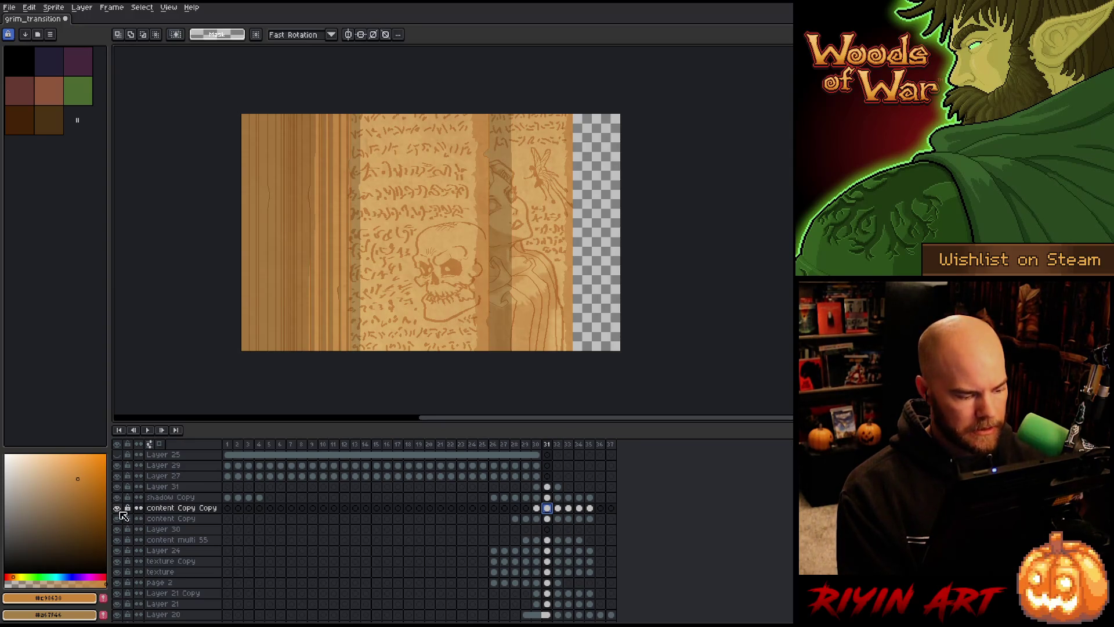
left_click(118, 552)
left_click(119, 551)
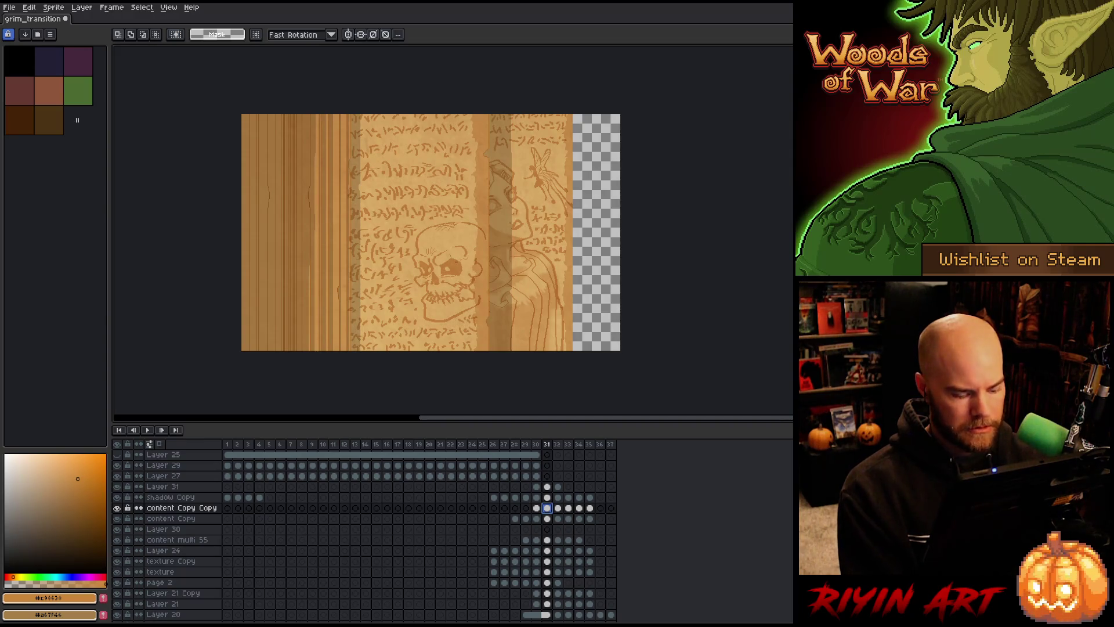
- With the Move tool, select content multi 55 and toggle the skull layer across frames 31–32
key("v")
left_click(459, 273)
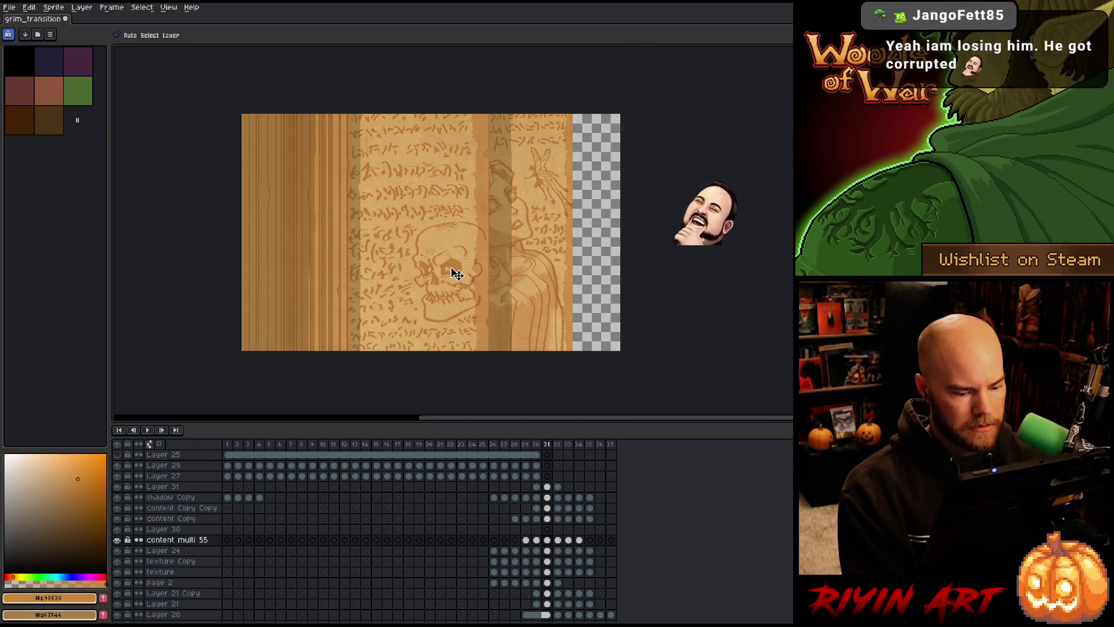
left_click(119, 540)
left_click(118, 540)
left_click(118, 540)
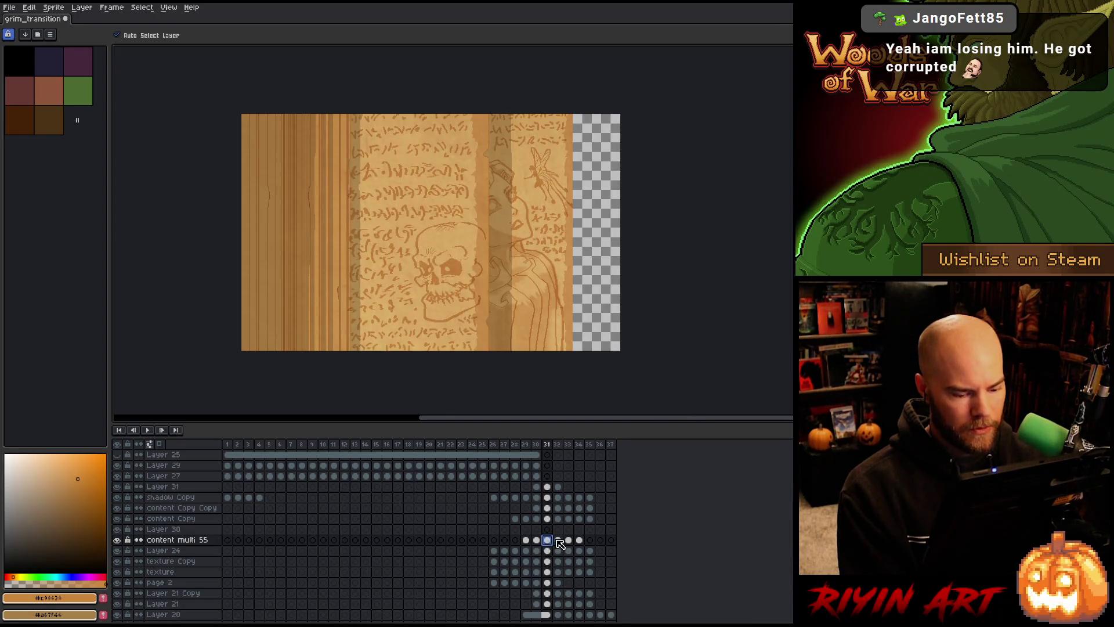
left_click(558, 541)
left_click(117, 540)
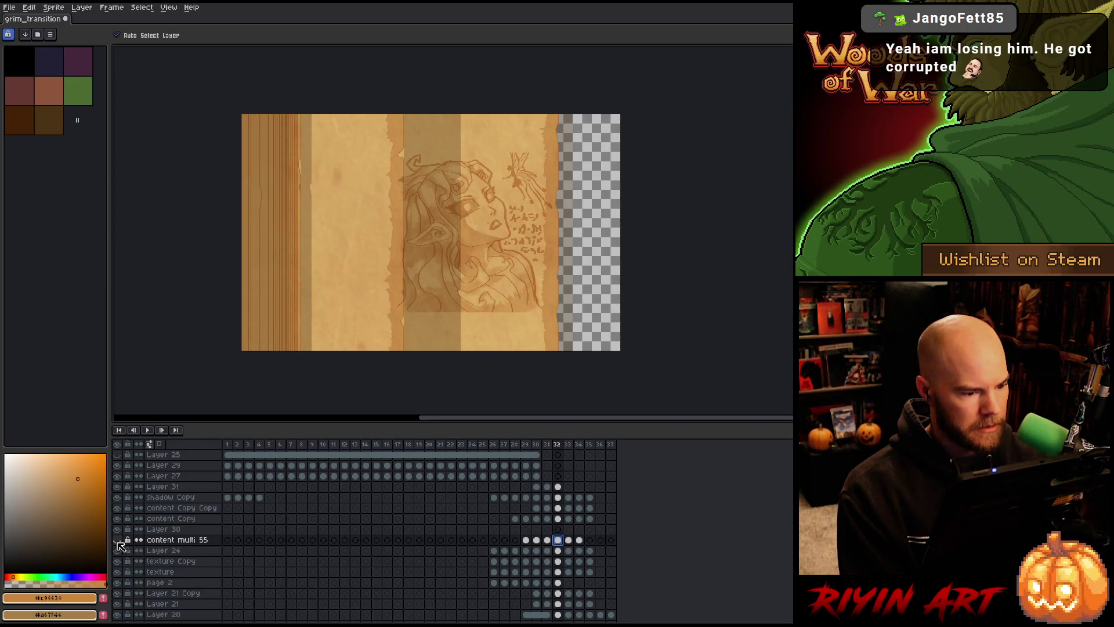
left_click(117, 540)
left_click(117, 540)
left_click(117, 540)
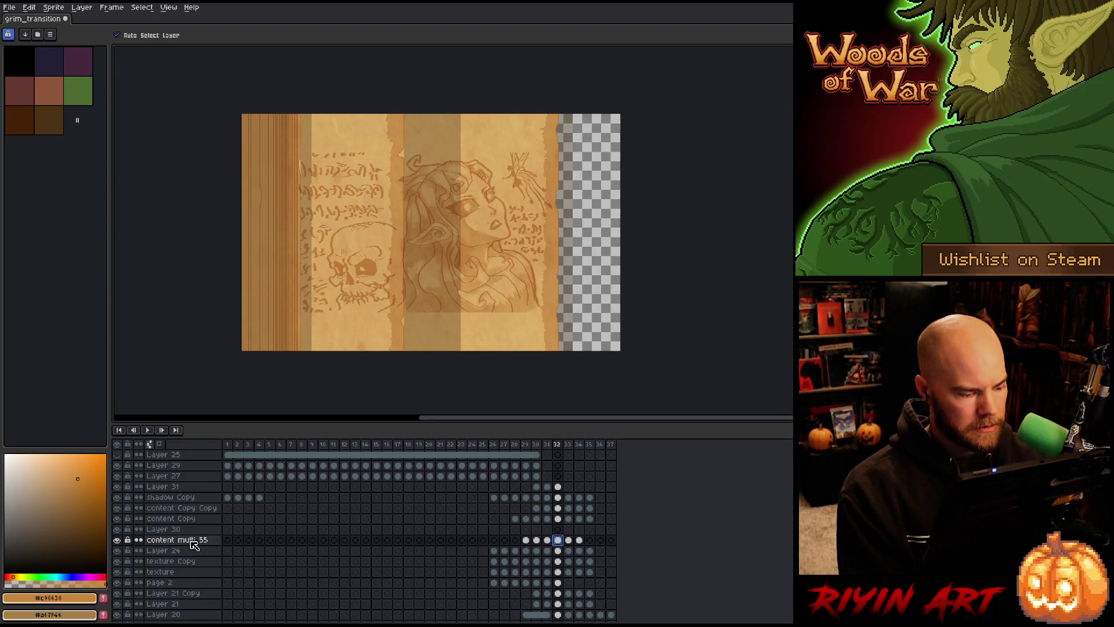
left_click(547, 541)
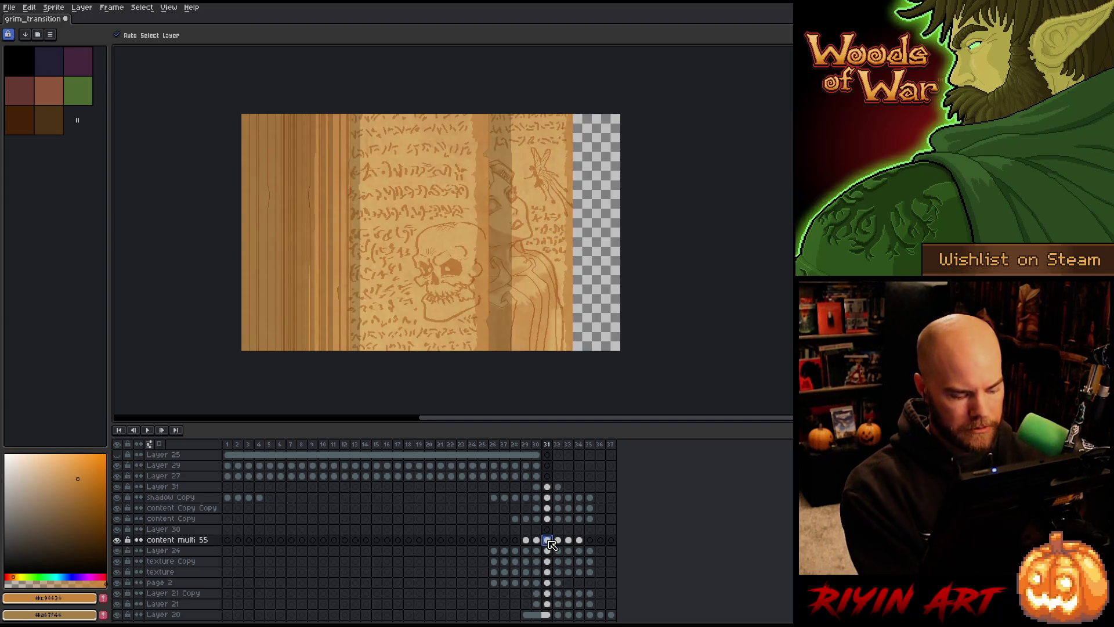
- Turn off Auto Select Layer and slide Layer 30's page art left in frame 32
left_click(558, 529)
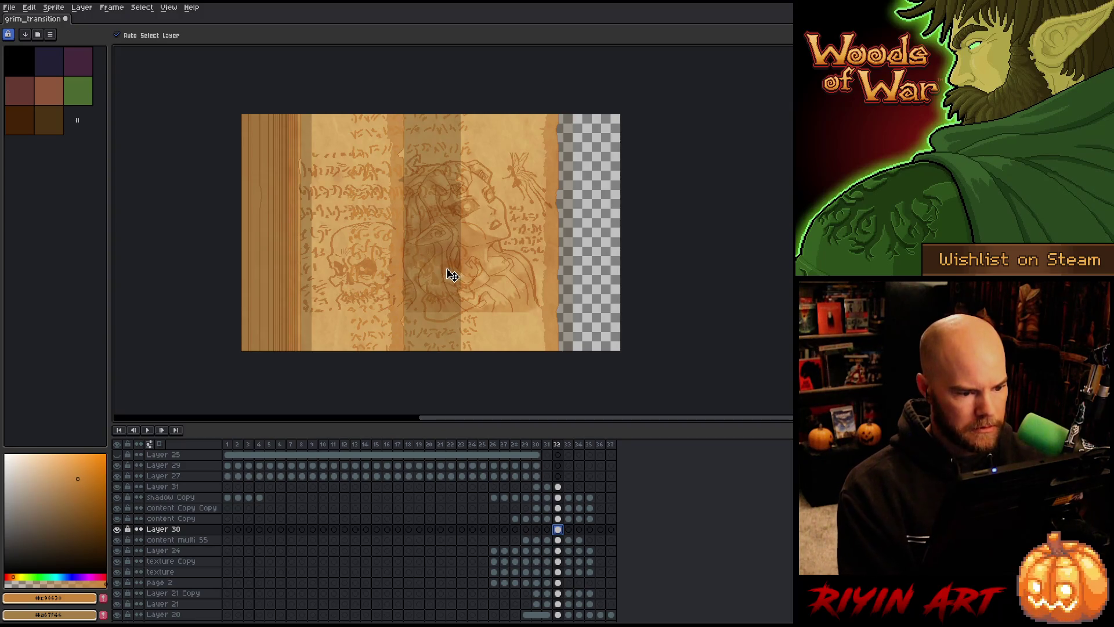
left_click_drag(447, 273, 435, 275)
key("ctrl+z")
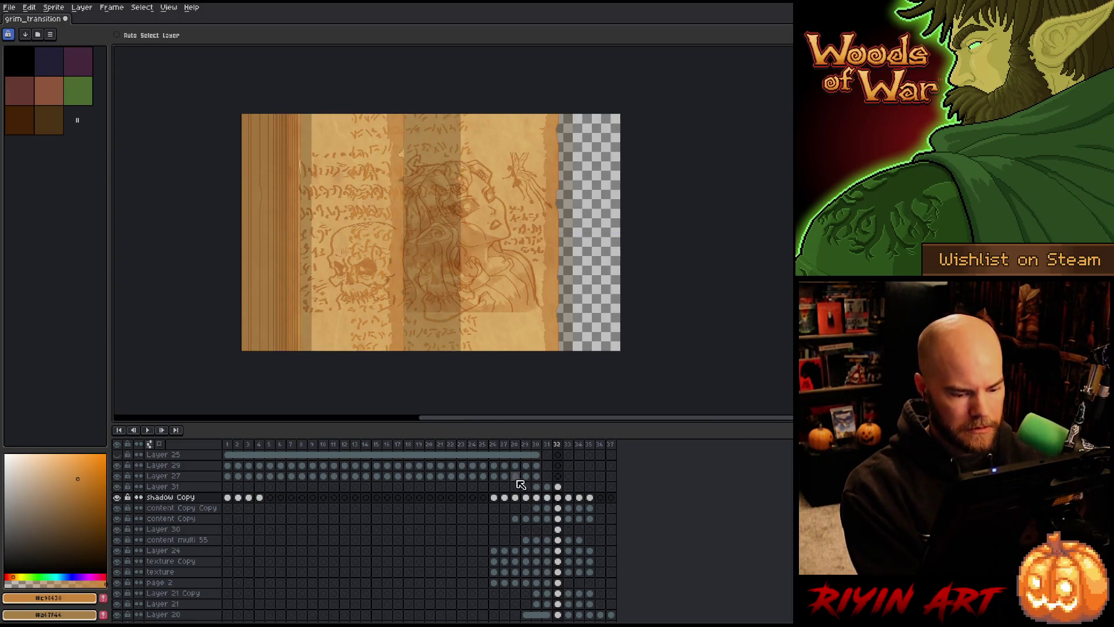
left_click(557, 529)
left_click(148, 36)
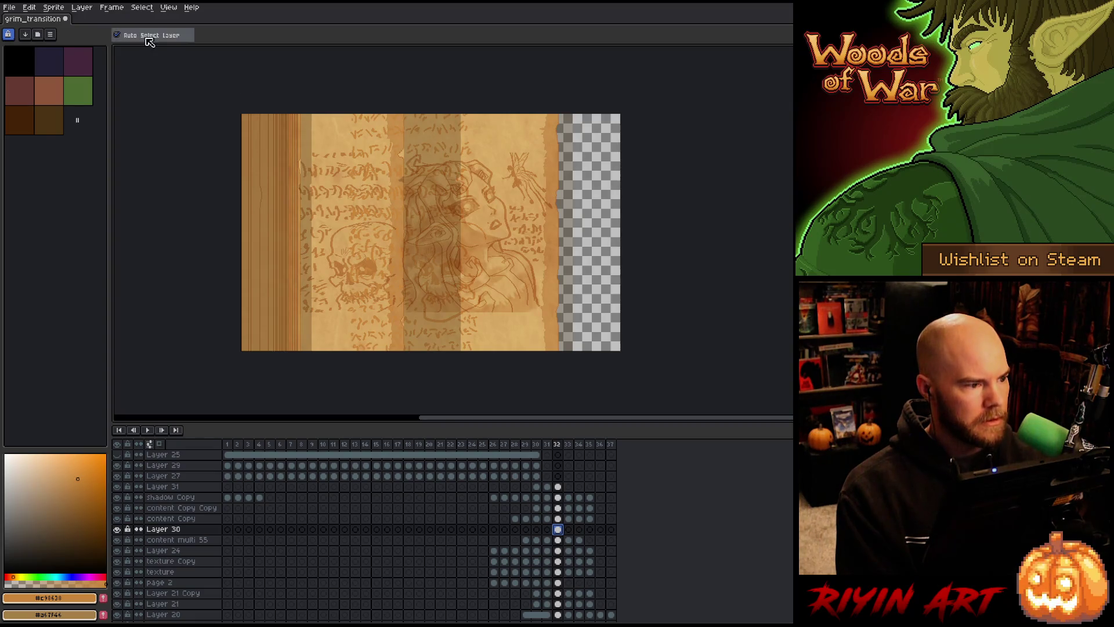
left_click_drag(464, 274, 378, 269)
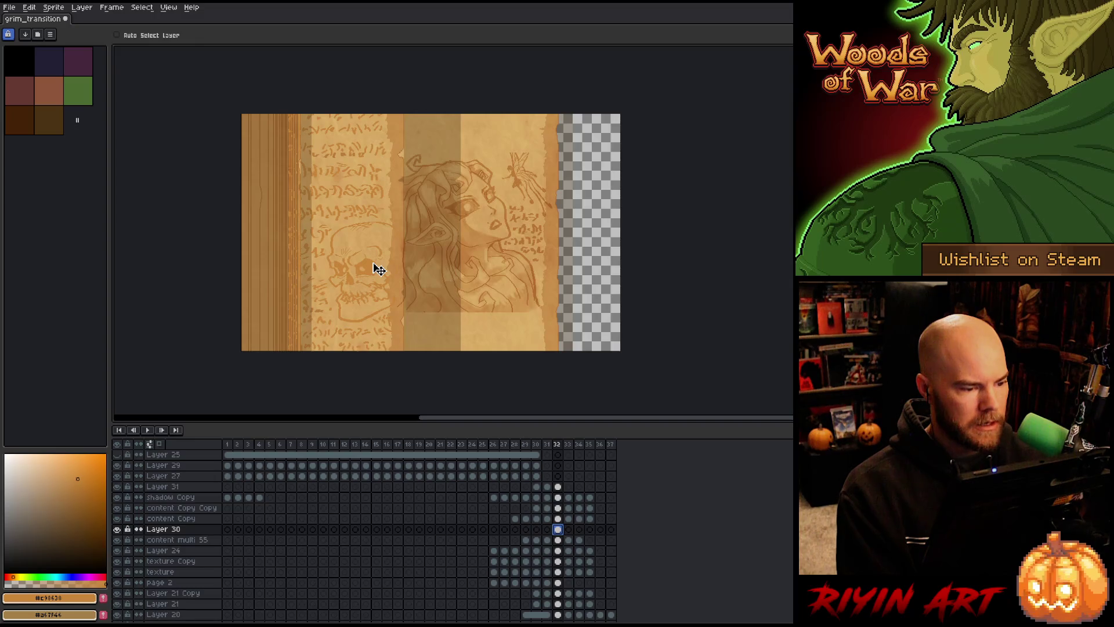
key("m")
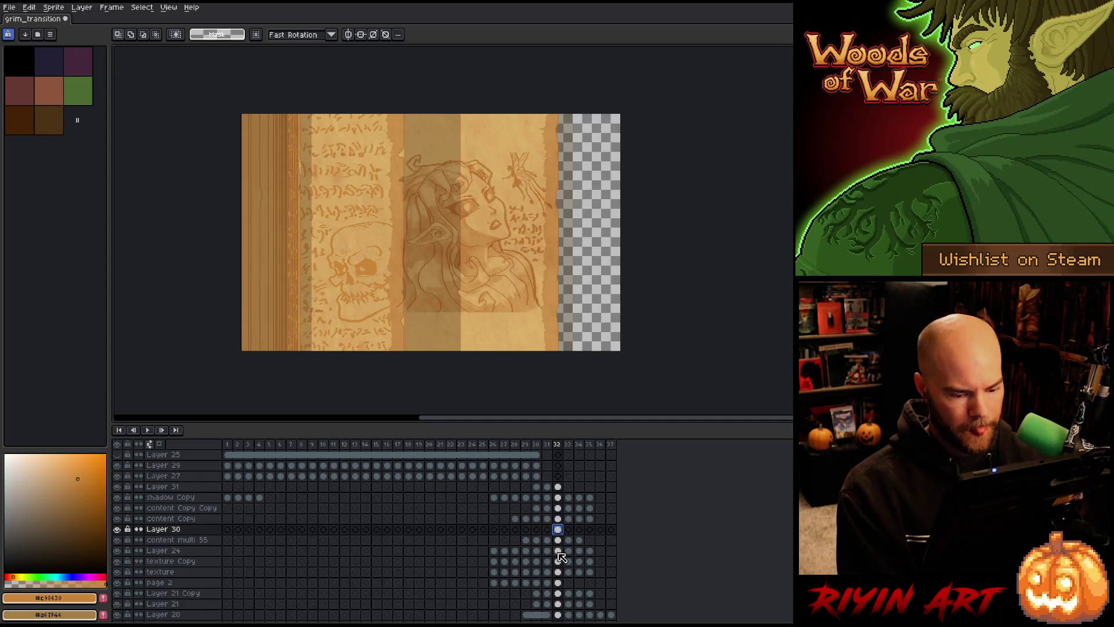
left_click(568, 529)
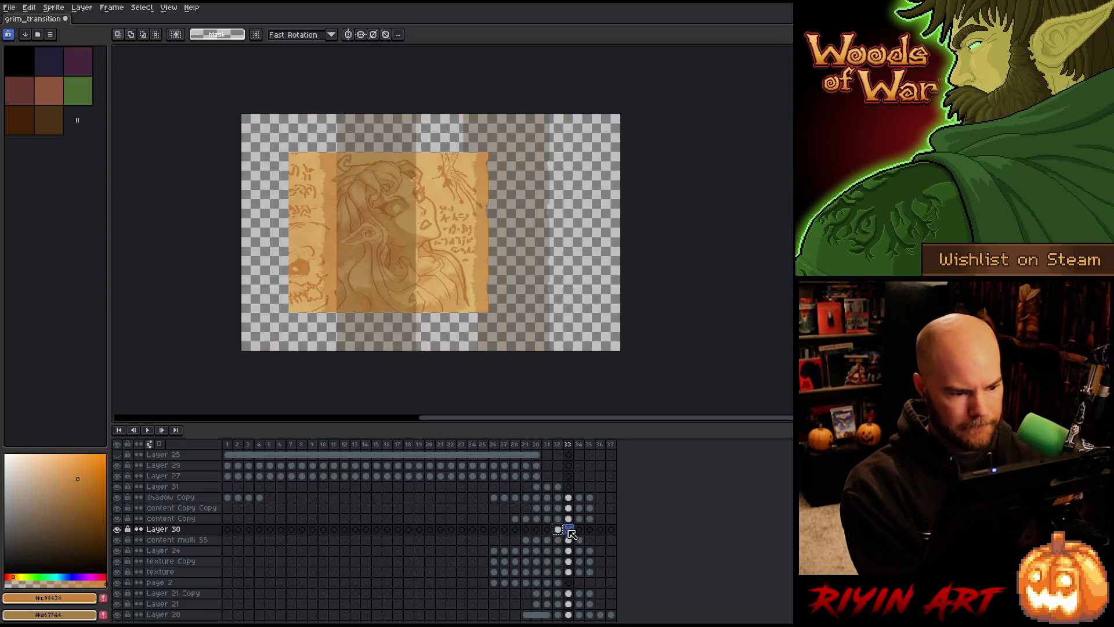
- Paste the script-covered parchment into frame 33 and shift it about 90 px left
key("ctrl+v")
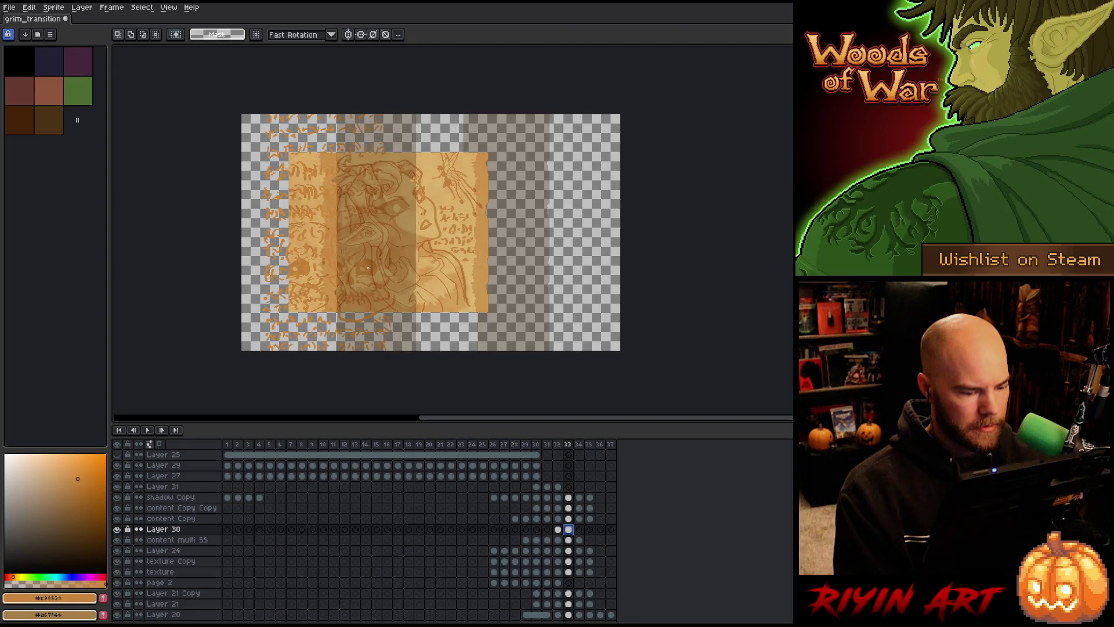
key("Return")
left_click_drag(369, 268, 307, 278)
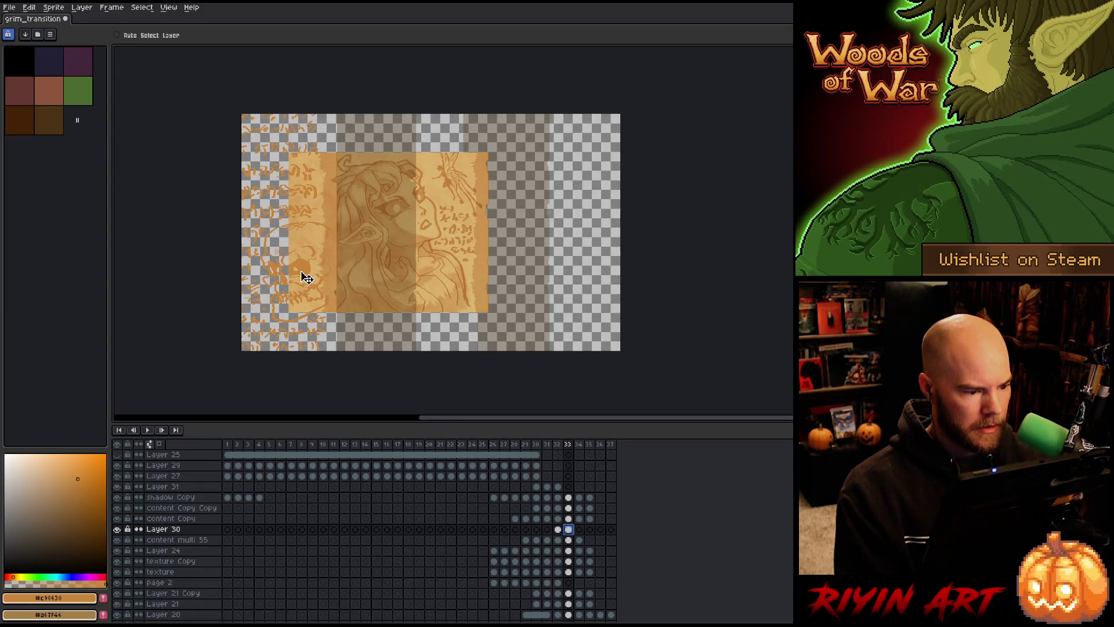
scroll(303, 271, "up", 4)
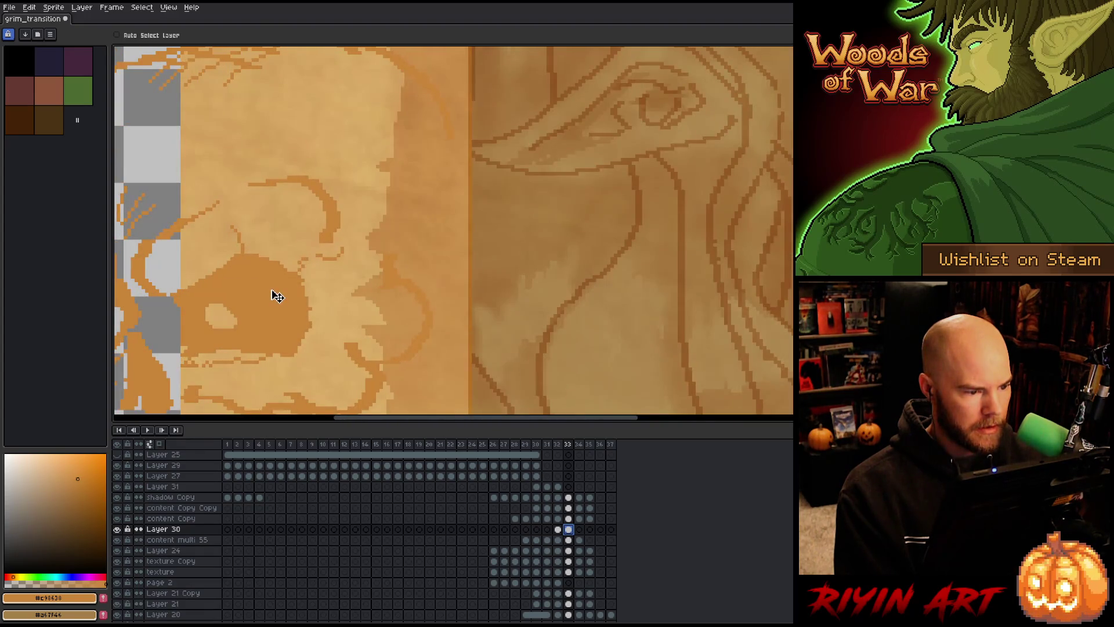
scroll(276, 296, "down", 4)
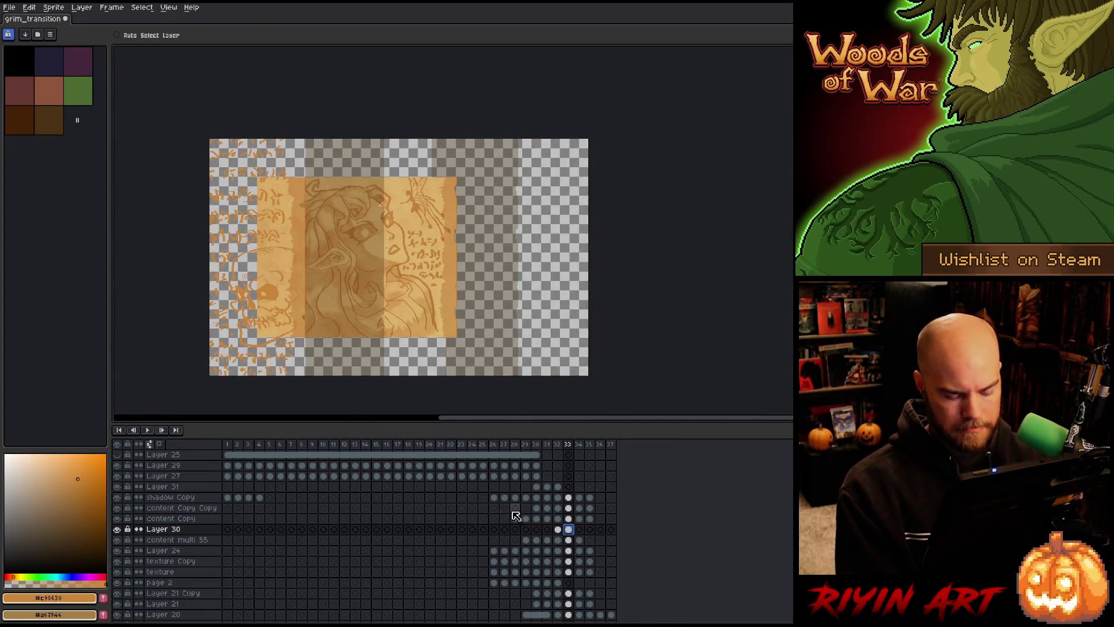
- Inspect the Layer 30, content multi 55 and content Copy cels in frame 34
left_click(579, 530)
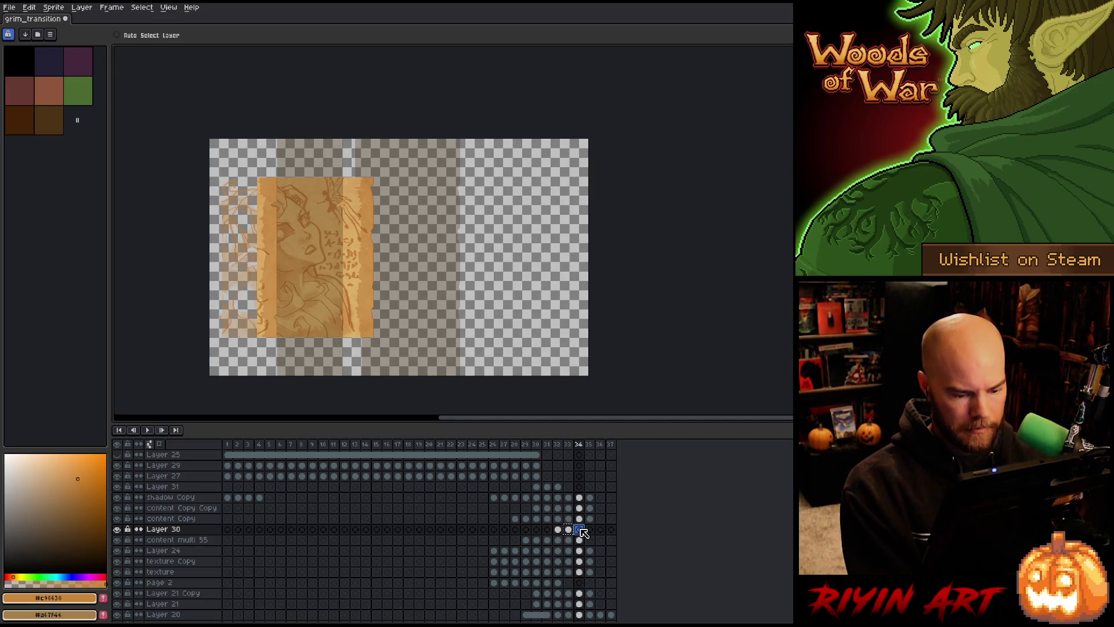
left_click(580, 539)
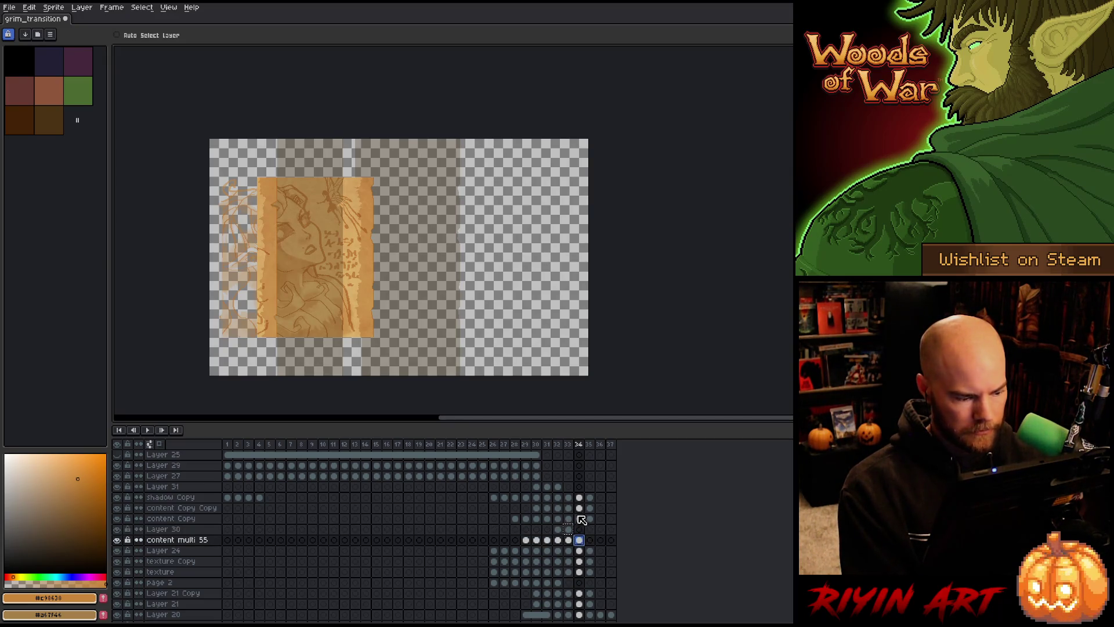
left_click(580, 518)
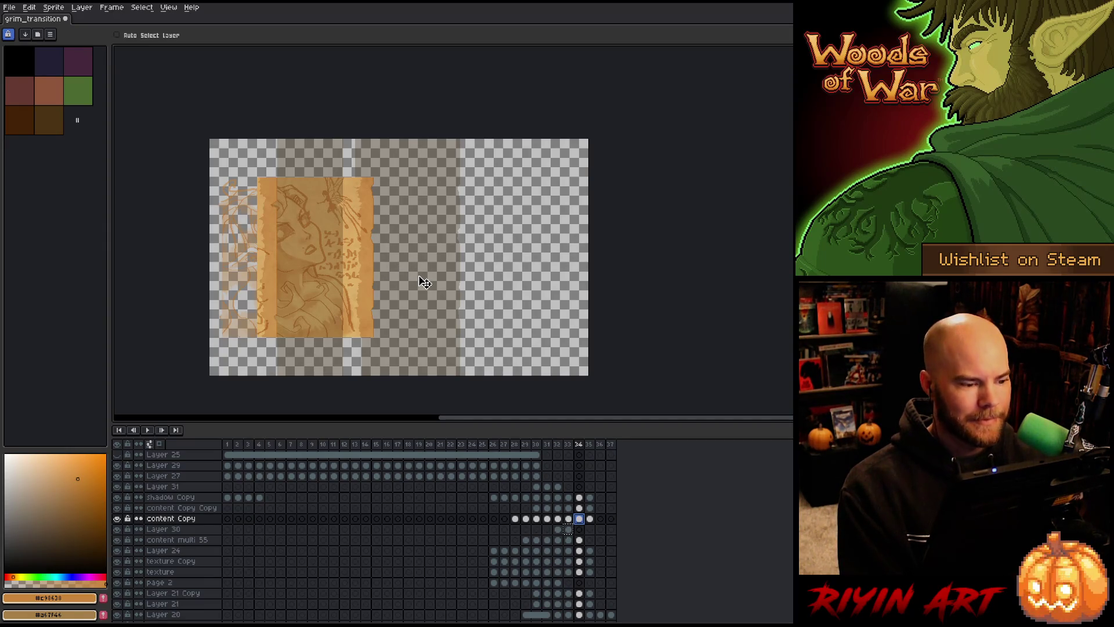
key("m")
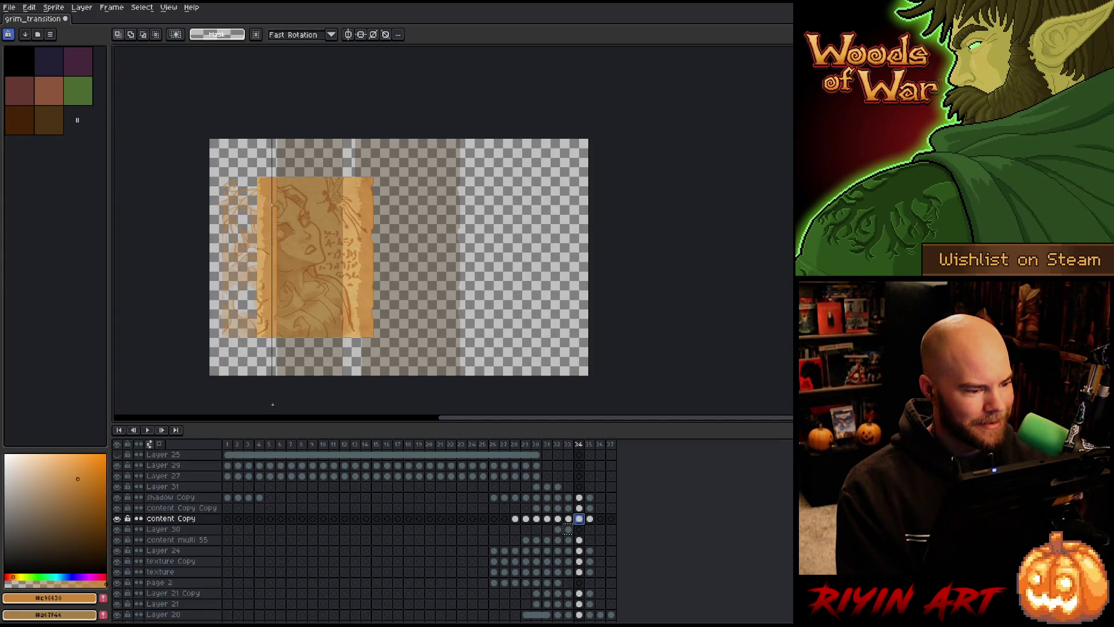
- Draw a rectangular selection around the page's left strip, zooming in for accuracy
left_click_drag(273, 400, 210, 139)
scroll(299, 193, "up", 3)
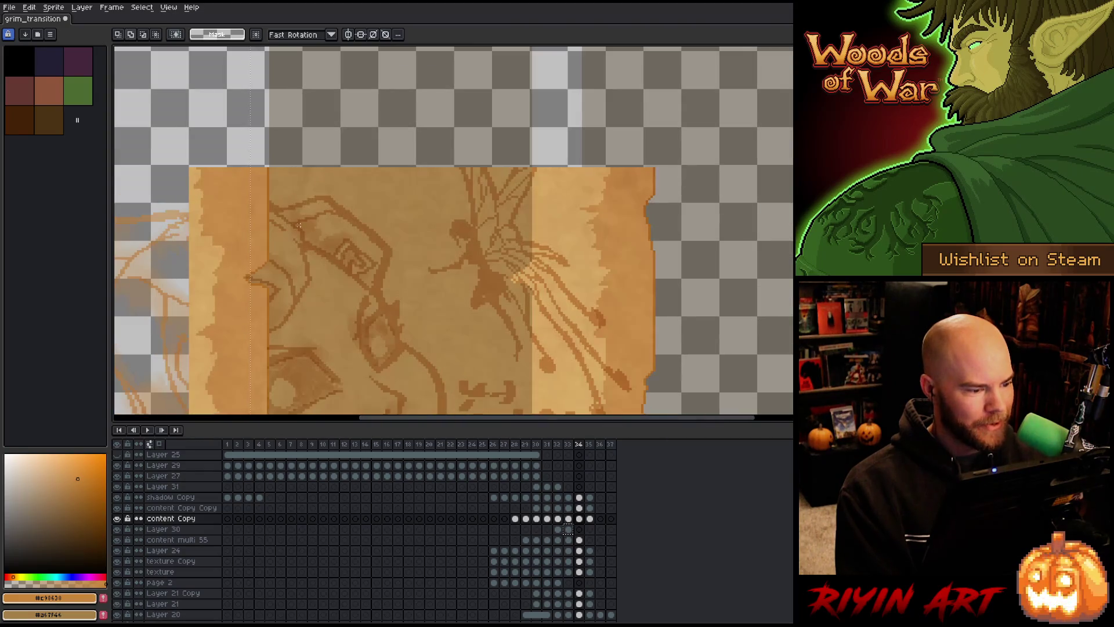
left_click_drag(298, 228, 240, 314)
scroll(211, 348, "down", 3)
scroll(211, 349, "down", 3)
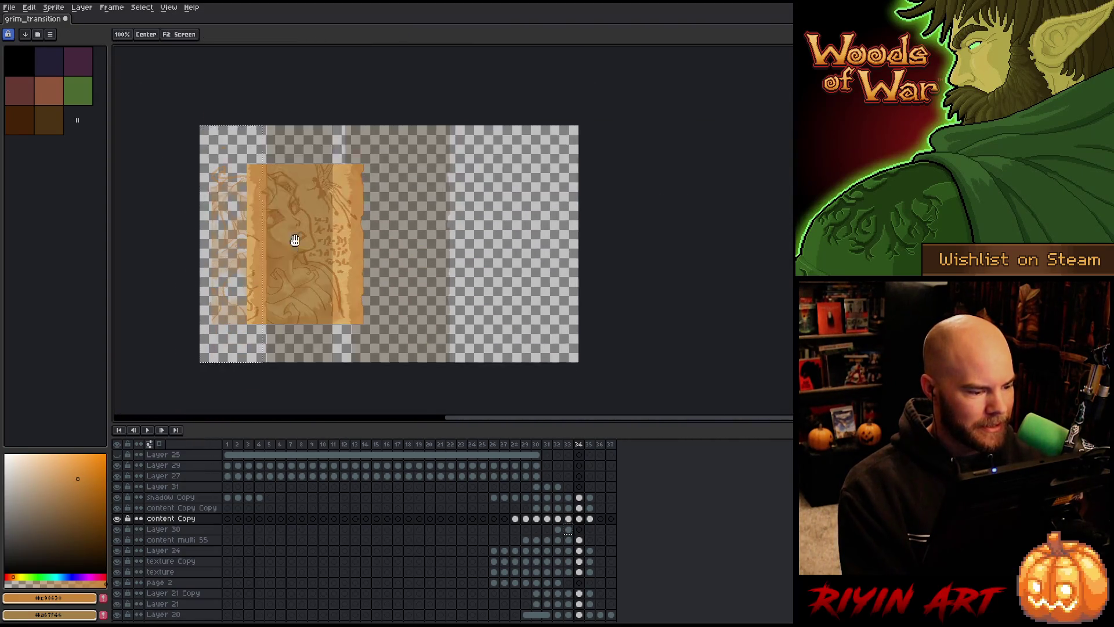
scroll(303, 231, "up", 2)
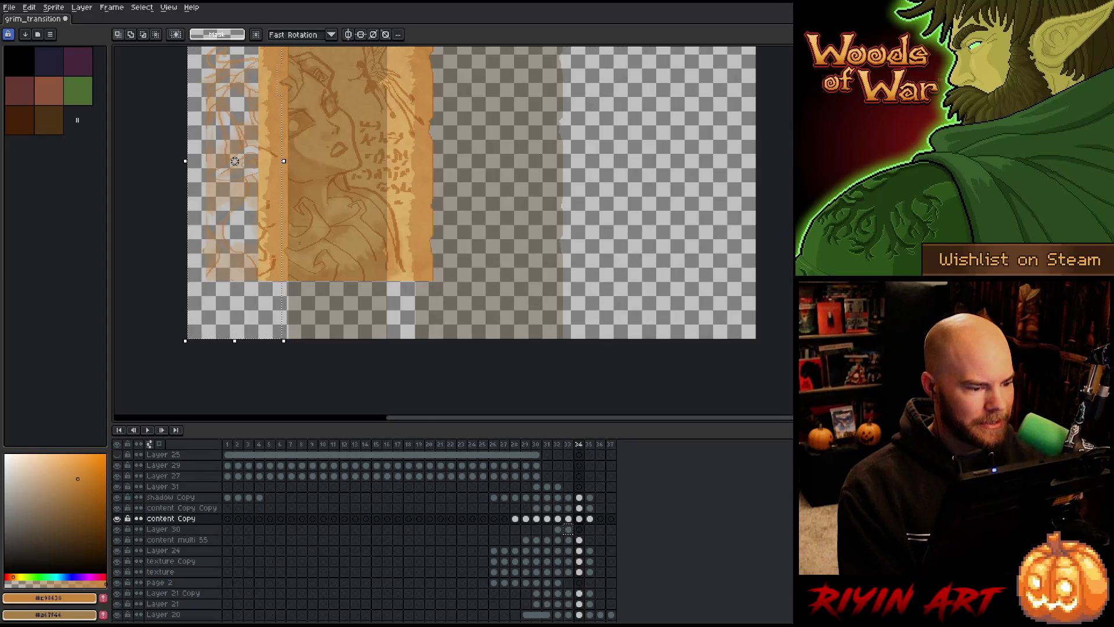
scroll(261, 174, "down", 1)
scroll(301, 211, "up", 1)
mouse_move(301, 211)
left_mouse_down()
mouse_move(309, 190)
mouse_move(293, 219)
left_mouse_up()
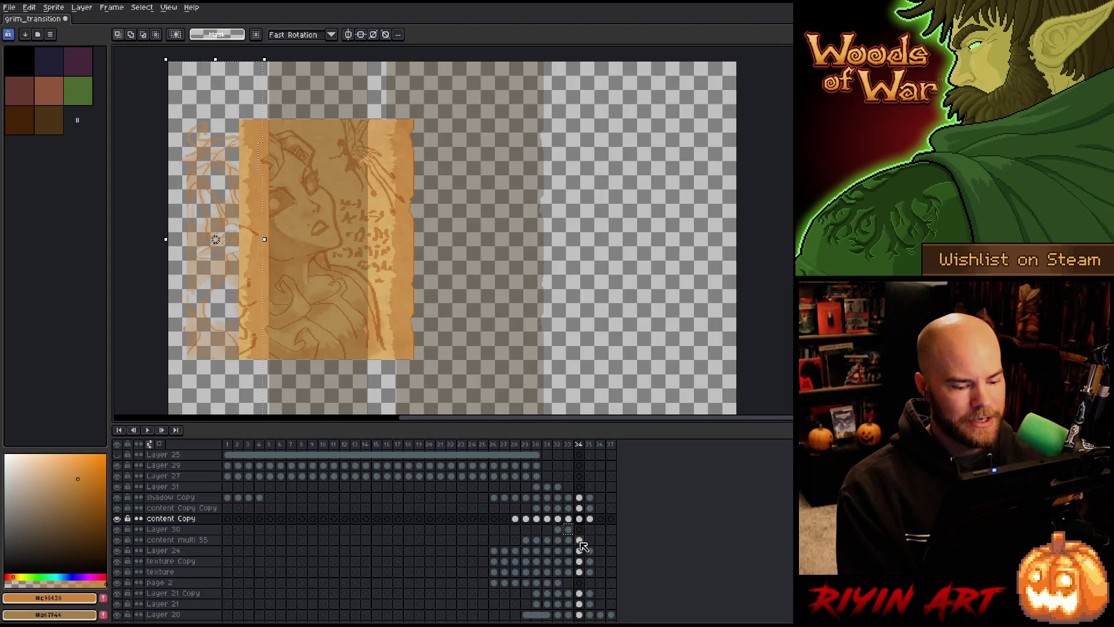
- Check the content multi 55, content Copy, content Copy Copy, Layer 21 Copy and Layer 21 cels in frame 34
left_click(578, 540)
left_click(580, 518)
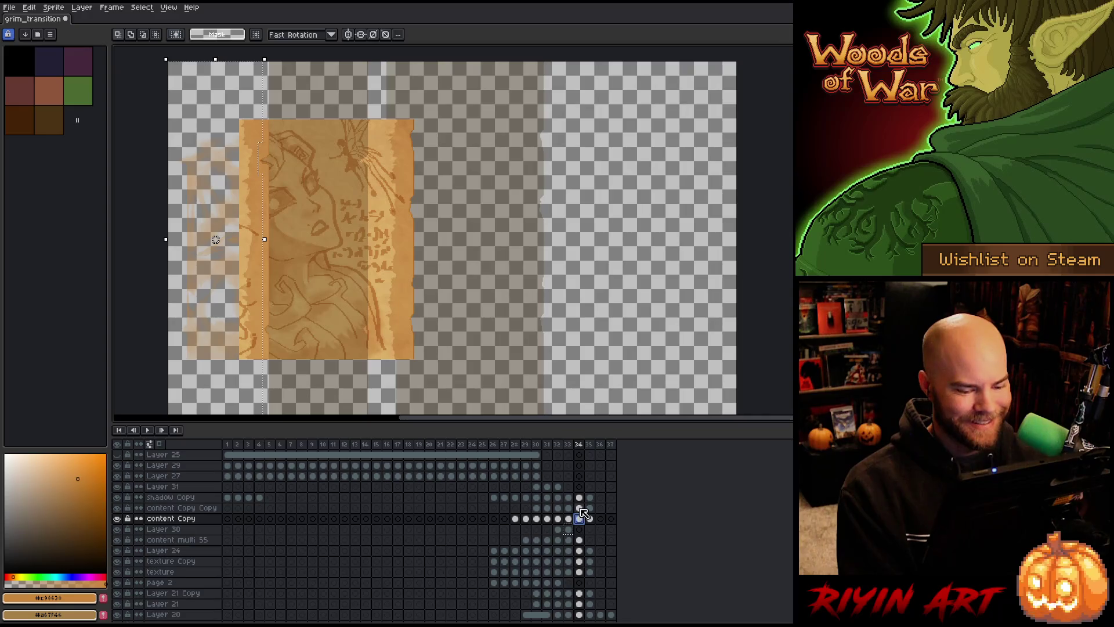
left_click(579, 508)
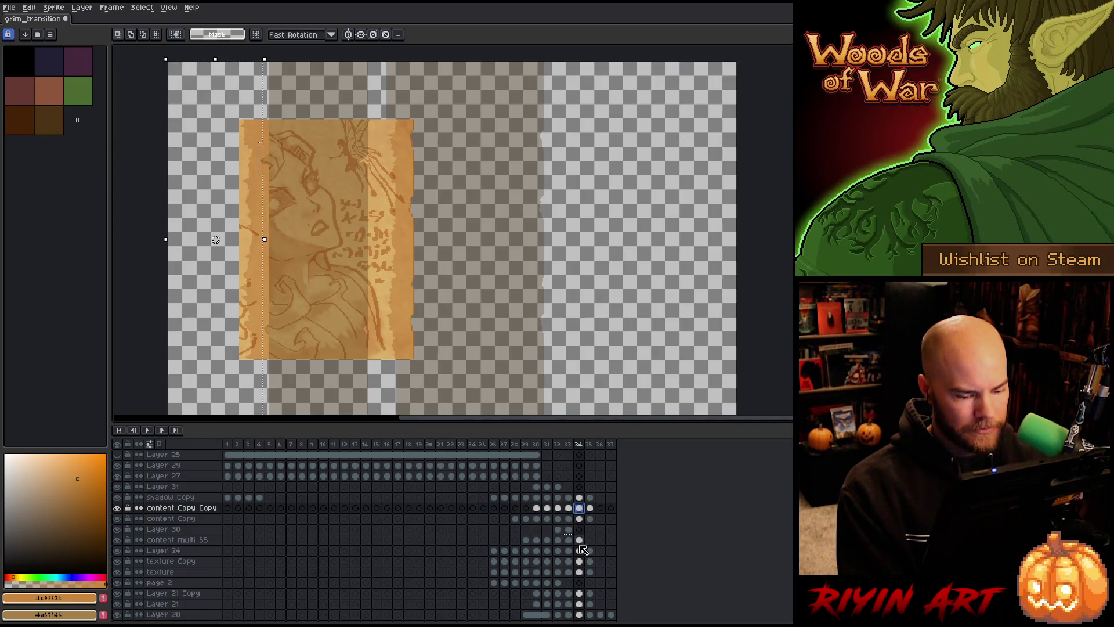
left_click(580, 593)
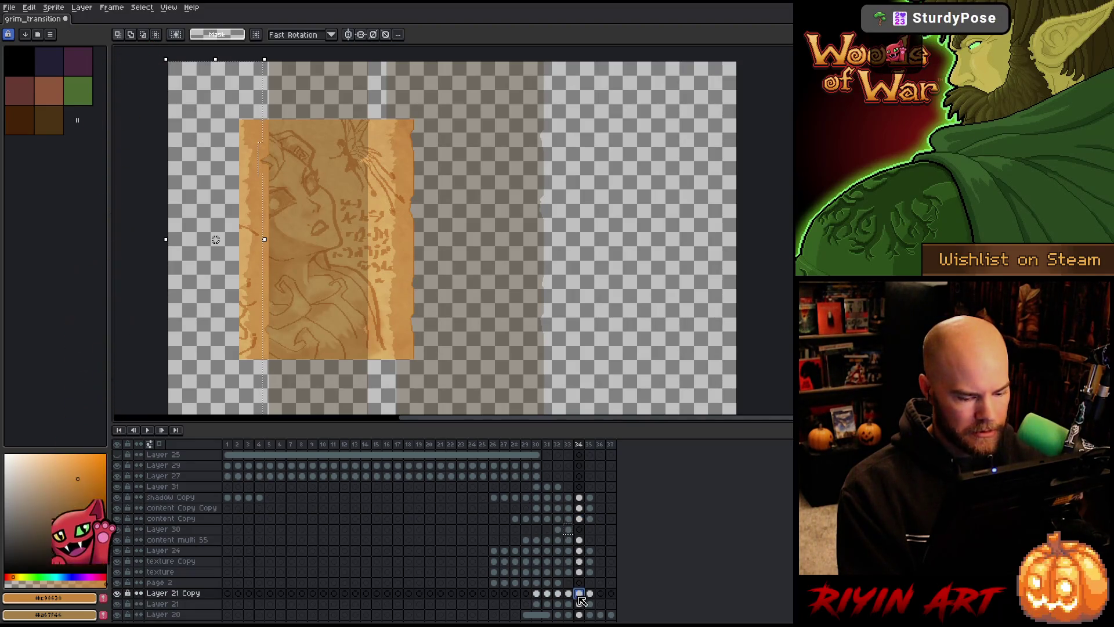
scroll(582, 592, "down", 3)
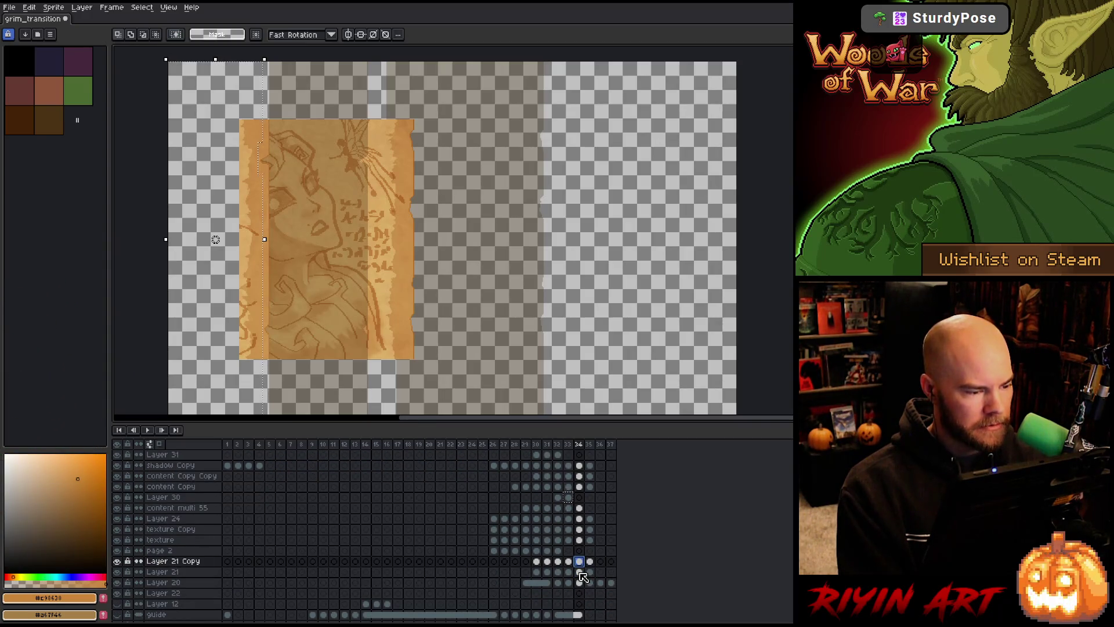
left_click(580, 572)
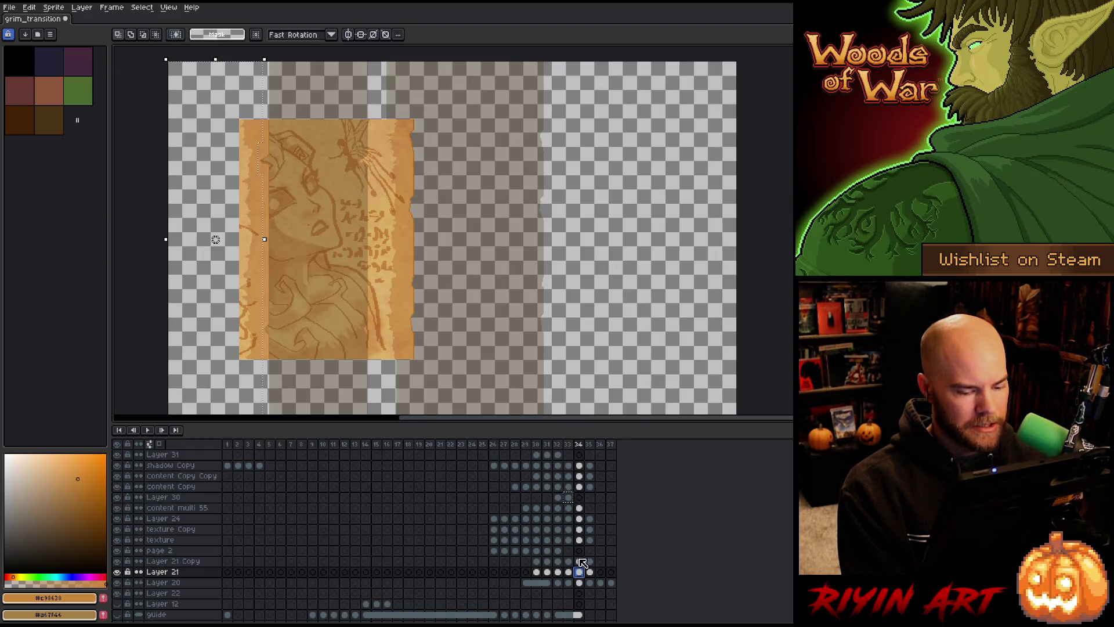
left_click(579, 508)
- Move Layer 30's glyph and skull fragment in frame 34 left into place
key("Left")
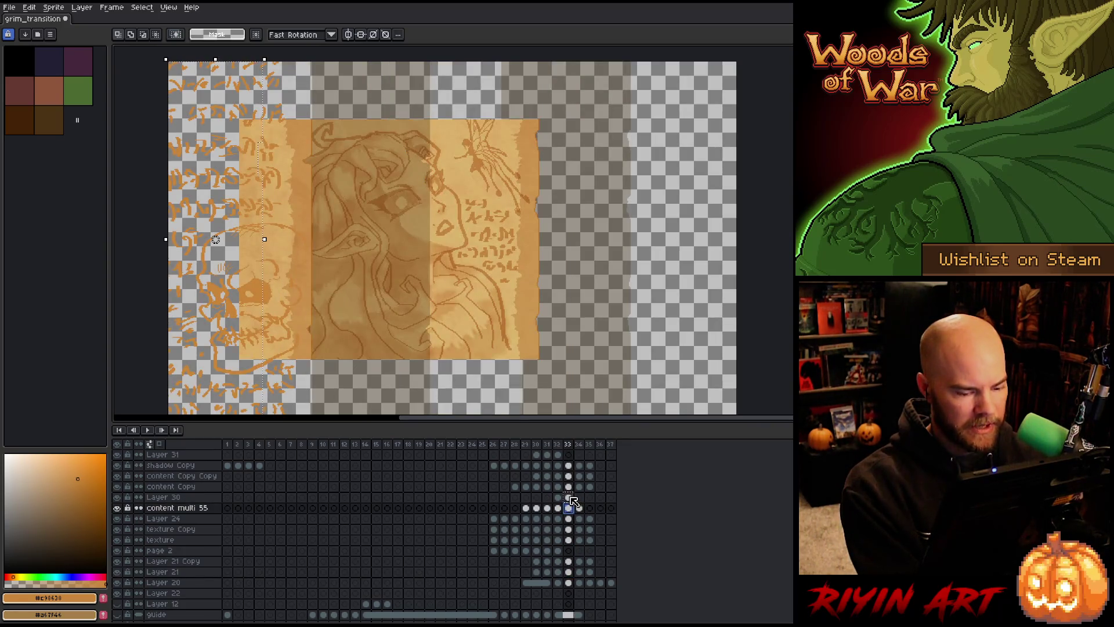
left_click(570, 498)
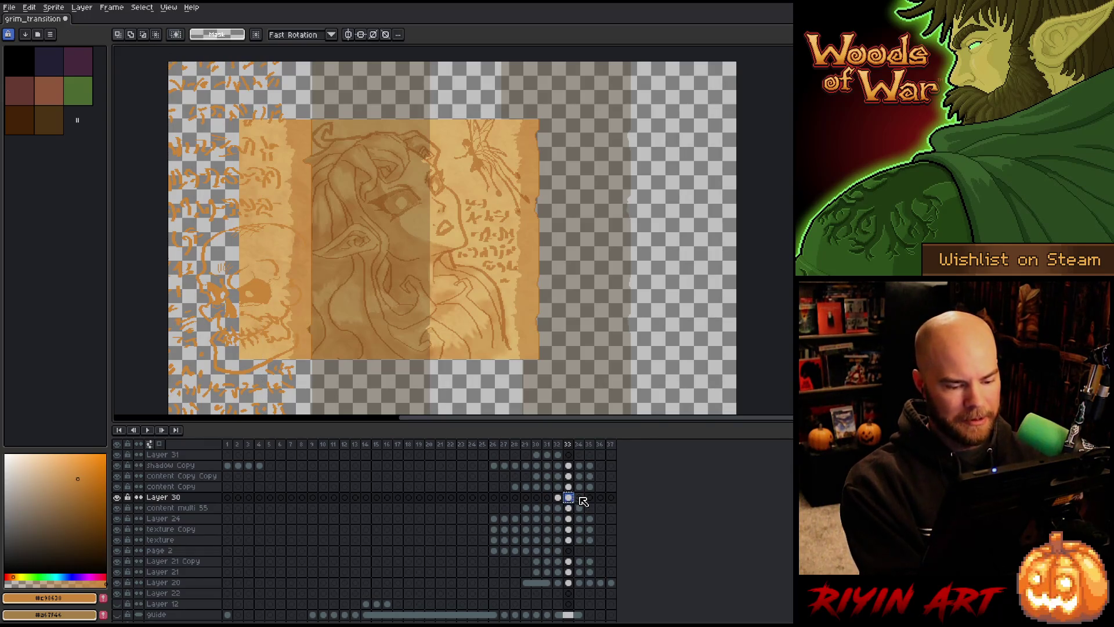
left_click(579, 497)
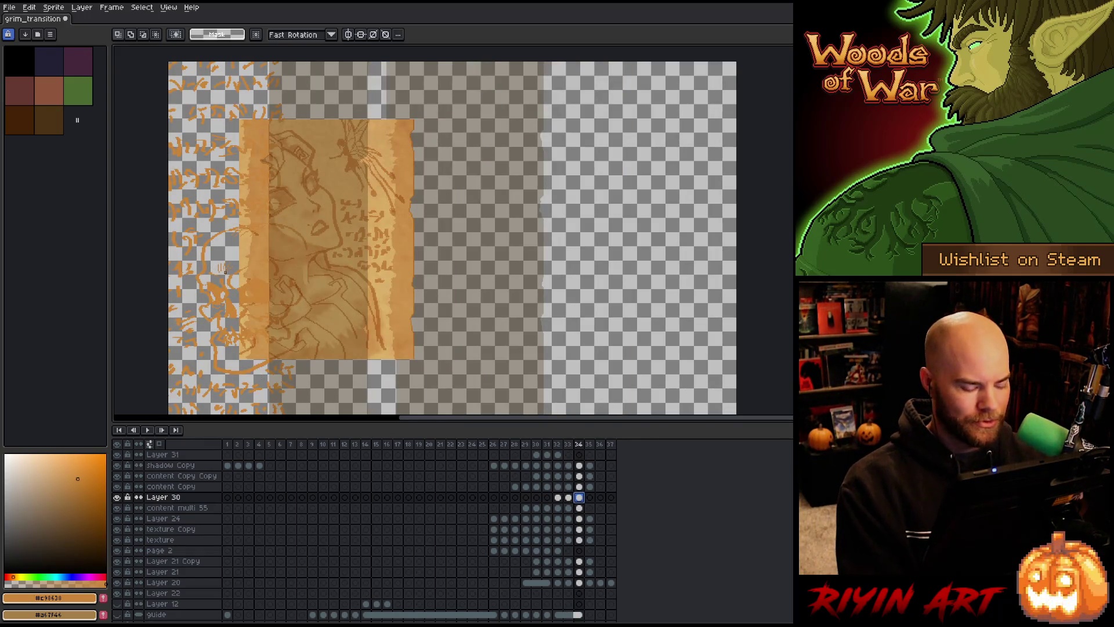
key("v")
left_click_drag(249, 296, 212, 297)
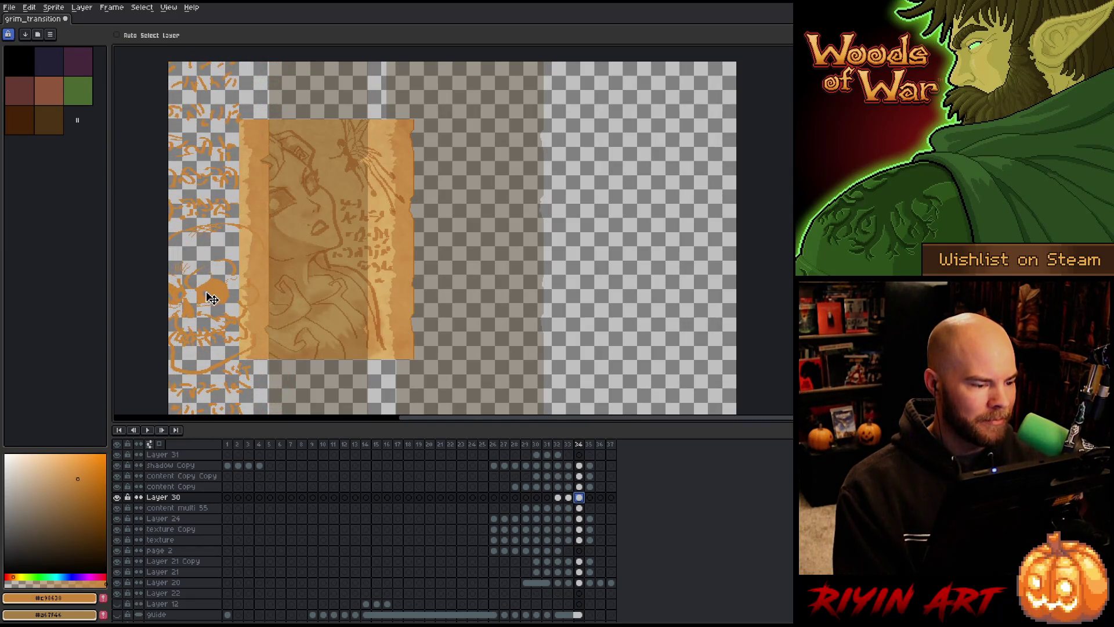
scroll(256, 282, "down", 2)
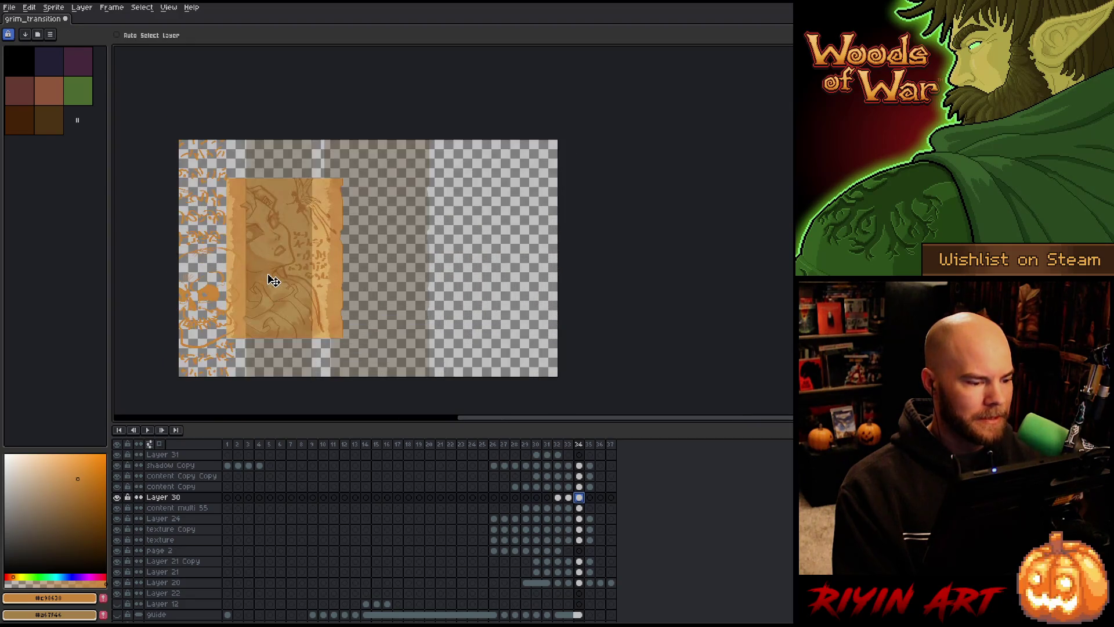
scroll(274, 278, "up", 1)
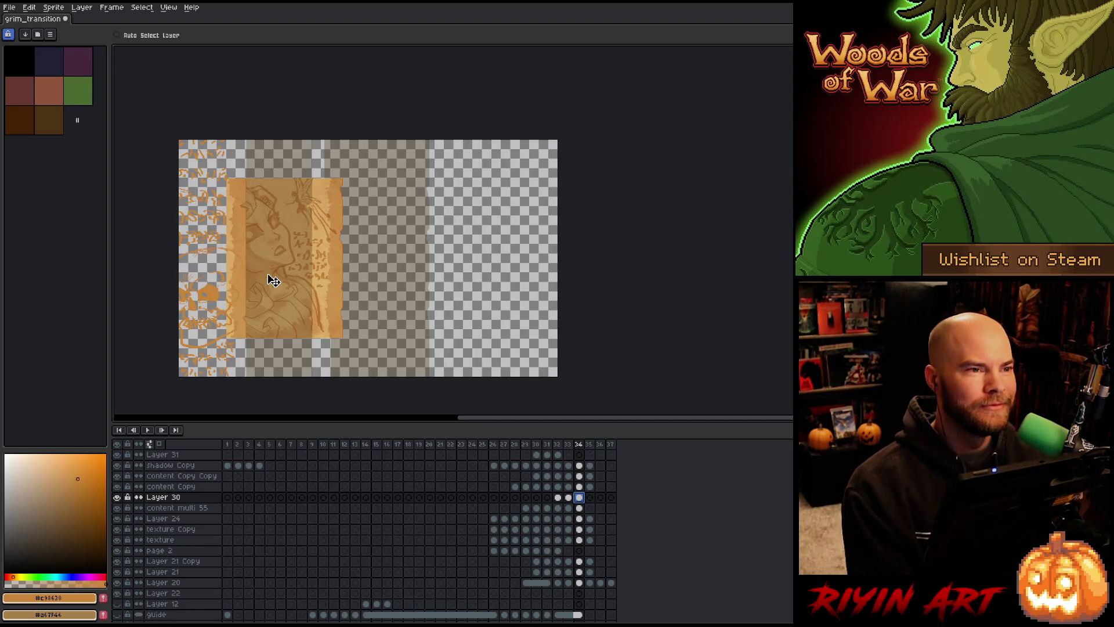
scroll(224, 268, "up", 1)
left_click_drag(227, 270, 266, 249)
scroll(269, 261, "down", 1)
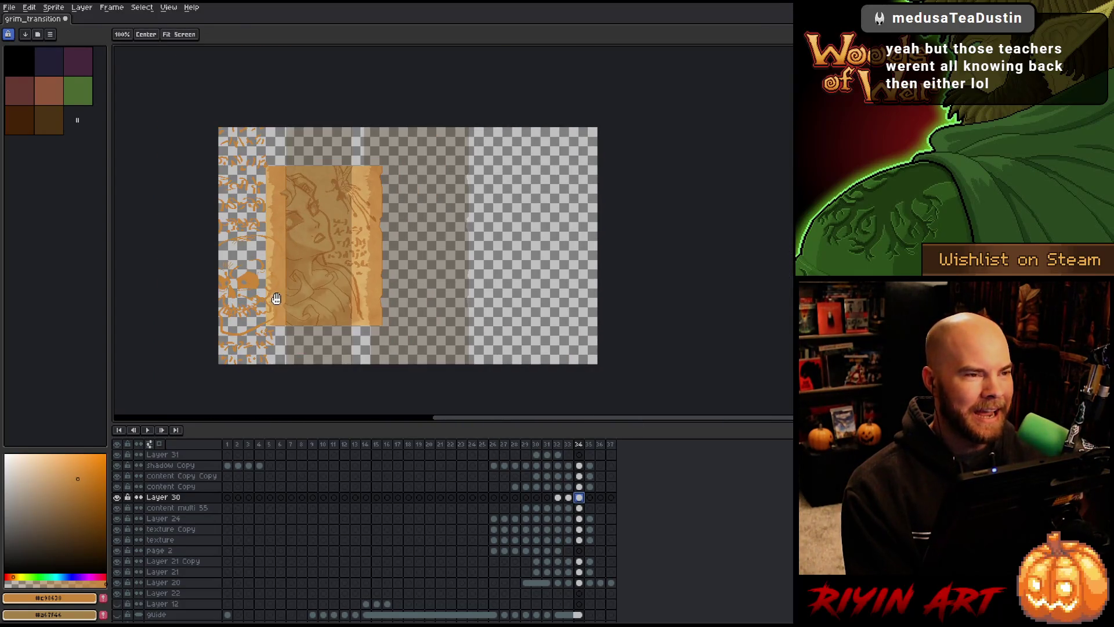
left_click_drag(274, 296, 291, 294)
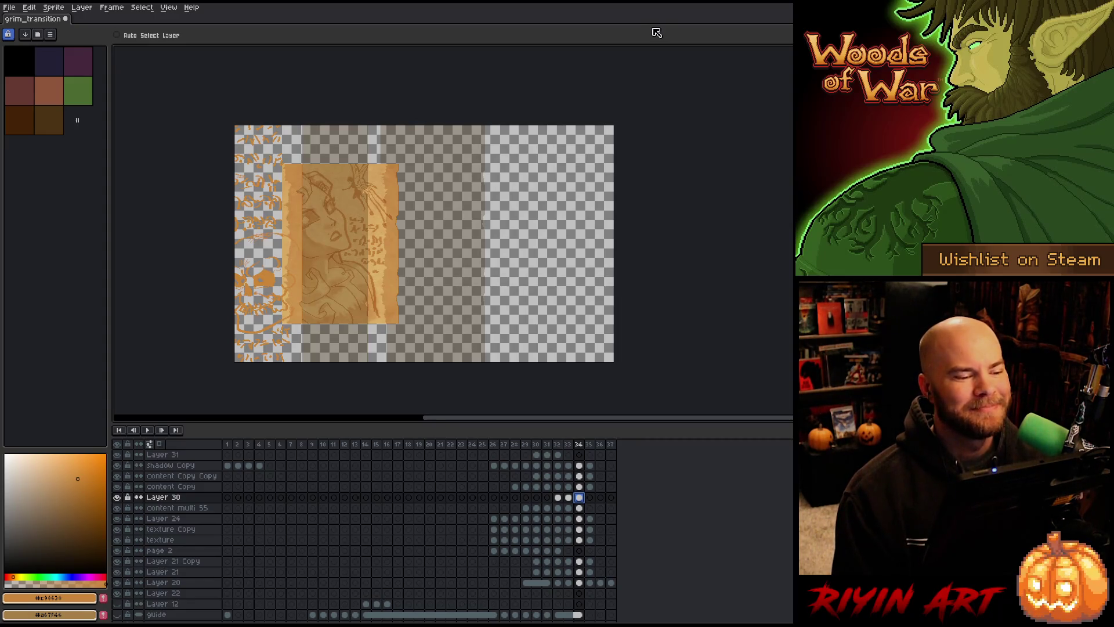
left_click(579, 508)
- Toggle content multi 55's visibility and select its cels in frames 32 to 34
left_click(118, 509)
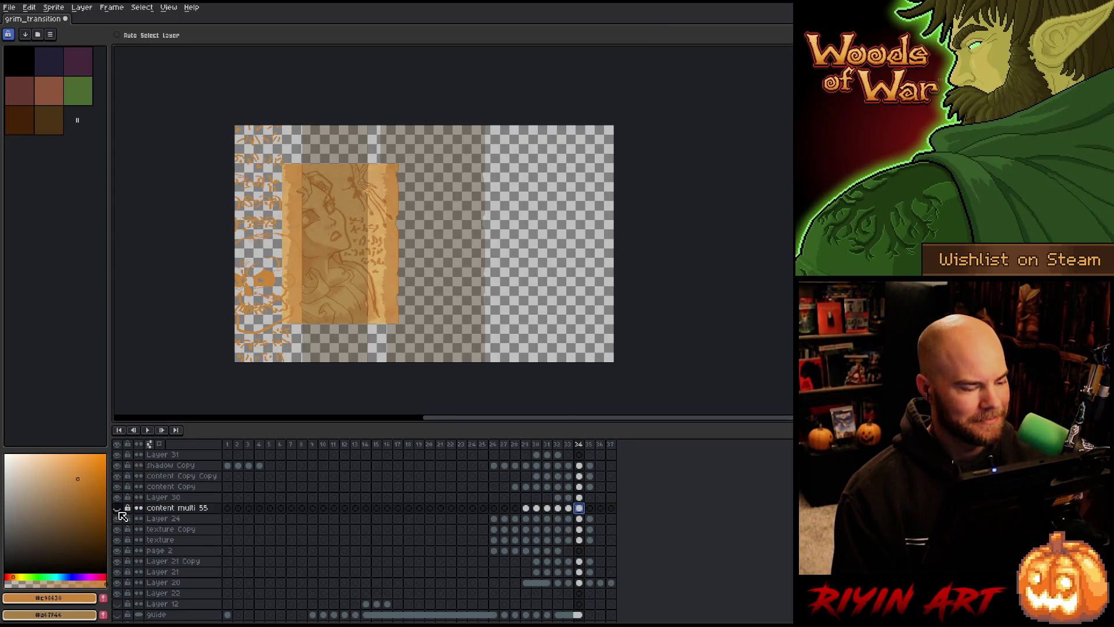
left_click(117, 508)
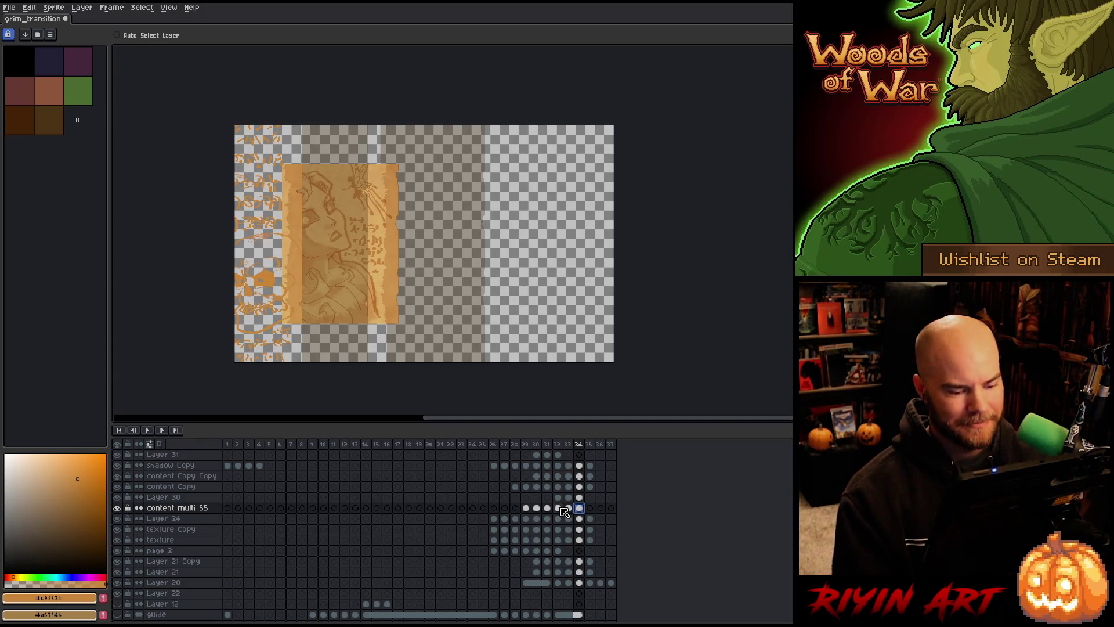
left_click(558, 508)
left_click(568, 508)
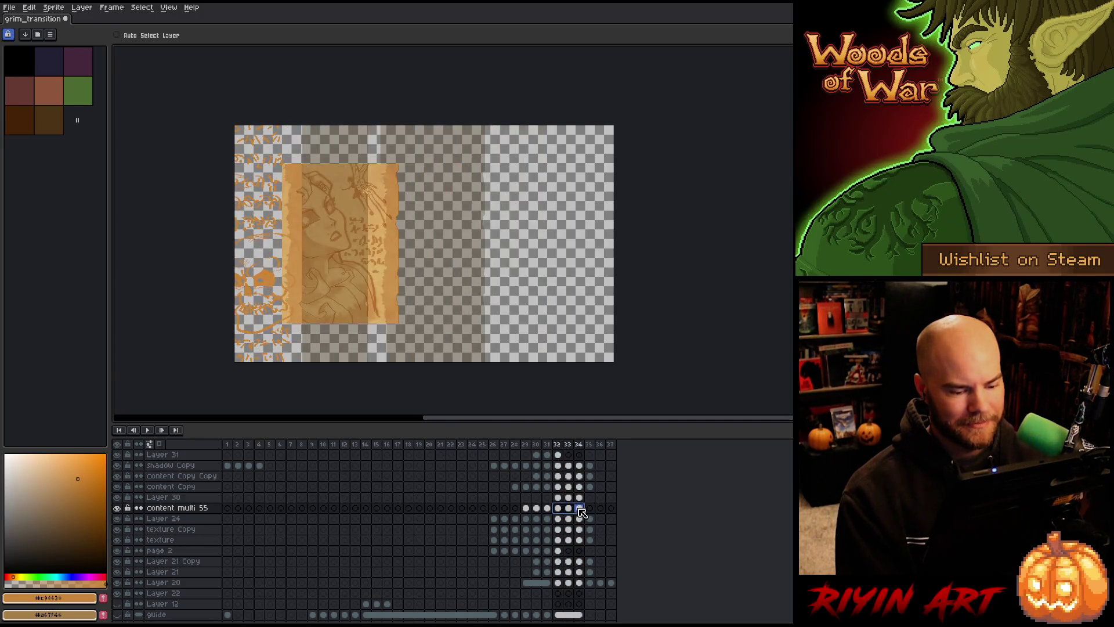
mouse_move(579, 497)
left_mouse_down()
mouse_move(558, 498)
mouse_move(566, 507)
left_mouse_up()
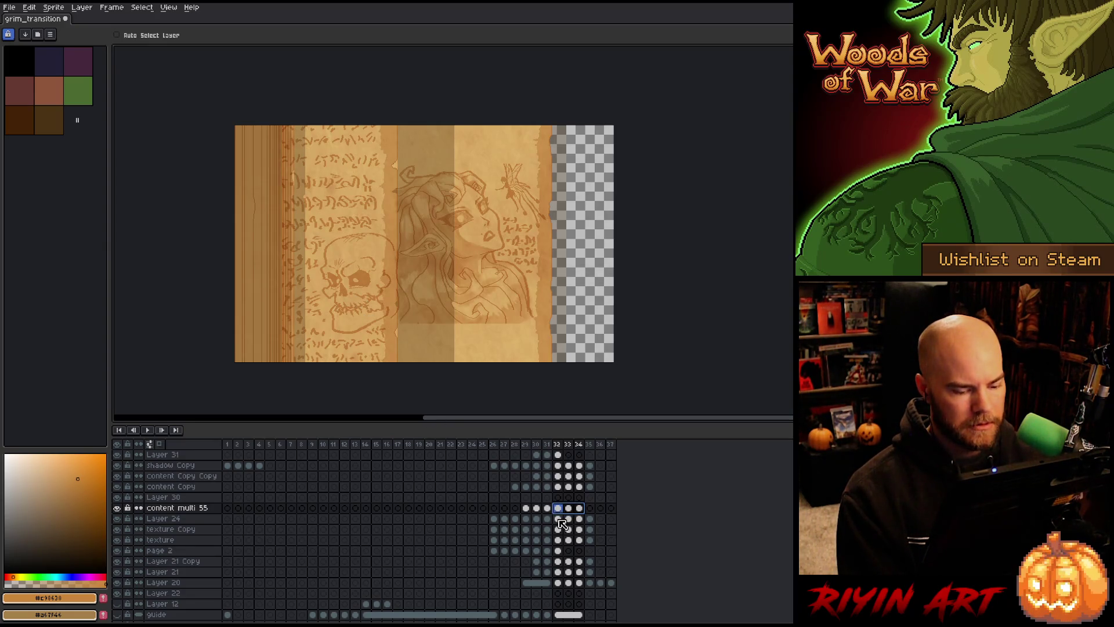
- Toggle Layer 24, texture Copy and texture layers on frame 32 to compare them
left_click(558, 520)
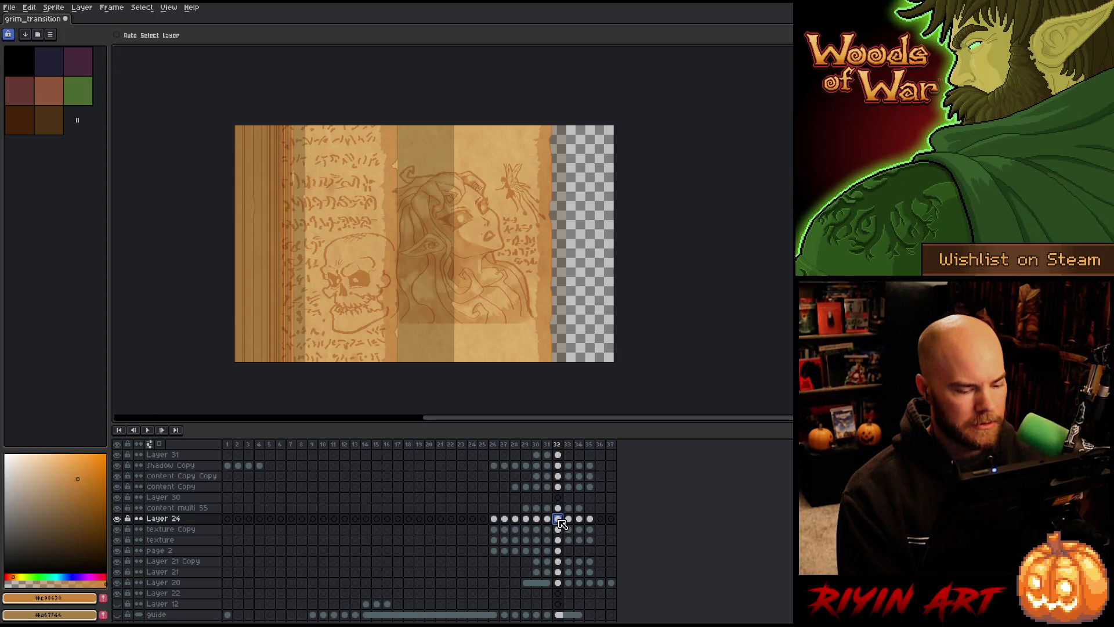
left_click(117, 519)
left_click(118, 520)
left_click(117, 520)
left_click(118, 520)
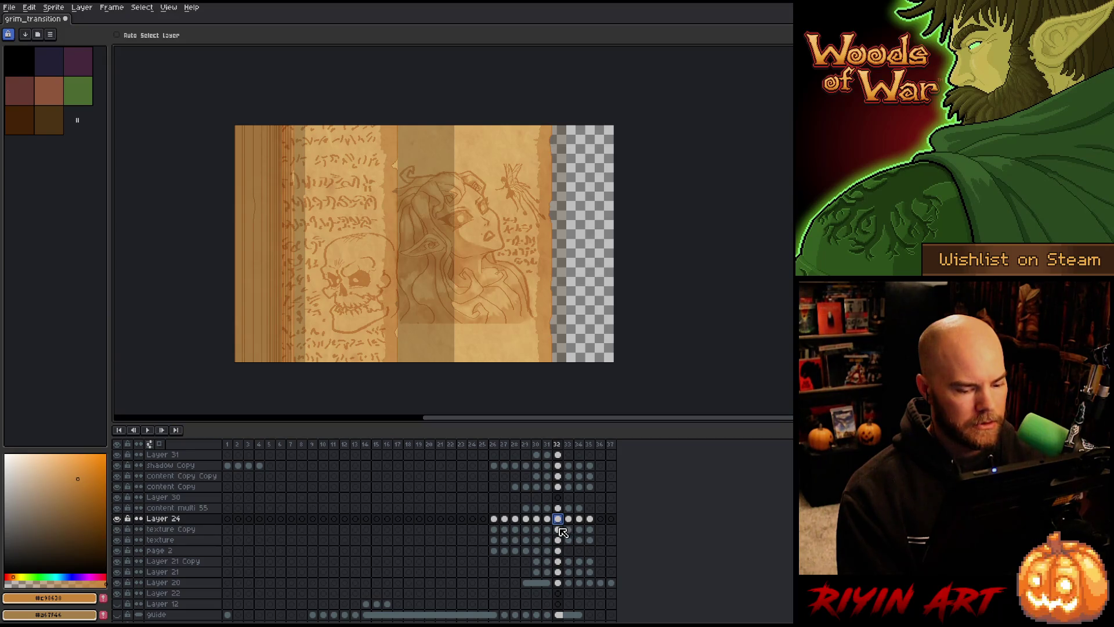
left_click(558, 529)
left_click(117, 529)
left_click(117, 529)
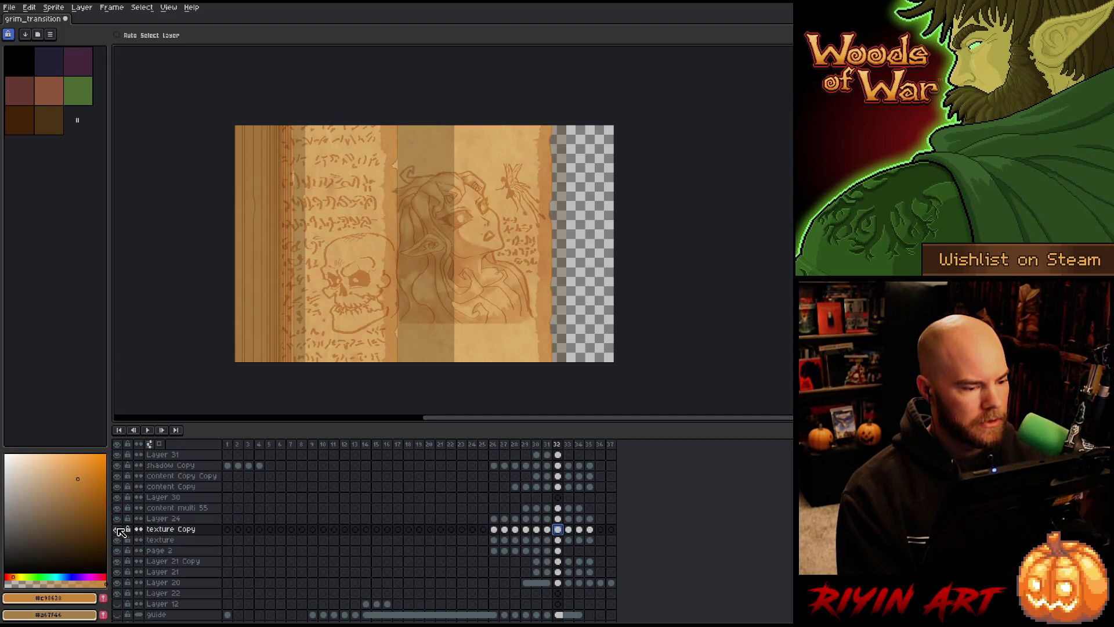
left_click(558, 540)
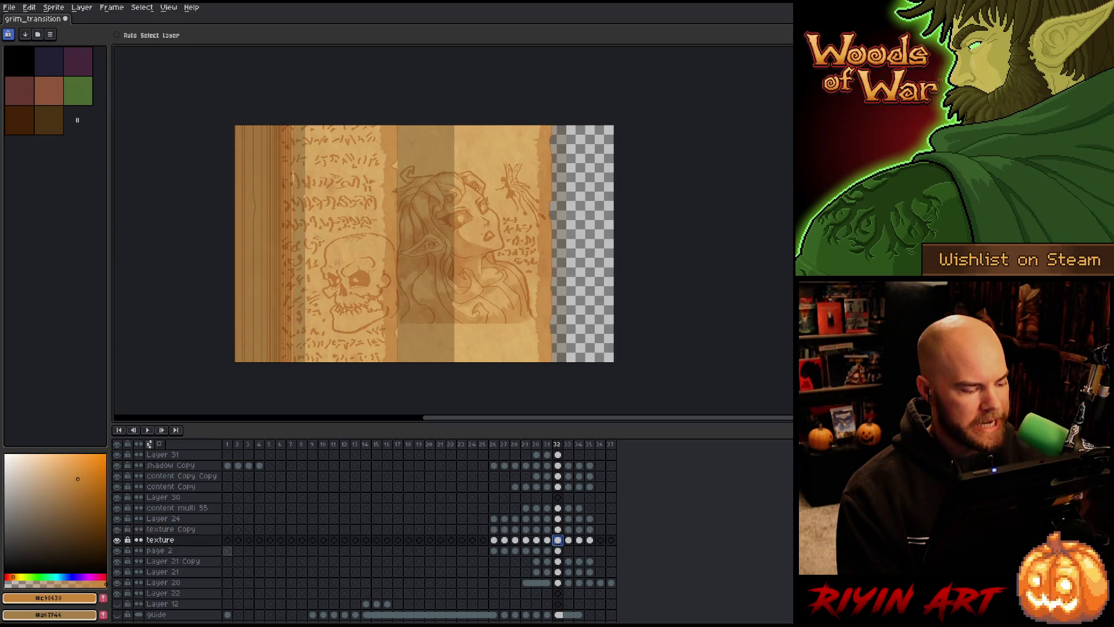
left_click(117, 539)
left_click(117, 540)
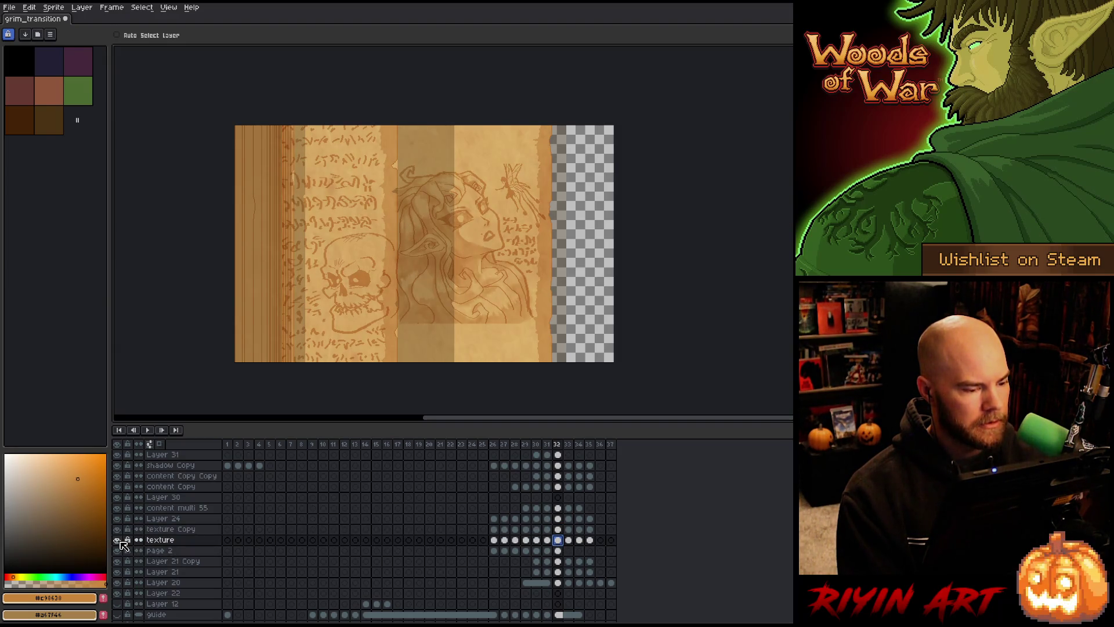
- On the page 2 layer, Magic Wand a column, then select the entire canvas
left_click(558, 551)
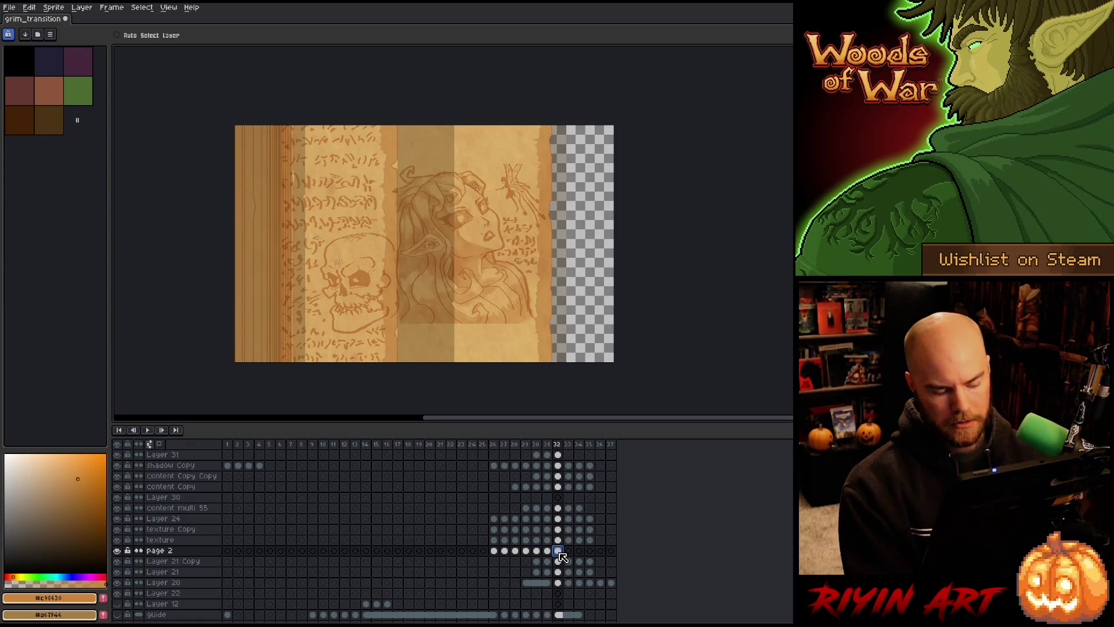
key("w")
left_click(304, 236)
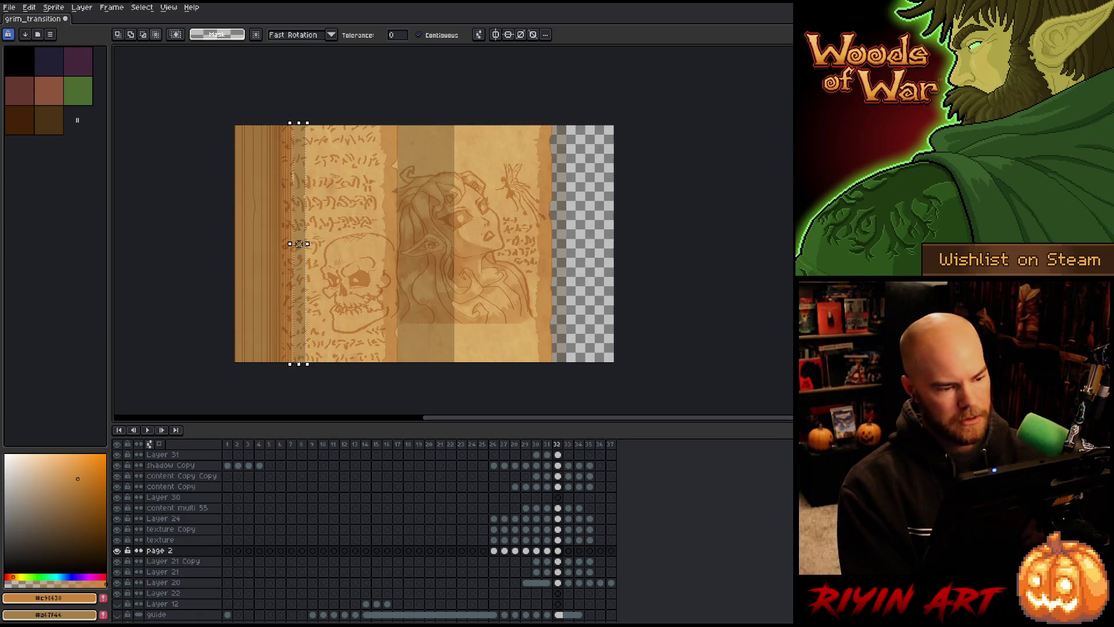
key("ctrl+a")
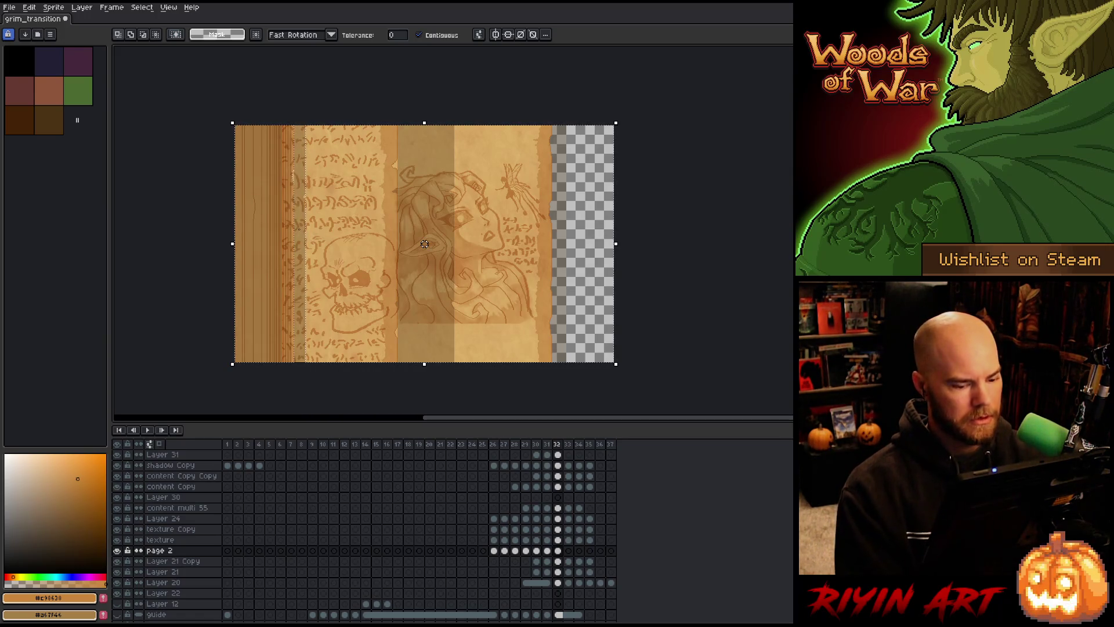
- Set a 20-pixel pencil on the content multi 55 layer
left_click(557, 508)
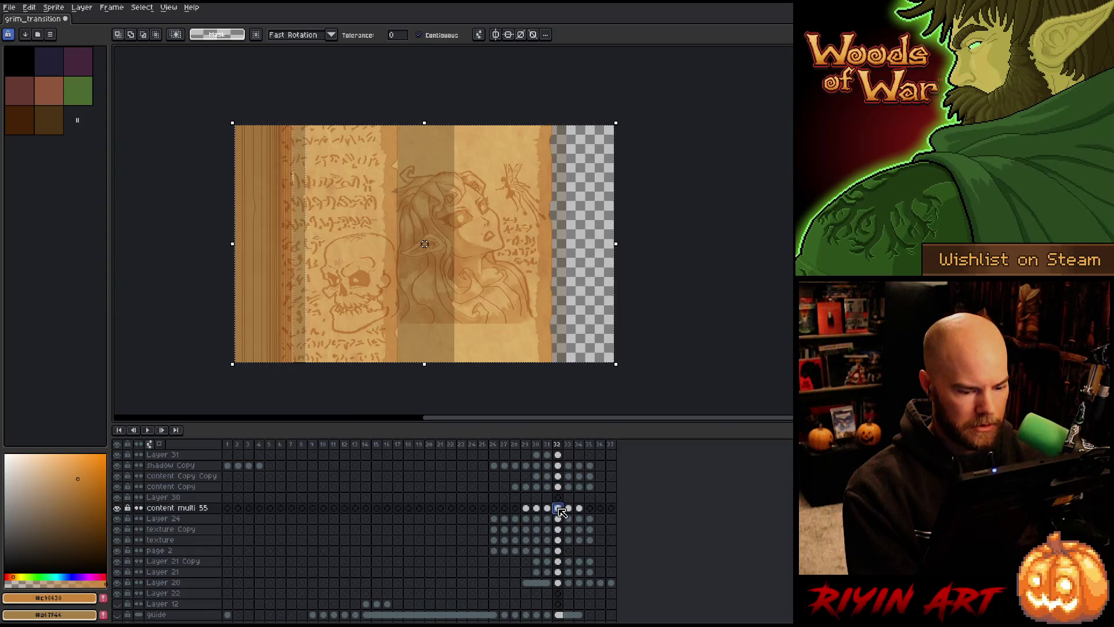
key("b")
left_click(138, 35)
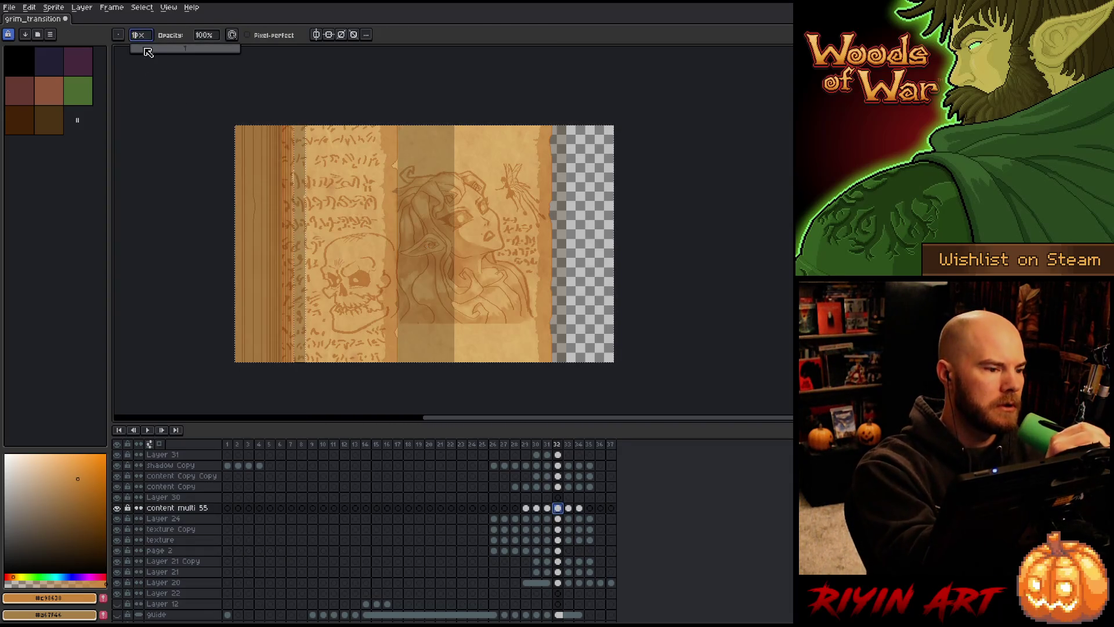
left_click_drag(134, 48, 175, 52)
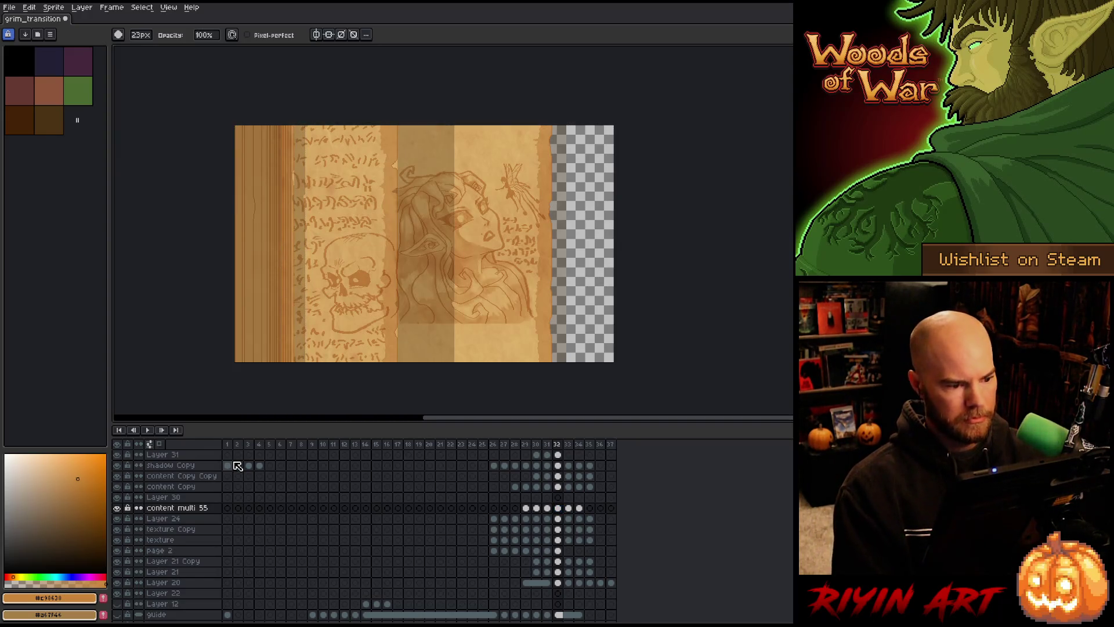
key("Right")
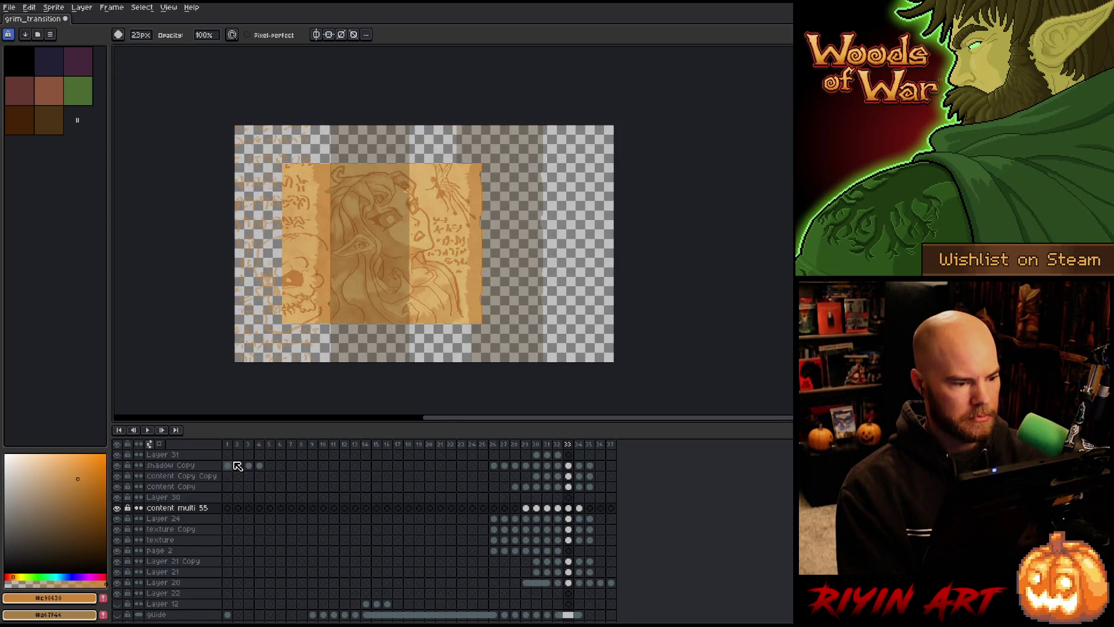
key("Right")
key("Right")
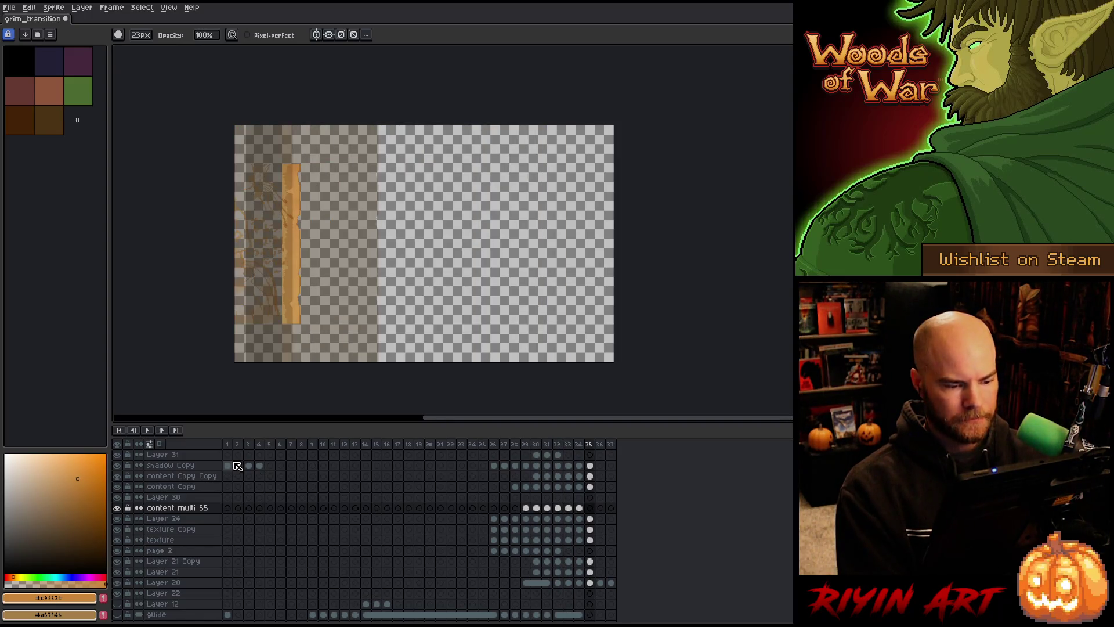
key("Left")
key("Left")
key("Left")
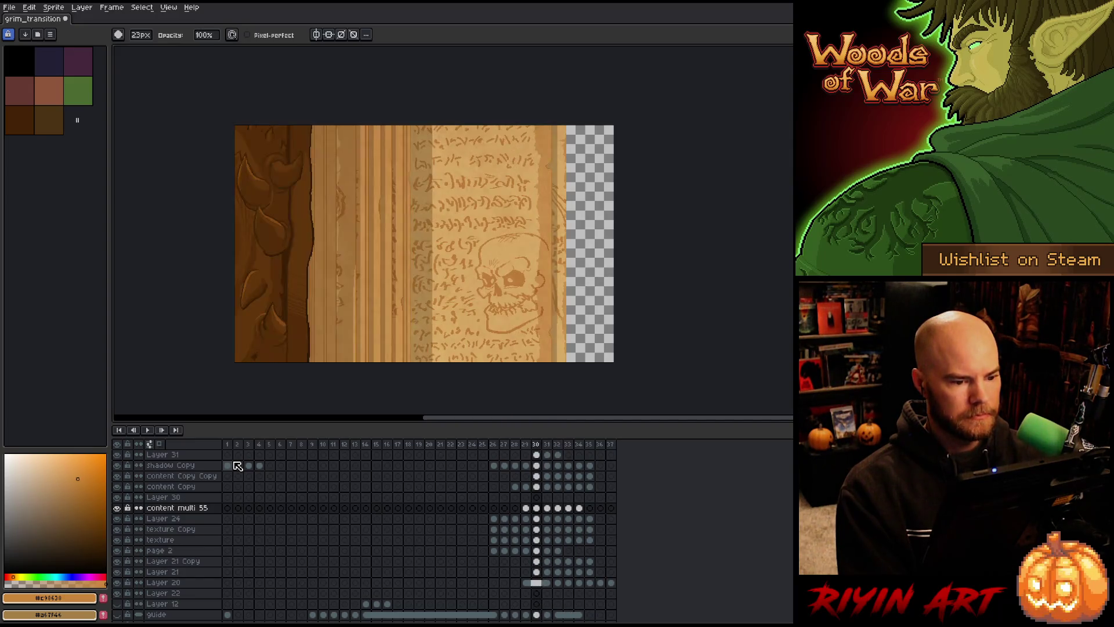
key("Right")
key("Right")
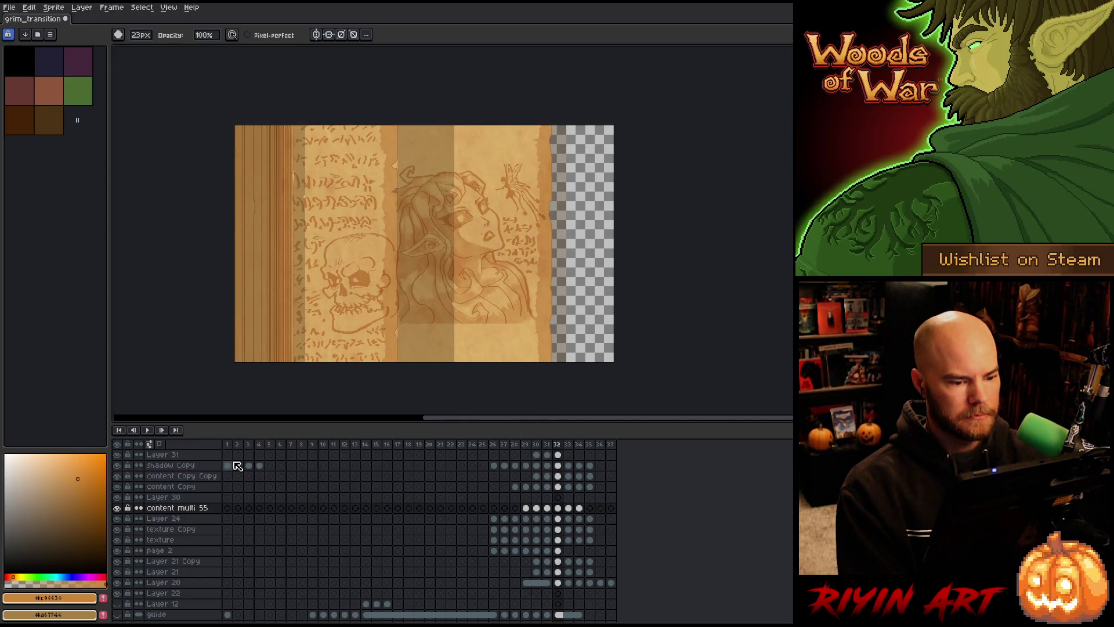
key("Left")
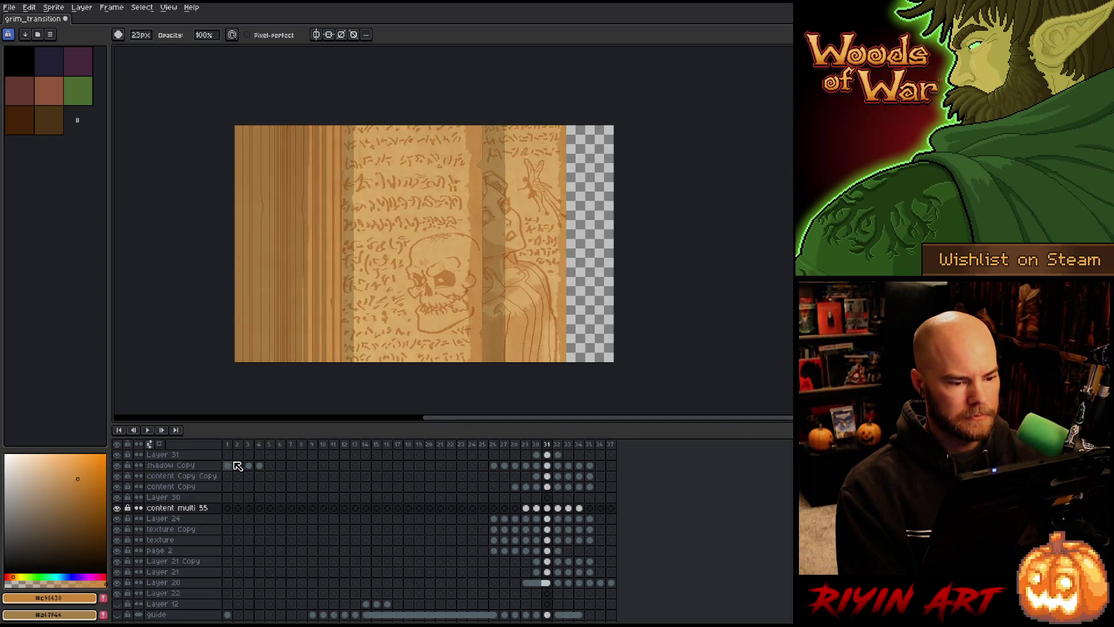
key("Right")
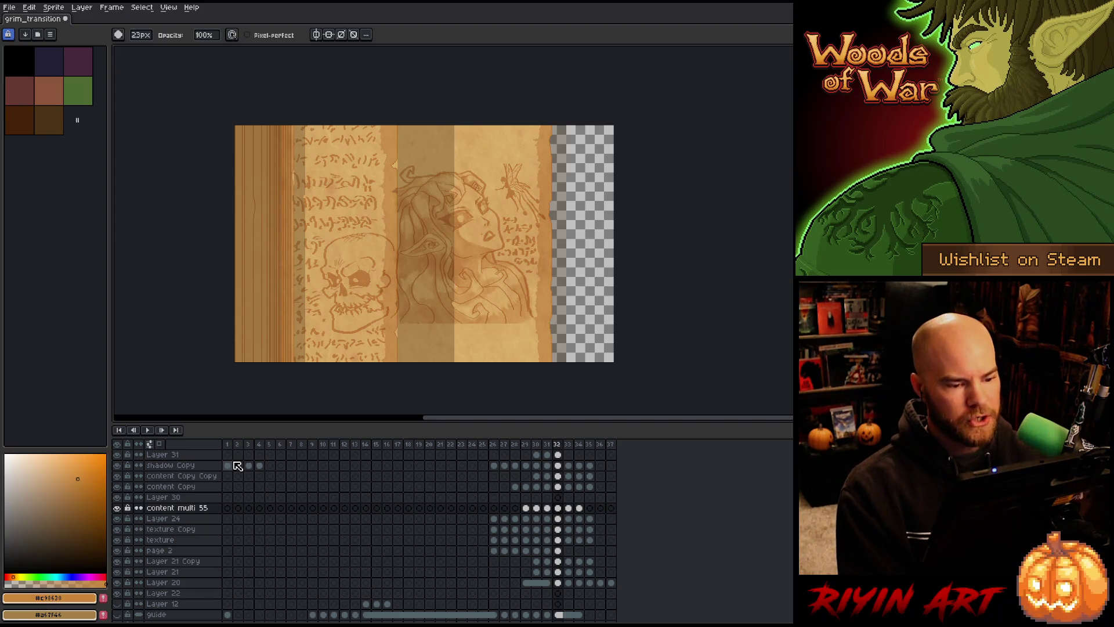
key("Left")
scroll(456, 332, "up", 3)
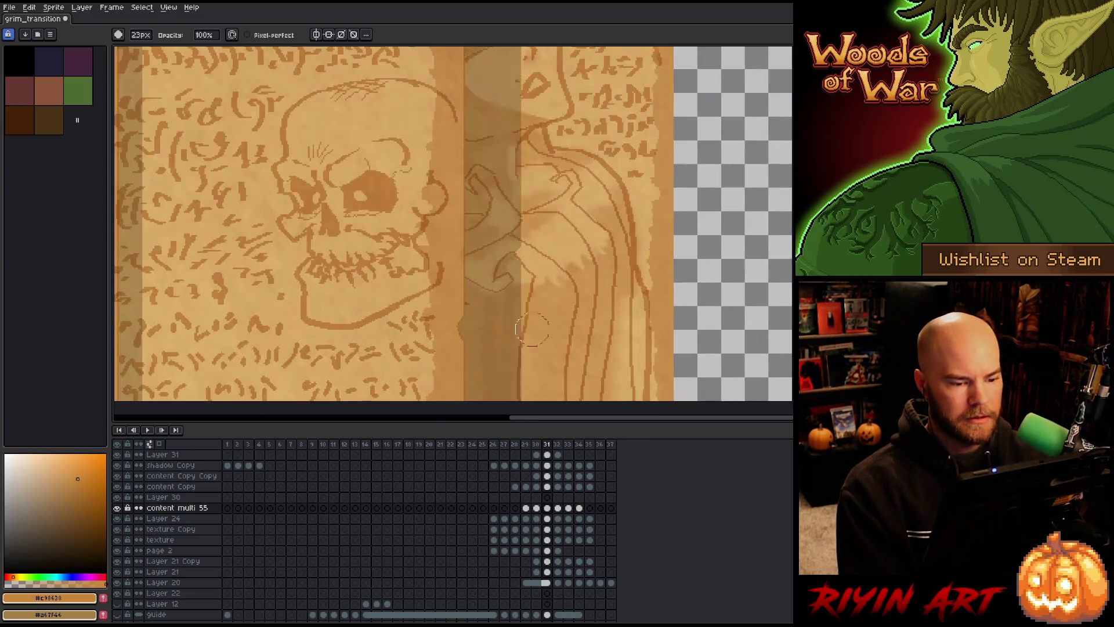
- Auto-pick the content Copy Copy layer from the artwork, try a light robe stroke, and undo it
mouse_move(542, 318)
left_mouse_down()
mouse_move(375, 304)
mouse_move(409, 328)
mouse_move(426, 322)
left_mouse_up()
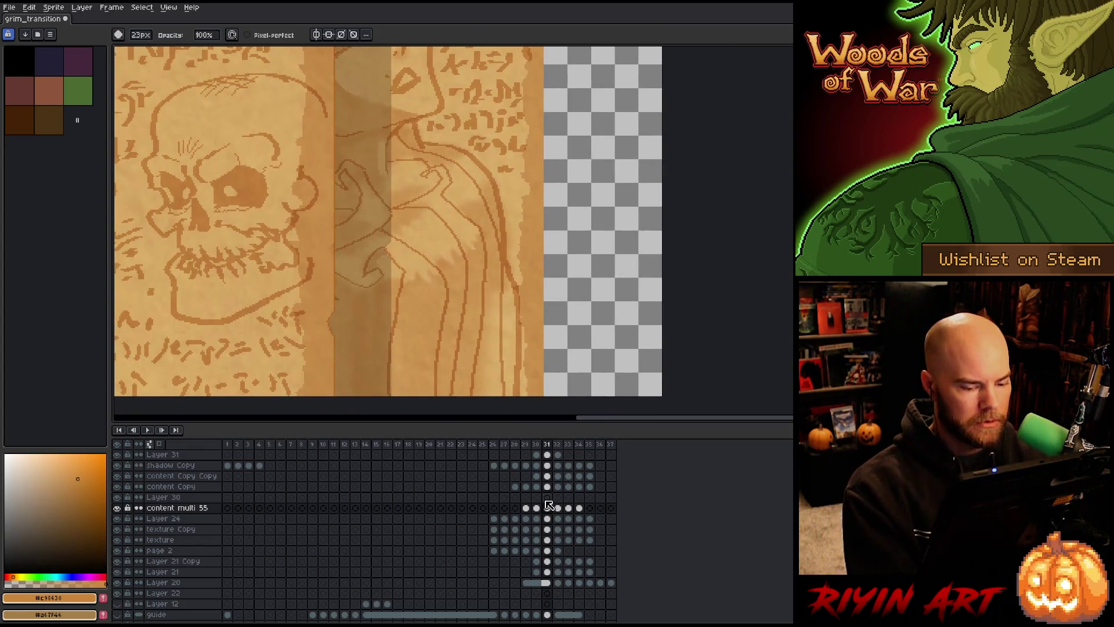
key("v")
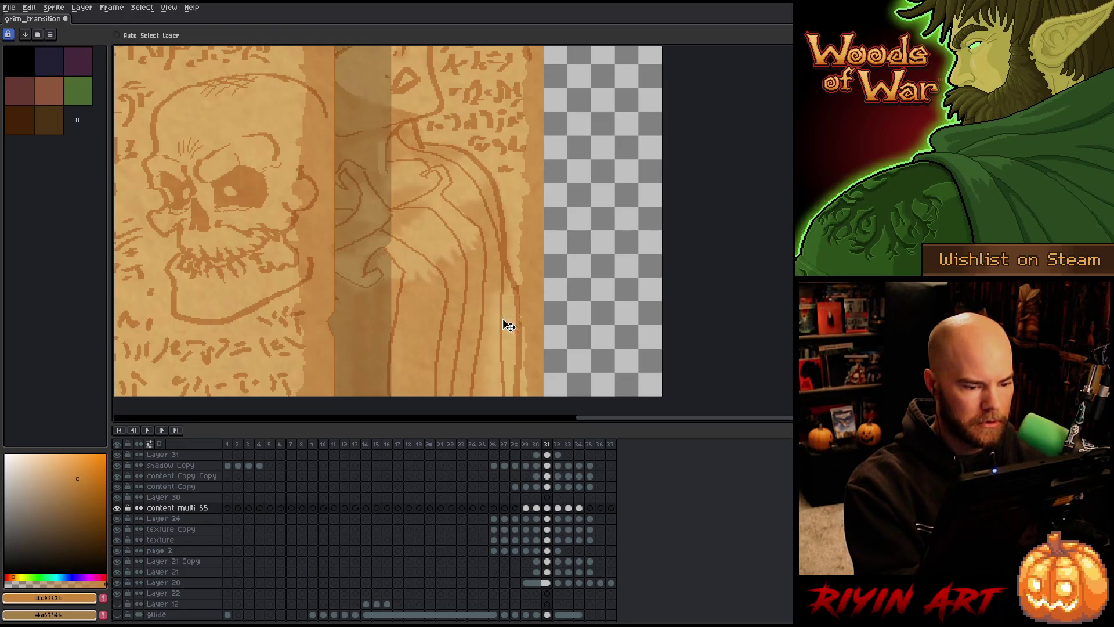
key("b")
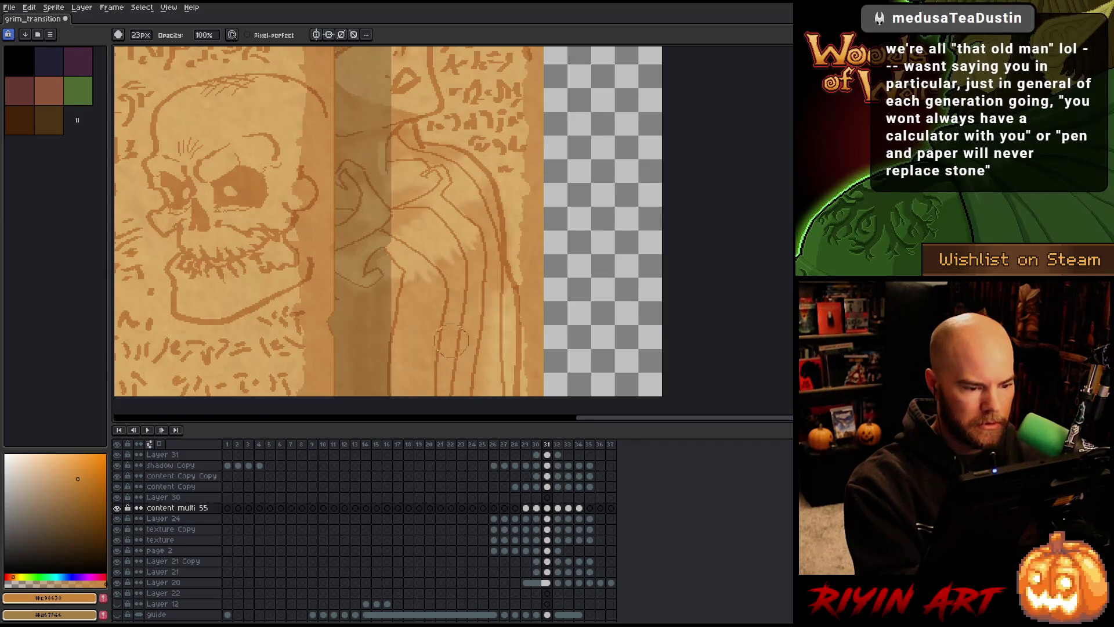
key("v")
left_click(116, 35)
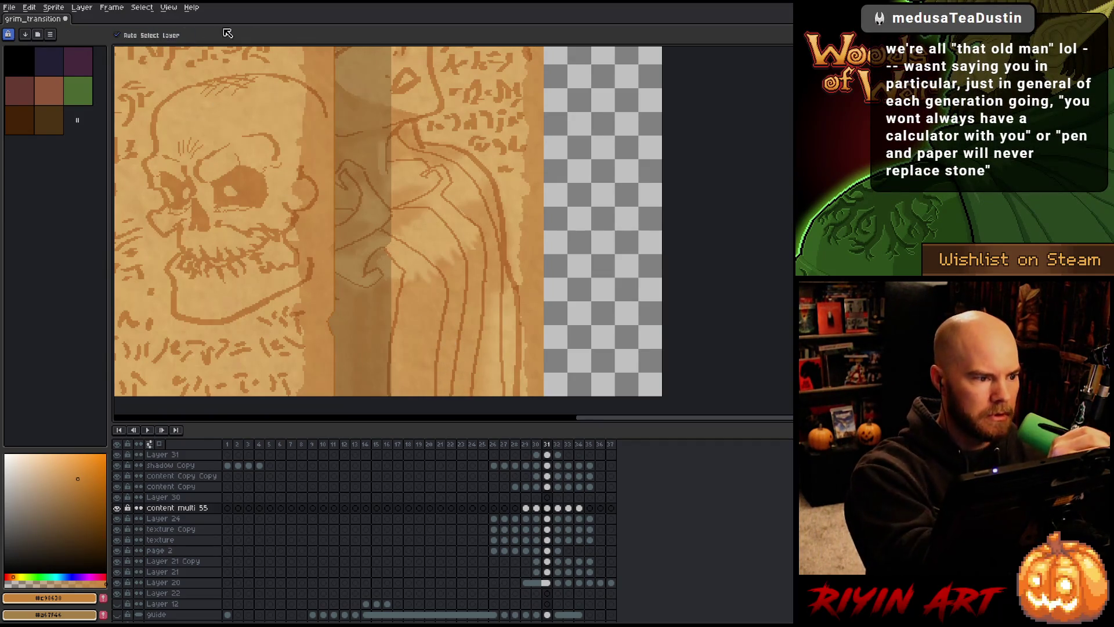
left_click(442, 343)
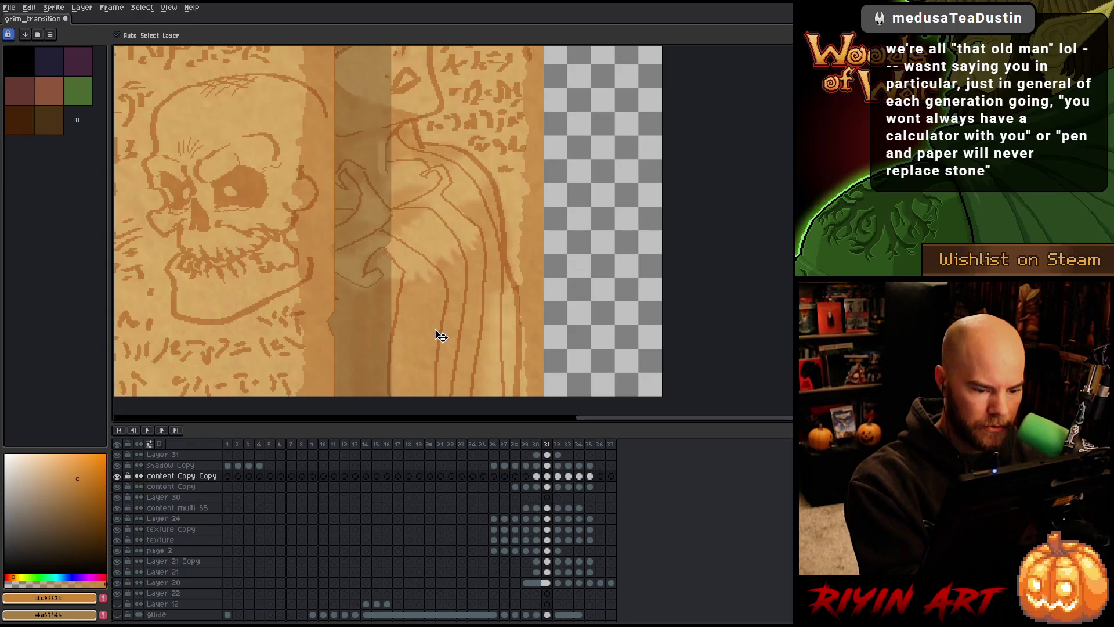
key("b")
mouse_move(431, 355)
left_mouse_down()
mouse_move(429, 324)
mouse_move(435, 398)
mouse_move(455, 348)
left_mouse_up()
key("ctrl+z")
- On frame 31's content Copy layer, paint over the lower part of a dark robe line
left_click(547, 476)
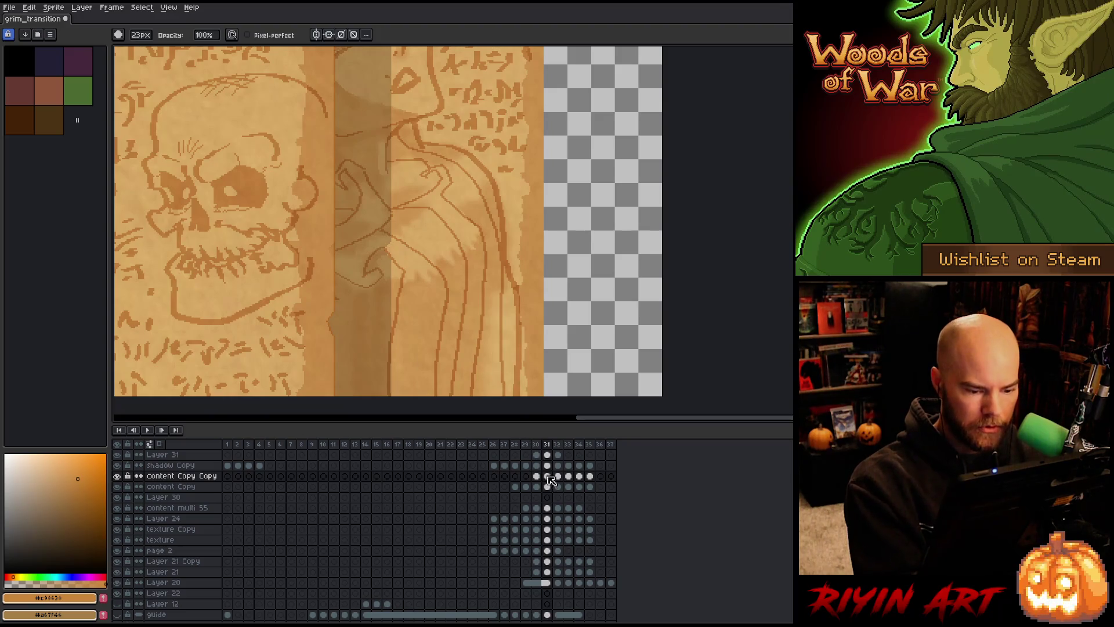
left_click(547, 465)
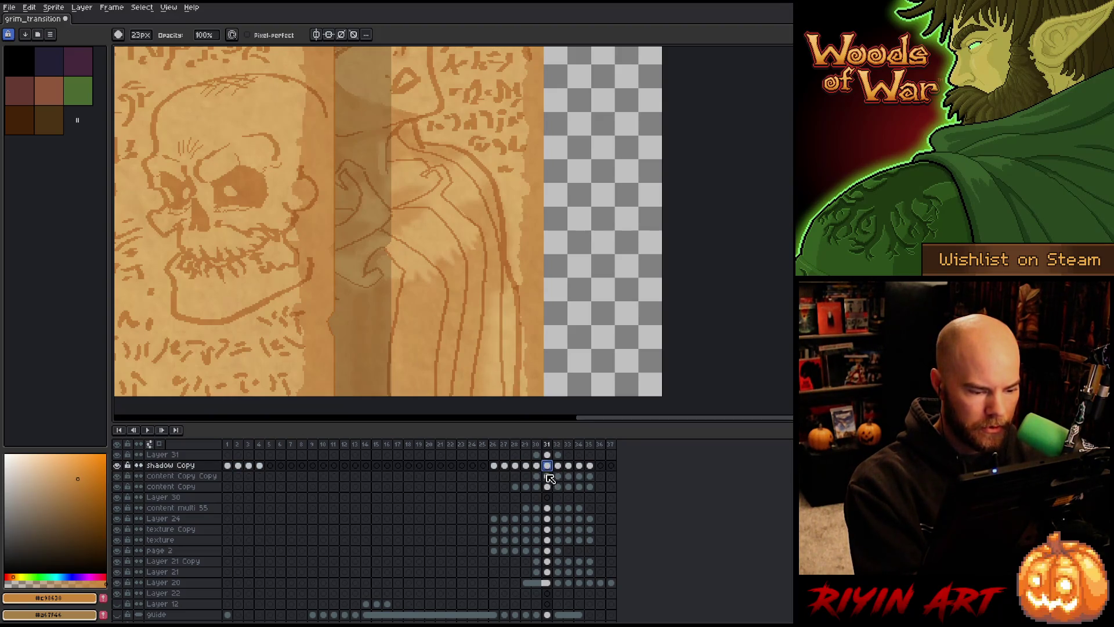
left_click(547, 487)
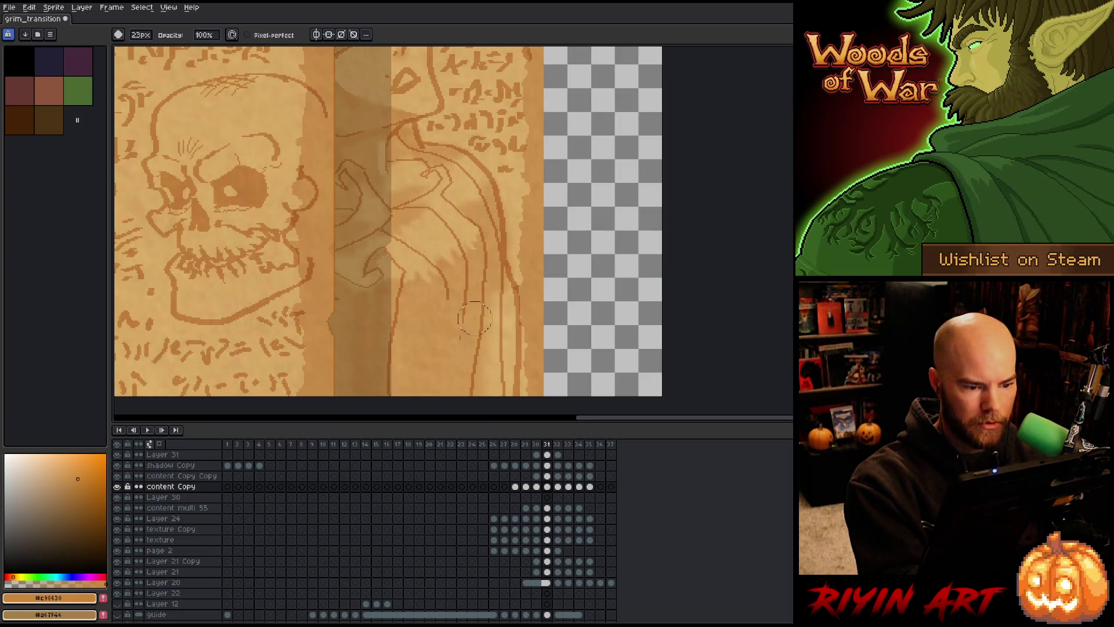
left_click_drag(474, 318, 465, 398)
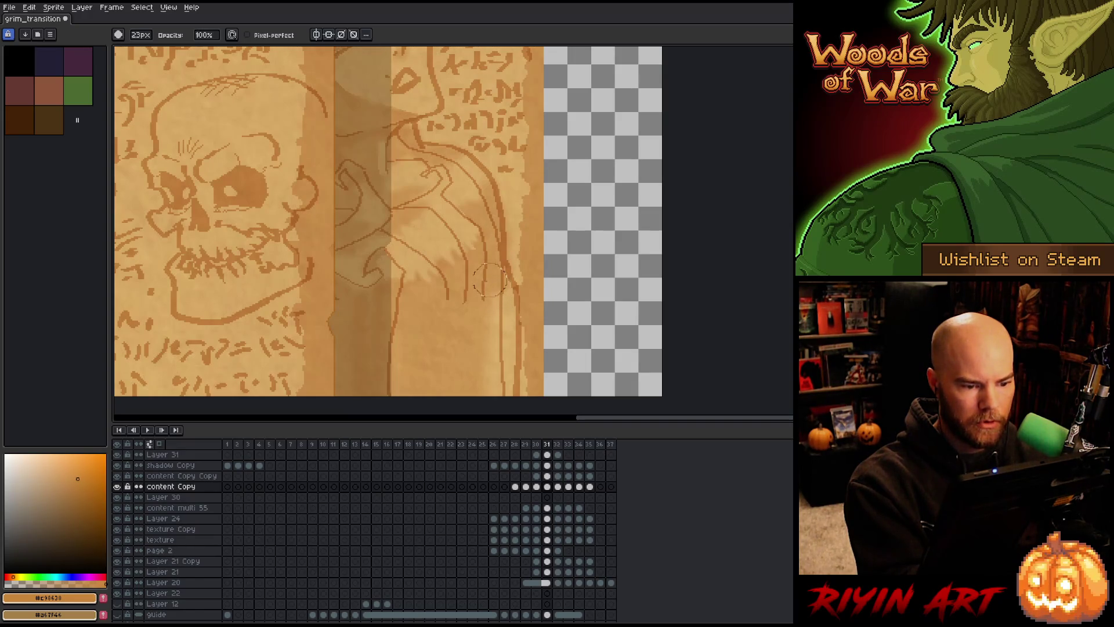
scroll(491, 325, "down", 4)
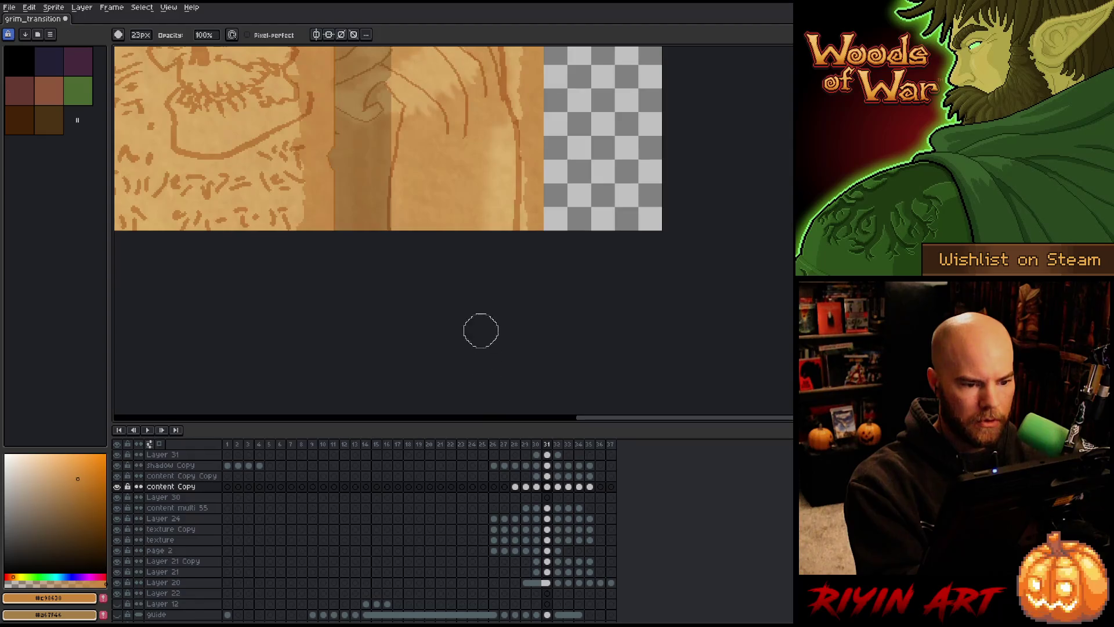
scroll(489, 397, "up", 3)
scroll(489, 377, "up", 2)
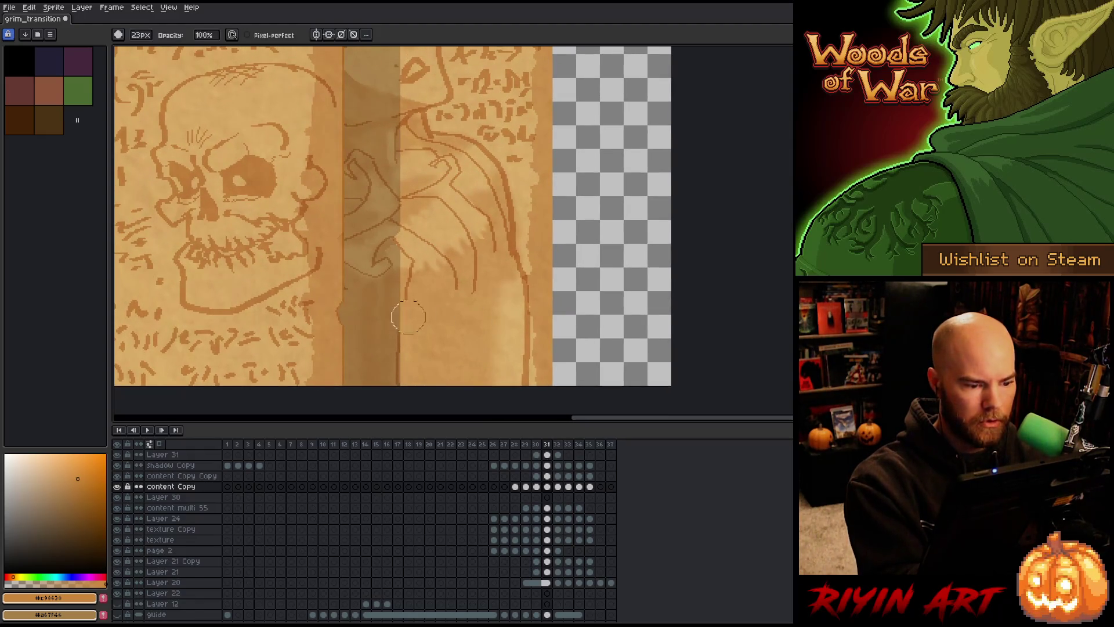
scroll(409, 371, "left", 2)
- Draw a new dark robe line segment and redraw the short dark hair line
key("e")
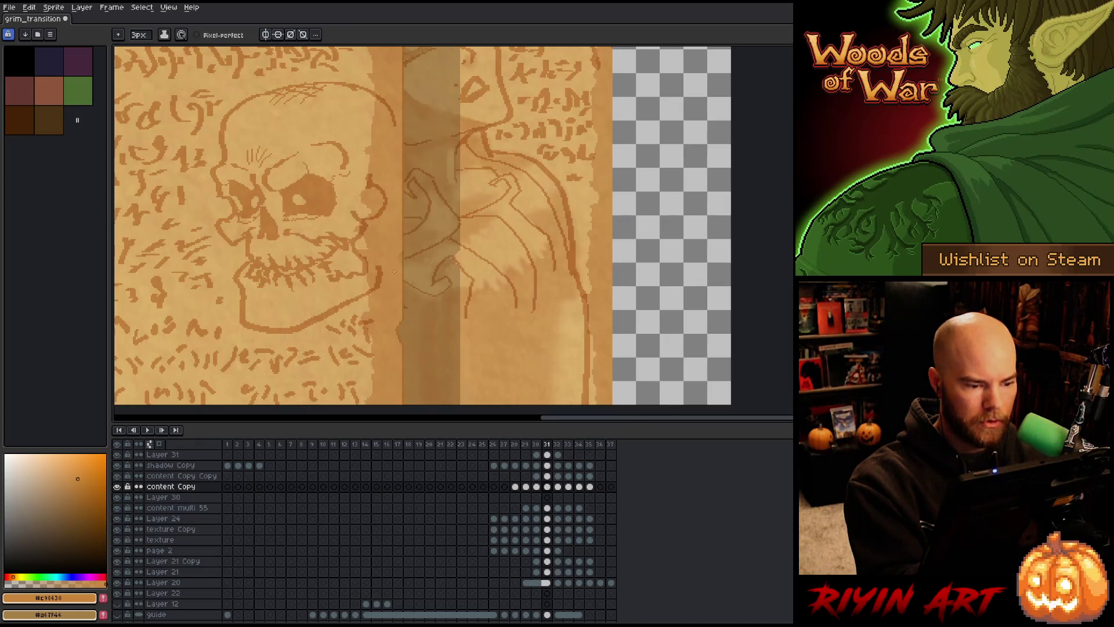
left_click(138, 35)
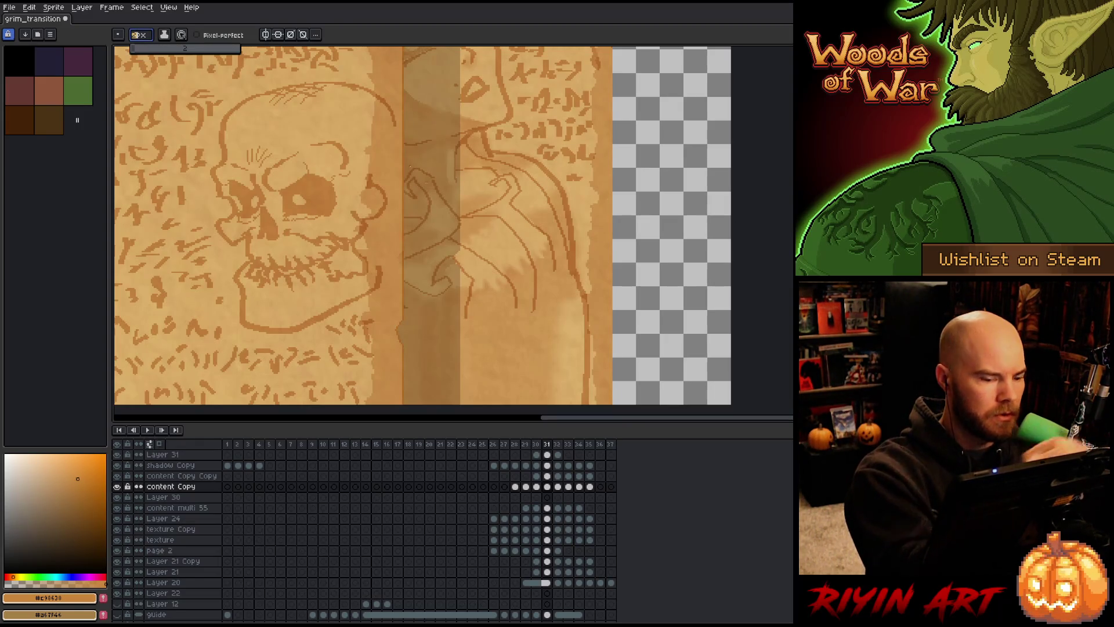
type("2")
left_click_drag(438, 346, 406, 316)
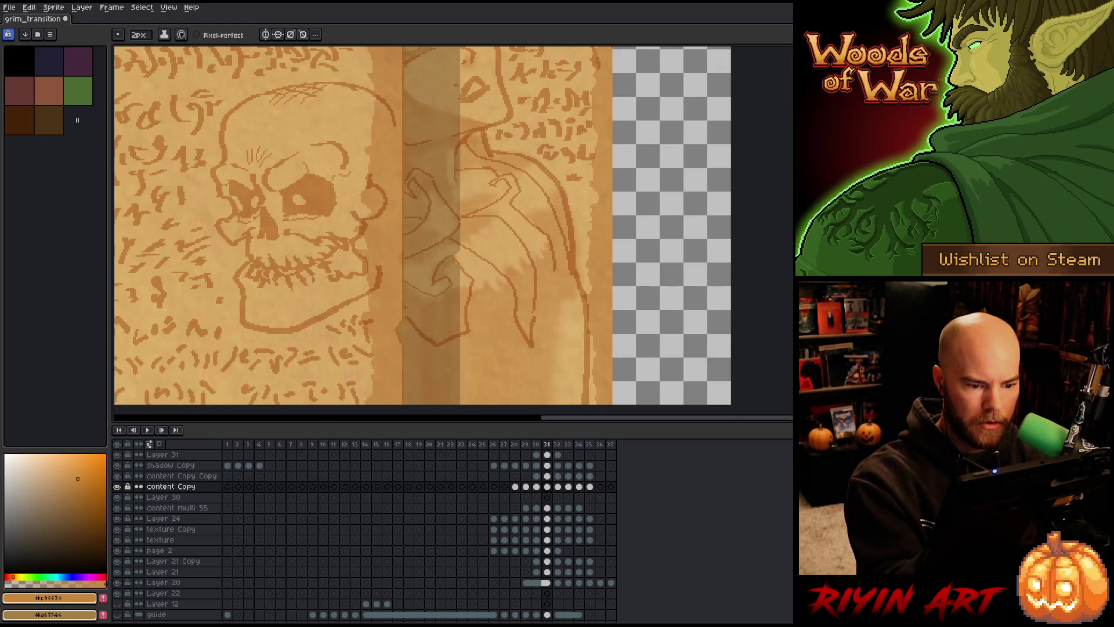
key("e")
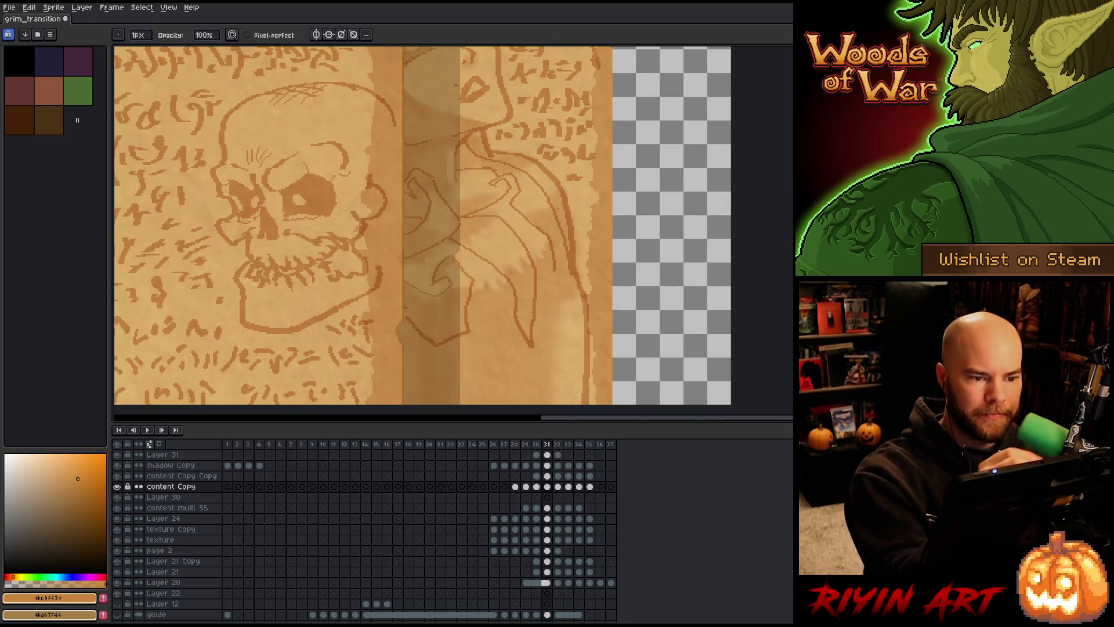
key("b")
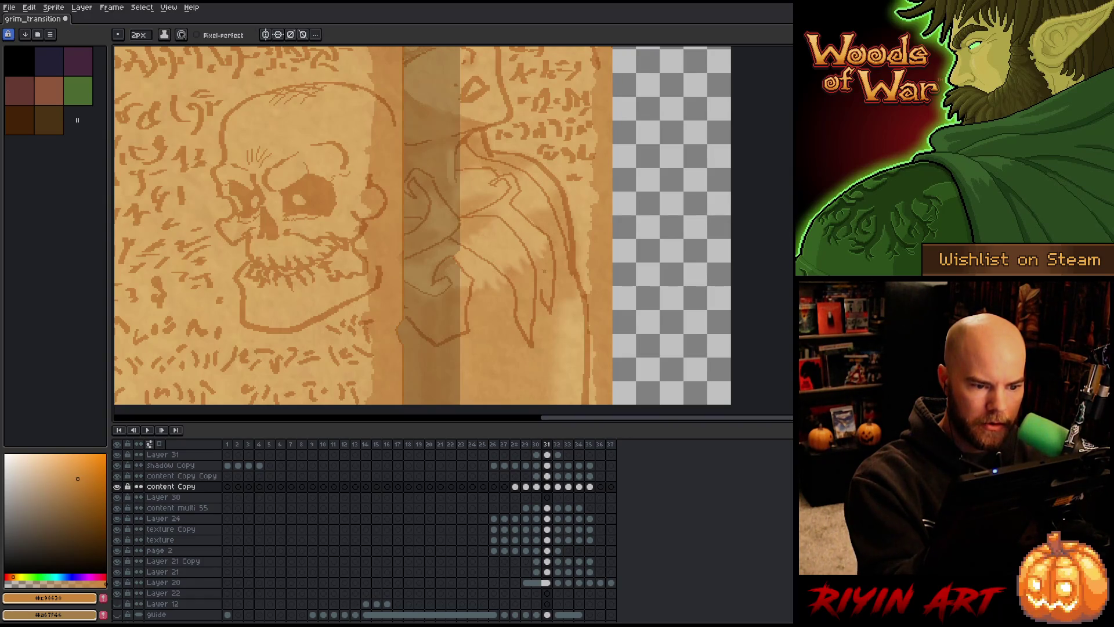
key("ctrl+z")
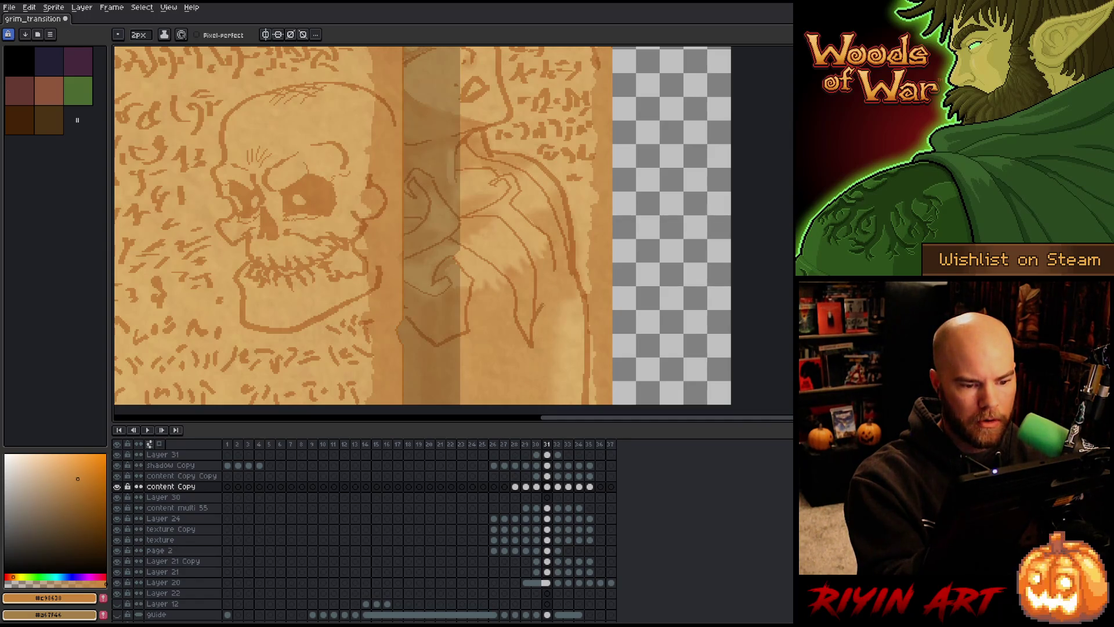
left_click_drag(545, 266, 557, 305)
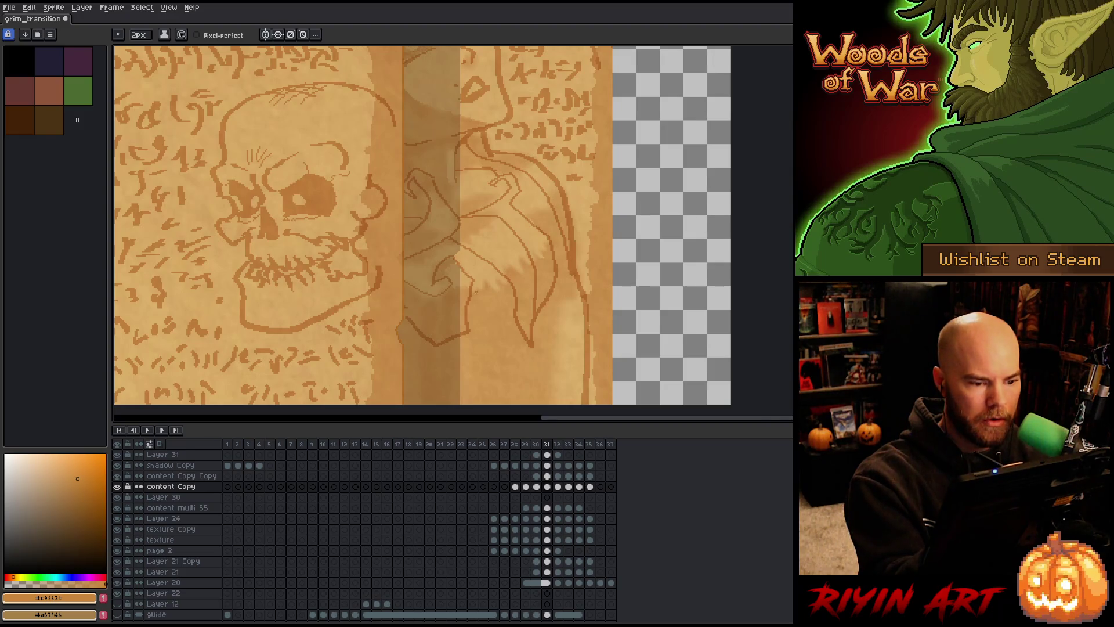
- Paint two lighter strokes and a darker strip along the page fold, then recenter the full spread
left_click_drag(489, 313, 535, 339)
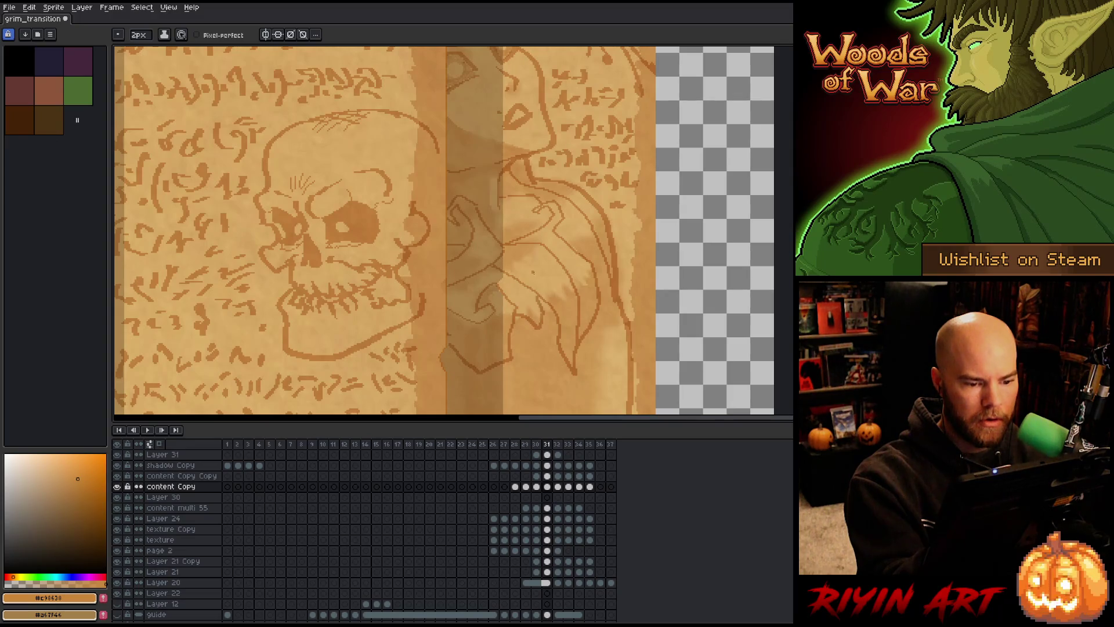
left_click_drag(517, 328, 543, 299)
left_click_drag(519, 351, 545, 310)
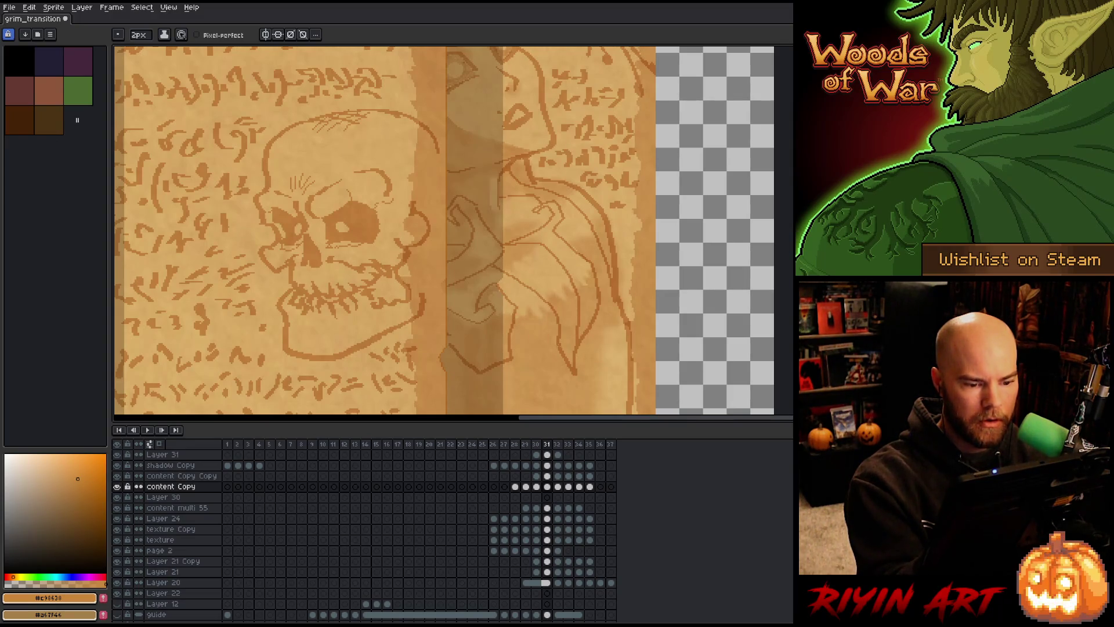
left_click_drag(541, 368, 517, 316)
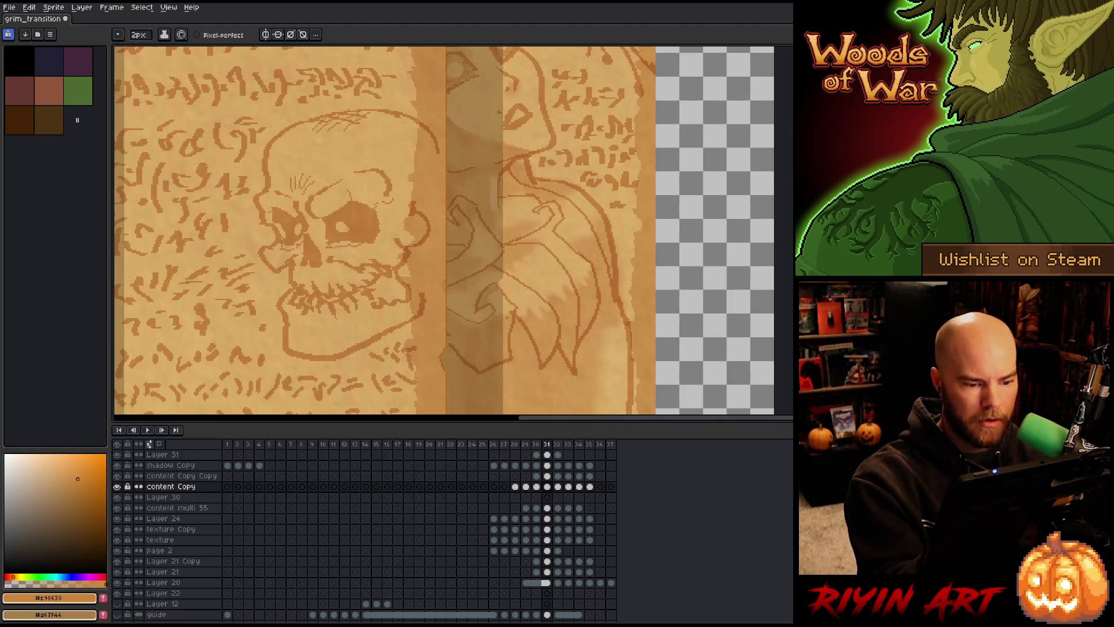
key("b")
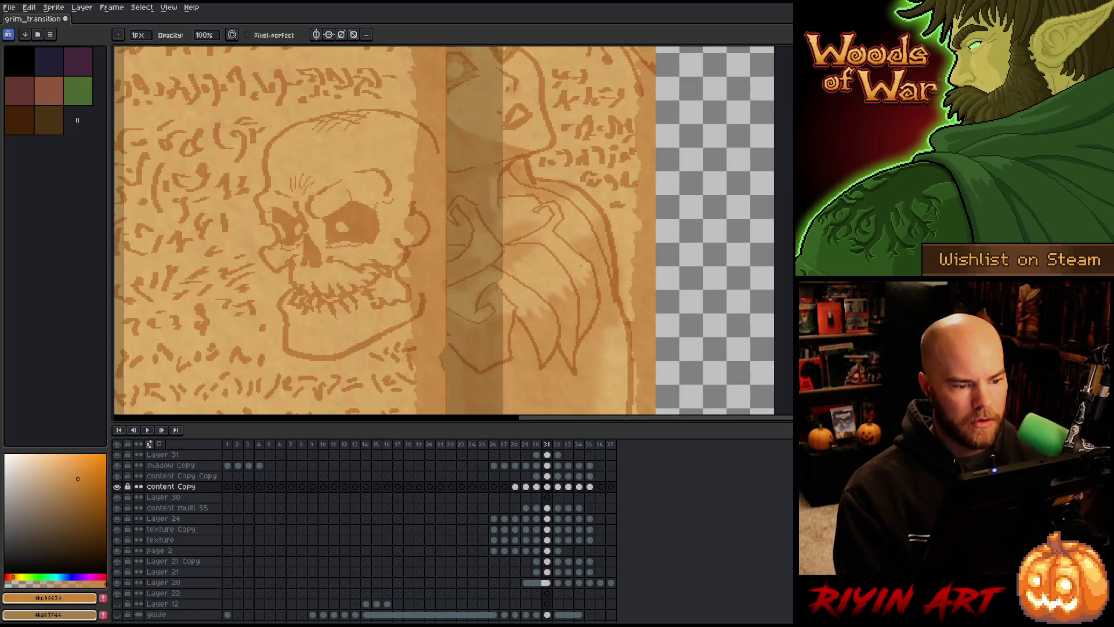
scroll(598, 268, "down", 2)
left_click_drag(597, 268, 468, 315)
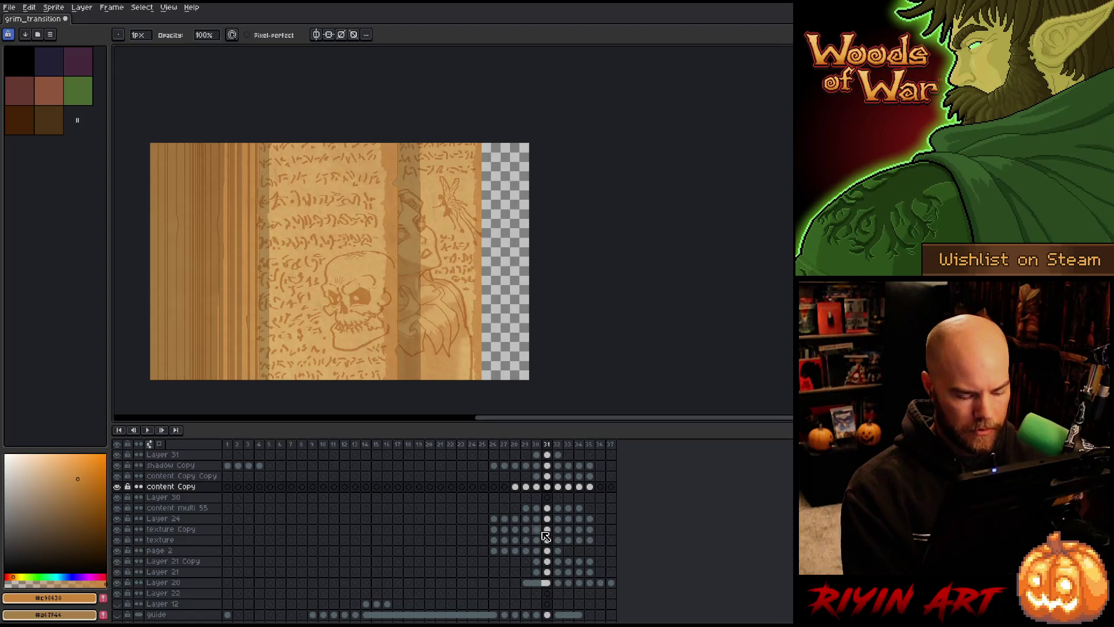
- Move Layer 30 above content Copy in the layer stack
key("Right")
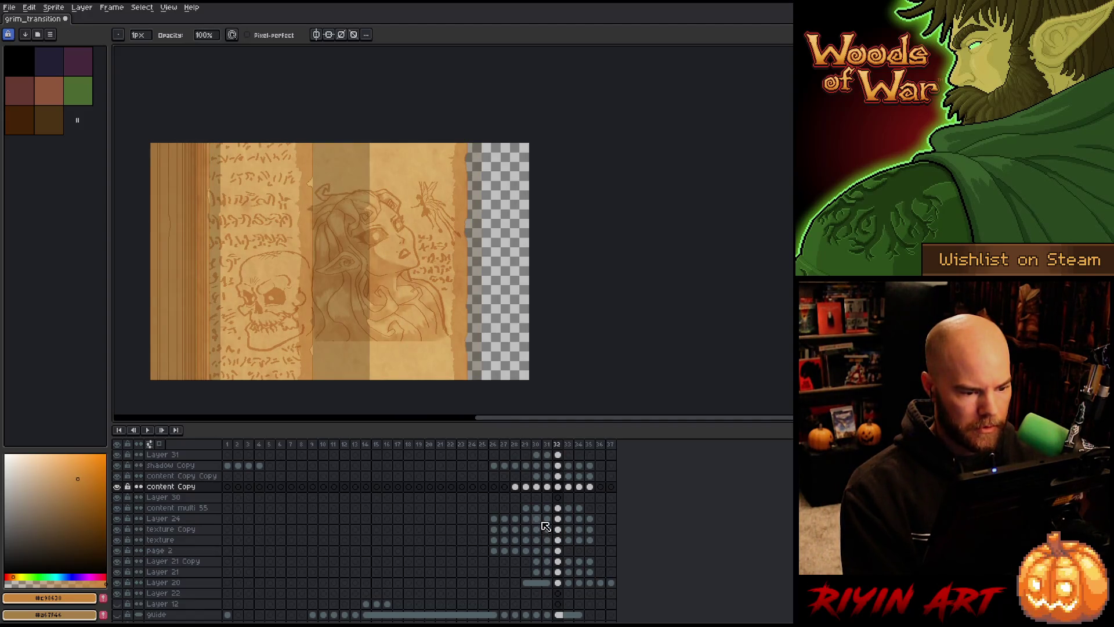
left_click(547, 486)
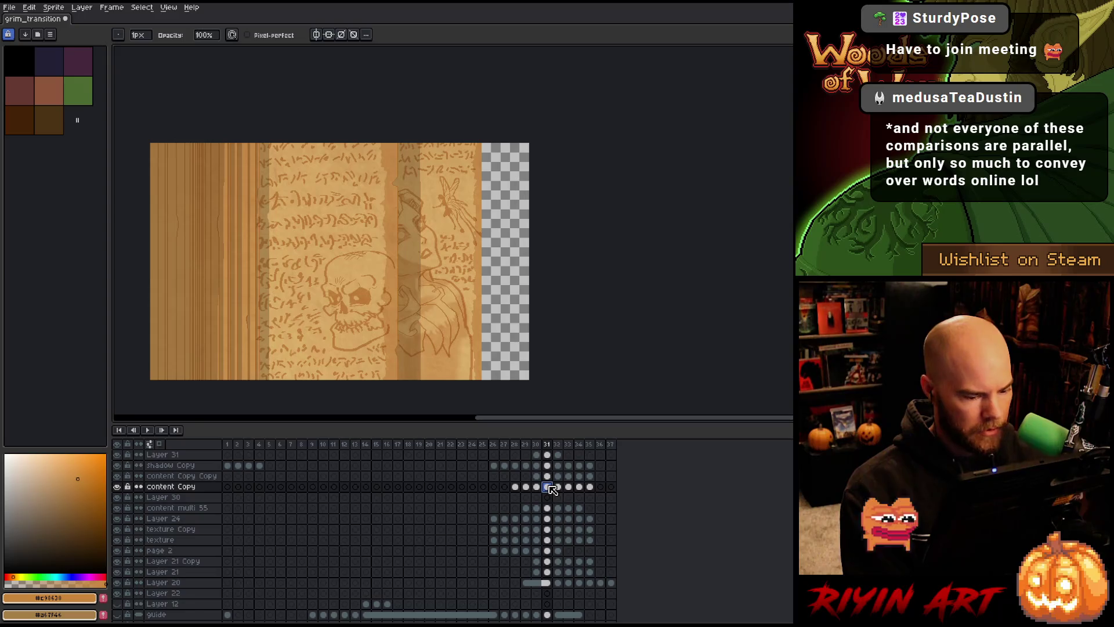
left_click(553, 490)
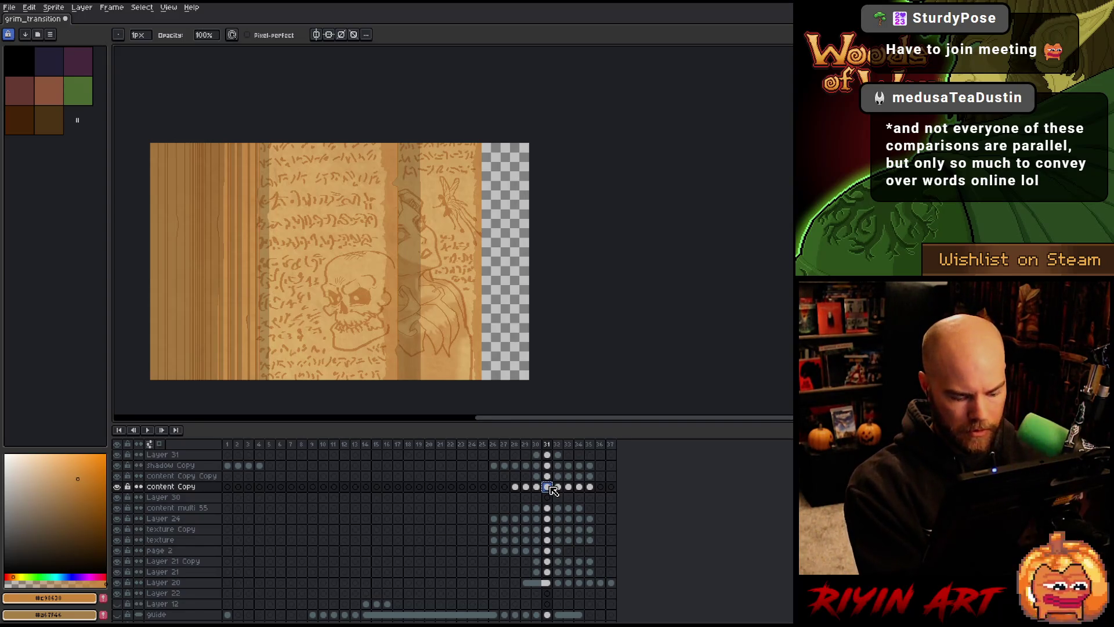
left_click(177, 497)
left_click_drag(177, 497, 191, 487)
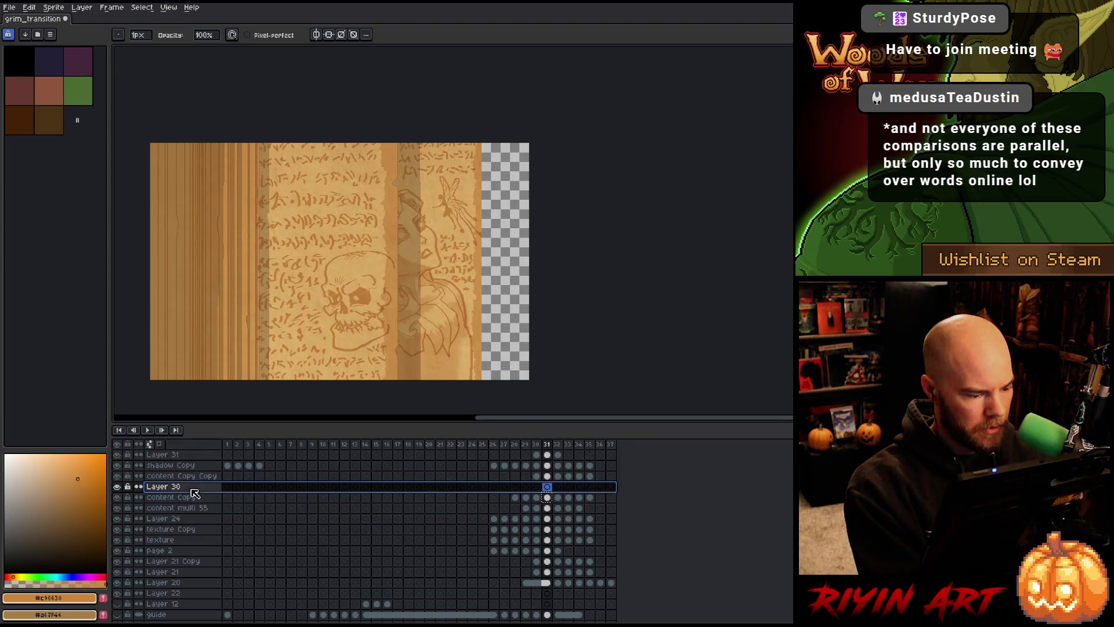
- On Layer 30's frame 32, marquee the right-page fairy strip and shift it about 37 px left
left_click(547, 498)
left_click(557, 487)
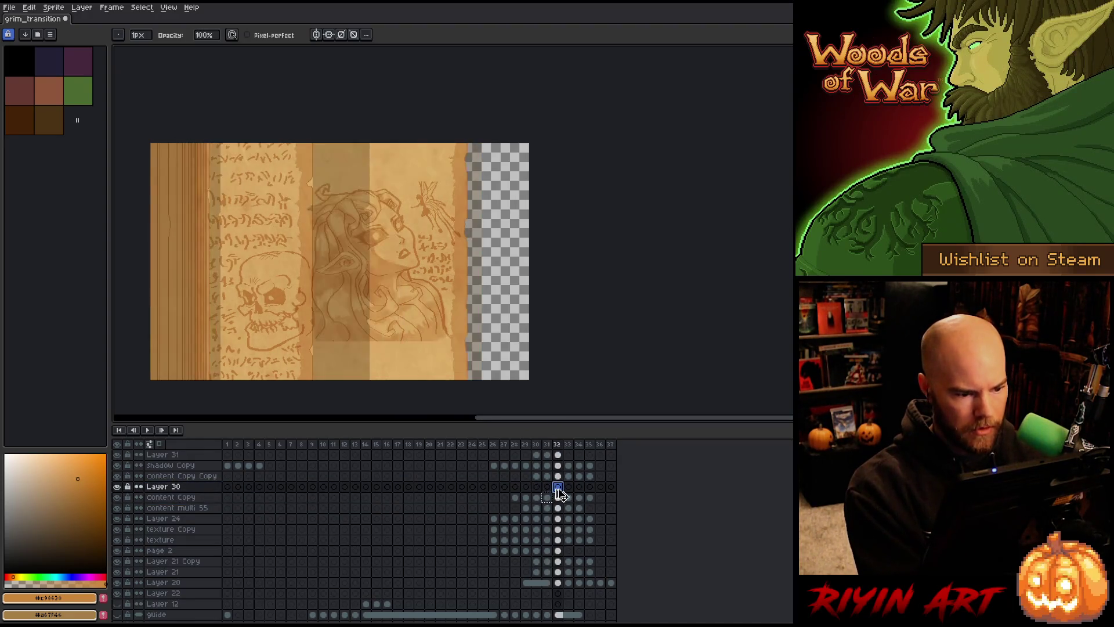
key("m")
left_click_drag(395, 140, 483, 383)
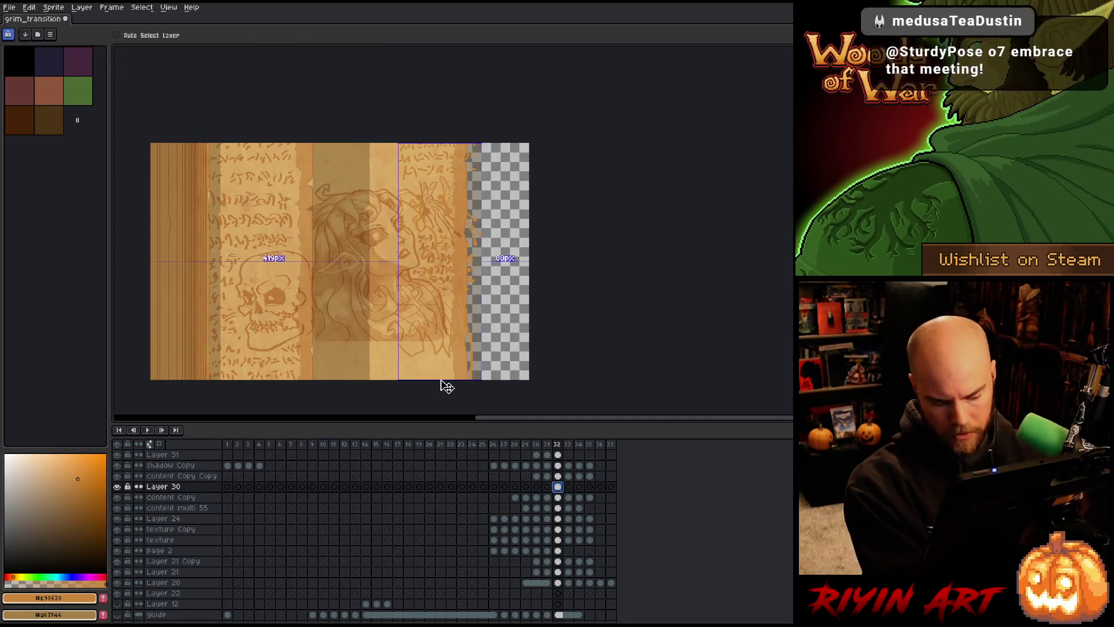
left_click_drag(430, 235, 411, 235)
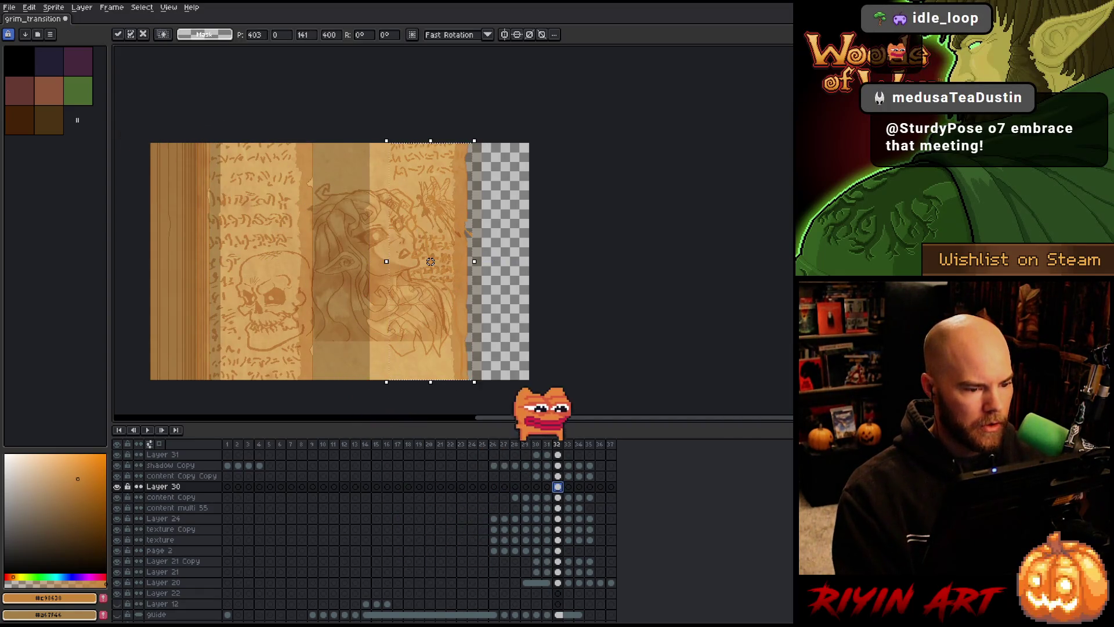
key("Left")
key("Left")
key("Left")
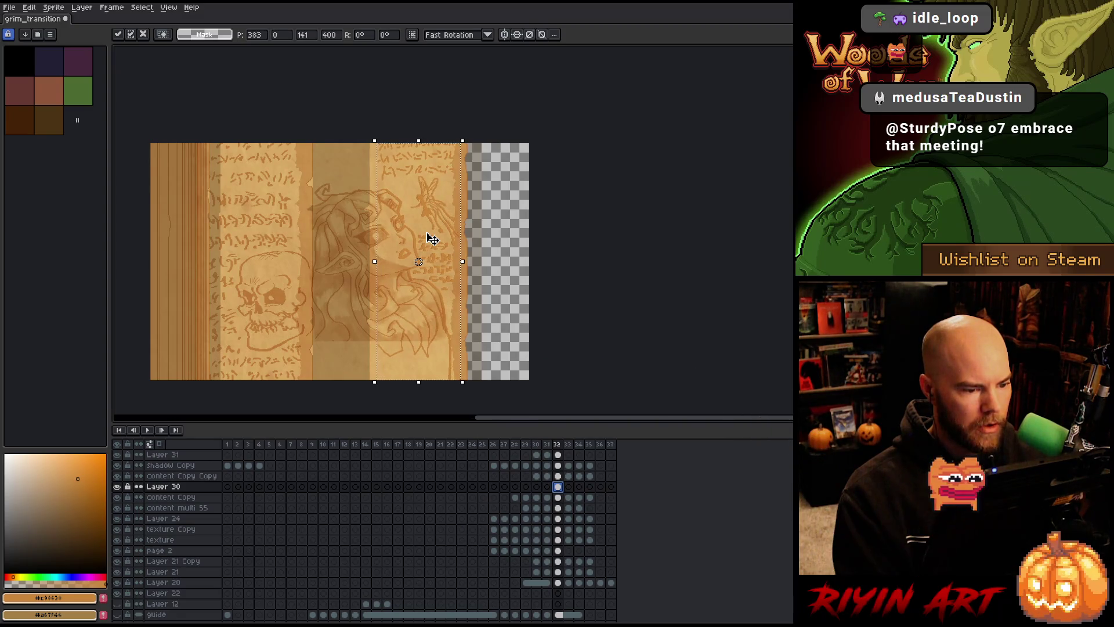
scroll(432, 239, "up", 2)
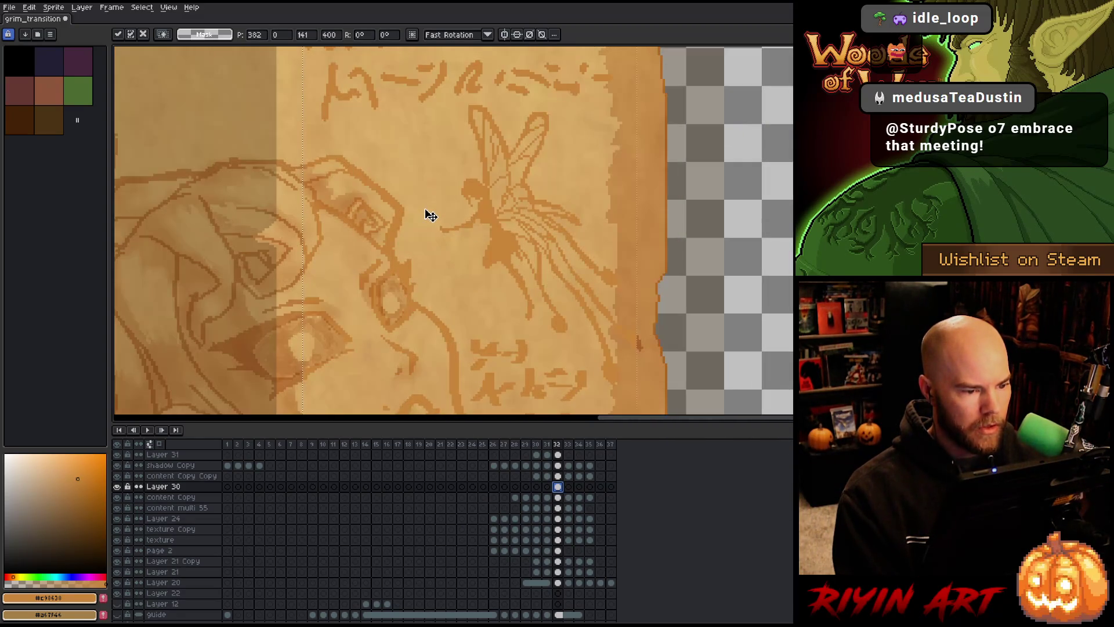
scroll(429, 224, "down", 2)
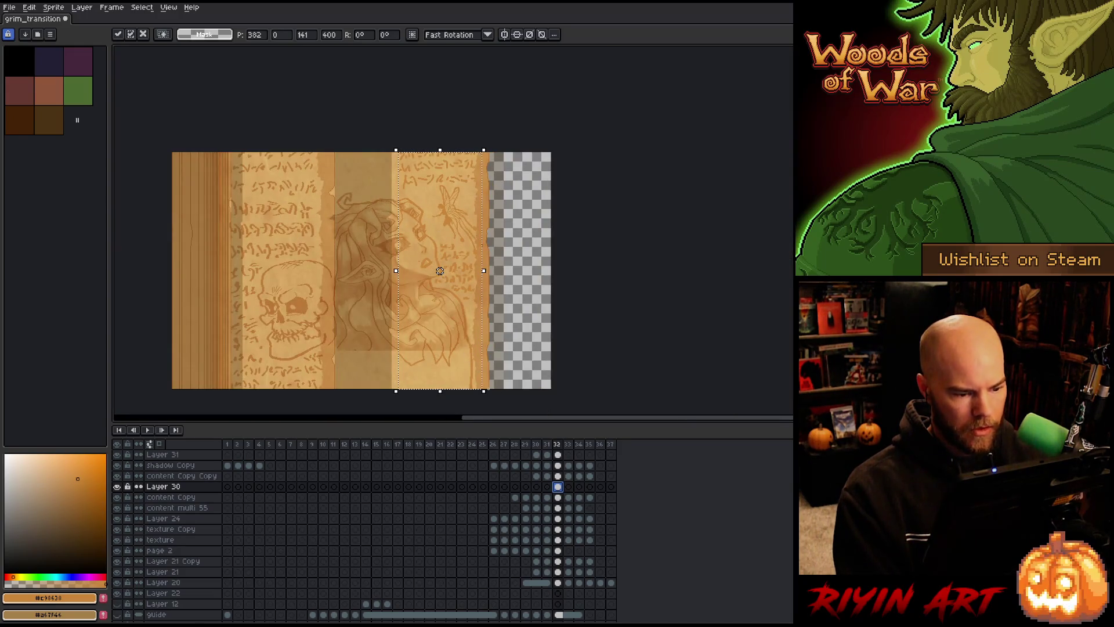
- Transfer the moved strip from Layer 30 onto content Copy's frame 32 cel
left_click(558, 497)
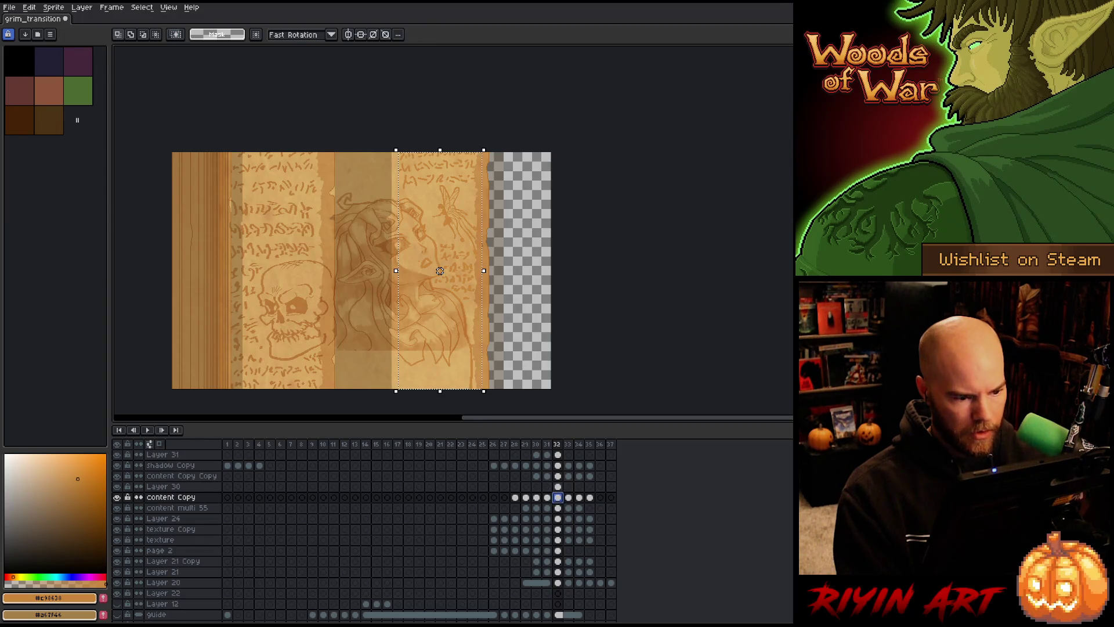
left_click(558, 486)
left_click(142, 497)
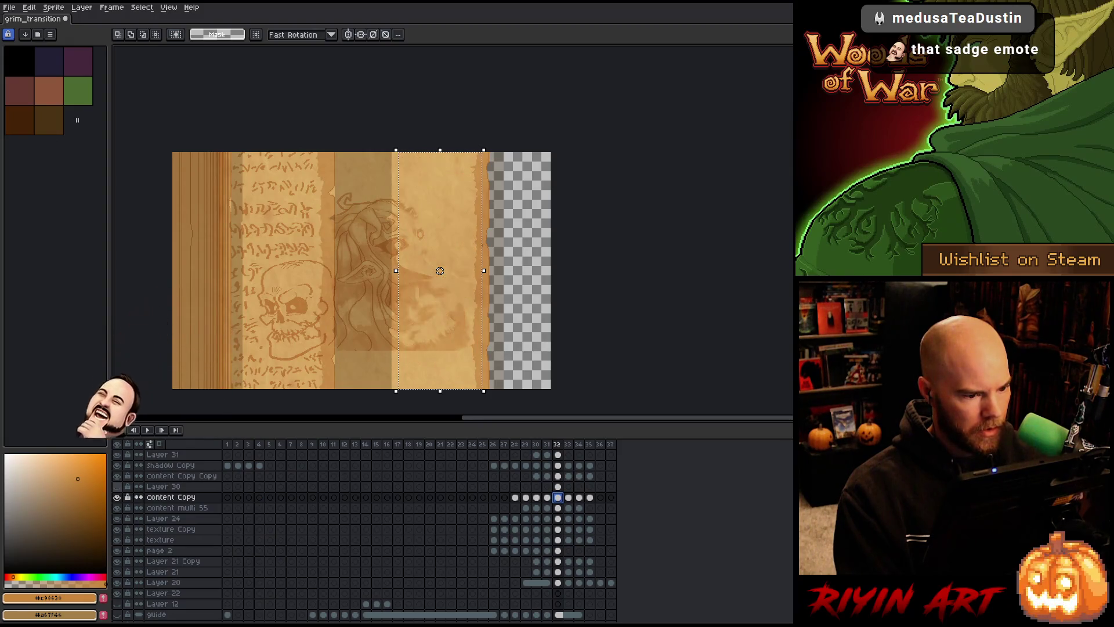
left_click(558, 486)
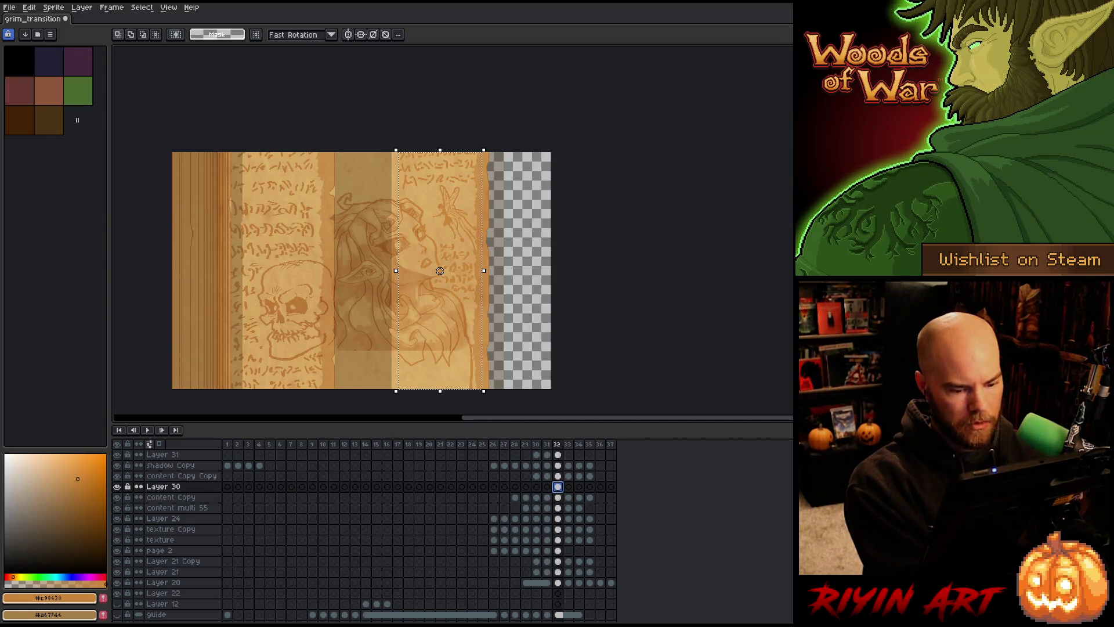
key("Delete")
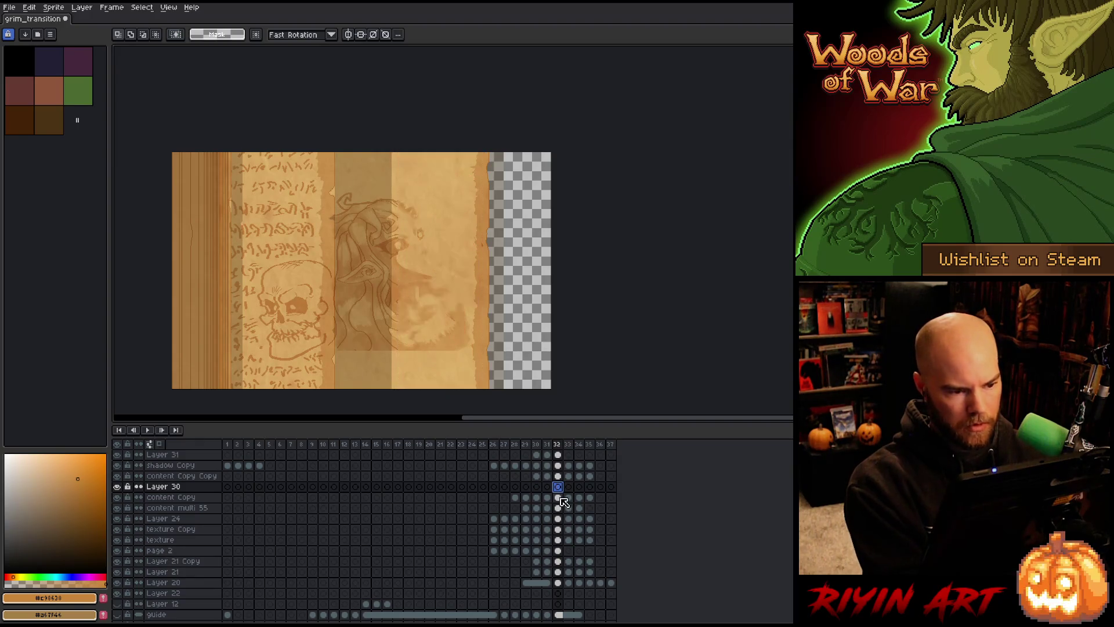
left_click(558, 498)
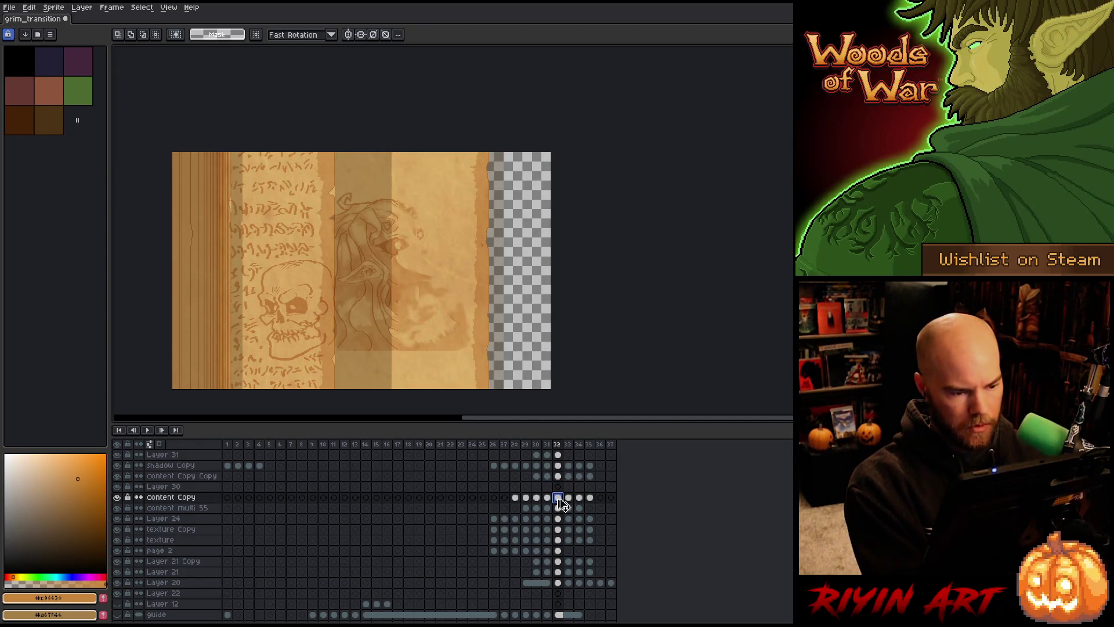
key("ctrl+t")
key("Return")
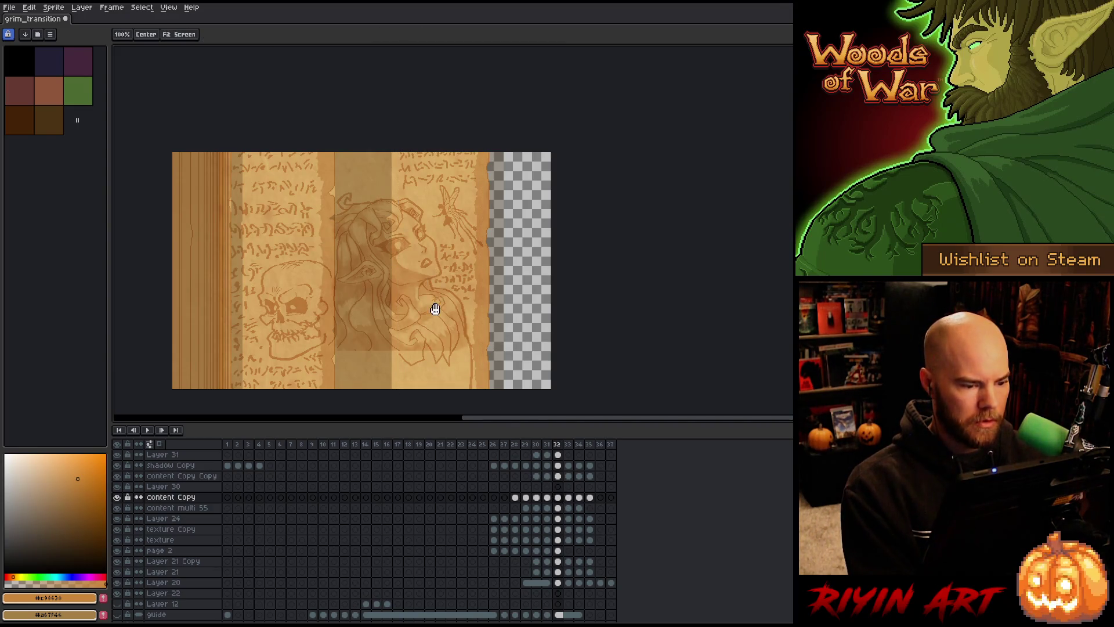
- Draw curving strand lines along the bottom of the elf's hair lock on content Copy
left_click_drag(433, 306, 400, 273)
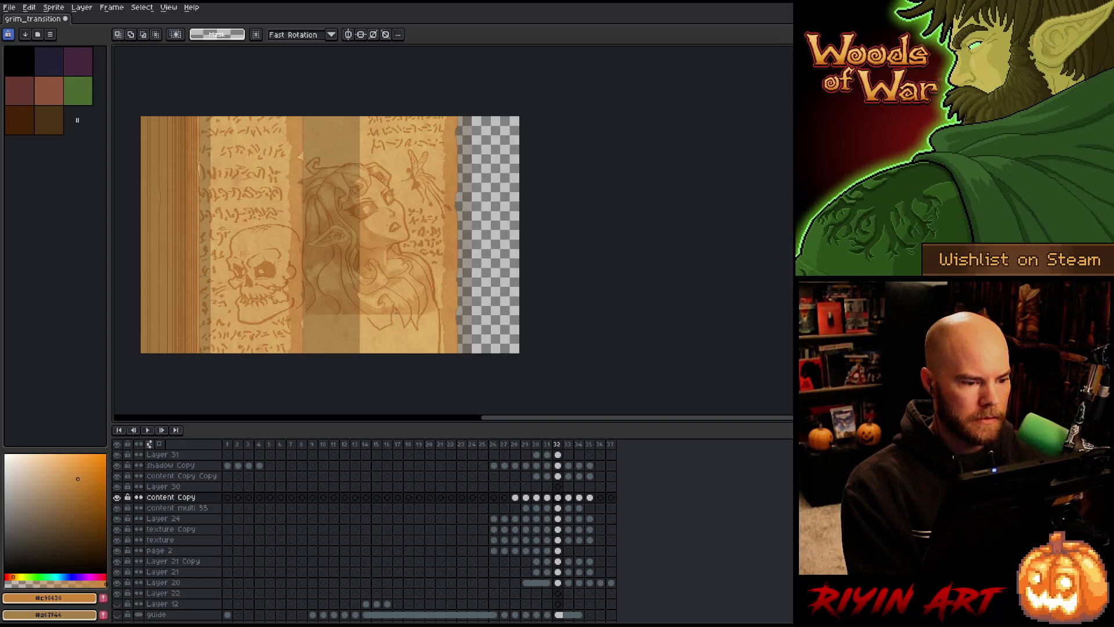
scroll(374, 324, "up", 2)
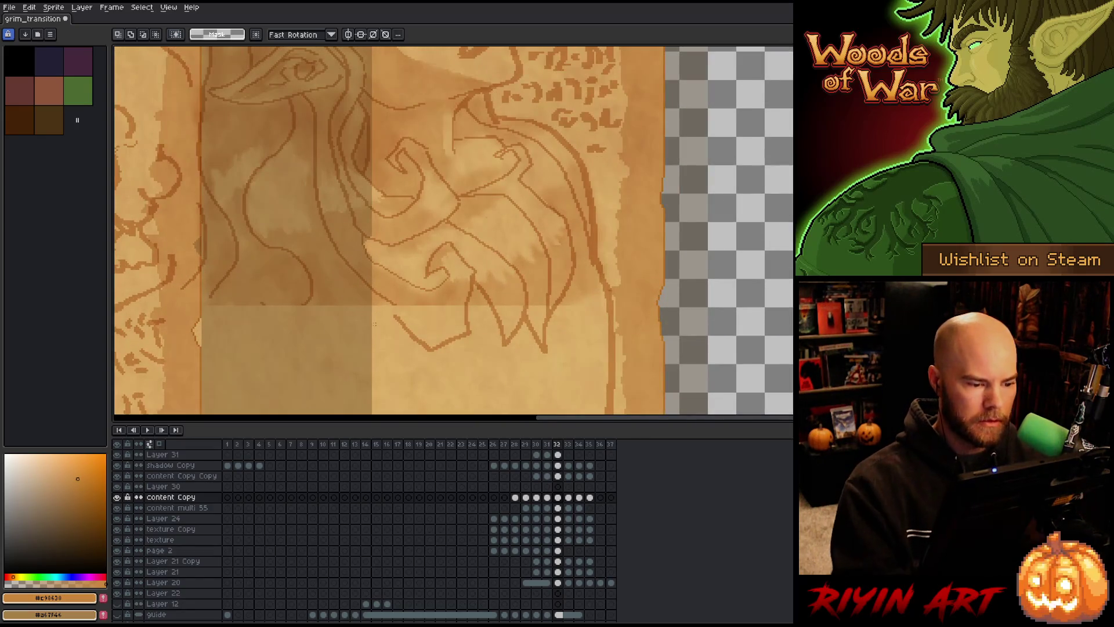
key("b")
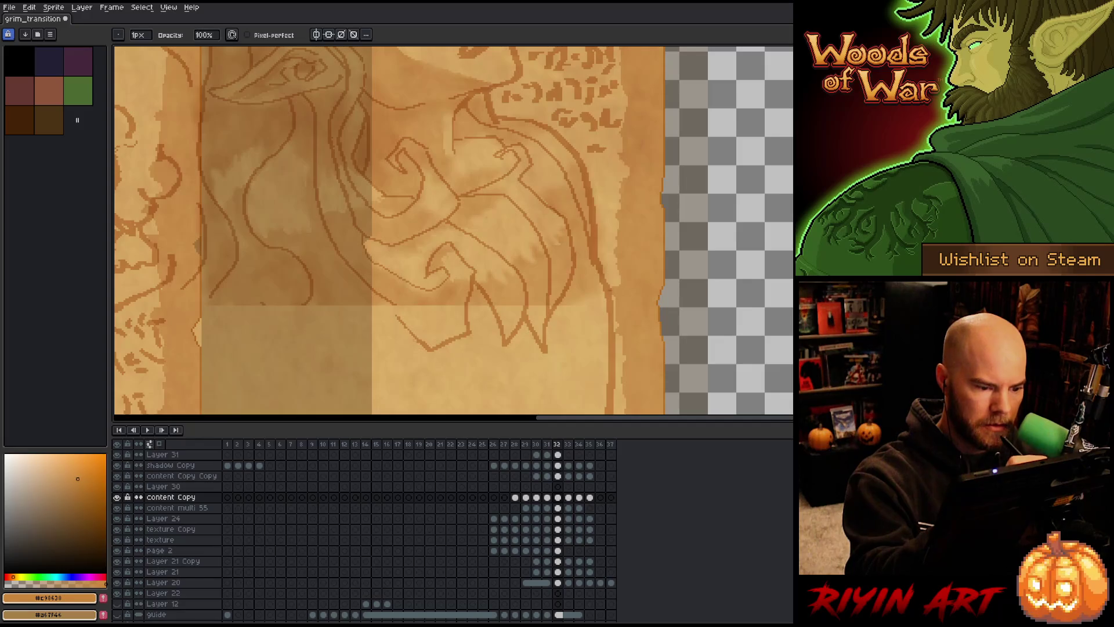
left_click_drag(602, 343, 618, 317)
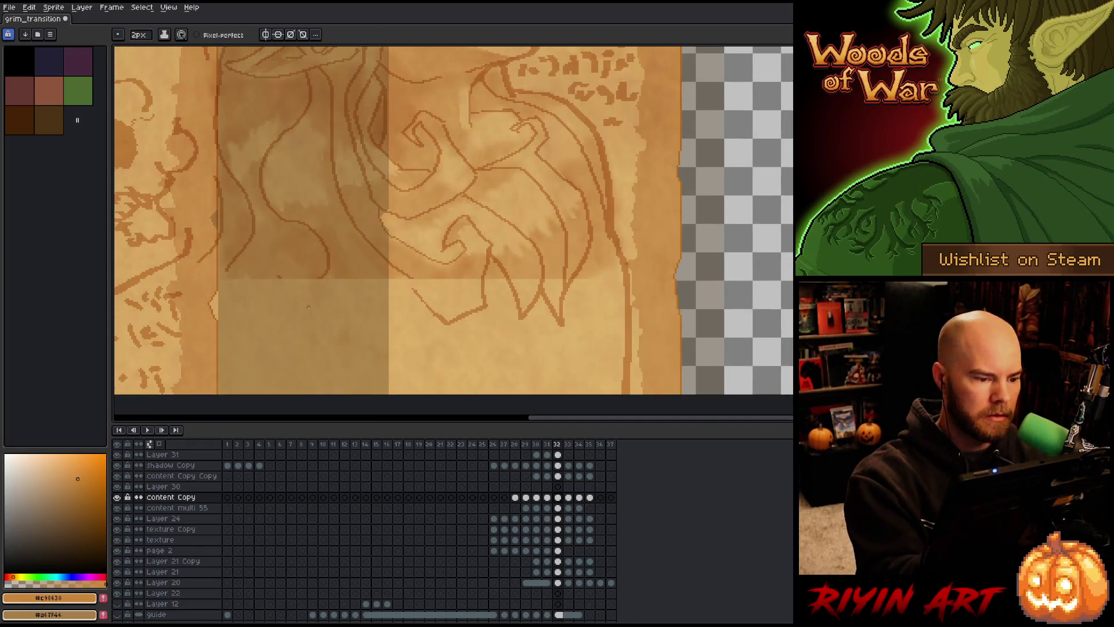
mouse_move(355, 268)
left_mouse_down()
mouse_move(364, 355)
mouse_move(390, 345)
mouse_move(391, 219)
left_mouse_up()
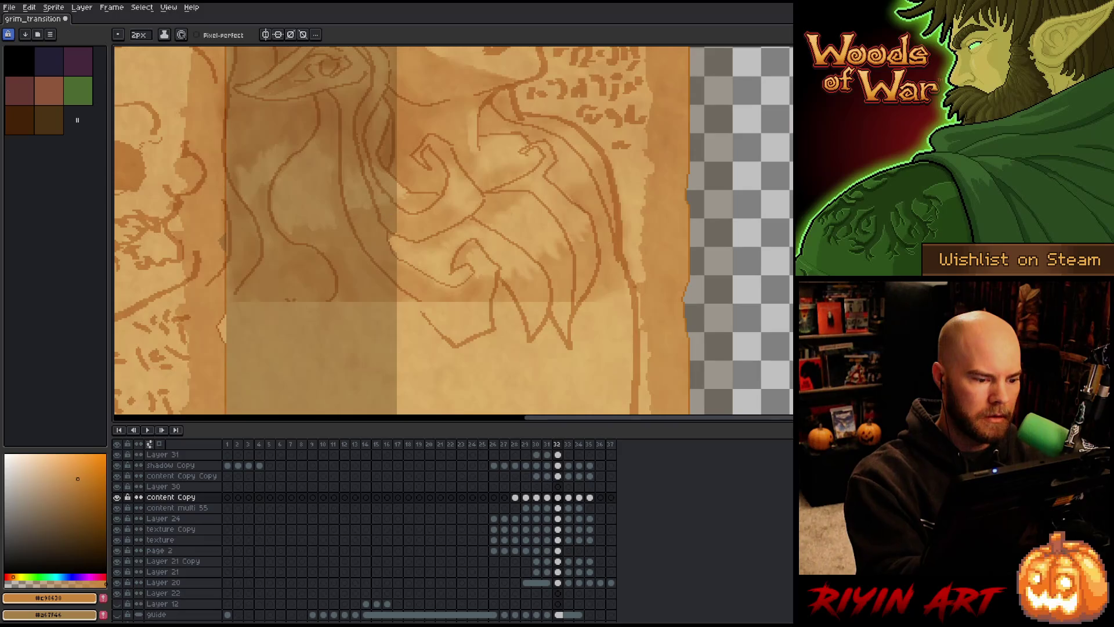
left_click_drag(322, 302, 288, 309)
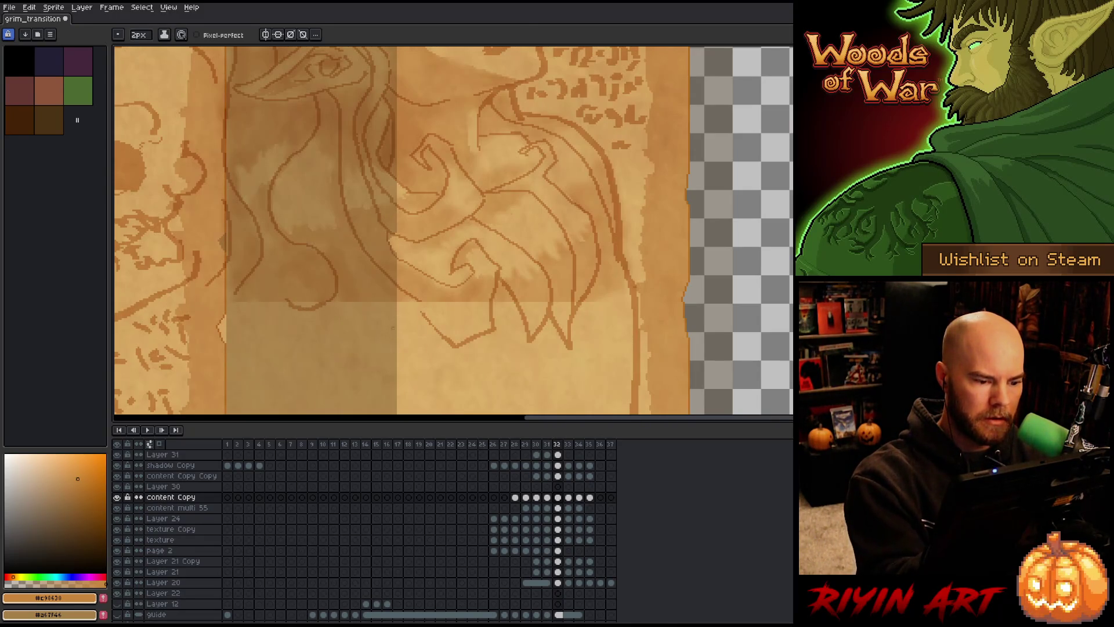
mouse_move(405, 309)
left_mouse_down()
mouse_move(349, 380)
mouse_move(333, 338)
mouse_move(308, 337)
mouse_move(271, 280)
mouse_move(296, 293)
mouse_move(284, 302)
left_mouse_up()
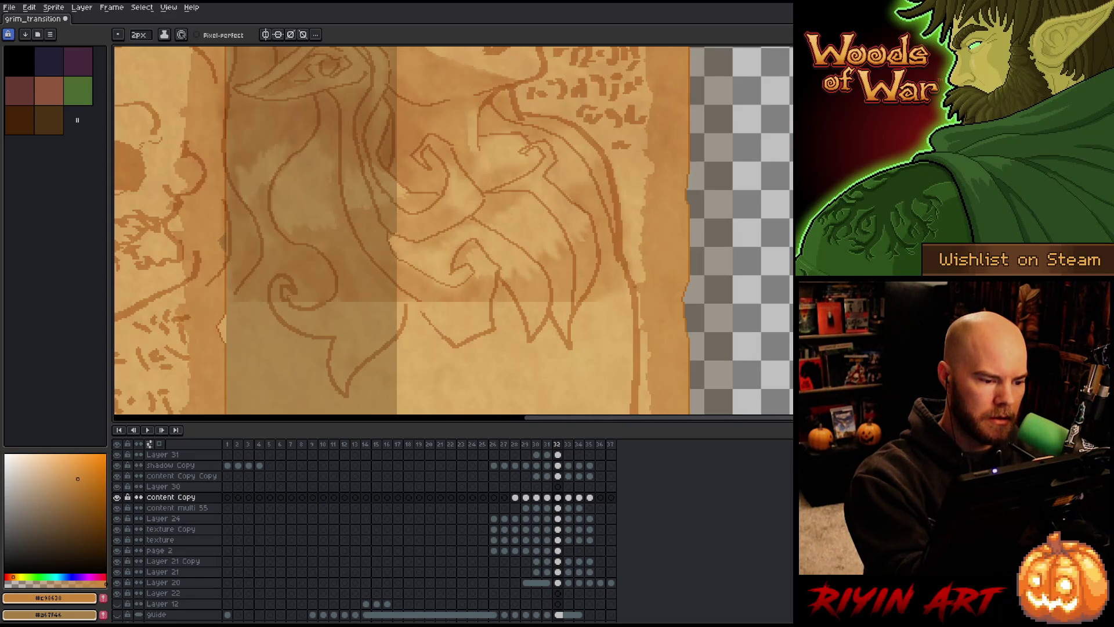
- Erase a short stray strip of pixels beside the hair
key("e")
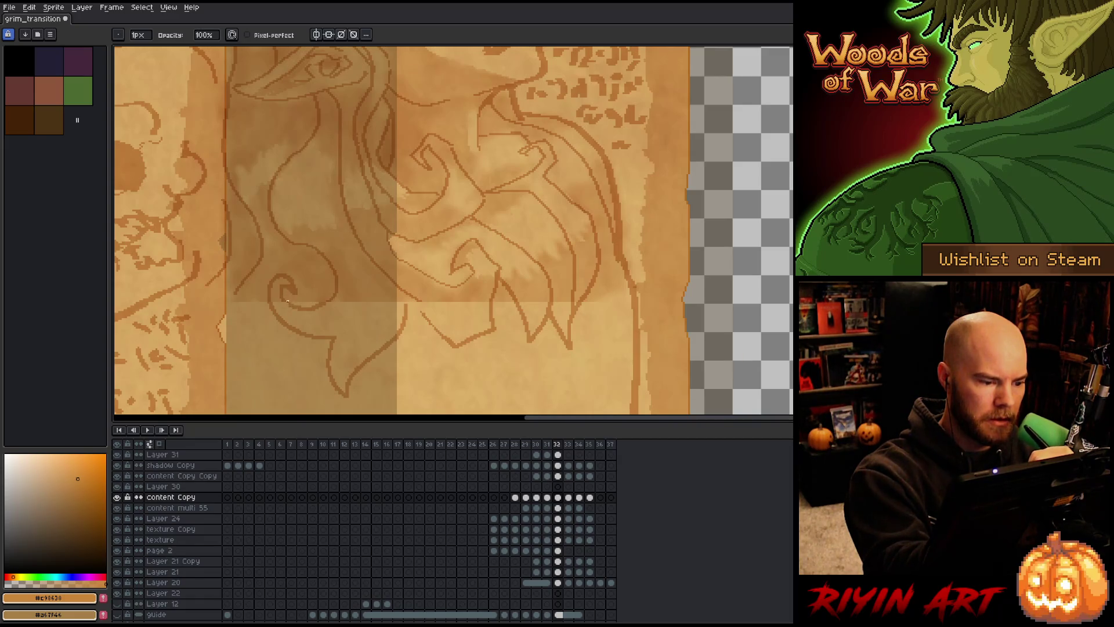
key("b")
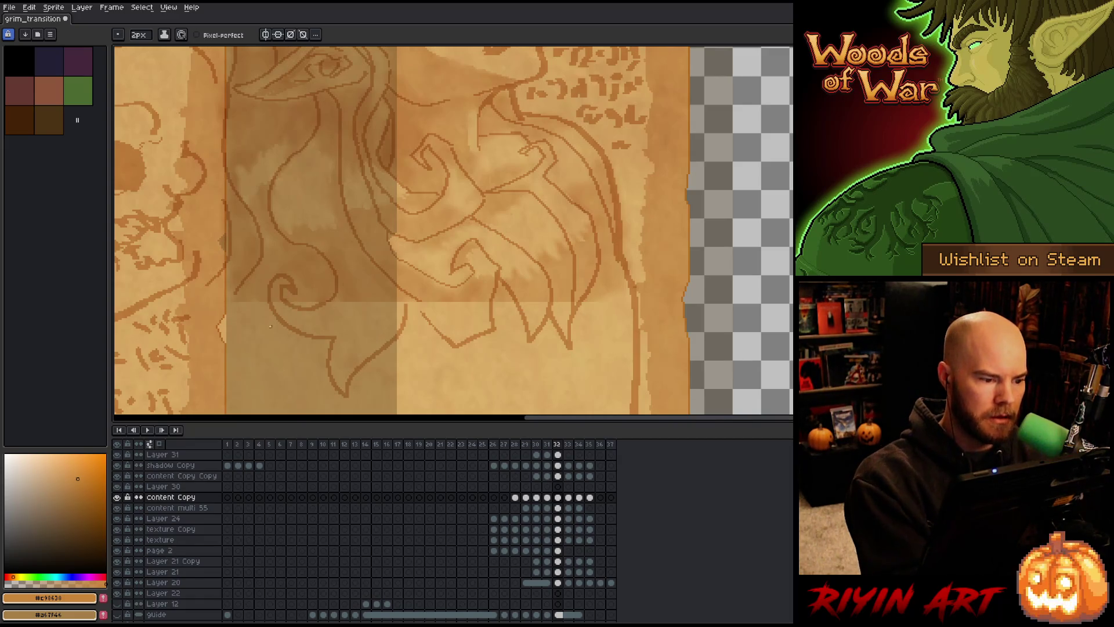
key("e")
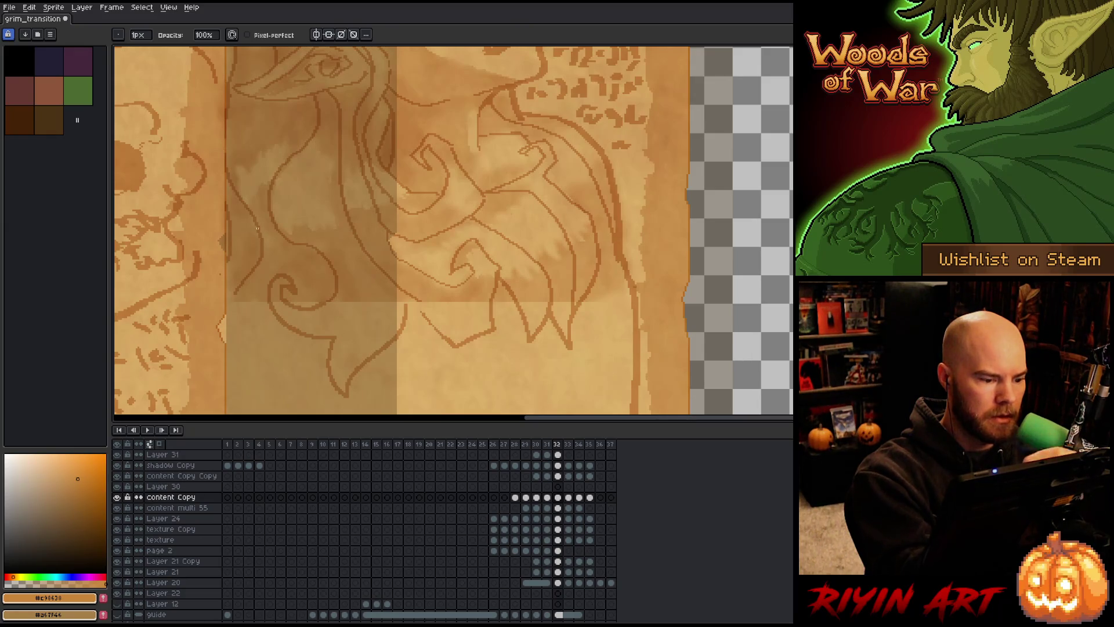
key("e")
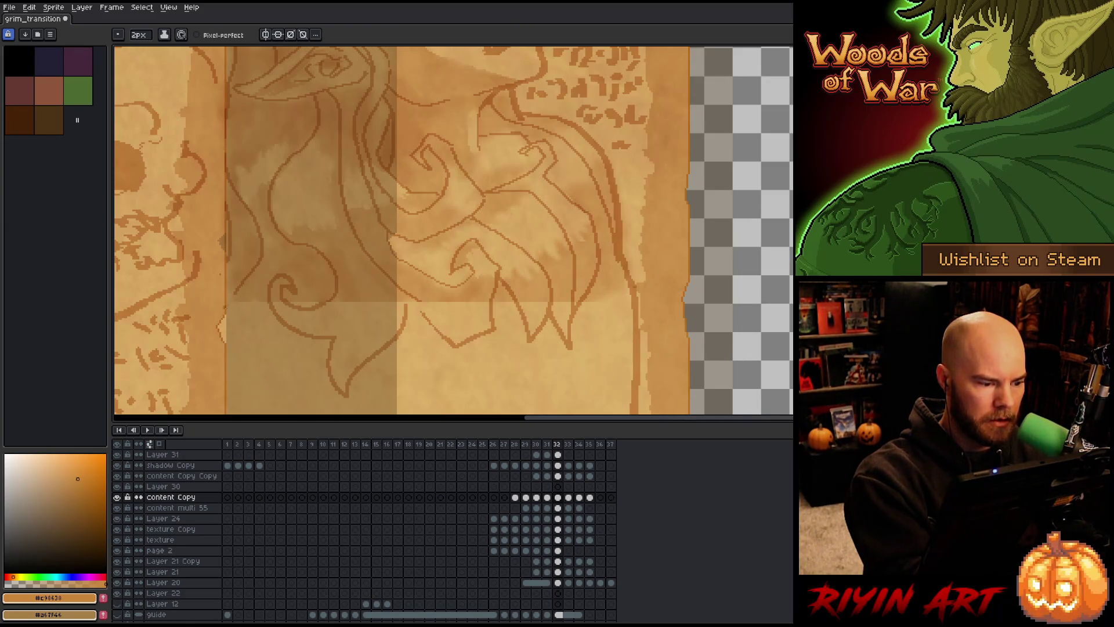
left_click_drag(226, 313, 232, 291)
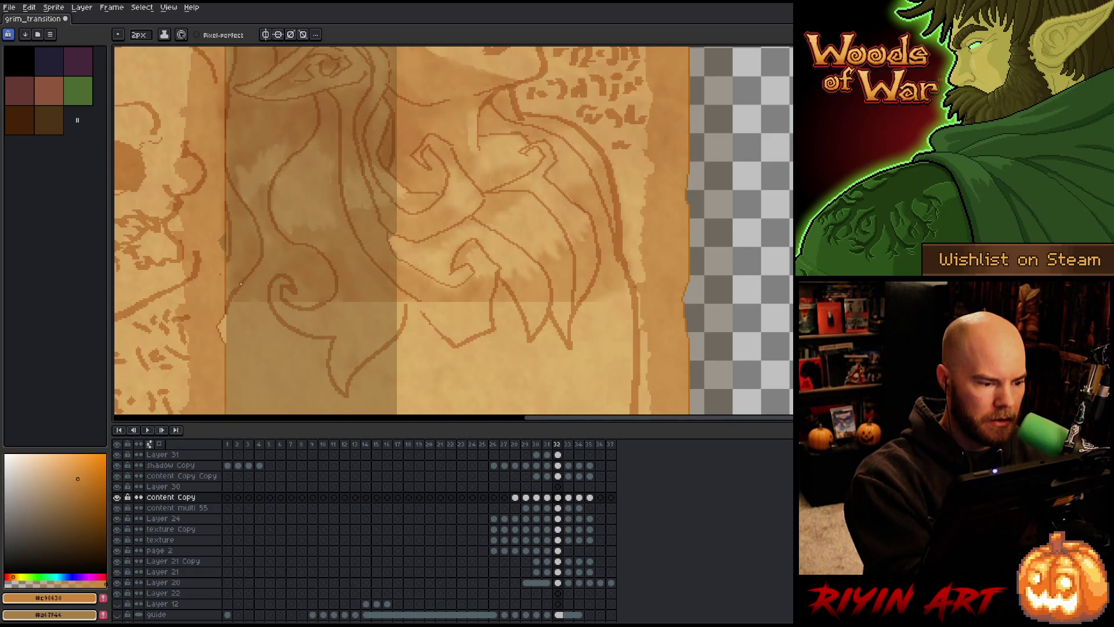
key("b")
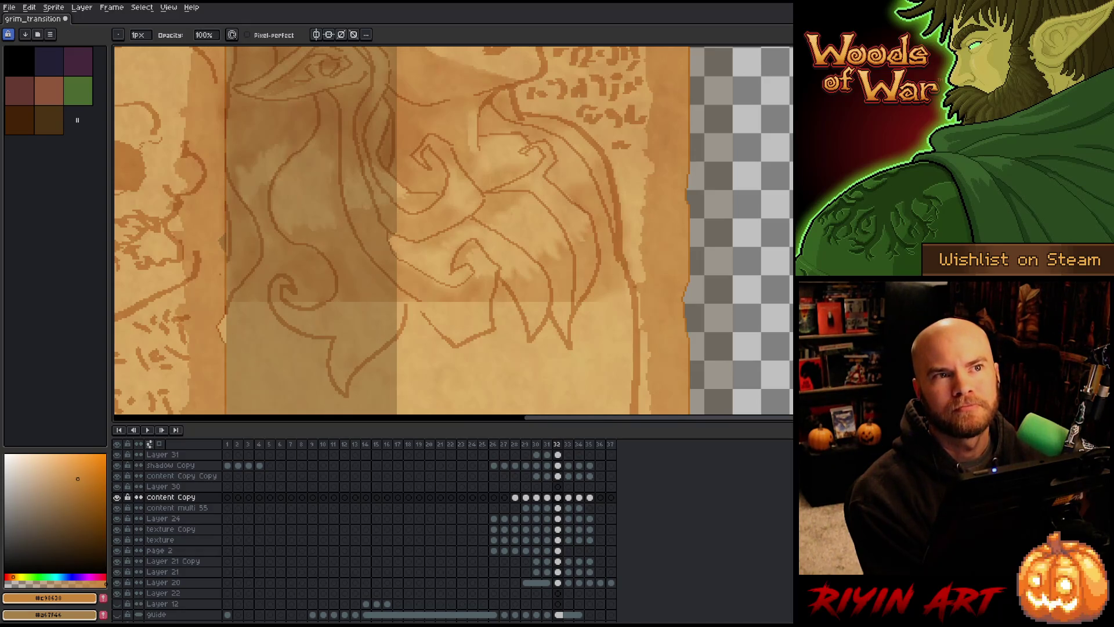
scroll(296, 315, "down", 2)
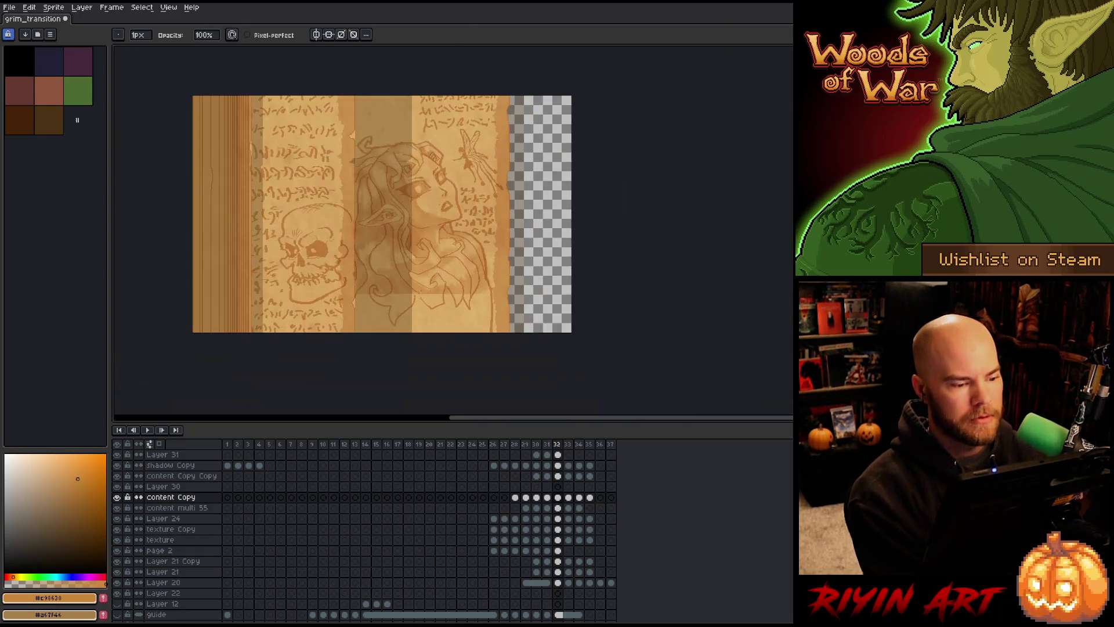
- Compare frames 31 and 32, then open content Copy Copy's Layer Properties (Multiply, 55% opacity)
scroll(296, 314, "up", 1)
scroll(371, 315, "down", 1)
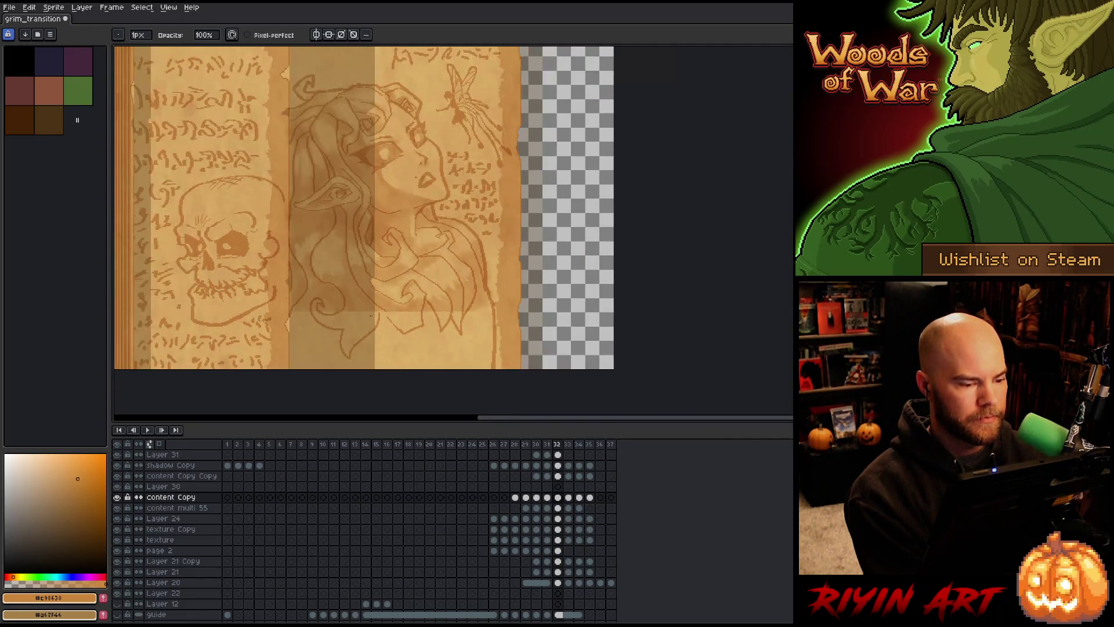
scroll(370, 319, "down", 1)
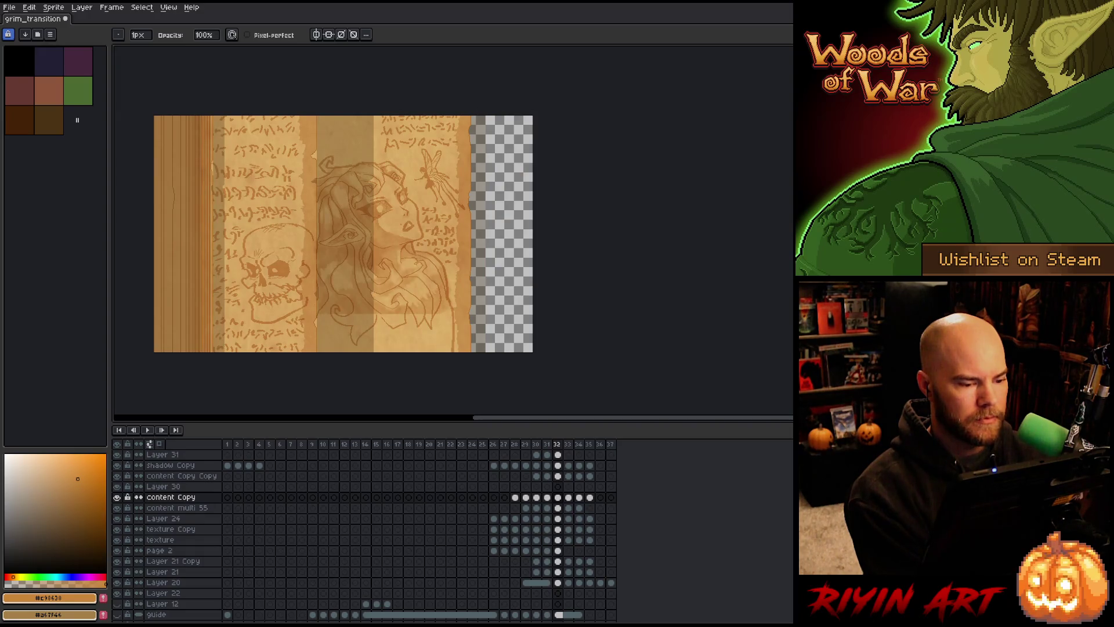
scroll(374, 313, "up", 1)
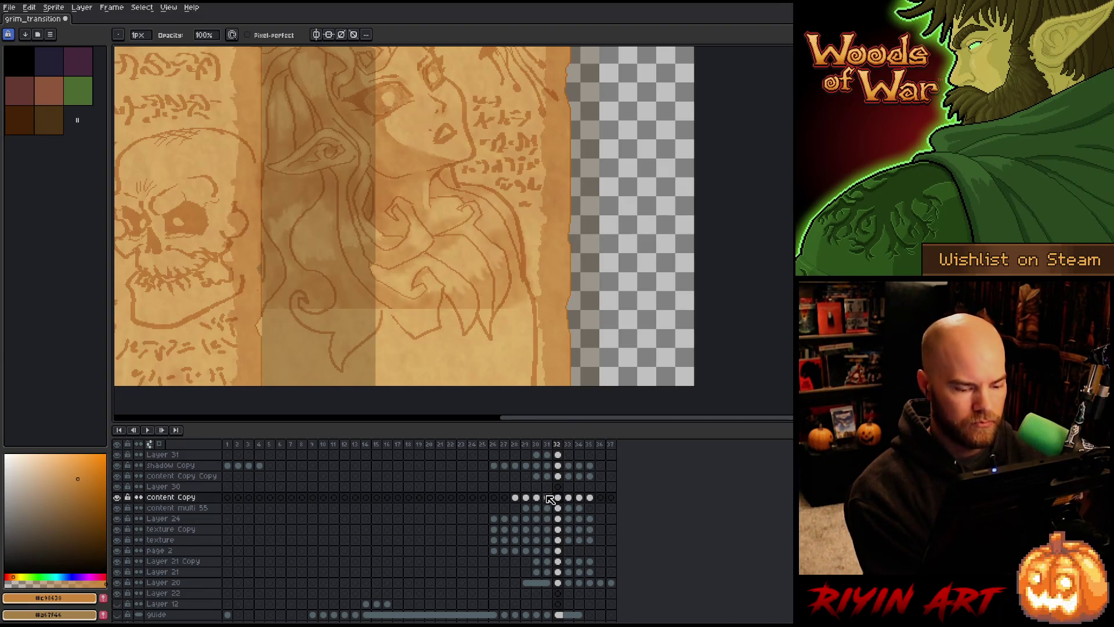
left_click(547, 475)
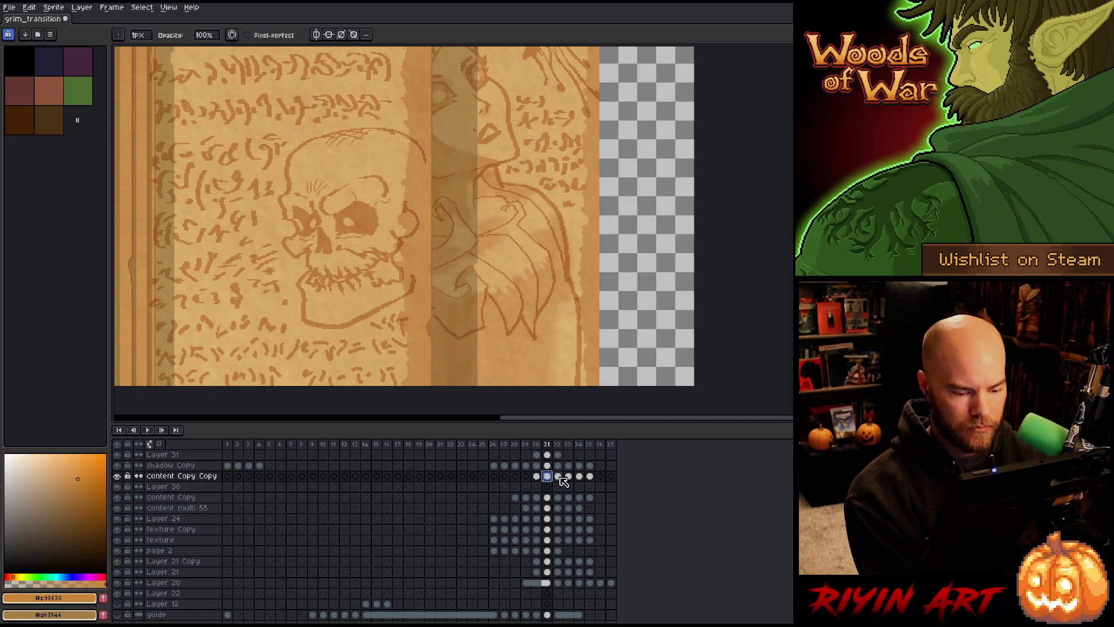
left_click(558, 487)
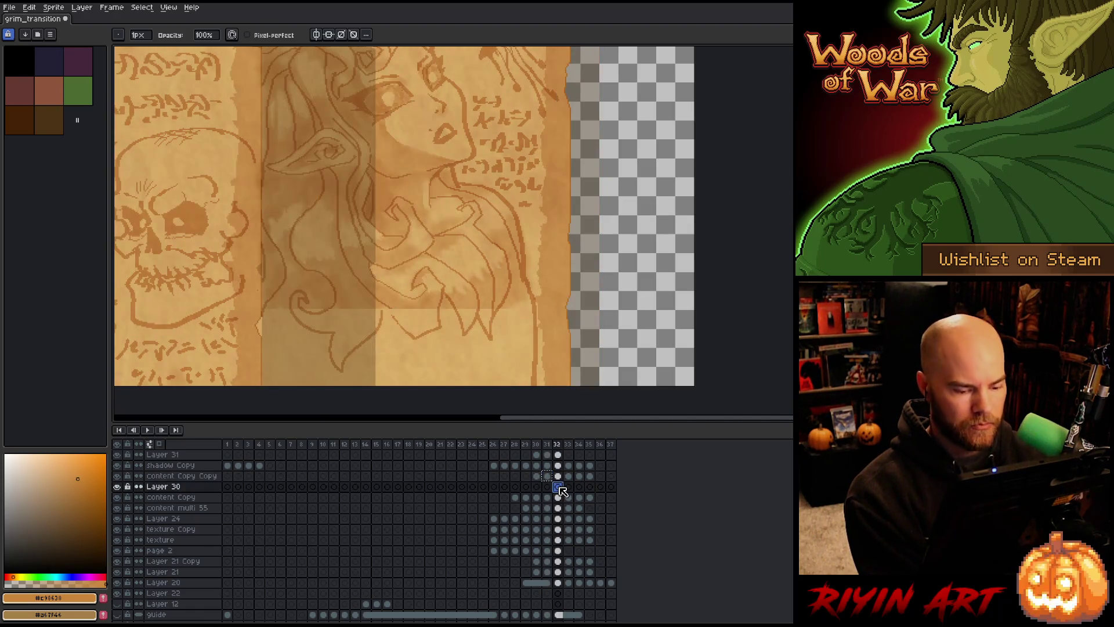
double_click(187, 477)
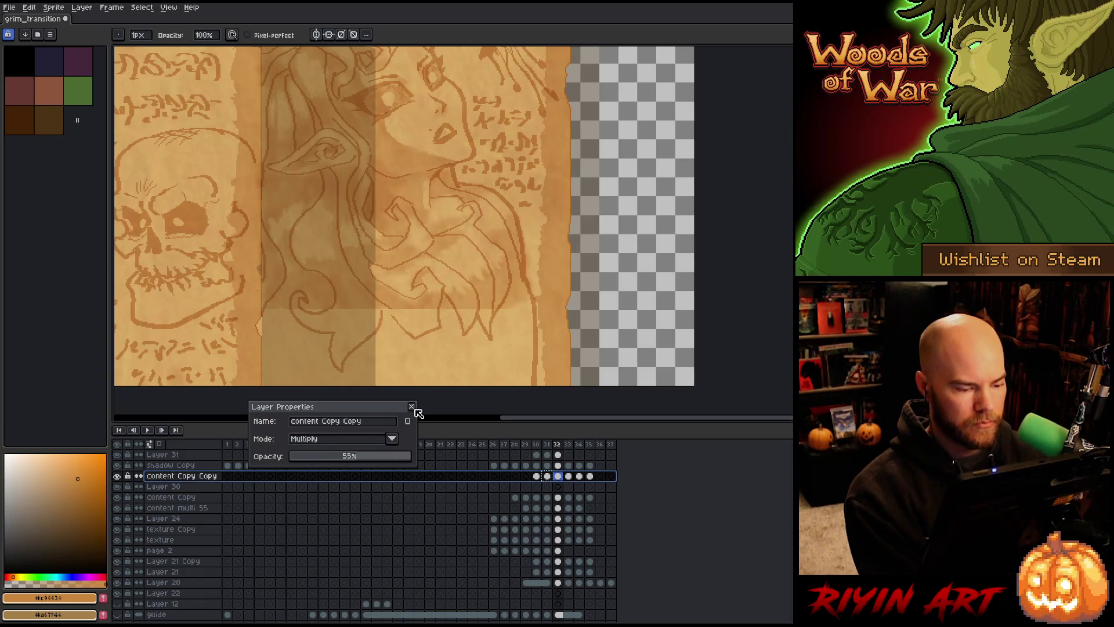
- Close the layer properties and shift Layer 30's dark shading block left on frame 32
left_click(411, 406)
key("v")
left_click_drag(416, 410, 419, 414)
key("b")
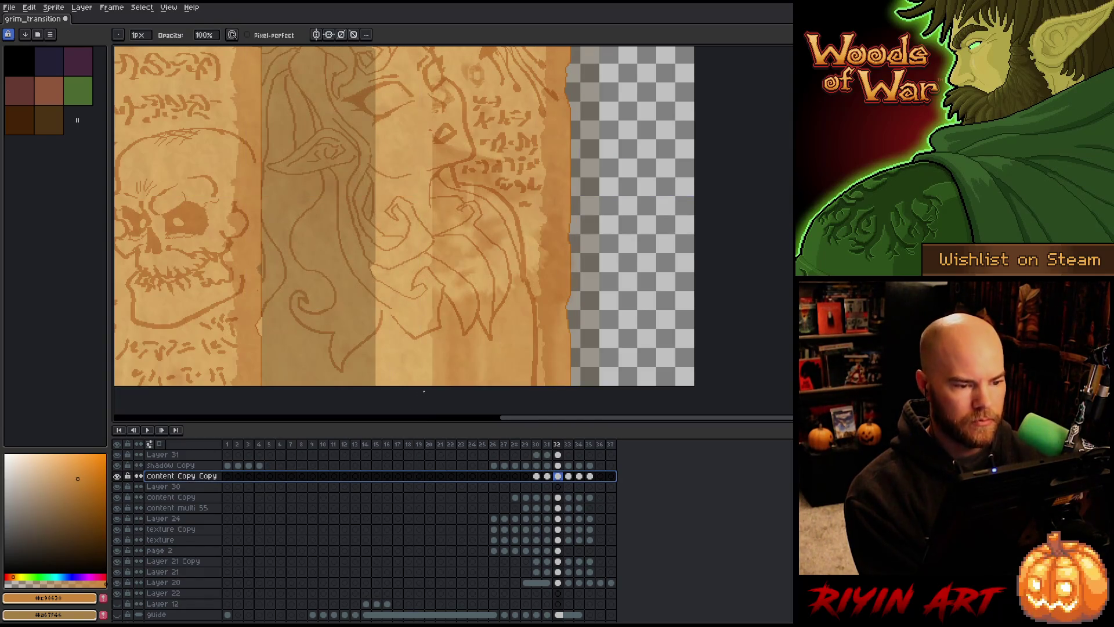
left_click(558, 488)
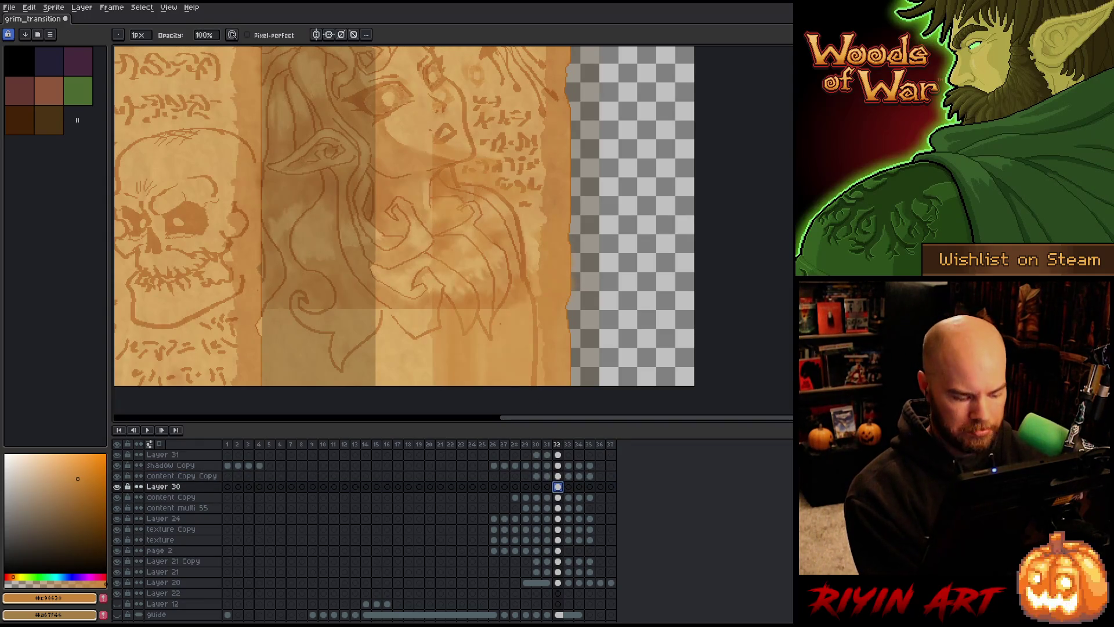
key("v")
left_click_drag(497, 351, 458, 348)
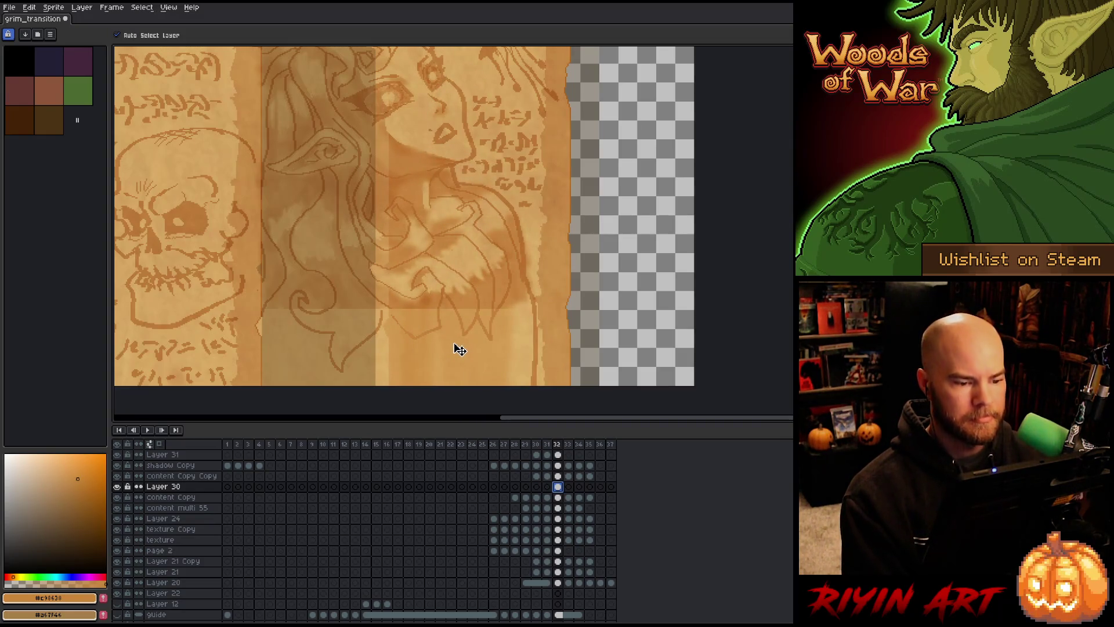
scroll(459, 348, "down", 2)
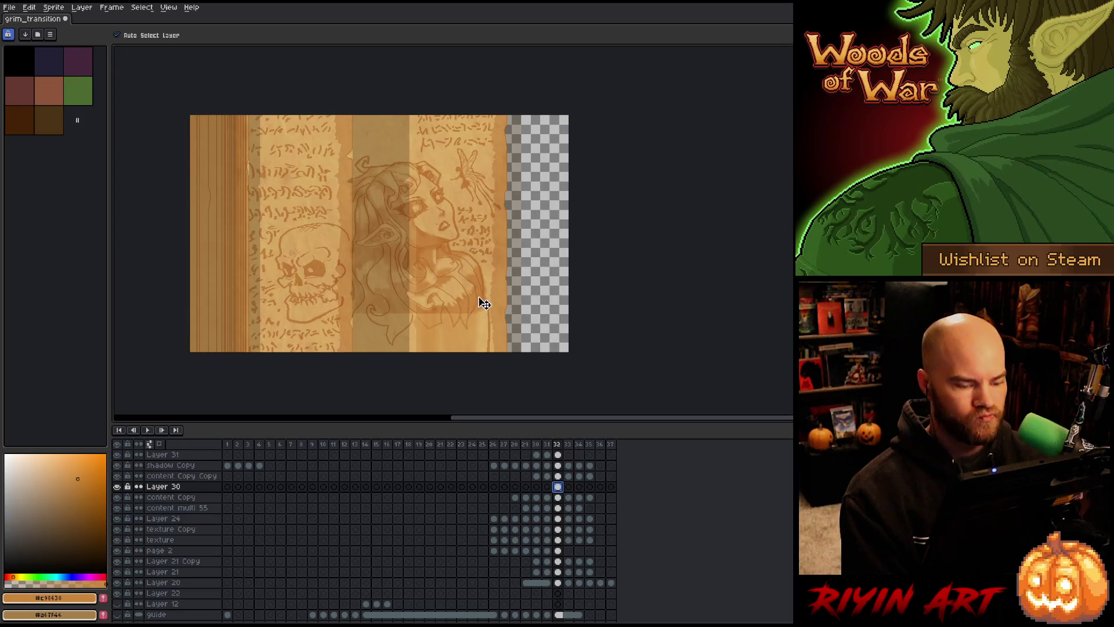
- Marquee-select the lower area of the elf illustration on Layer 30's frame 32 cel
key("m")
mouse_move(542, 111)
left_mouse_down()
mouse_move(348, 301)
mouse_move(353, 319)
left_mouse_up()
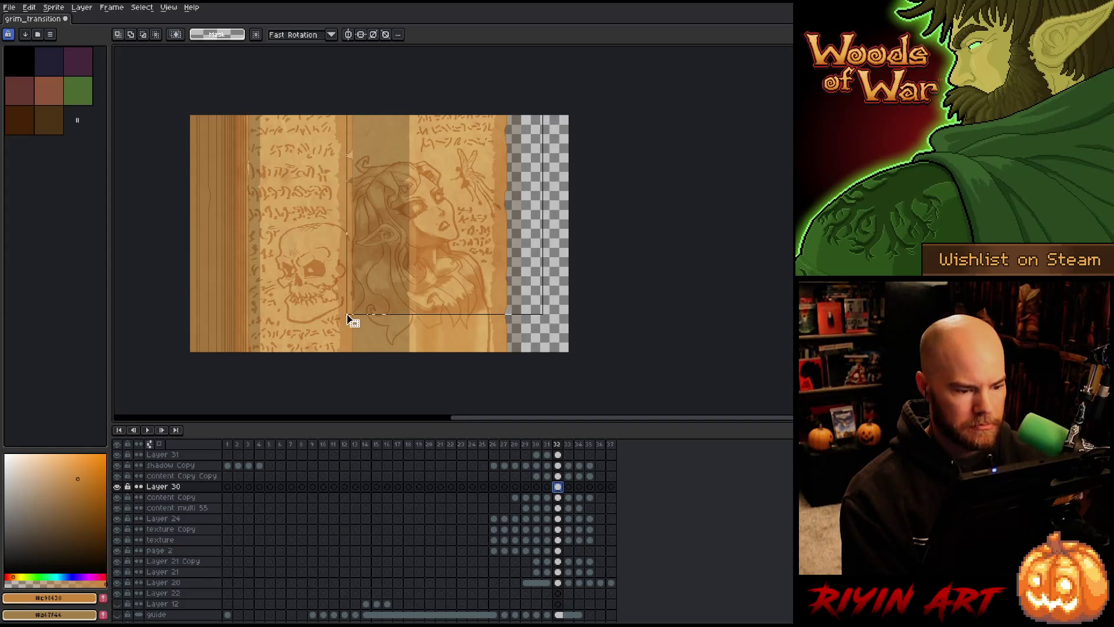
scroll(354, 319, "up", 3)
scroll(424, 329, "up", 2)
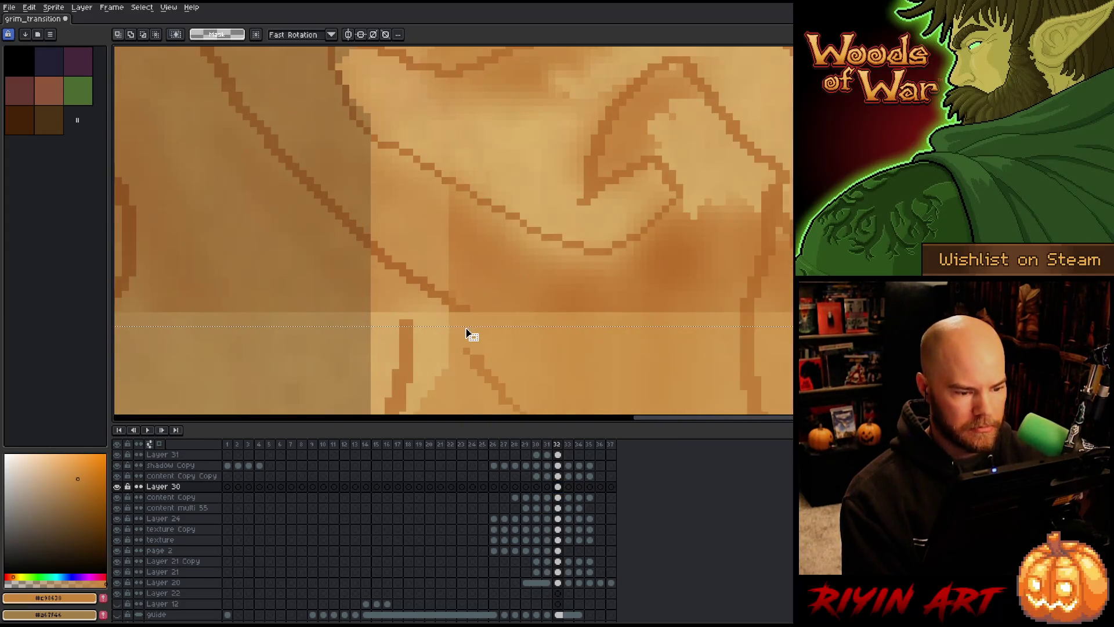
scroll(471, 322, "down", 5)
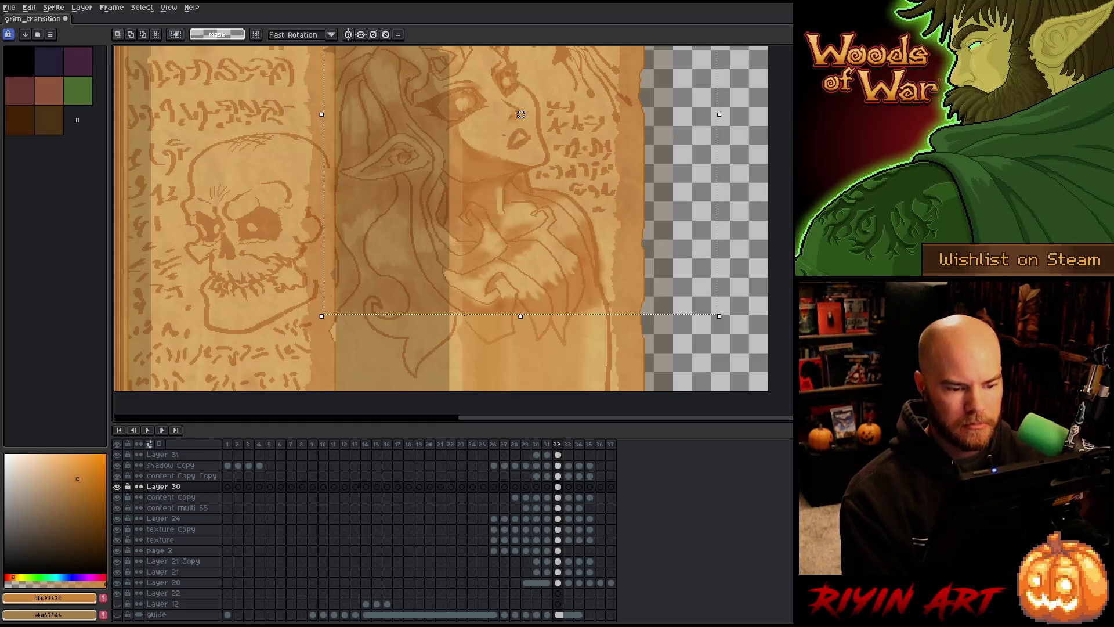
left_click(558, 487)
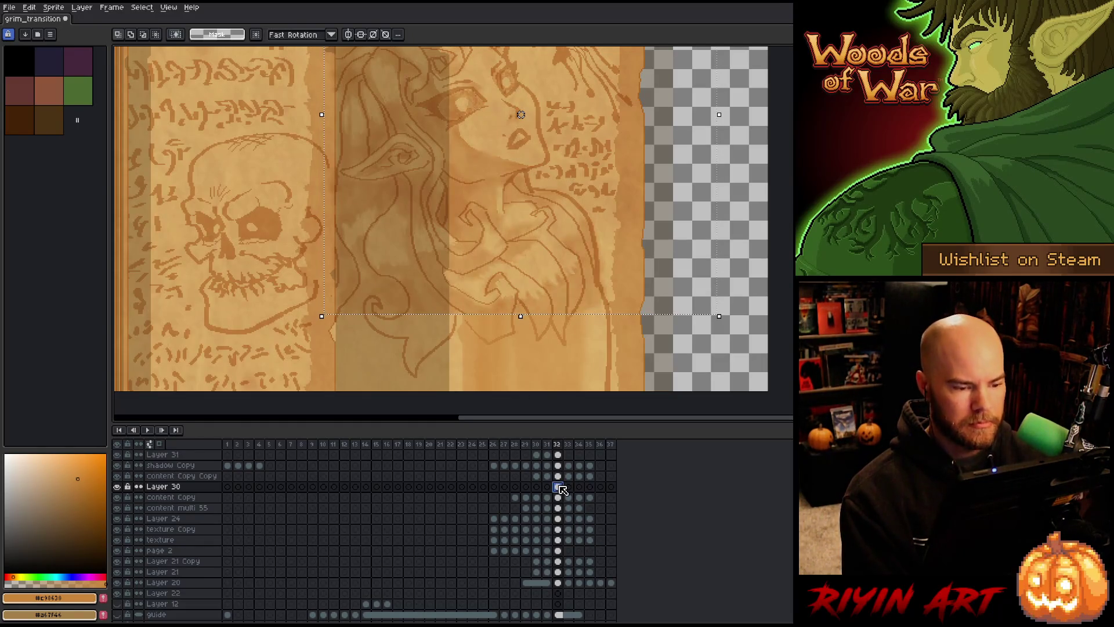
scroll(487, 308, "down", 2)
scroll(460, 299, "up", 3)
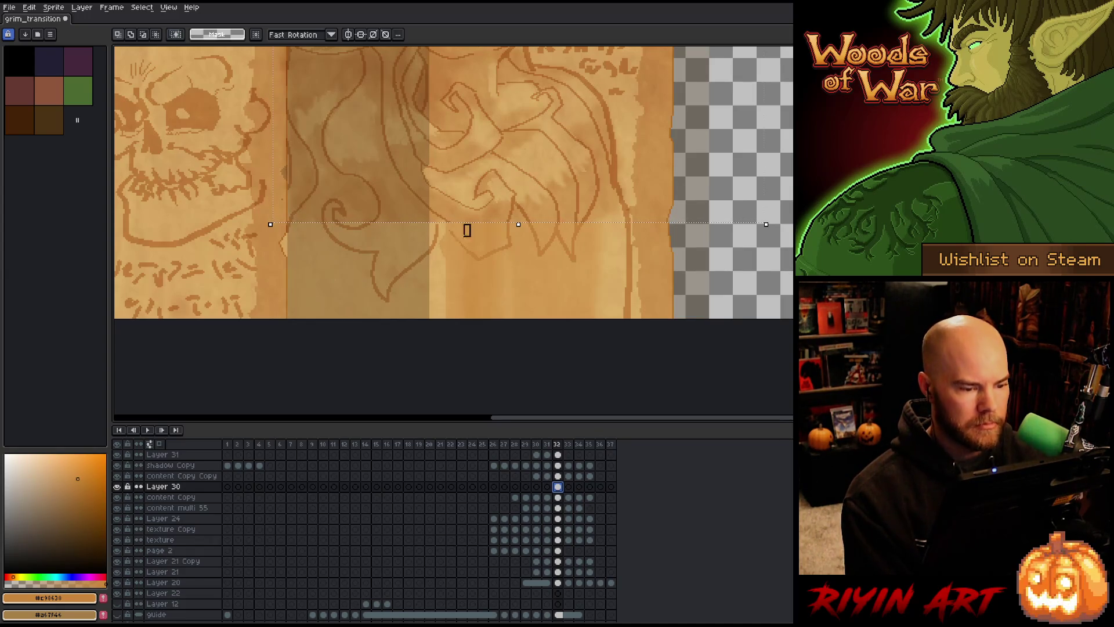
- Select a strip along the shading's bottom edge, stretch and move it left, and commit
mouse_move(468, 225)
left_mouse_down()
mouse_move(425, 319)
mouse_move(424, 276)
left_mouse_up()
scroll(441, 245, "up", 2)
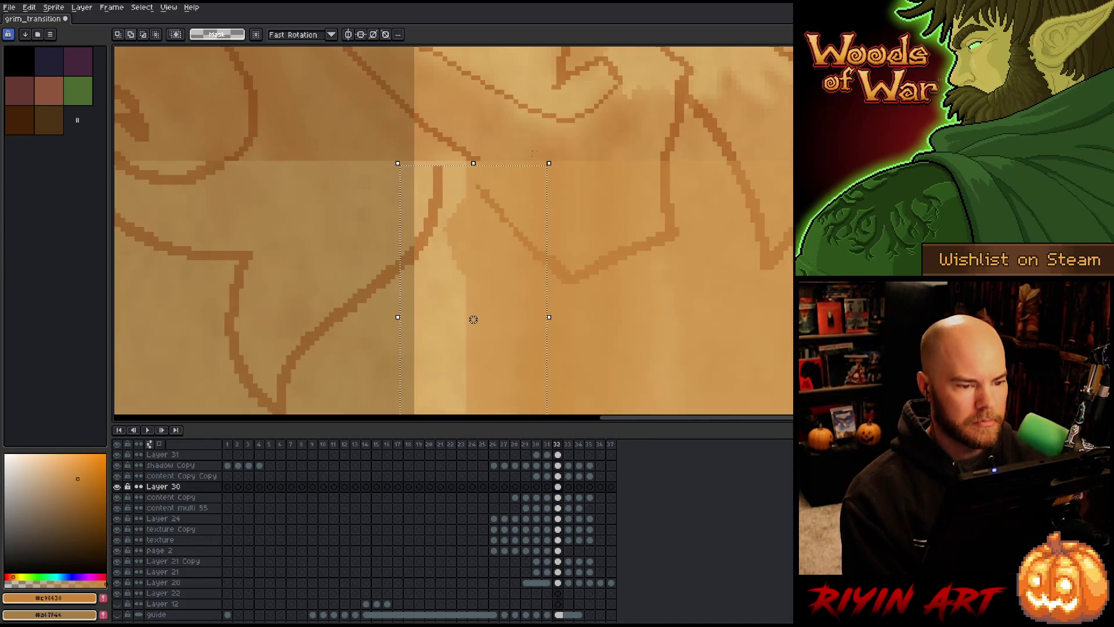
left_click_drag(546, 167, 398, 168)
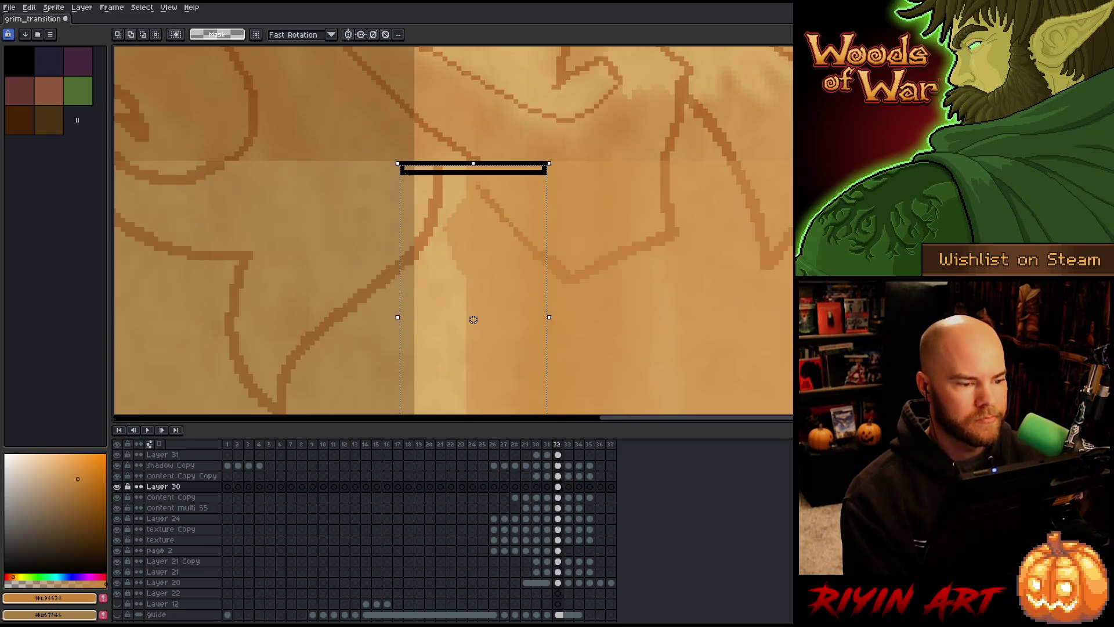
scroll(415, 207, "down", 3)
mouse_move(371, 222)
left_mouse_down()
mouse_move(256, 221)
mouse_move(239, 204)
left_mouse_up()
scroll(239, 204, "up", 4)
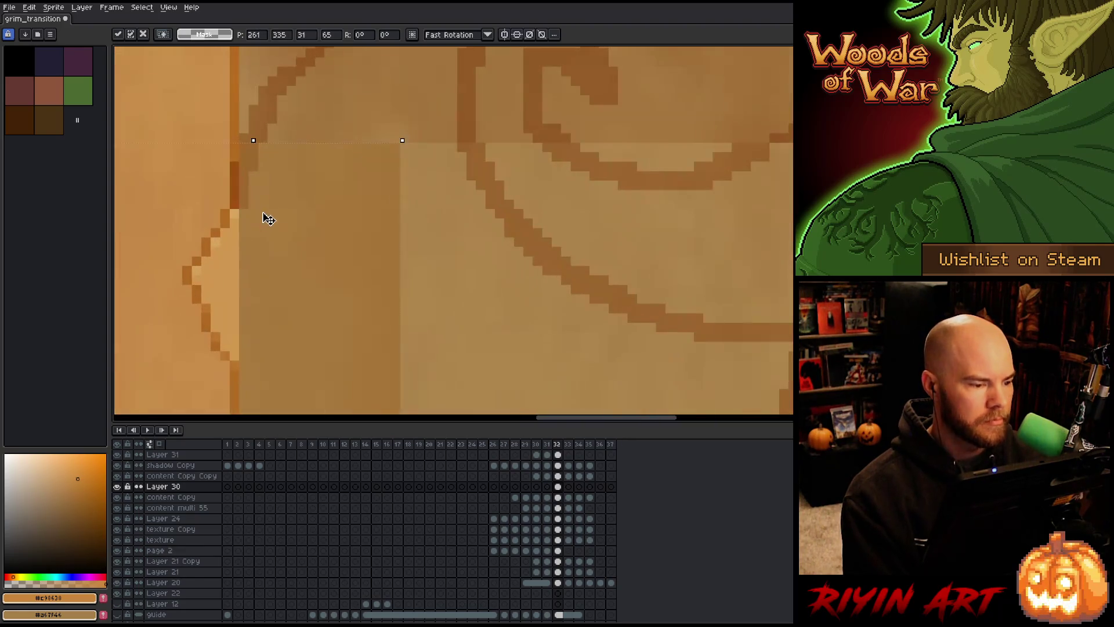
left_click_drag(278, 246, 279, 239)
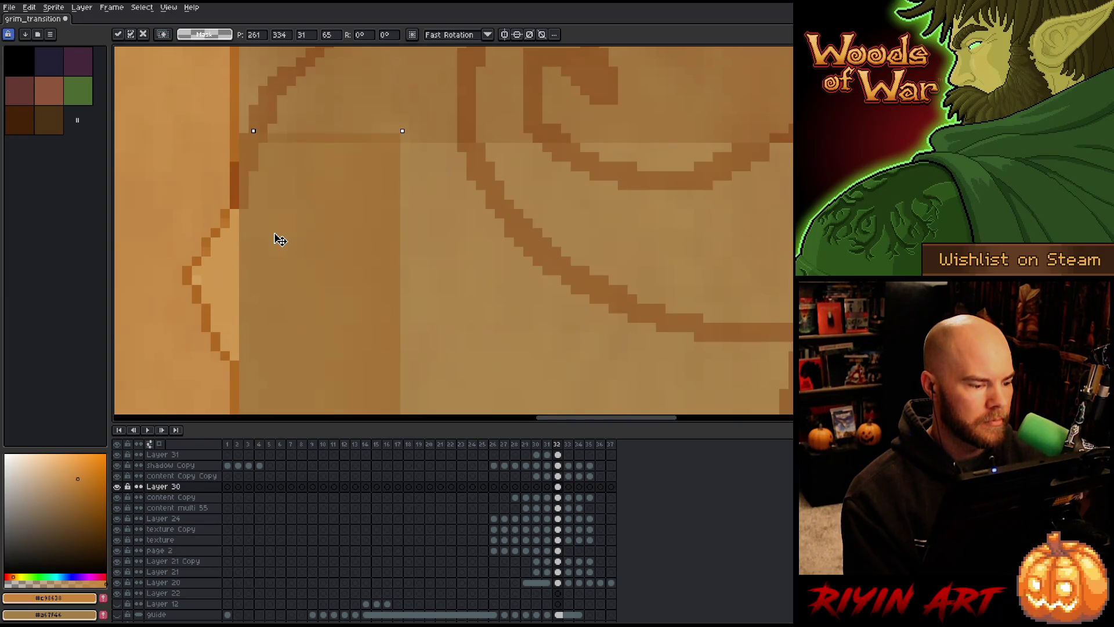
scroll(279, 239, "down", 4)
key("Return")
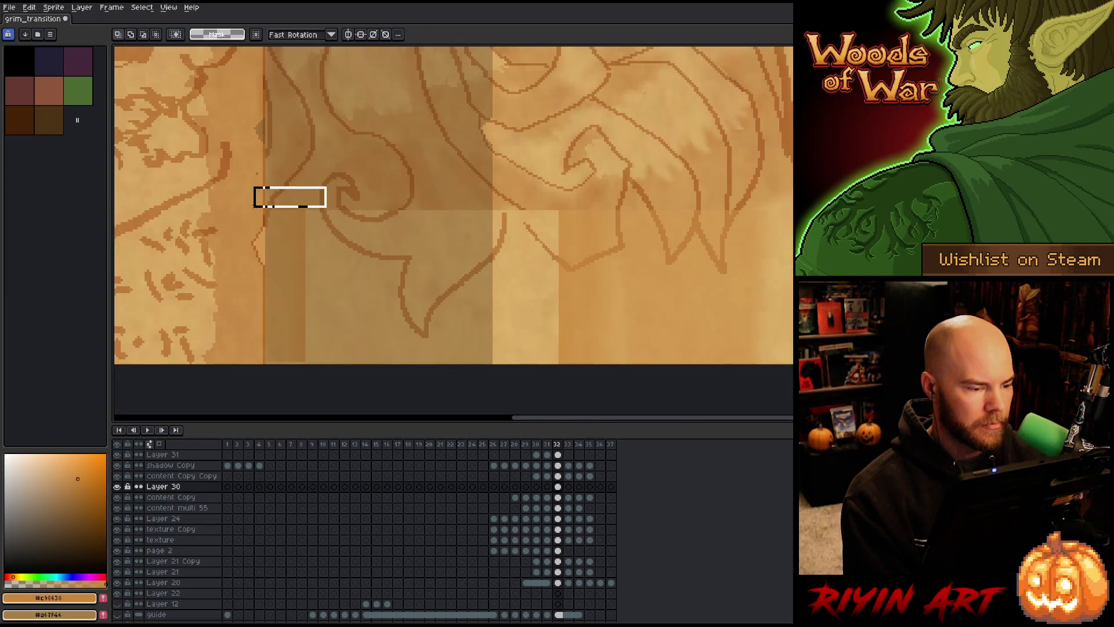
- Stretch a thin vertical shading strip leftward into a 120 px wide band across the hair
left_click_drag(251, 207, 246, 212)
left_click_drag(337, 175, 409, 270)
left_click_drag(337, 270, 266, 391)
key("ctrl+d")
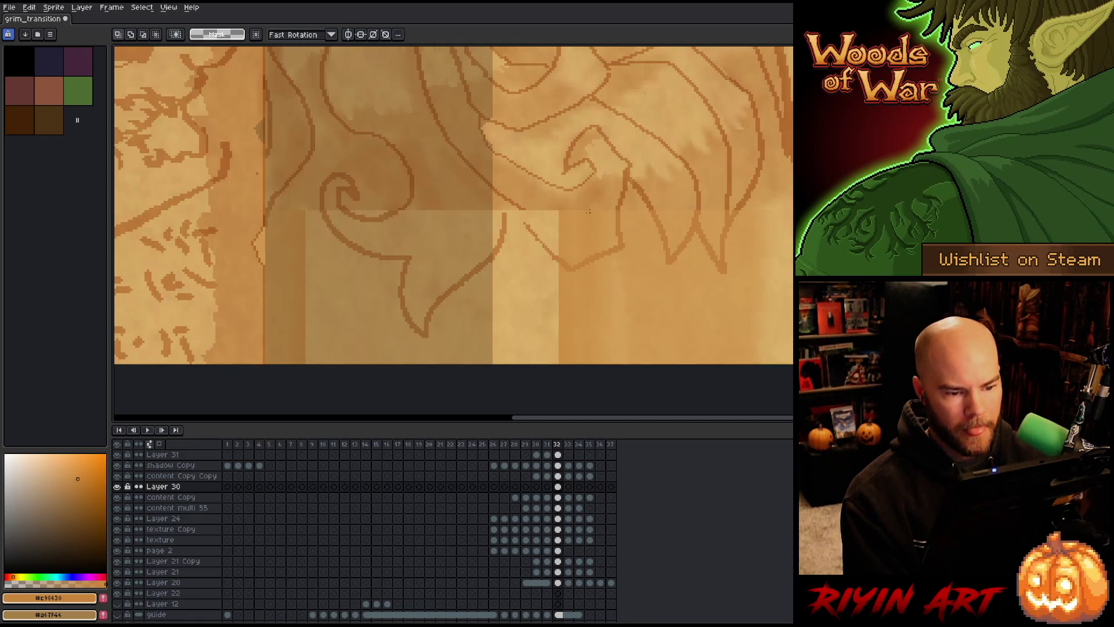
left_click_drag(590, 209, 557, 366)
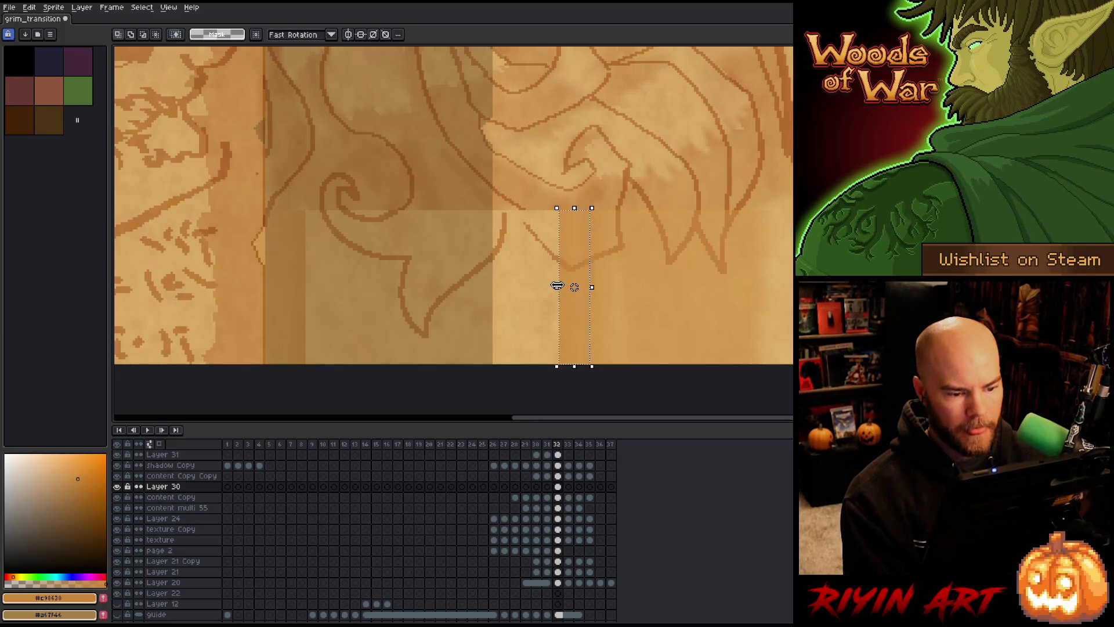
left_click_drag(560, 287, 301, 301)
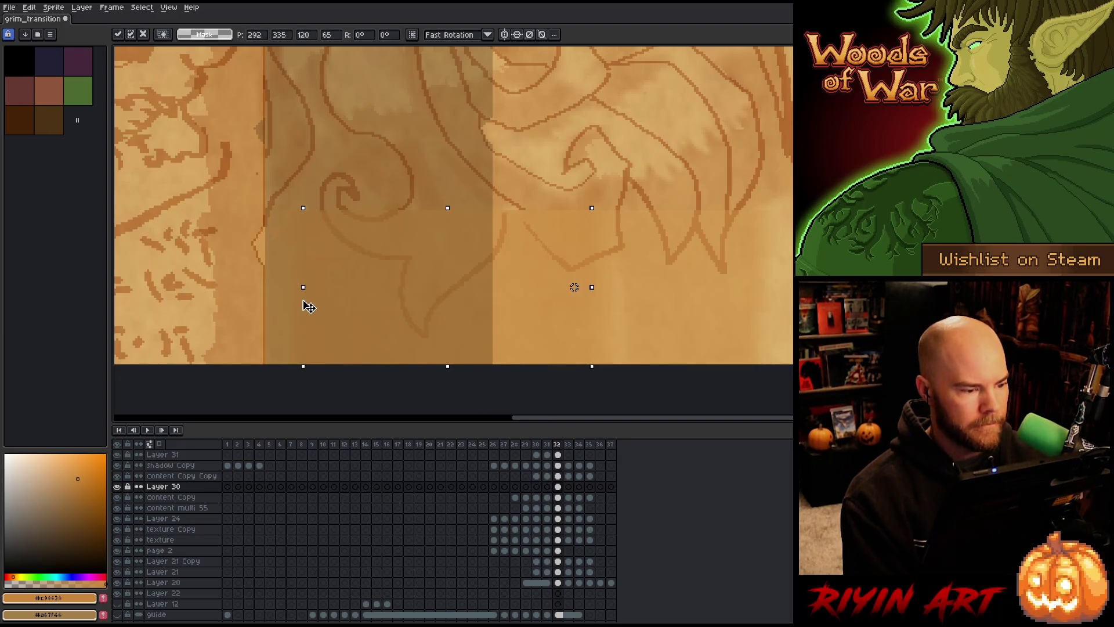
key("Return")
scroll(752, 322, "down", 4)
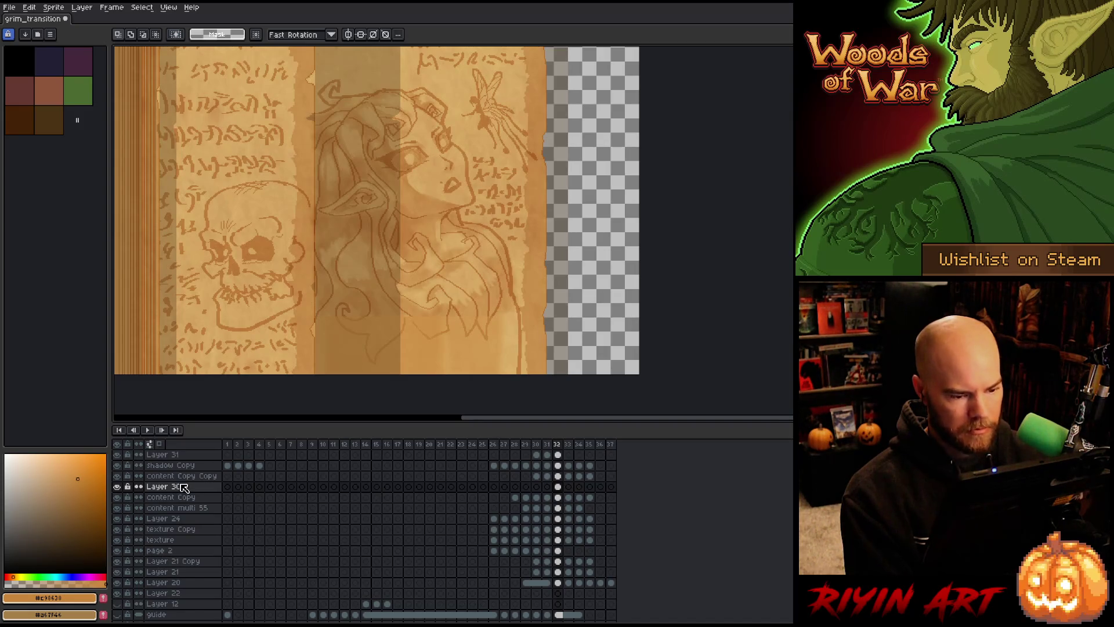
- Move the lower shading block from Layer 30 onto content Copy Copy's frame 32 cel
mouse_move(602, 225)
left_mouse_down()
mouse_move(543, 289)
mouse_move(212, 376)
left_mouse_up()
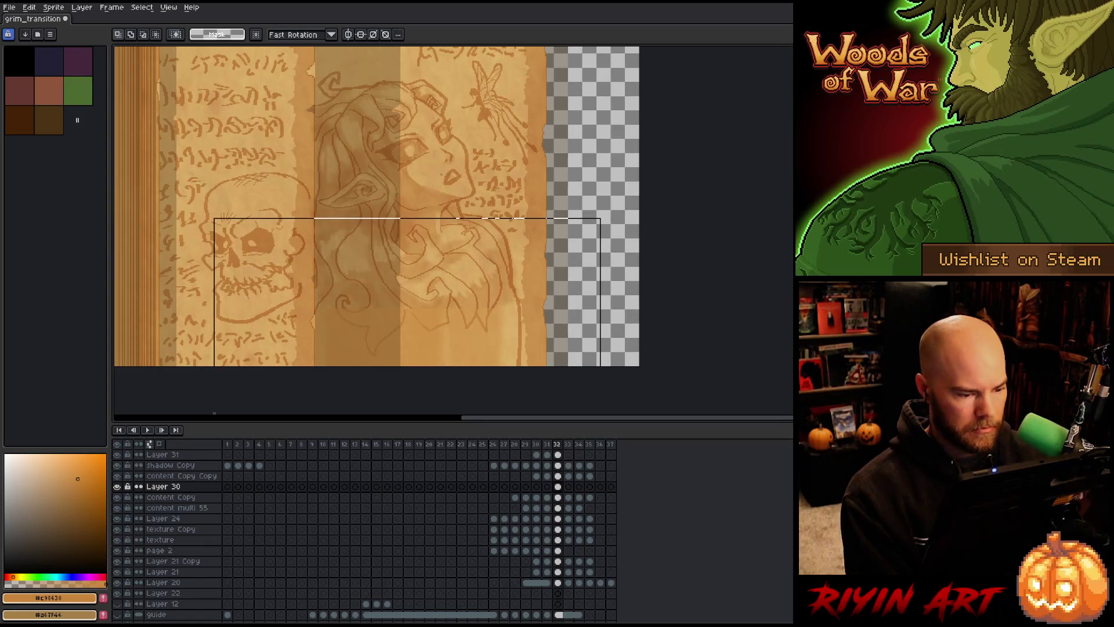
key("Delete")
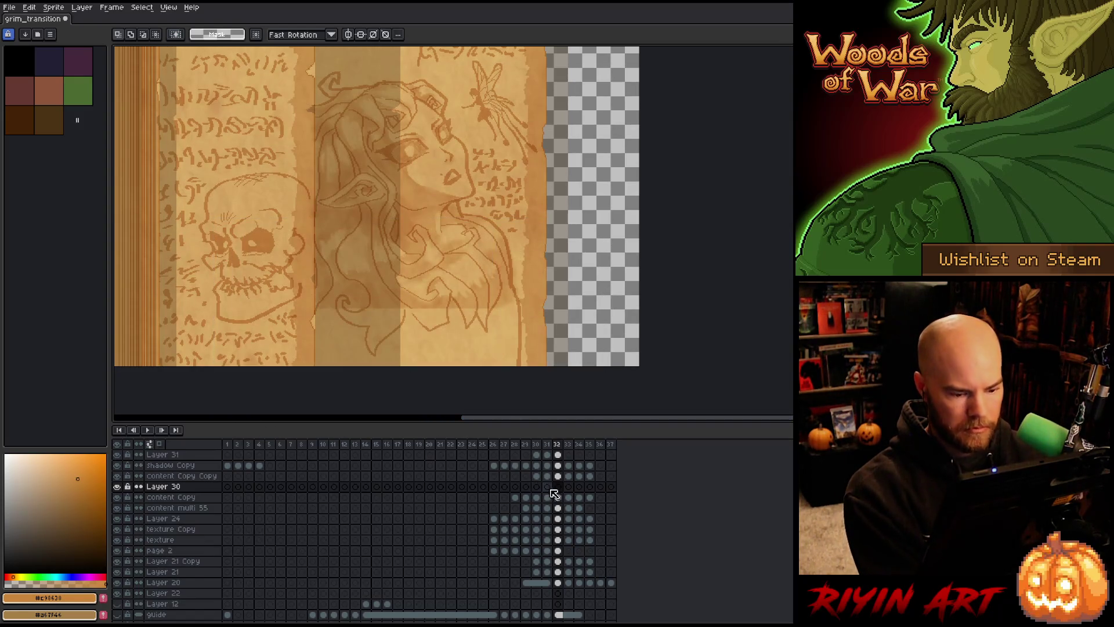
left_click(558, 475)
key("ctrl+v")
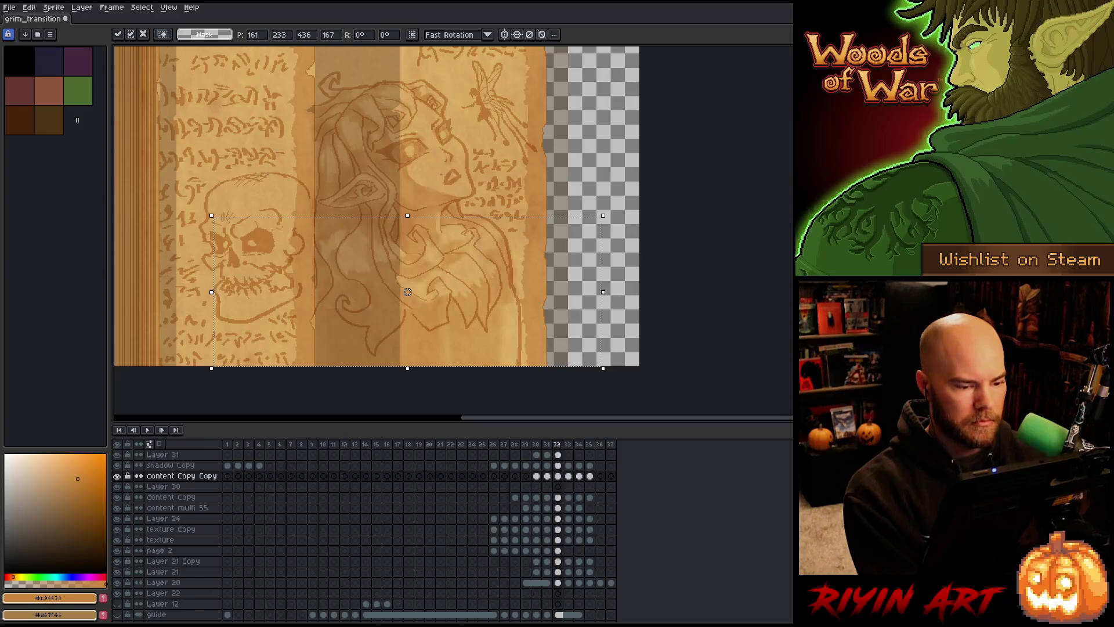
left_click(702, 318)
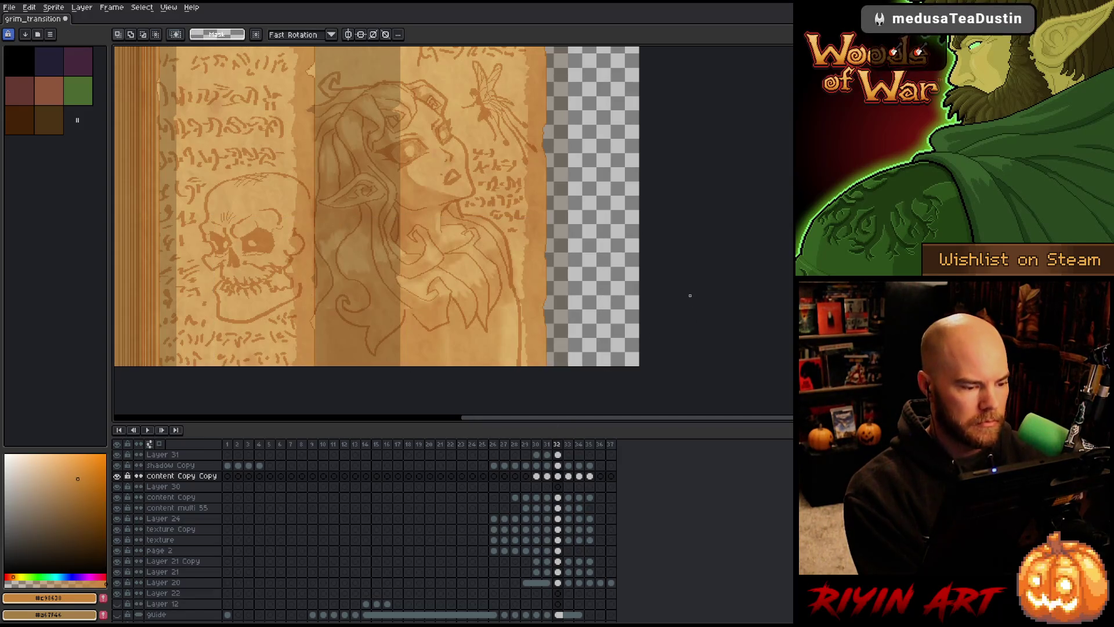
scroll(361, 327, "up", 3)
scroll(377, 330, "down", 2)
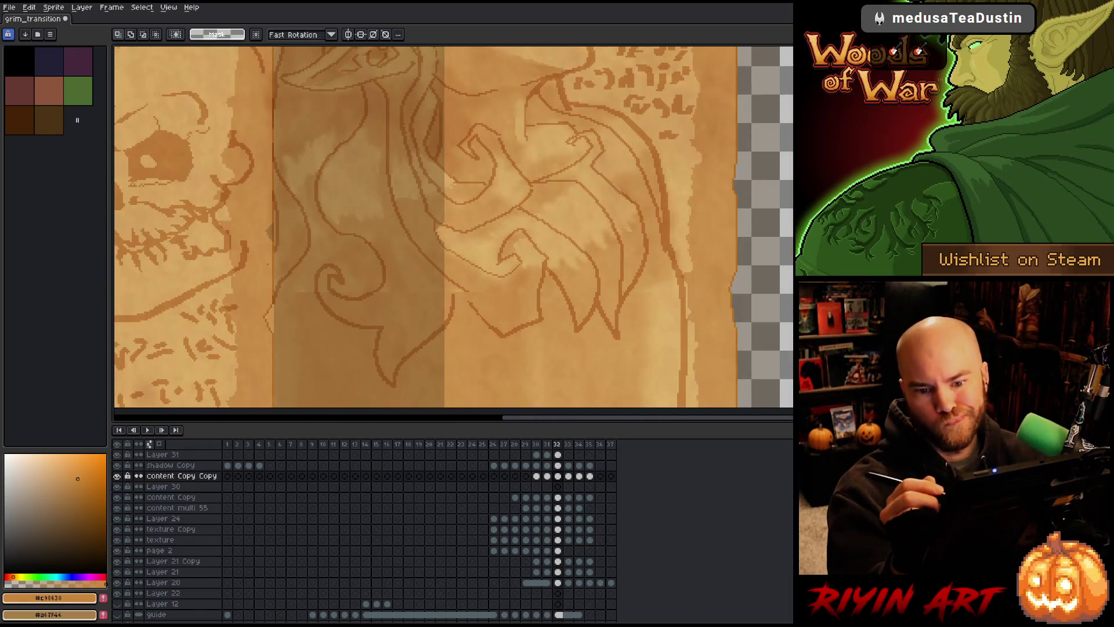
- Set the pencil brush size to 10 px
key("b")
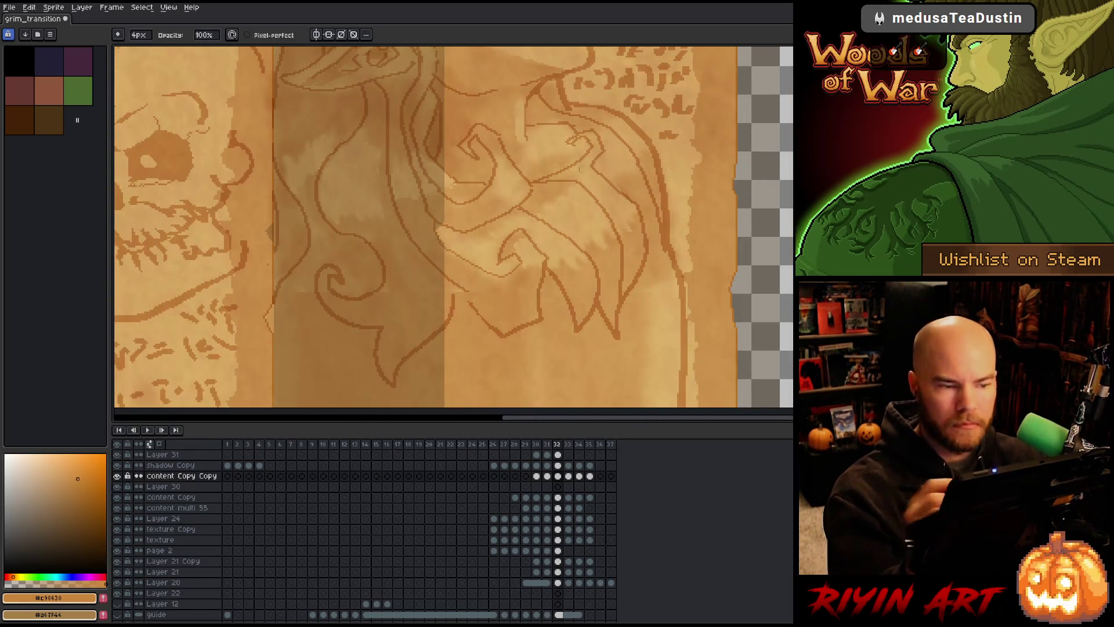
left_click_drag(138, 35, 149, 49)
key("Return")
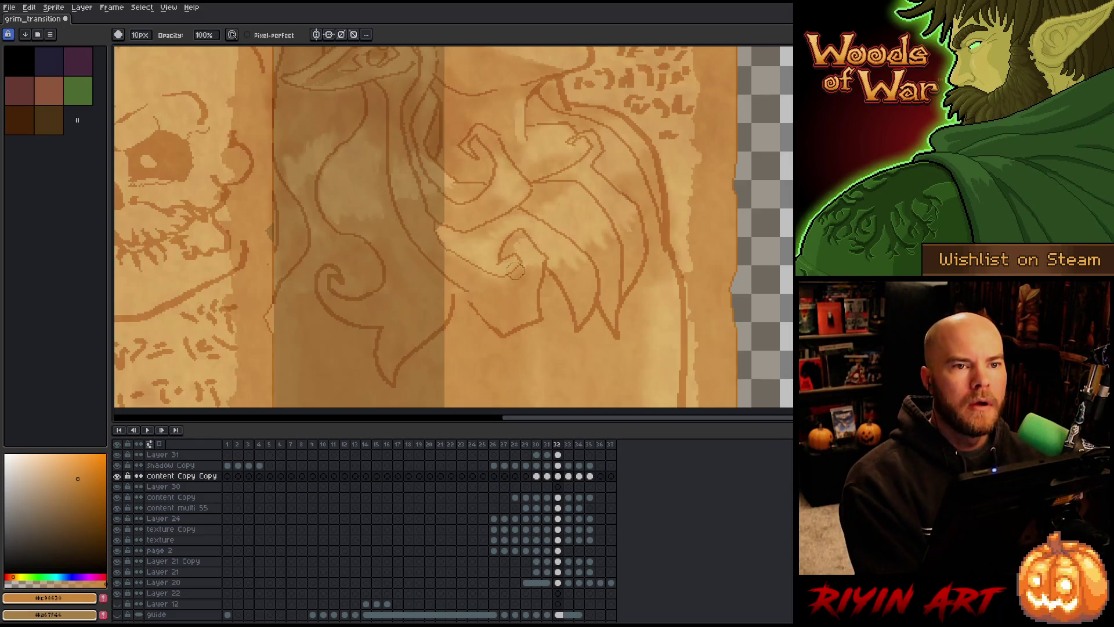
scroll(523, 286, "down", 5)
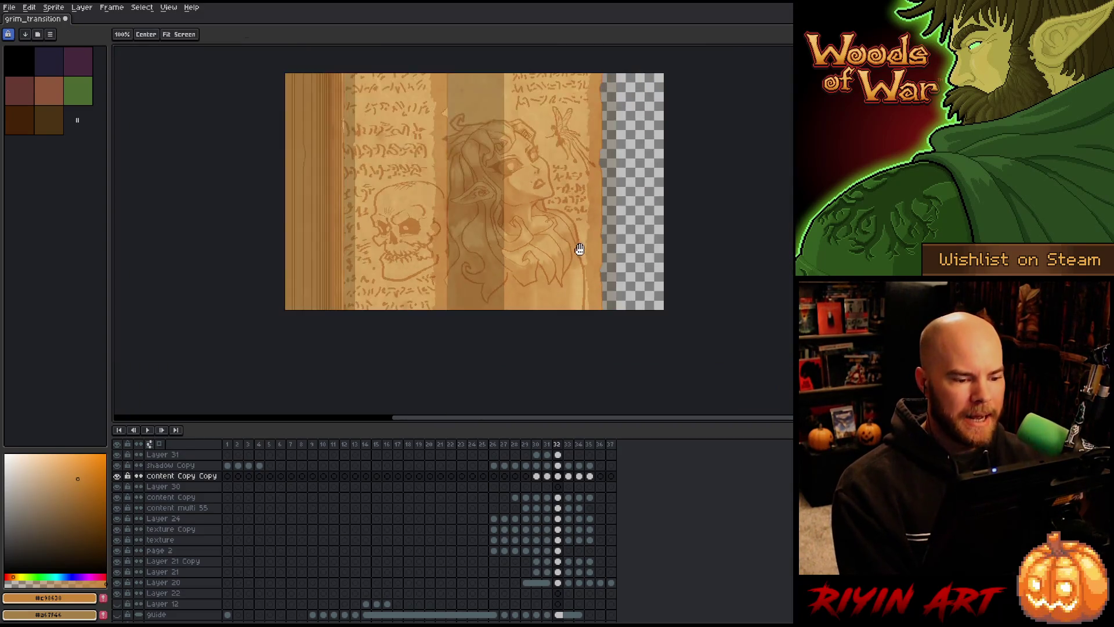
left_click_drag(577, 248, 515, 296)
key("space")
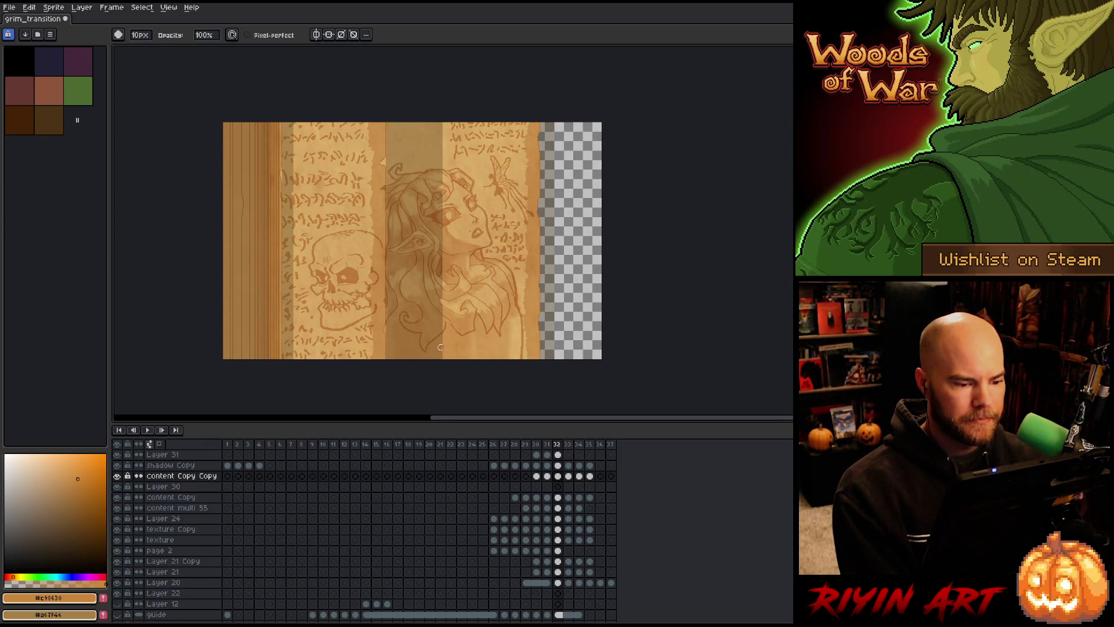
left_click(557, 497)
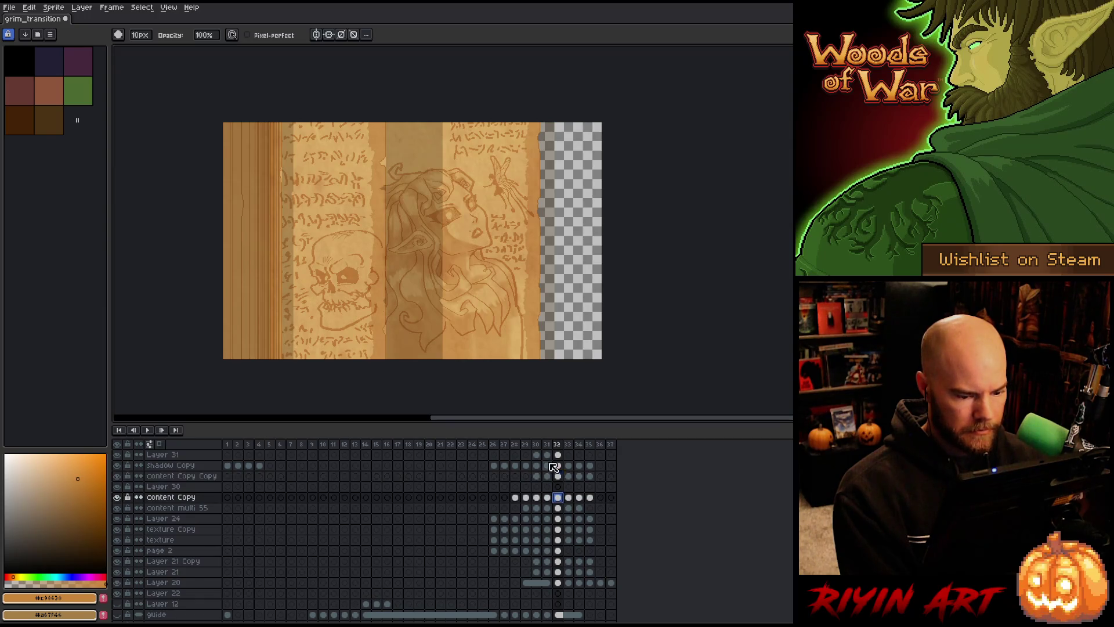
scroll(483, 289, "up", 3)
left_click_drag(484, 288, 524, 213)
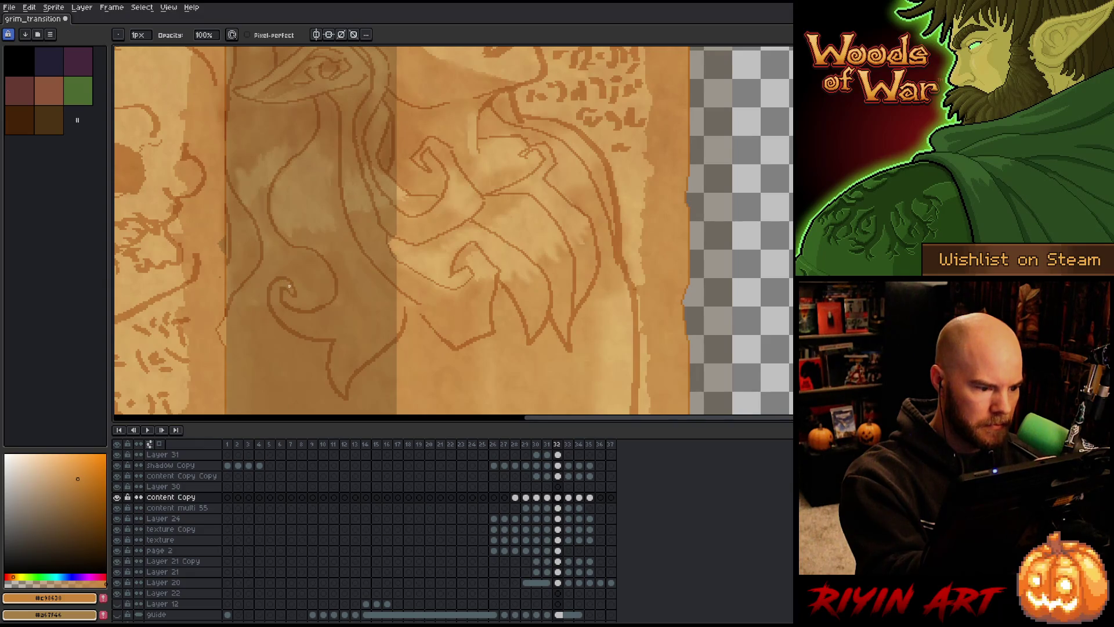
scroll(332, 350, "down", 4)
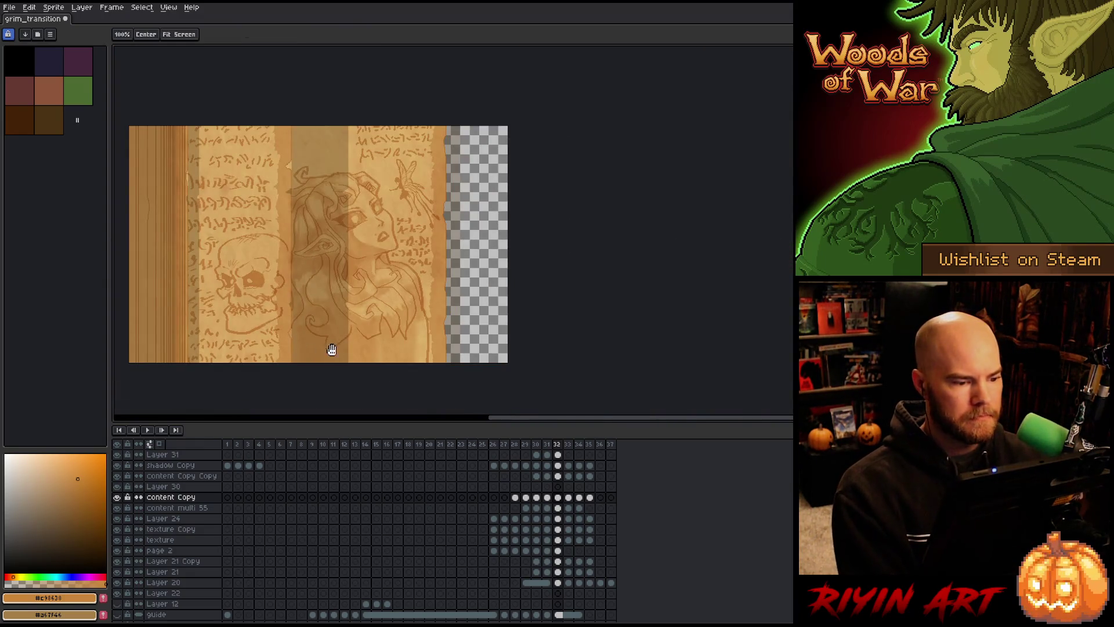
left_click_drag(331, 350, 336, 343)
left_click_drag(367, 292, 366, 275)
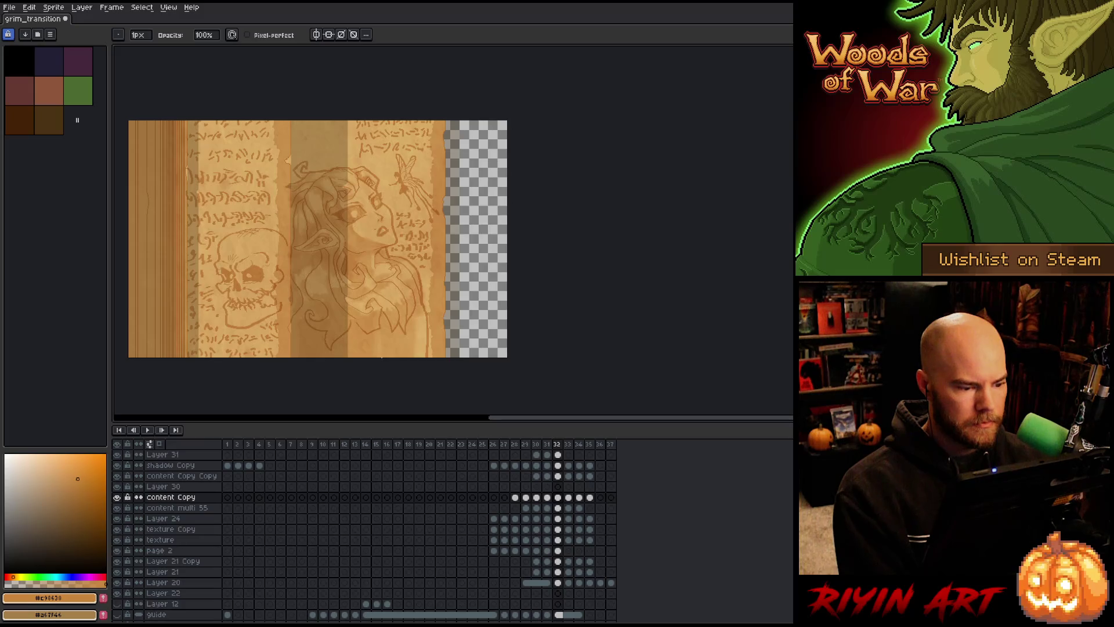
scroll(382, 357, "up", 3)
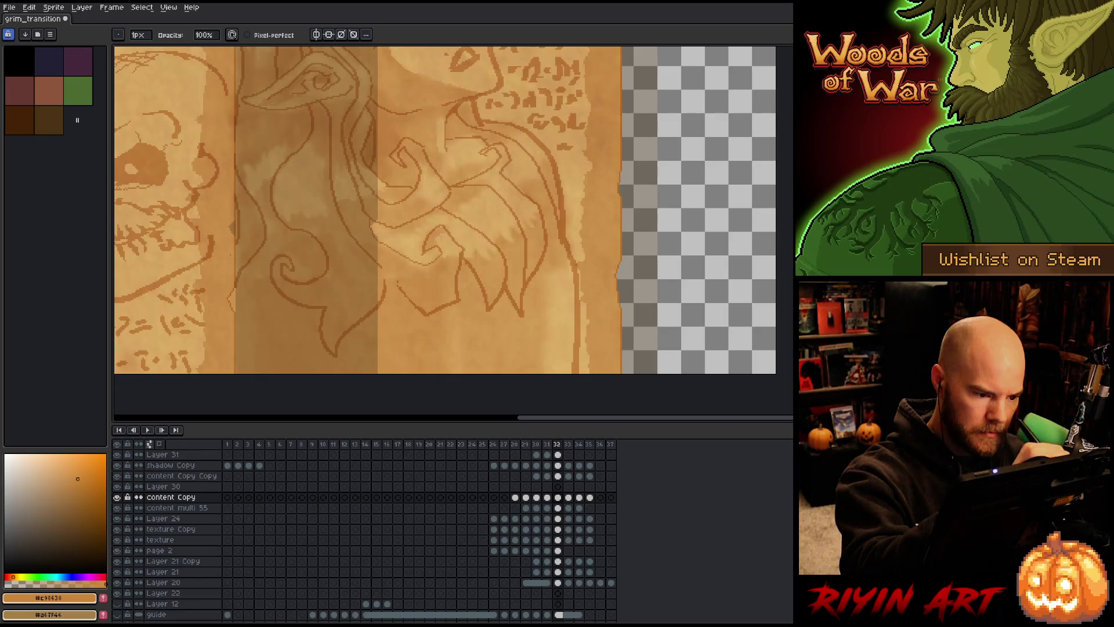
scroll(438, 270, "down", 4)
scroll(438, 270, "up", 2)
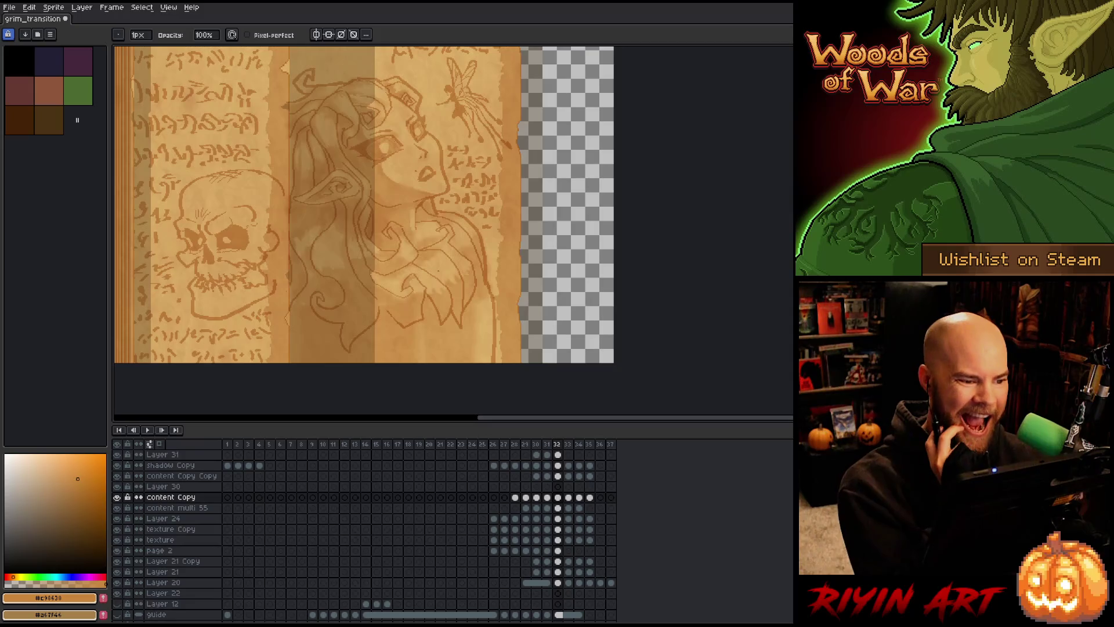
scroll(438, 270, "down", 1)
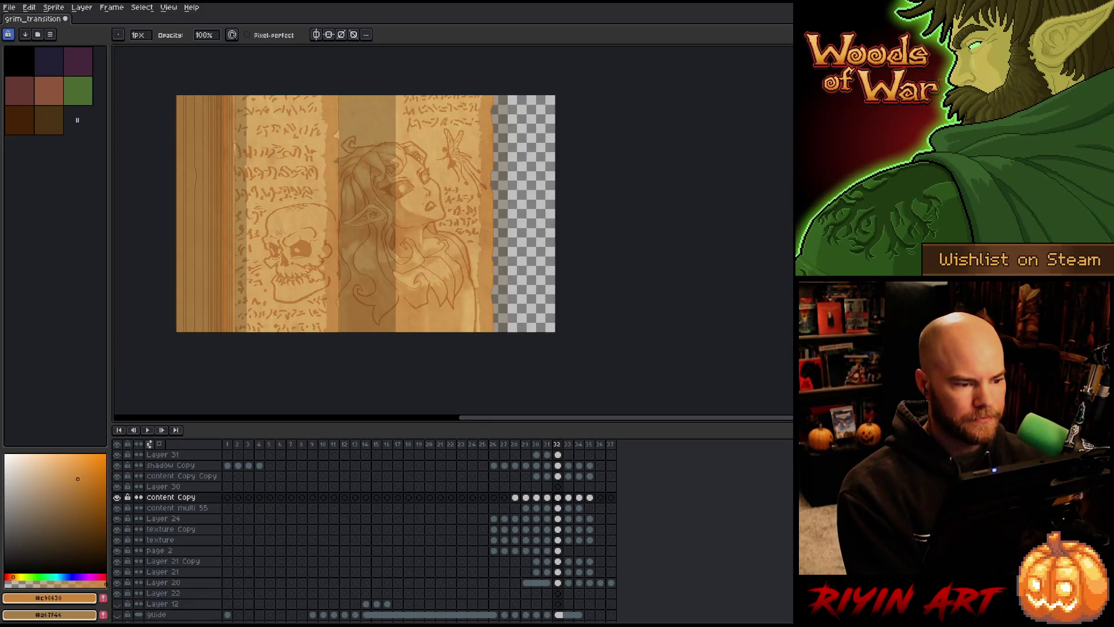
key("v")
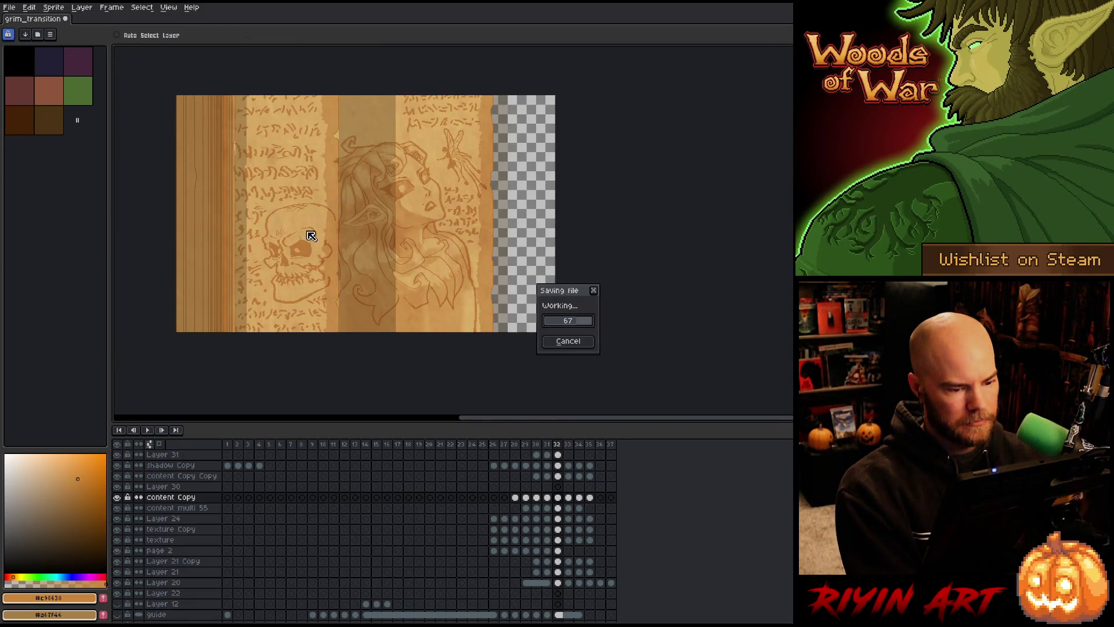
- Toggle content Copy's visibility, trial-paste line art on Layer 30 frame 33, then undo it
key("b")
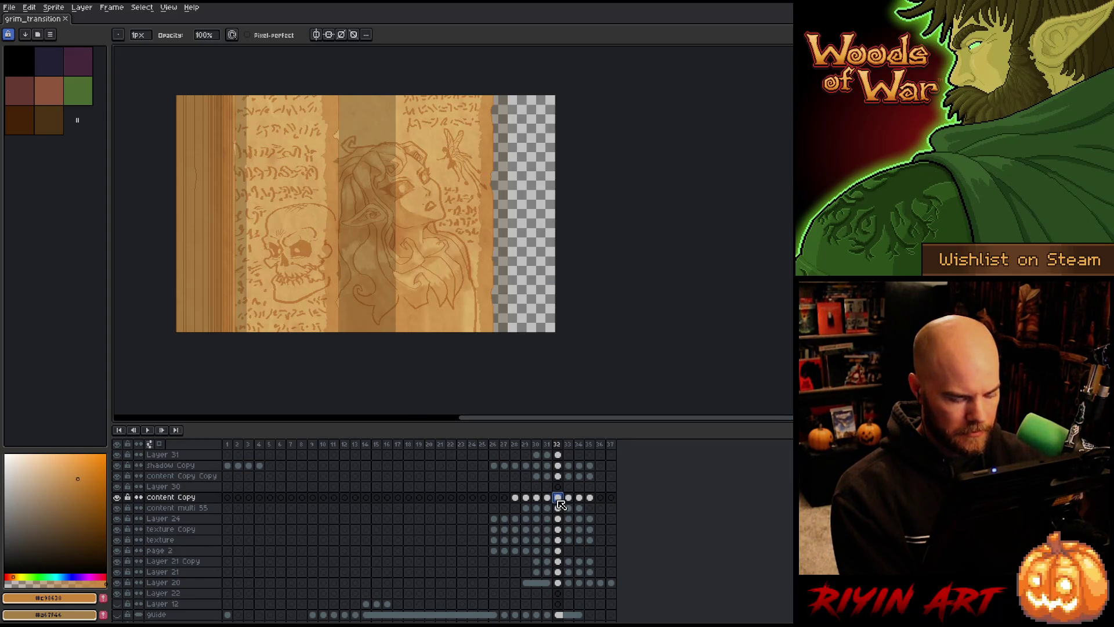
left_click(118, 498)
left_click(118, 497)
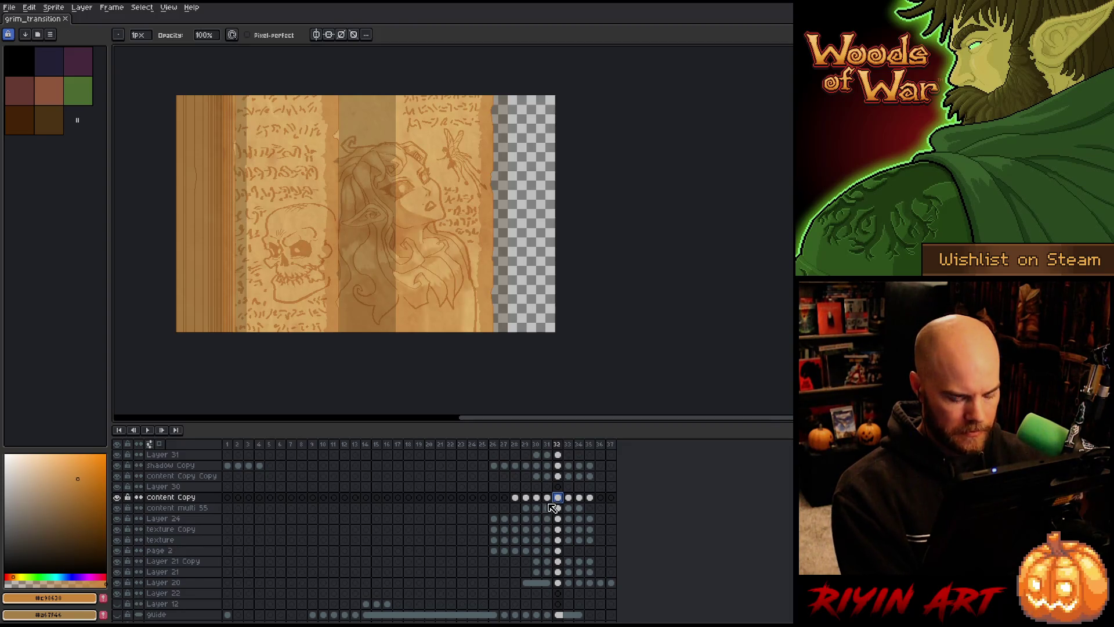
left_click(572, 491)
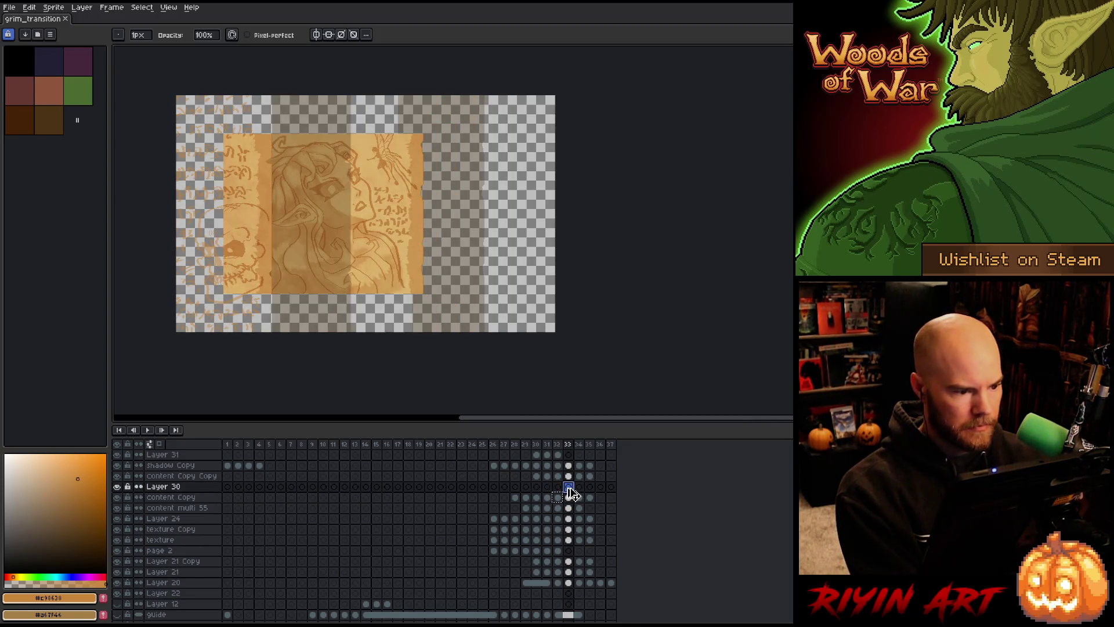
key("ctrl+v")
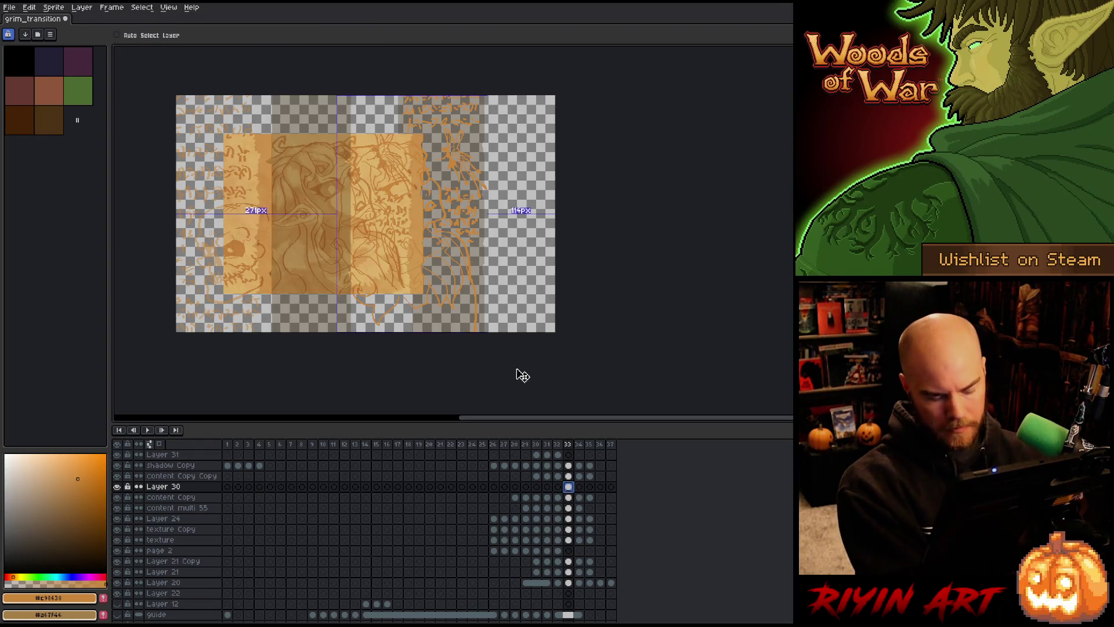
left_click_drag(412, 214, 342, 214)
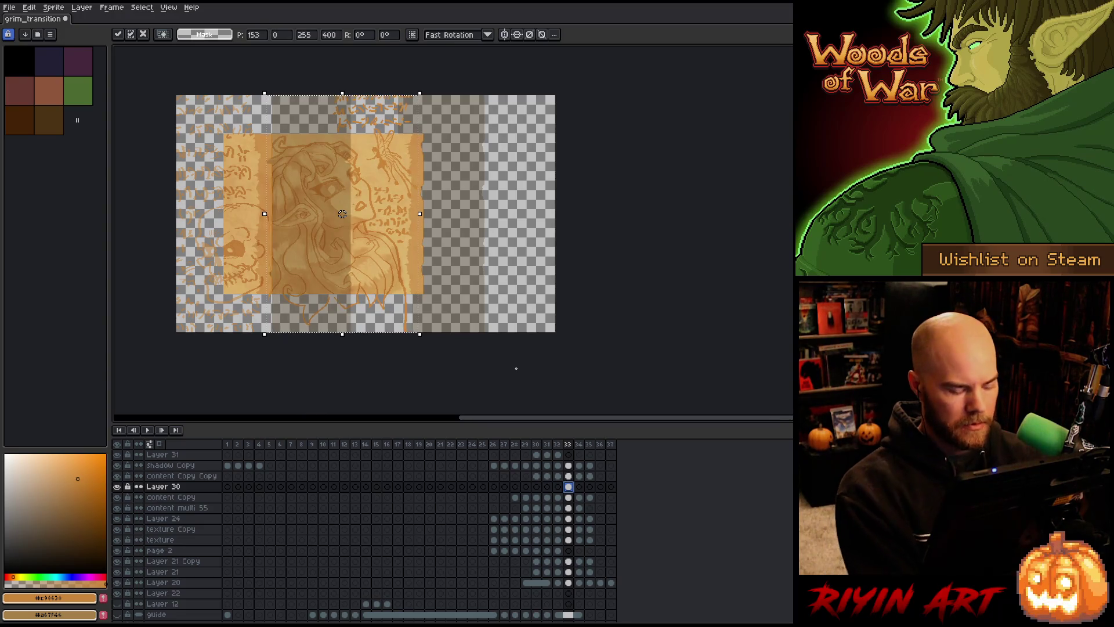
key("Escape")
key("ctrl+z")
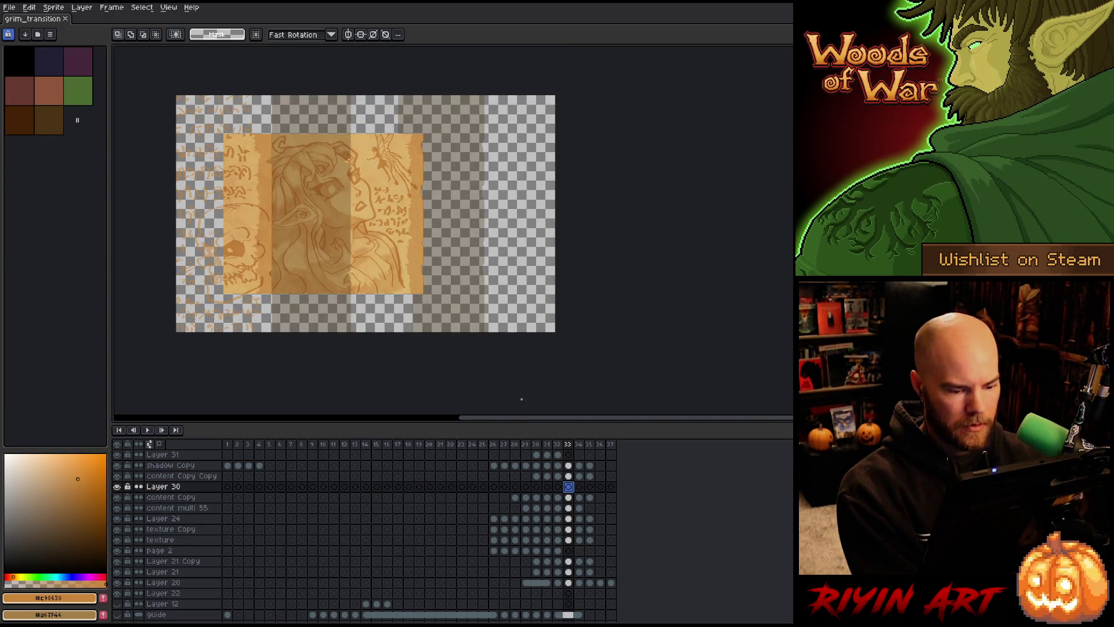
- Return to content Copy's frame 32 cel, zoom onto the page tops, and adjust the pencil size
left_click(558, 498)
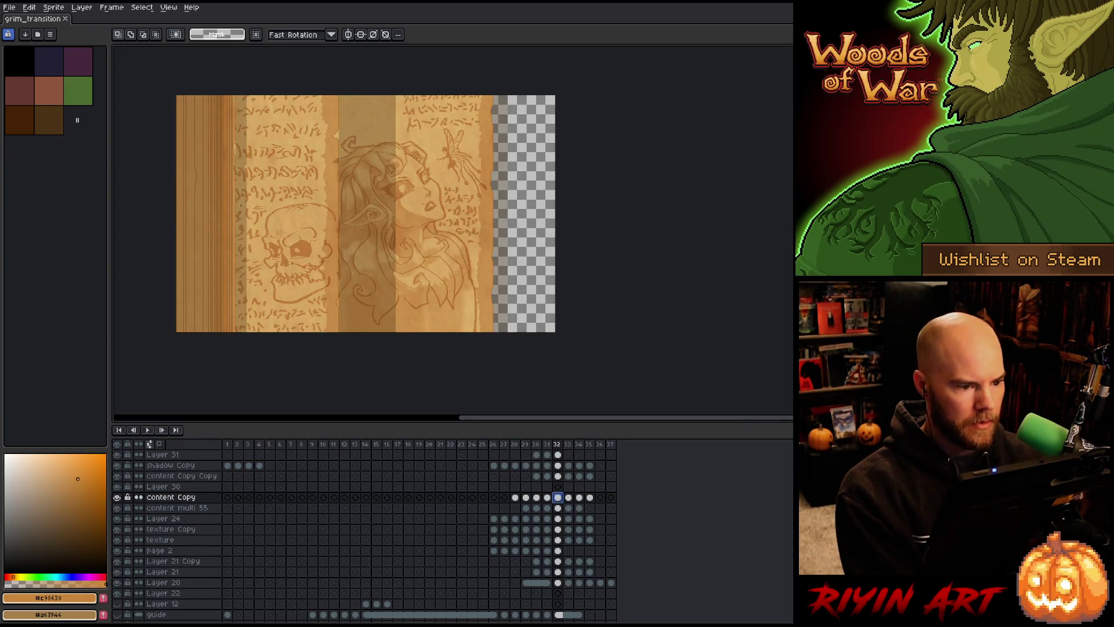
key("plus")
left_click_drag(566, 206, 530, 326)
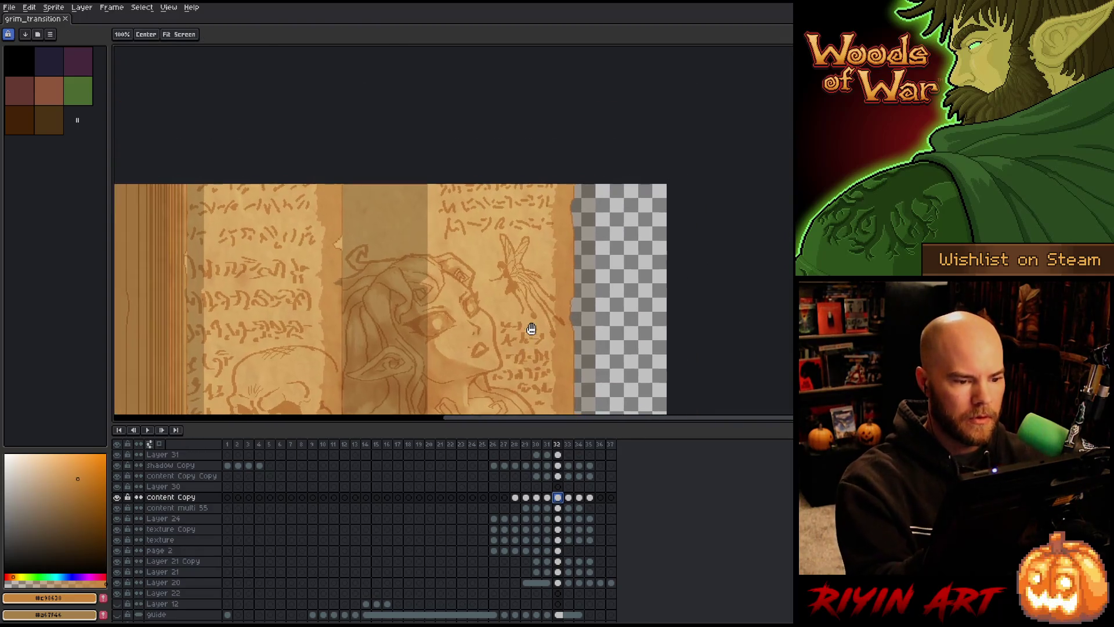
key("b")
left_click(139, 36)
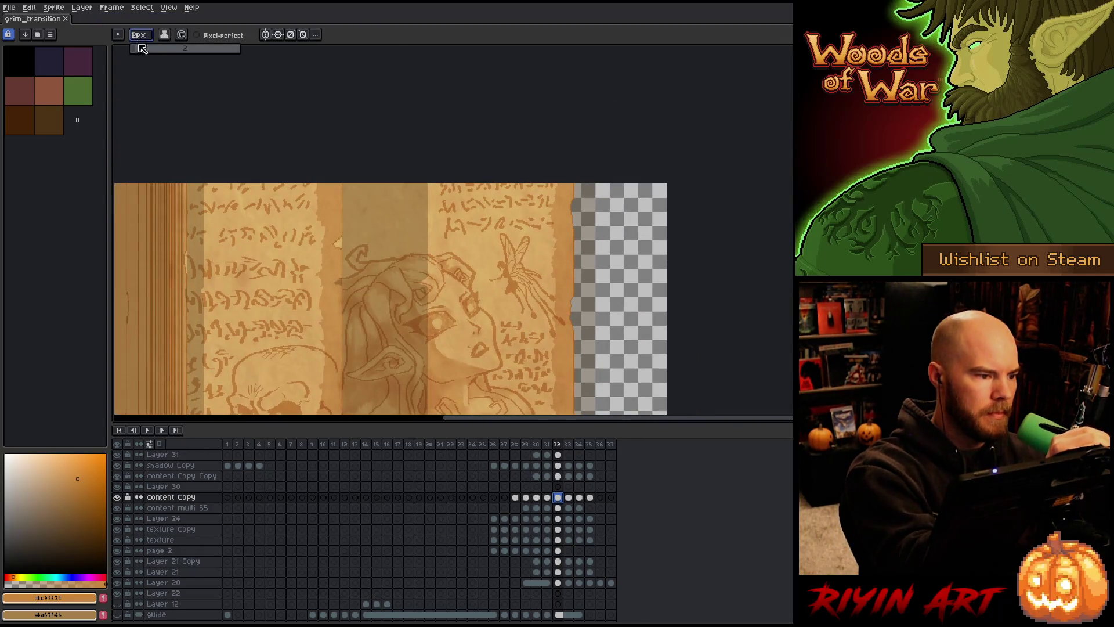
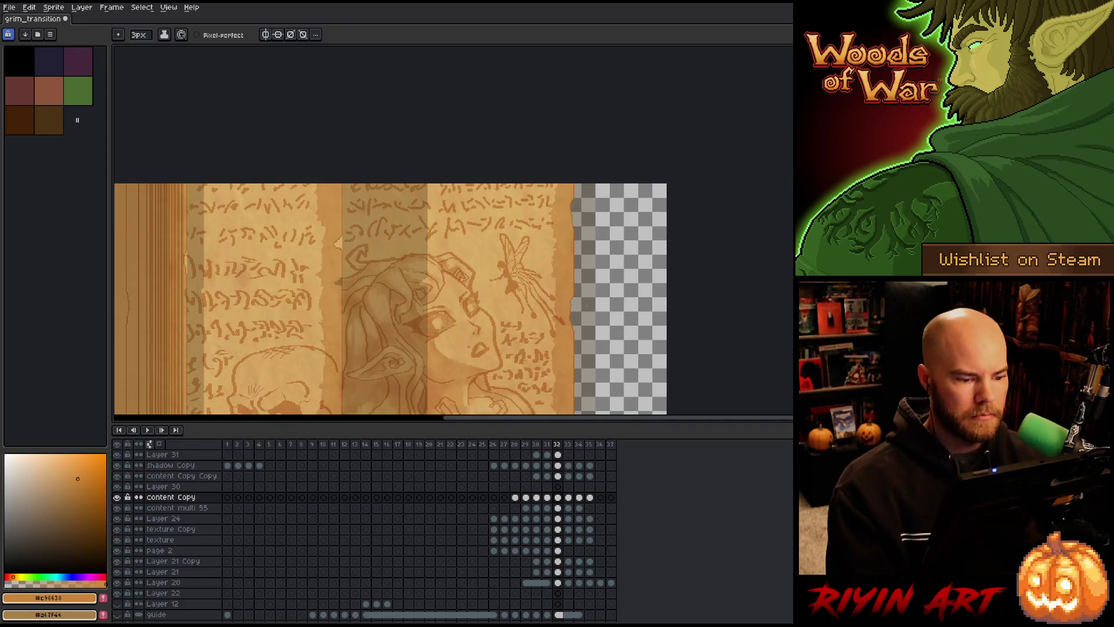
- Shift Layer 30's whole frame-33 artwork about 82 px to the left
scroll(571, 345, "down", 2)
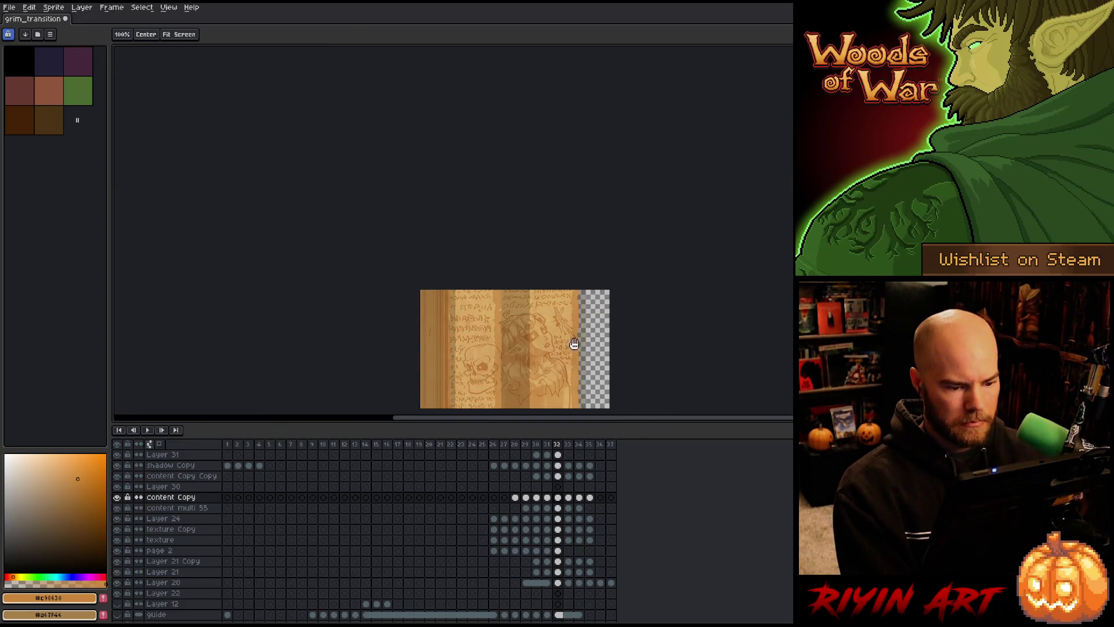
left_click_drag(570, 342, 497, 323)
scroll(490, 328, "up", 1)
scroll(487, 335, "down", 1)
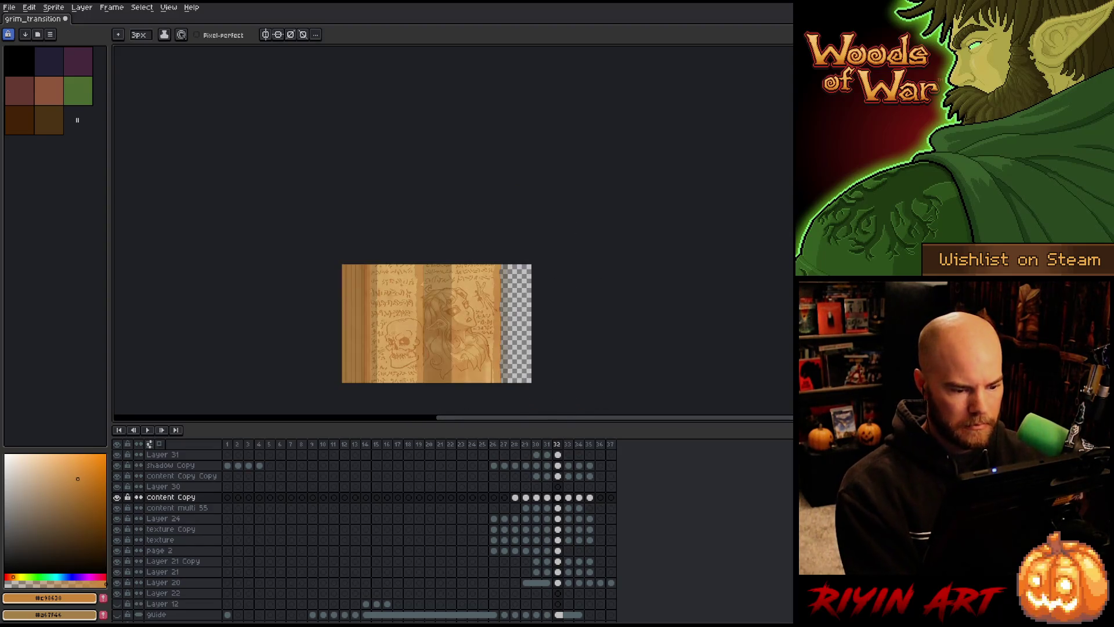
mouse_move(474, 359)
left_mouse_down()
mouse_move(476, 347)
mouse_move(480, 377)
left_mouse_up()
scroll(493, 371, "up", 1)
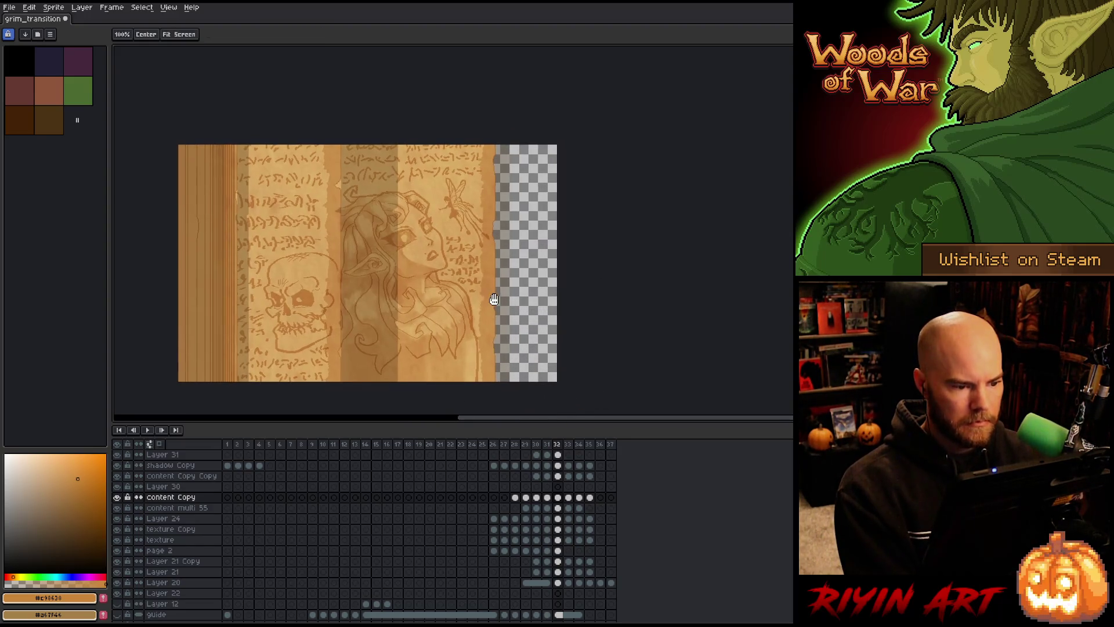
left_click(558, 498)
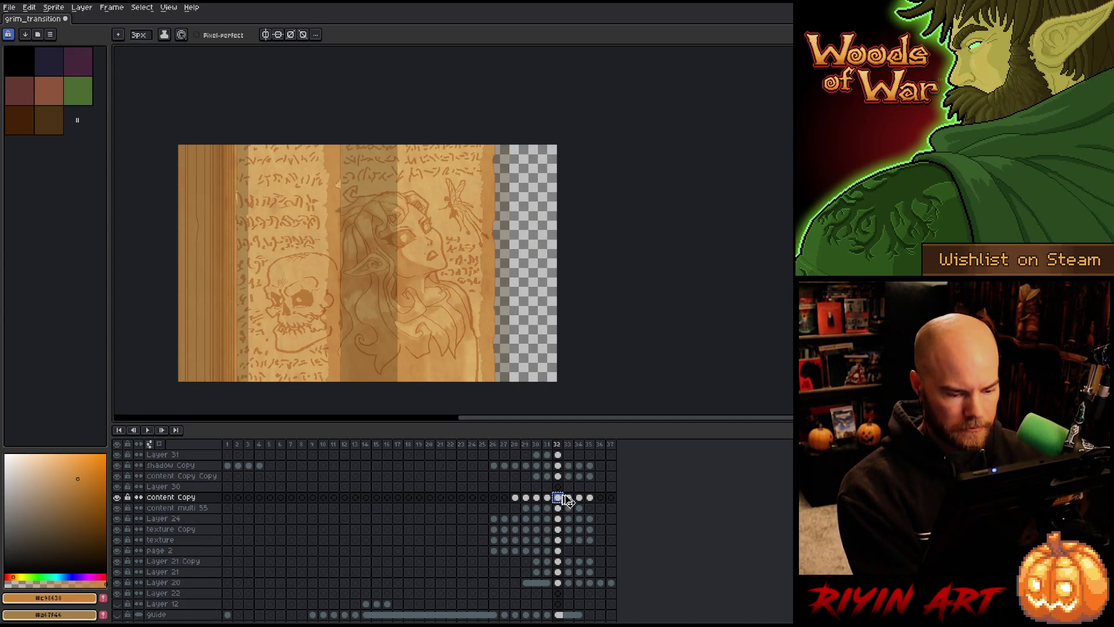
left_click(570, 488)
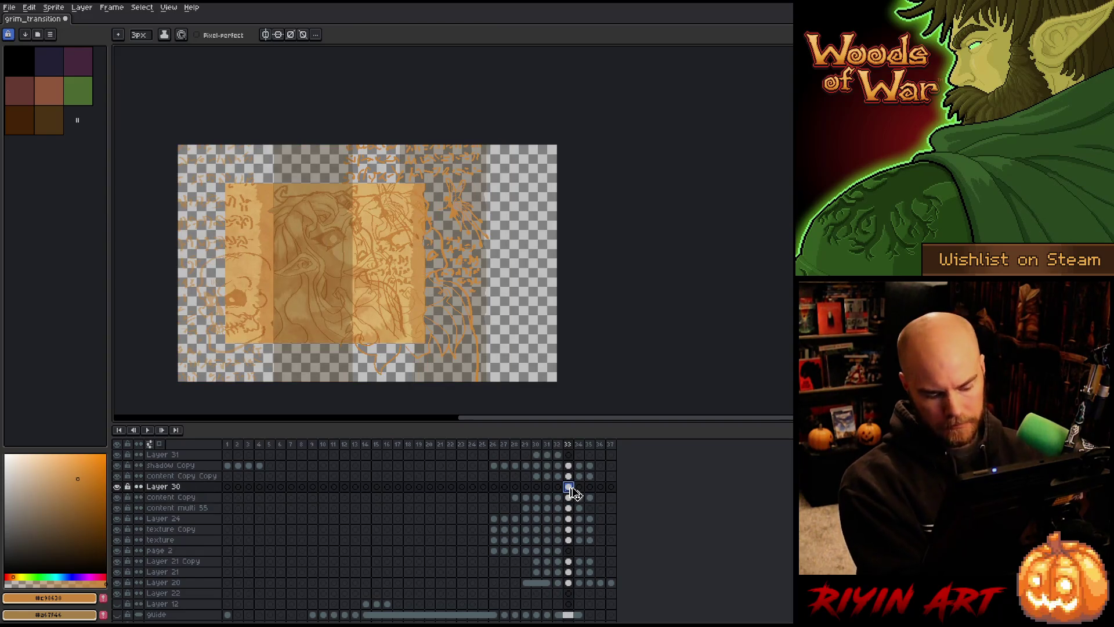
key("ctrl+t")
key("shift+Left")
key("shift+Left")
key("shift+Left")
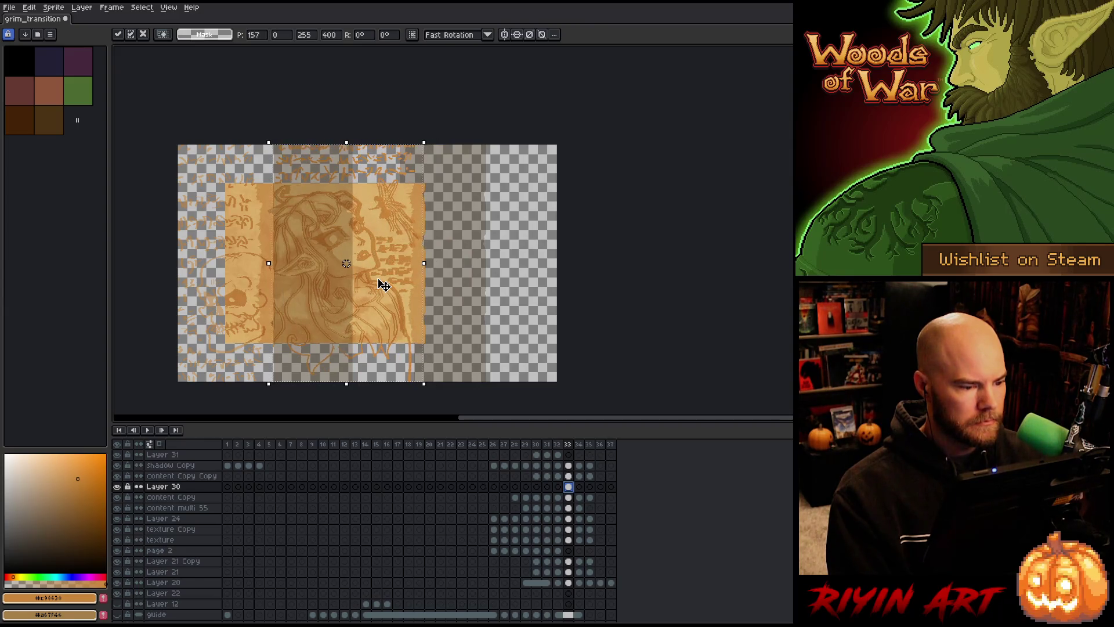
left_click_drag(383, 284, 382, 284)
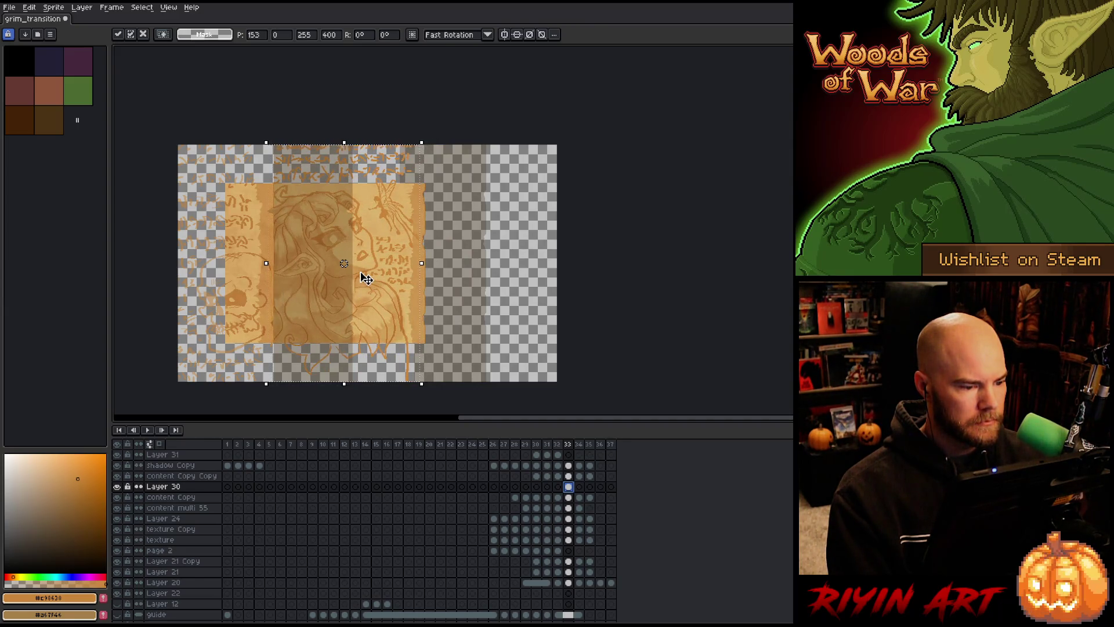
- Paste the page strip copied from frame 32 into content Copy Copy on frame 33
scroll(367, 279, "up", 5)
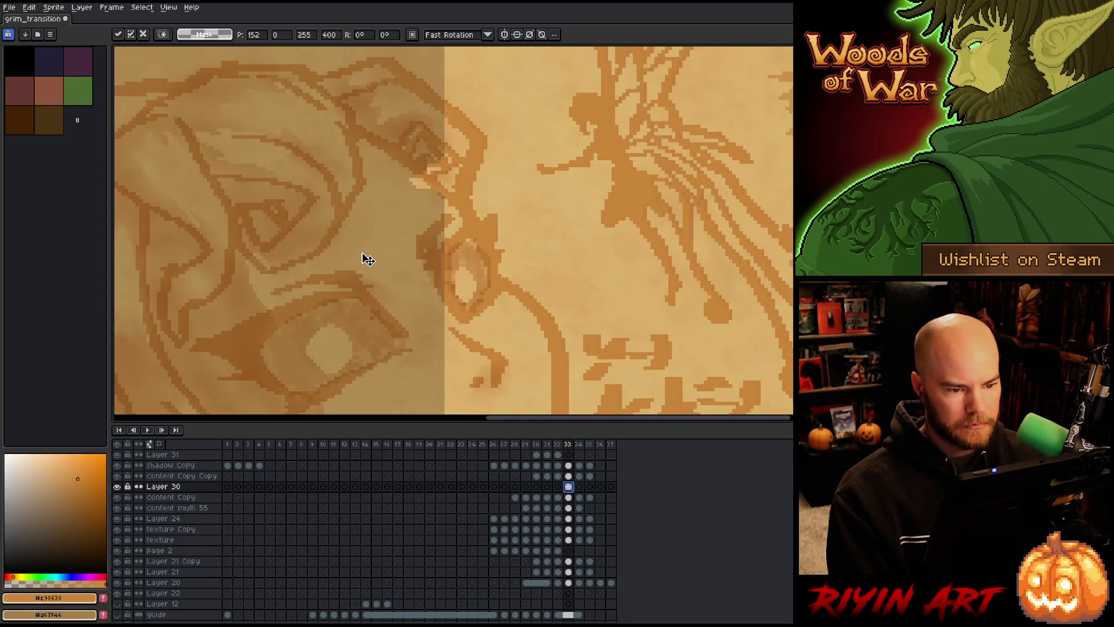
scroll(366, 258, "down", 4)
scroll(375, 264, "down", 1)
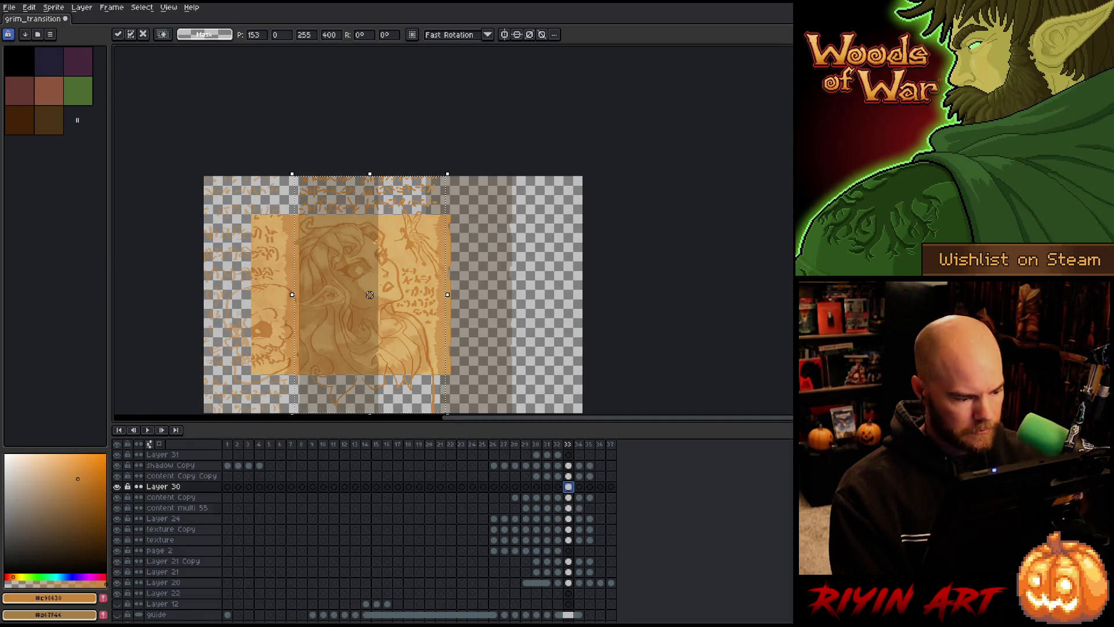
left_click(568, 507)
left_click(568, 476)
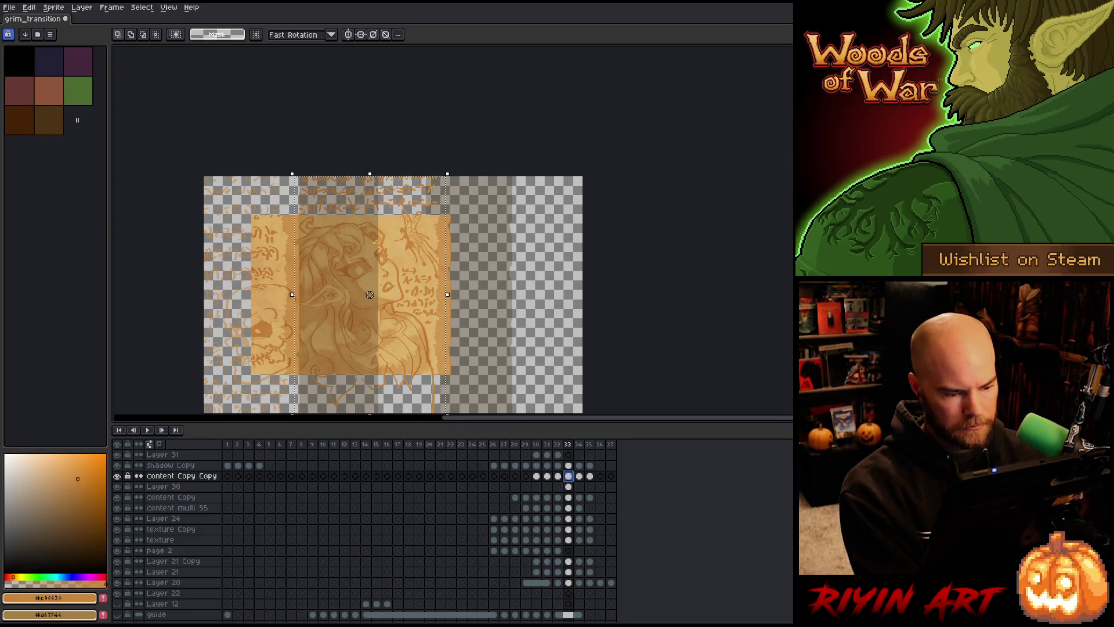
key("comma")
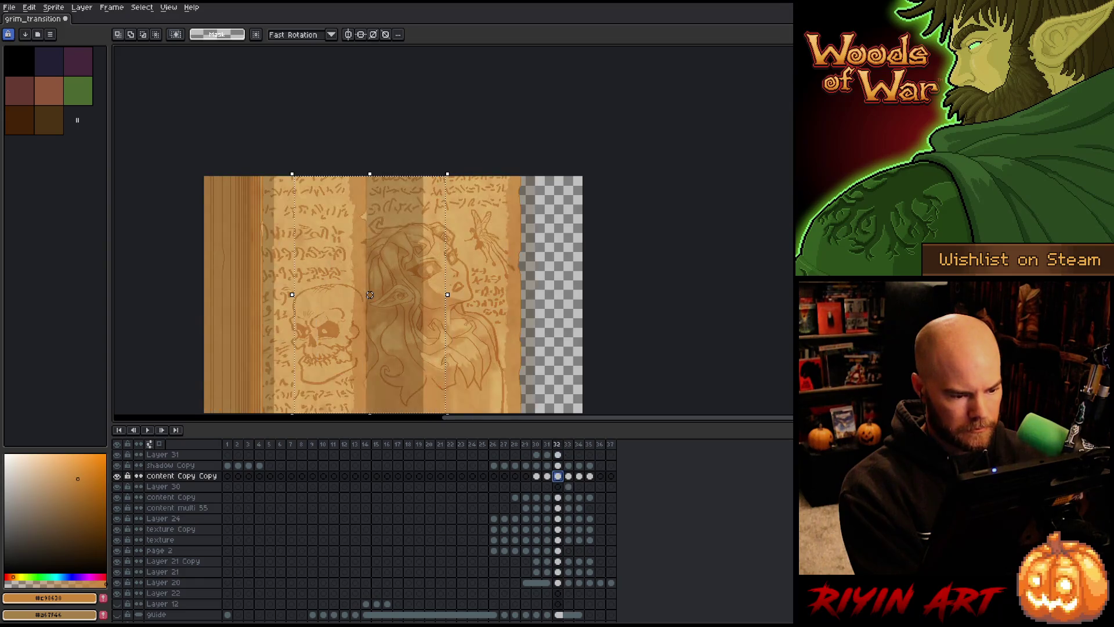
key("ctrl+d")
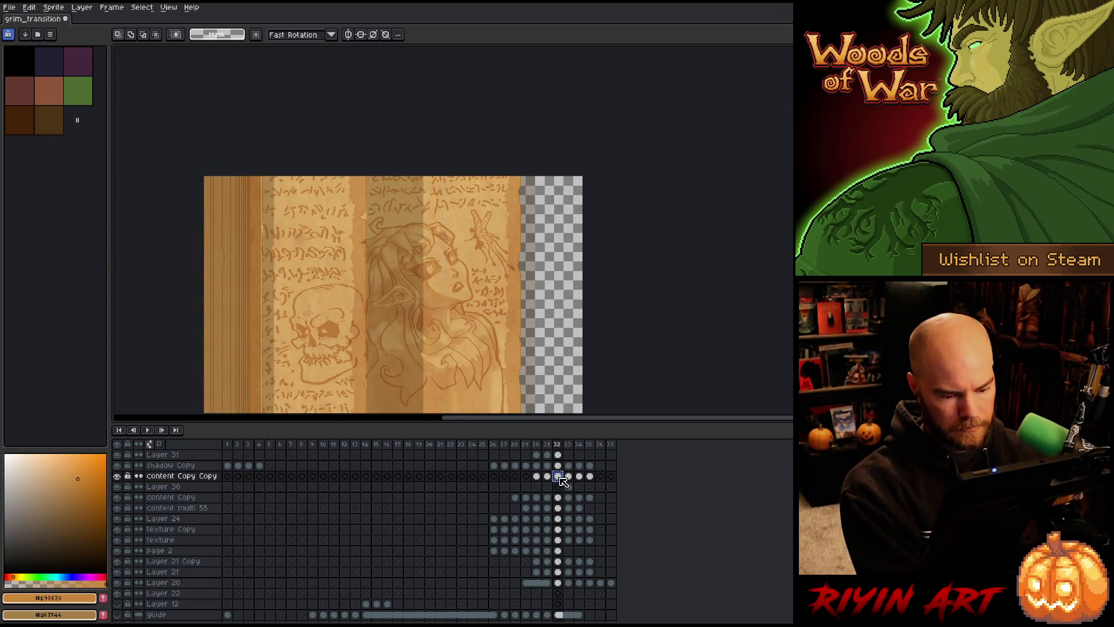
left_click(569, 476)
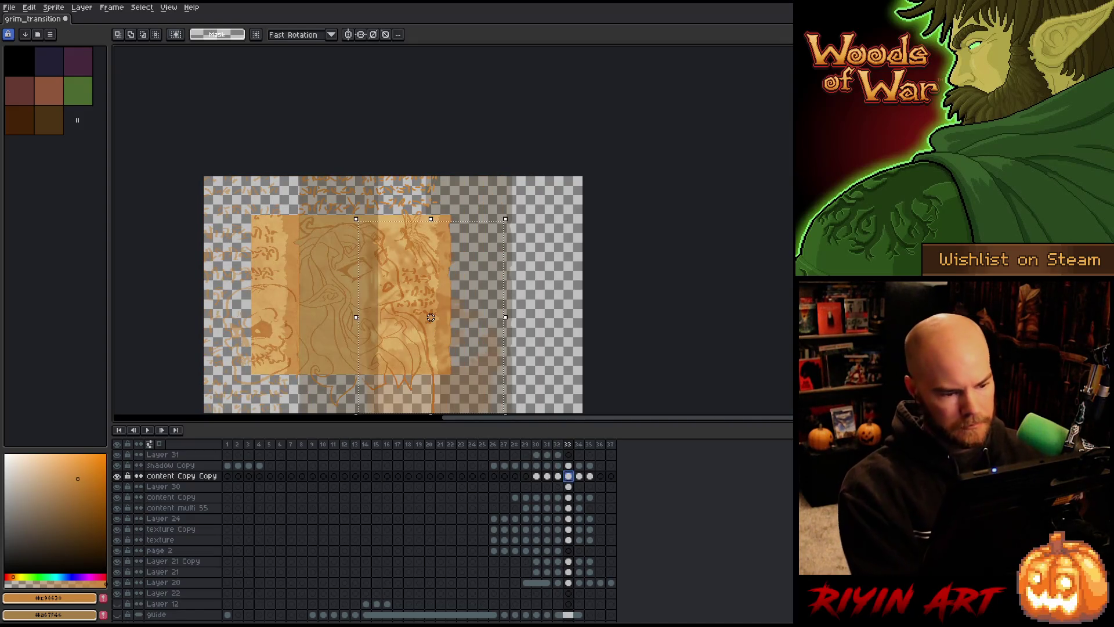
key("ctrl+v")
- Move the pasted strip about 112 px left, fine-tune it 5 px further left, and commit
left_click_drag(358, 316, 288, 316)
scroll(413, 281, "up", 1)
key("Left")
key("Left")
key("Left")
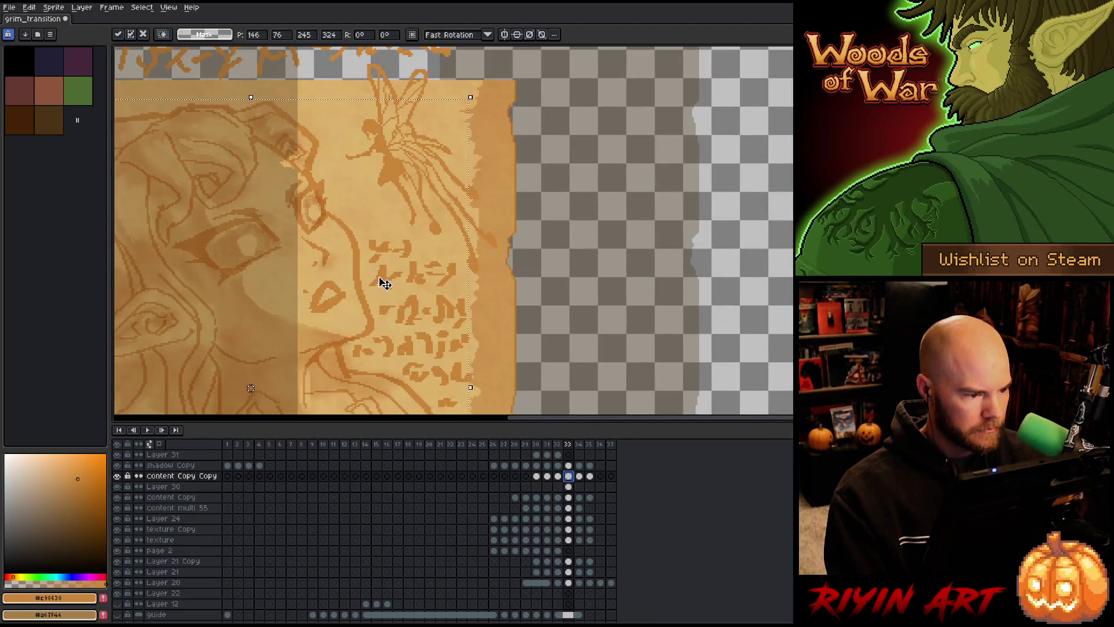
key("Right")
key("Right")
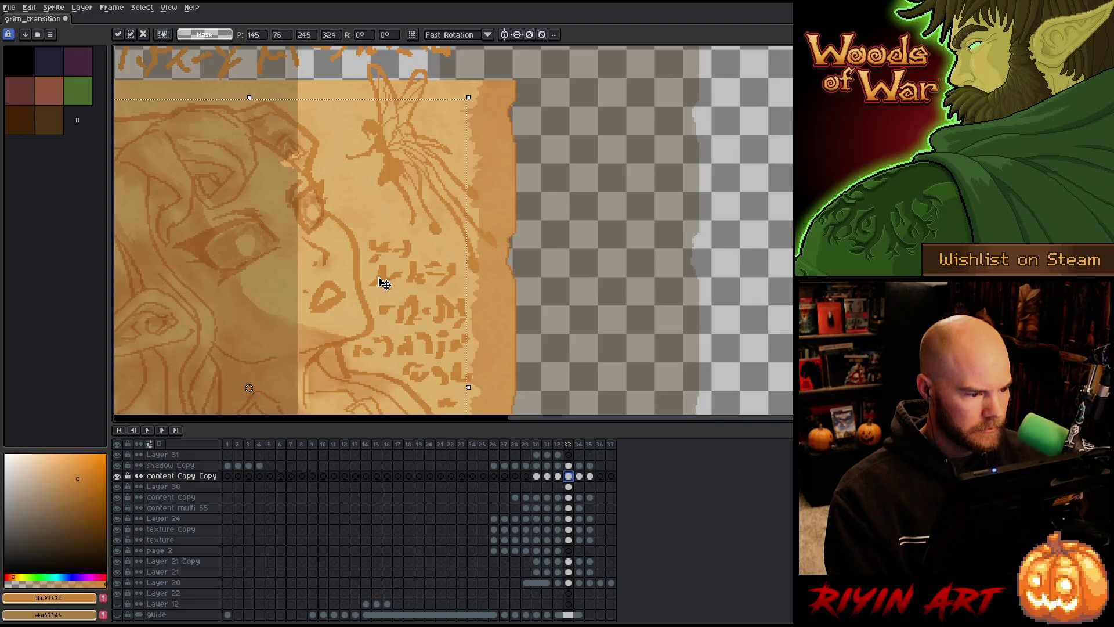
key("Left")
key("Up")
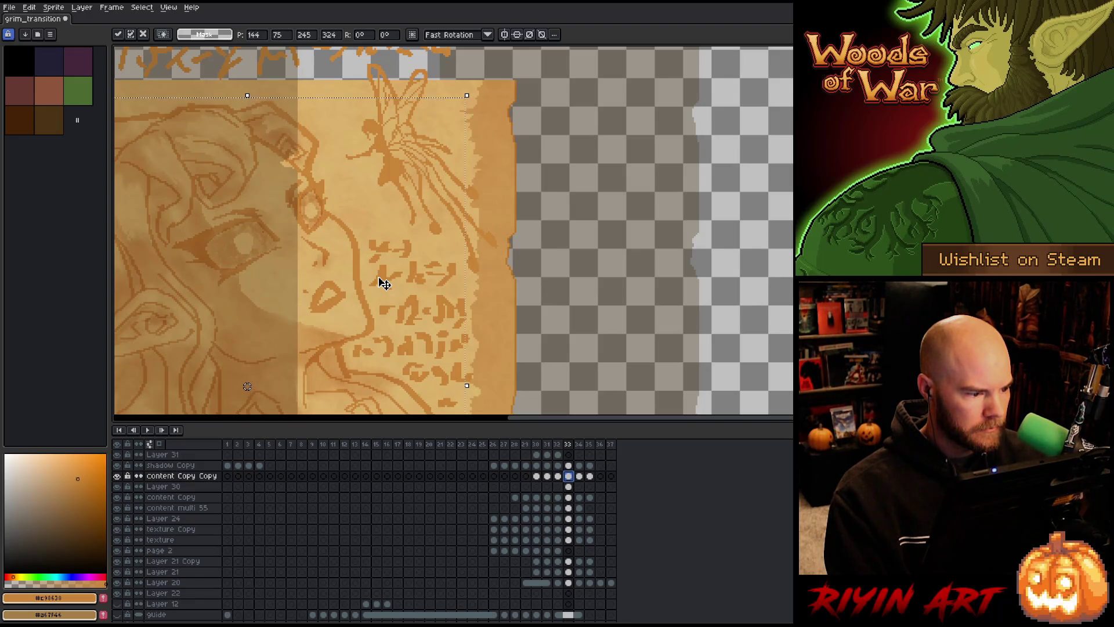
key("Down")
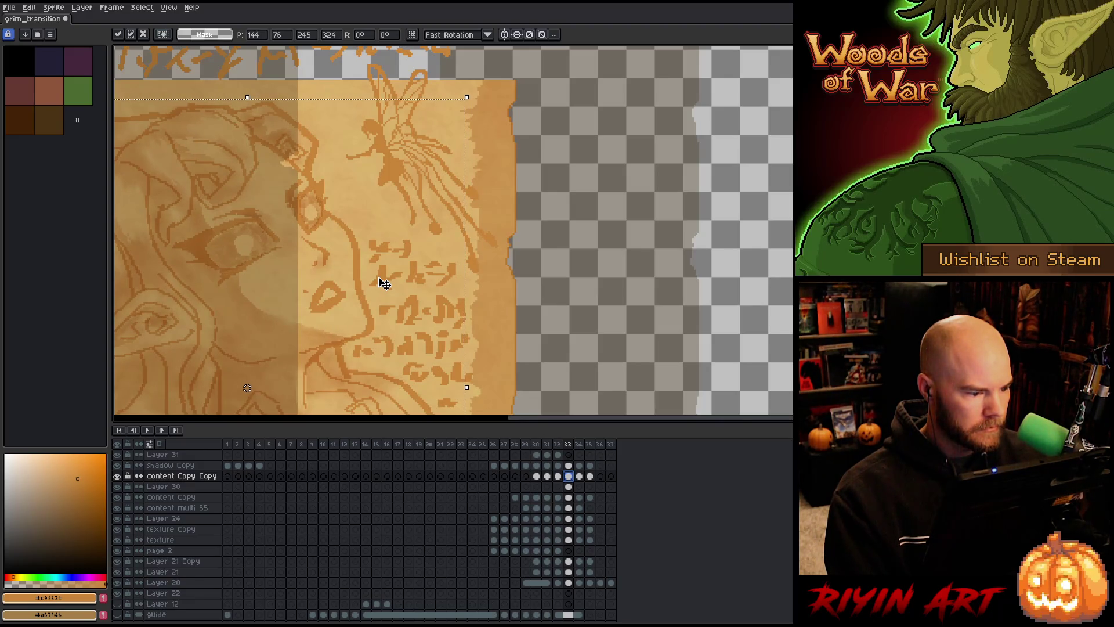
scroll(384, 284, "down", 1)
scroll(384, 284, "up", 1)
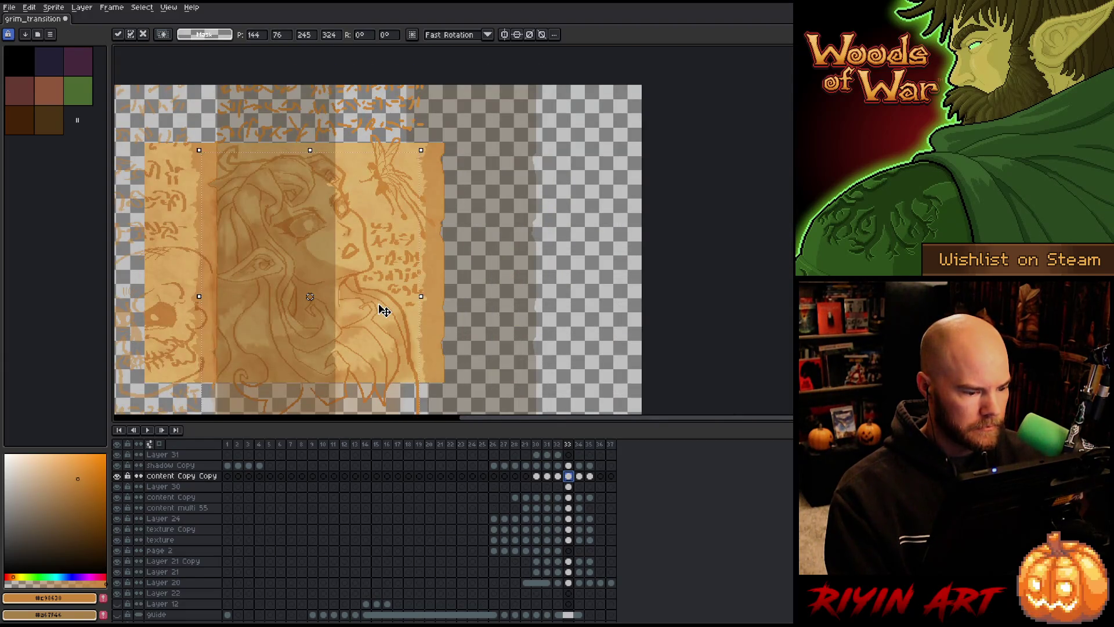
scroll(384, 312, "down", 1)
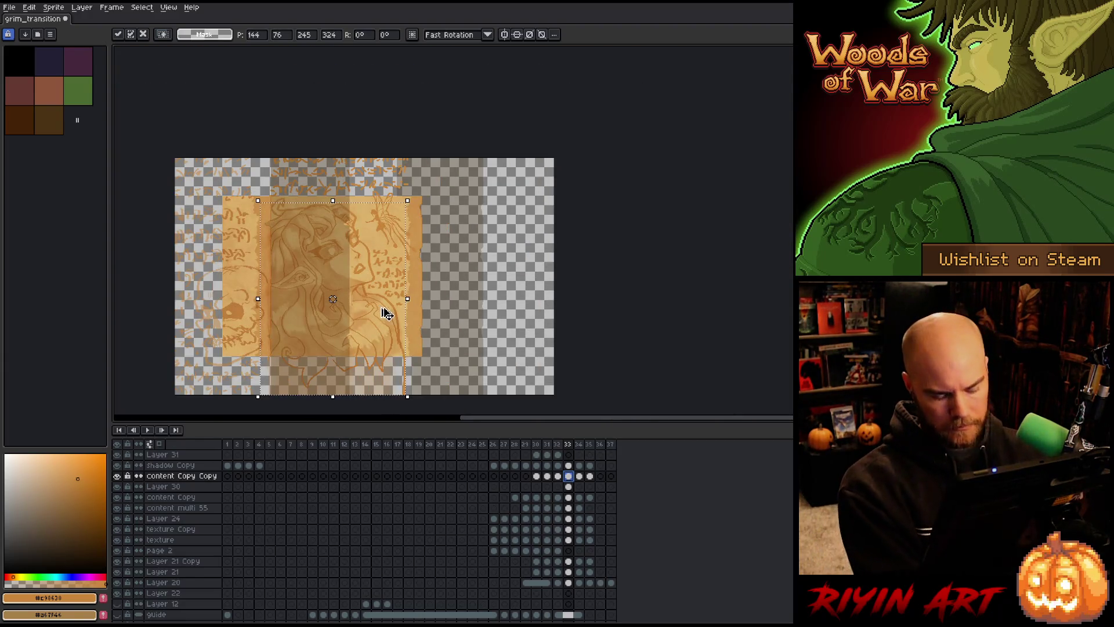
key("Return")
left_click(568, 488)
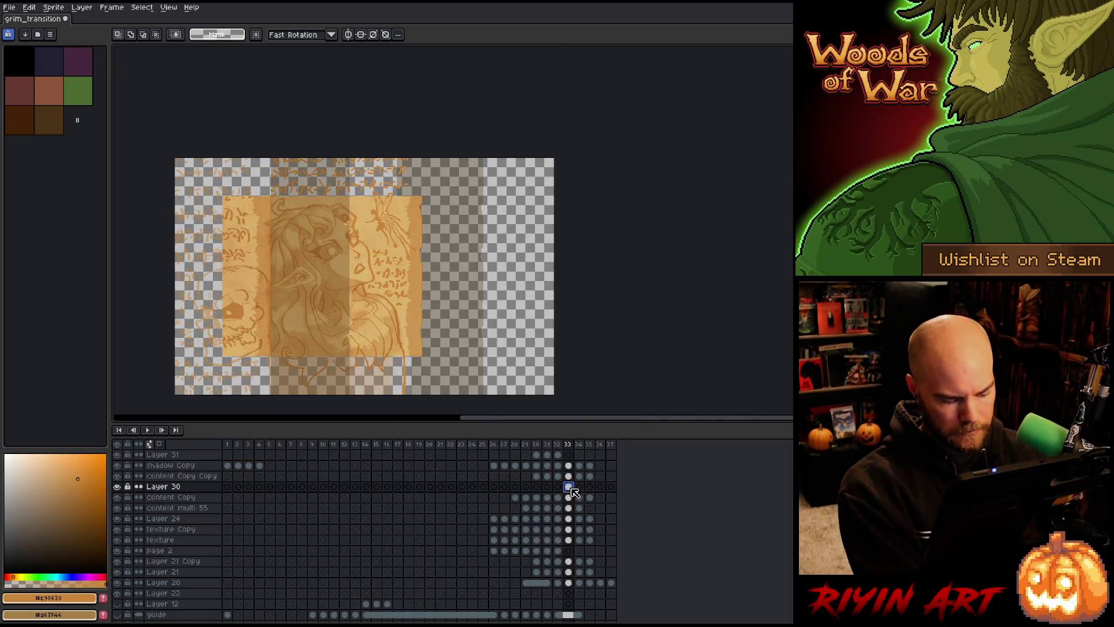
- Move Layer 30's frame-34 line art about 87 px left and commit the position
left_click(570, 498)
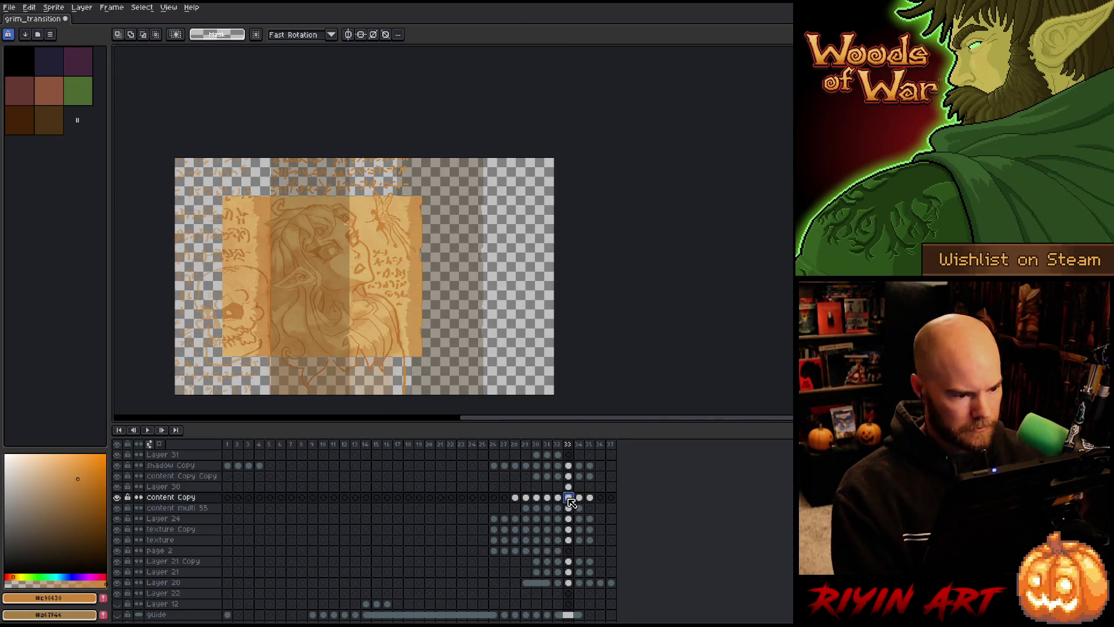
left_click(569, 487)
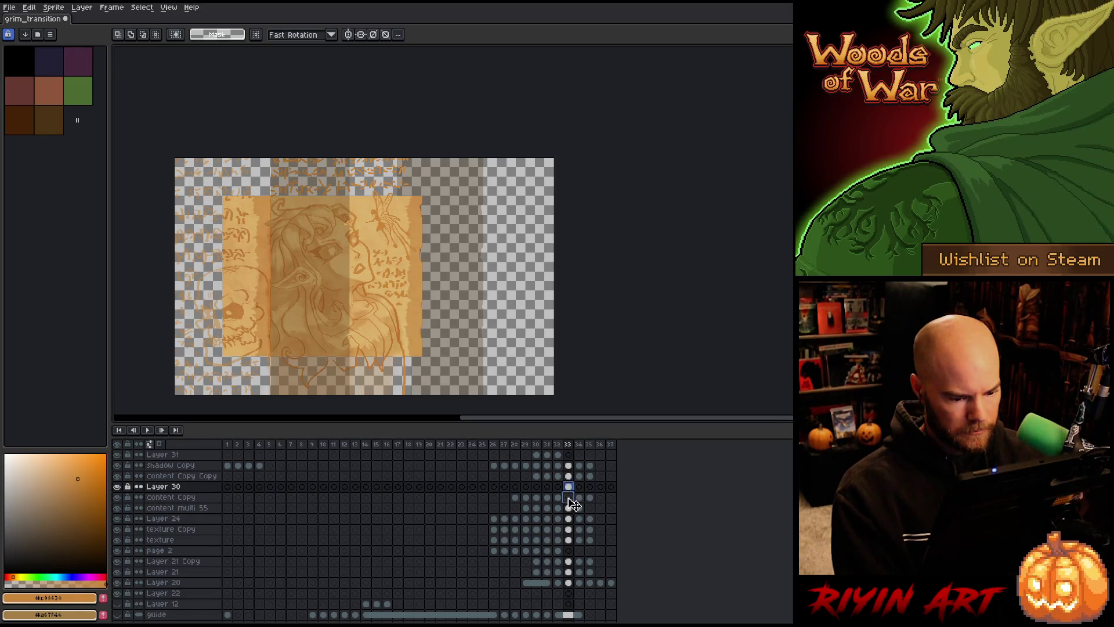
left_click(568, 497)
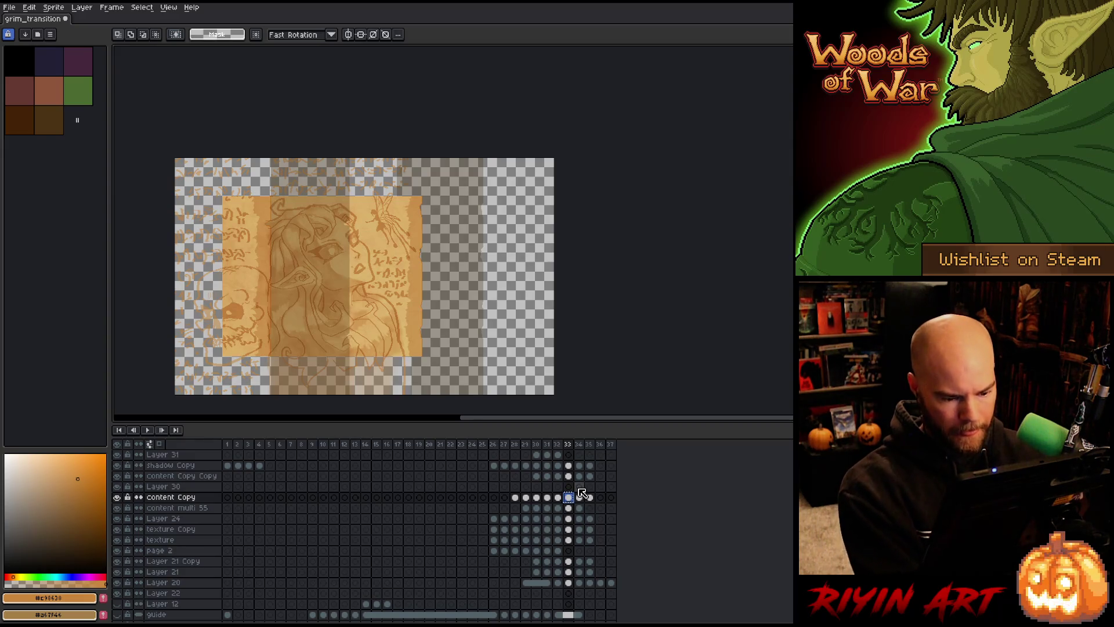
left_click(580, 488)
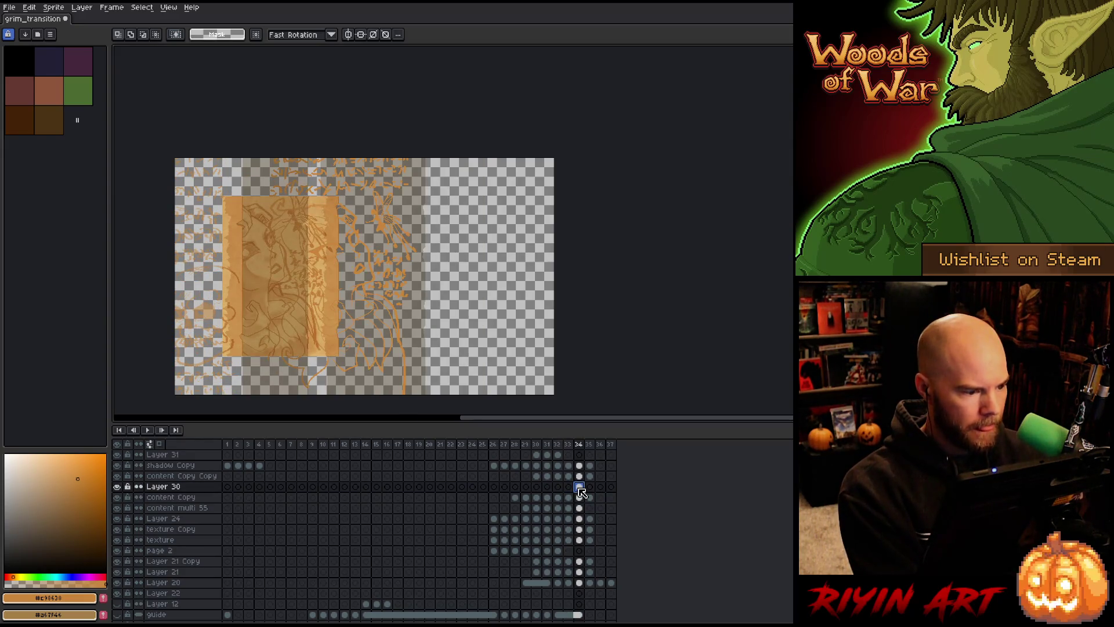
key("ctrl+shift+d")
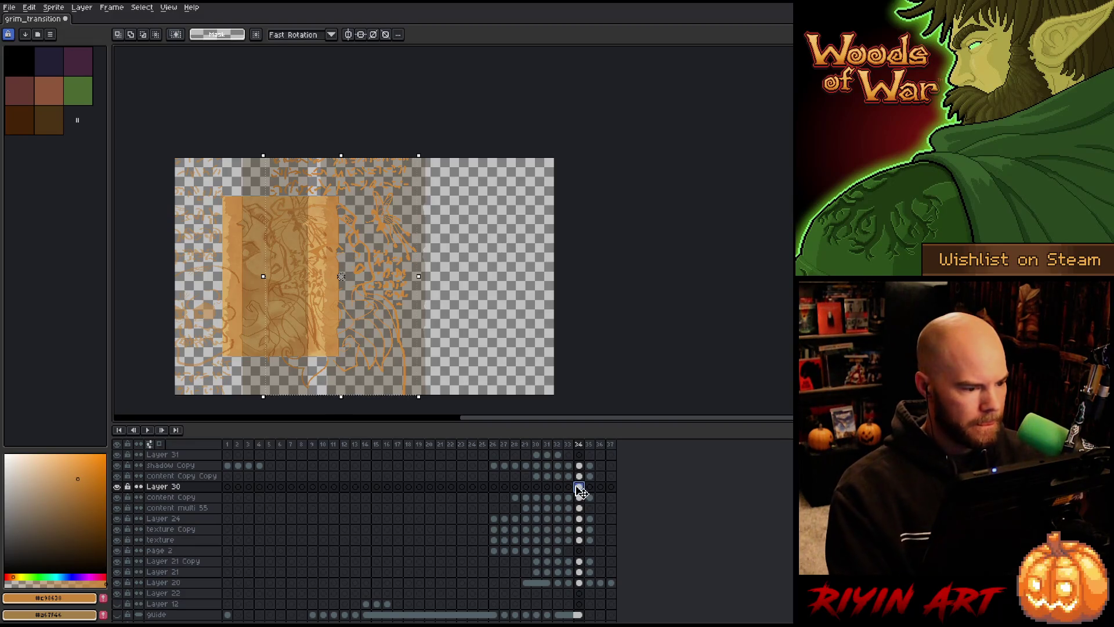
left_click_drag(351, 214, 214, 211)
scroll(297, 211, "up", 1)
scroll(297, 211, "up", 1)
key("Right")
key("Right")
key("Right")
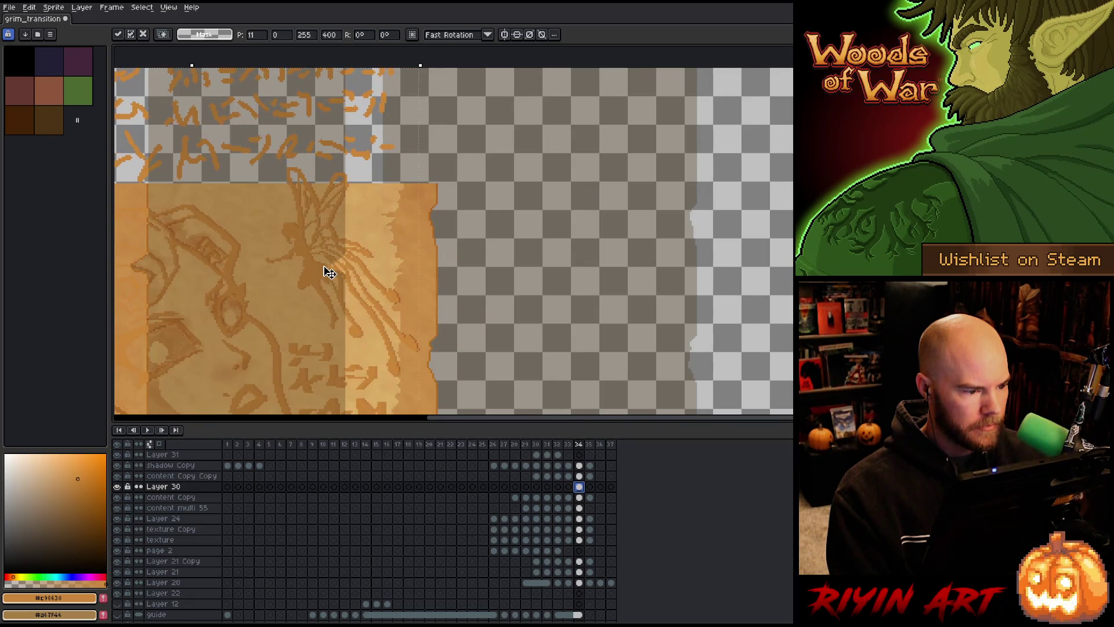
scroll(327, 274, "down", 2)
scroll(326, 275, "down", 1)
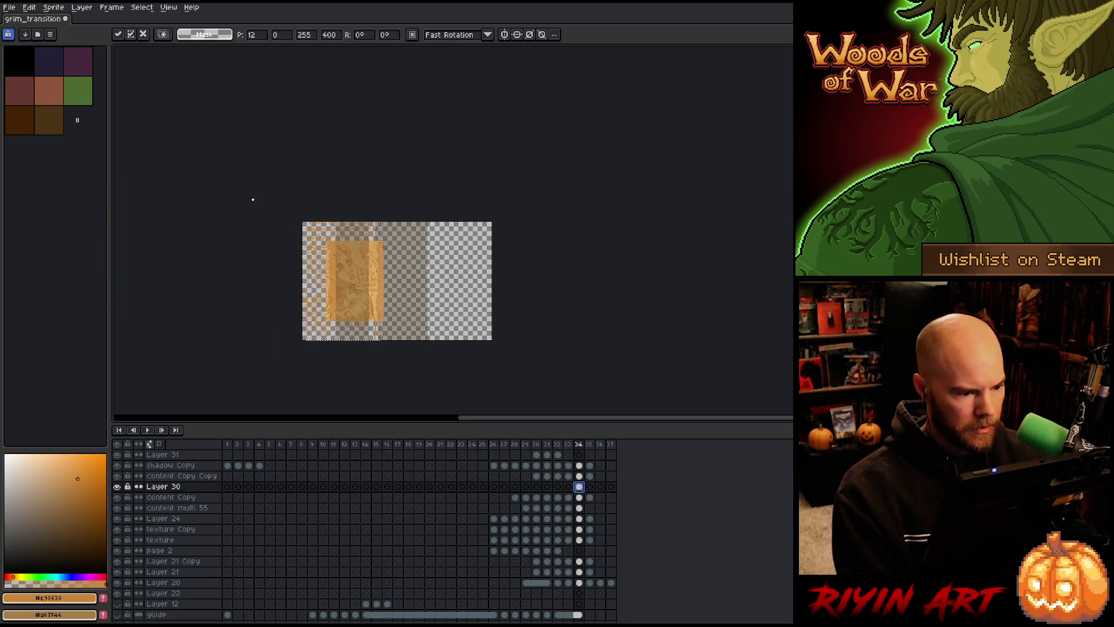
key("Return")
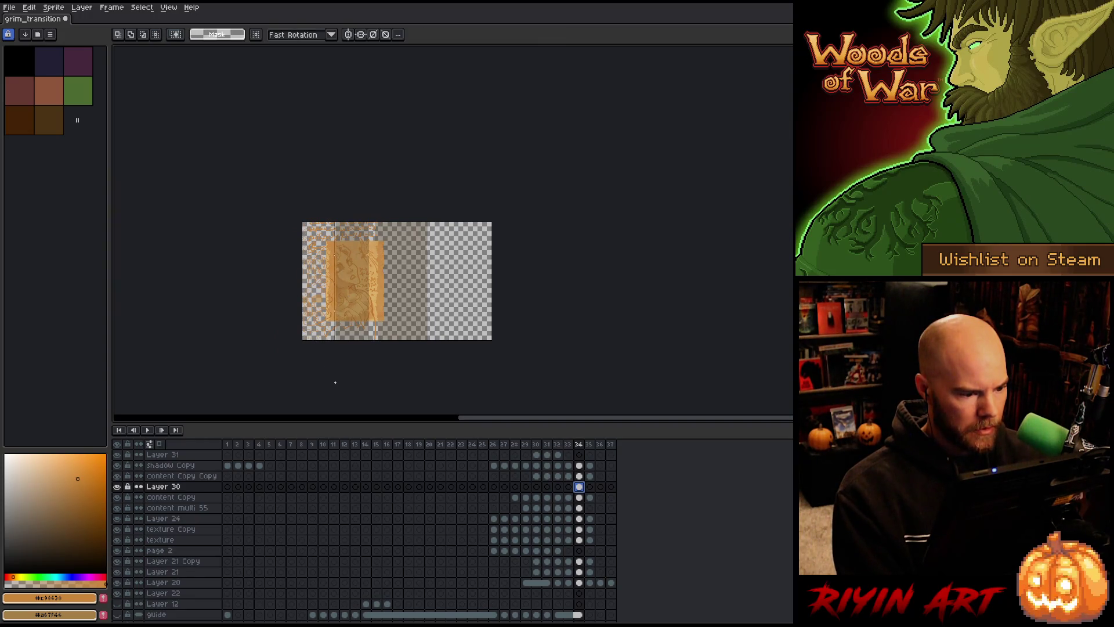
- Zoom into the fold seam and marquee a tall strip along it
scroll(334, 301, "up", 3)
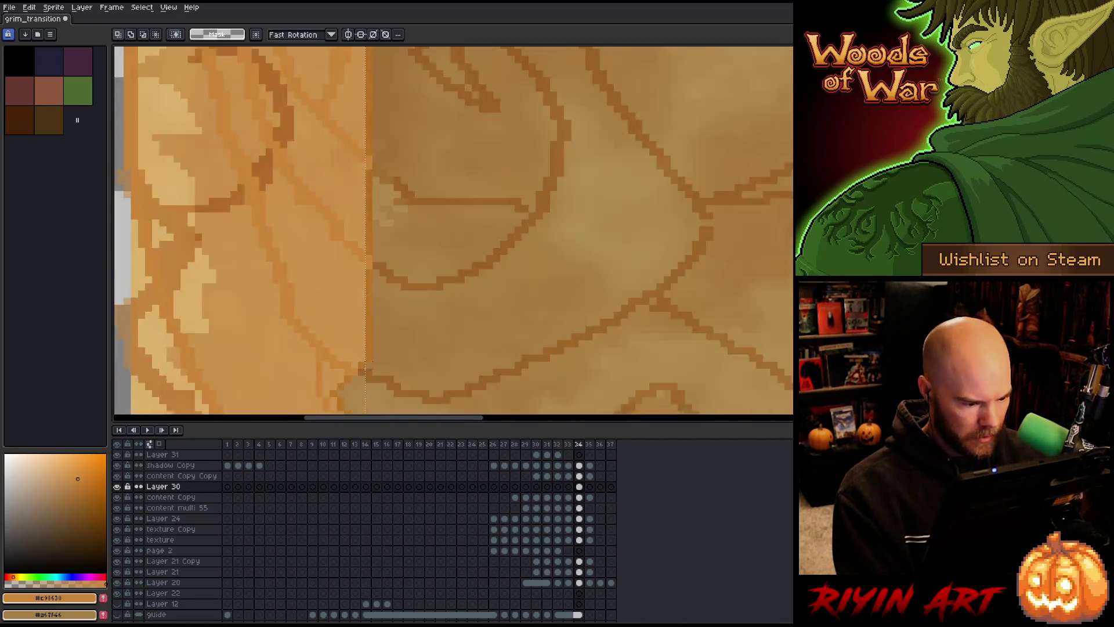
scroll(368, 371, "up", 2)
scroll(368, 378, "down", 2)
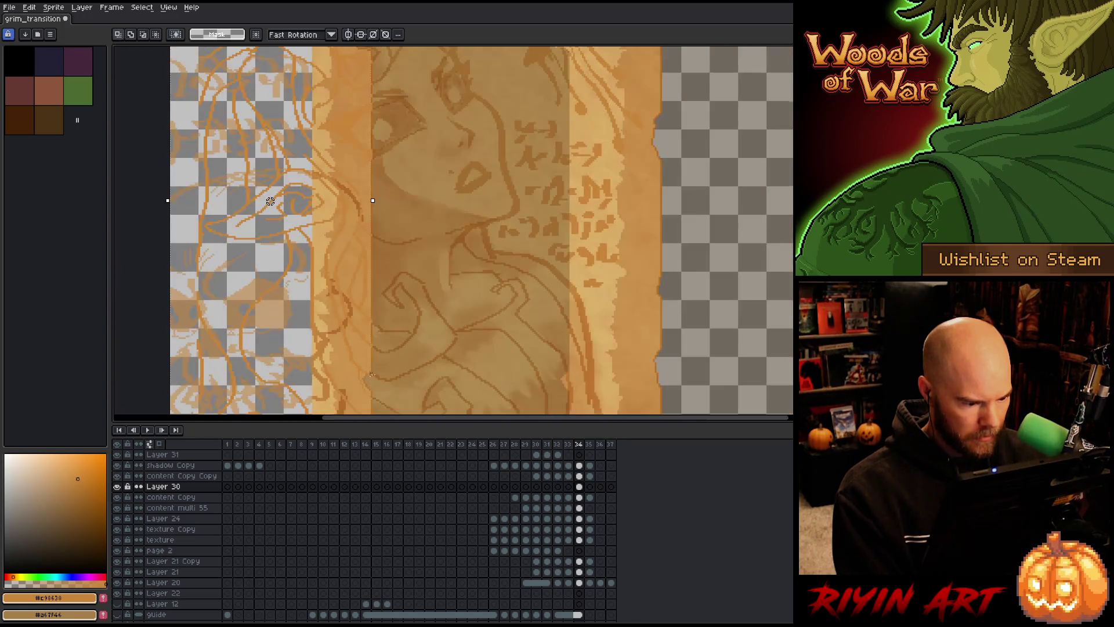
scroll(385, 298, "down", 1)
scroll(385, 298, "up", 3)
scroll(379, 307, "down", 3)
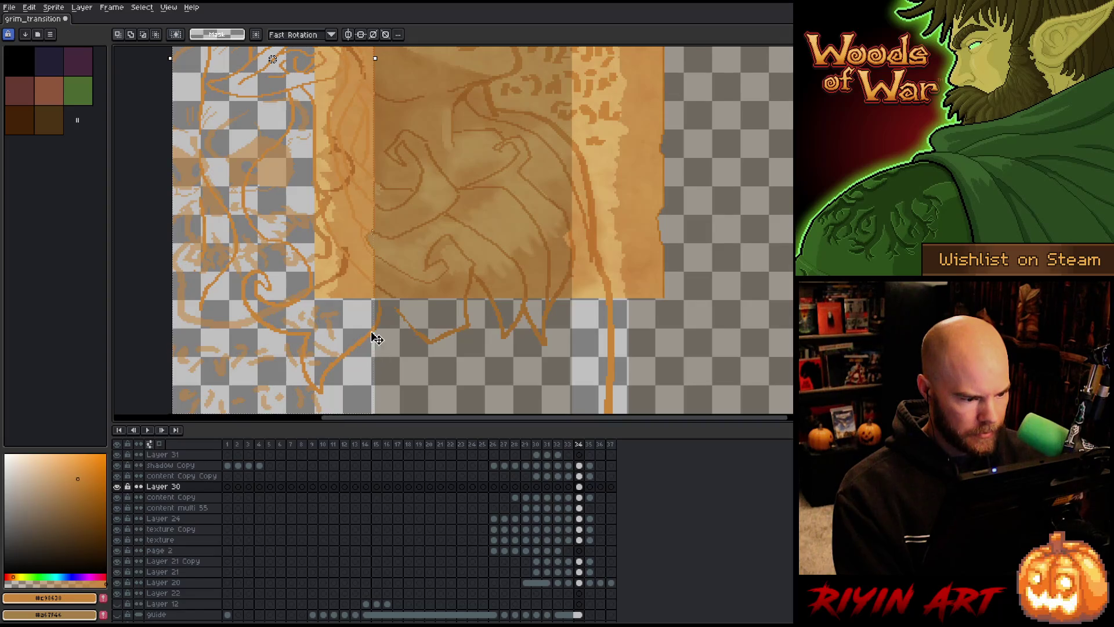
scroll(377, 282, "up", 4)
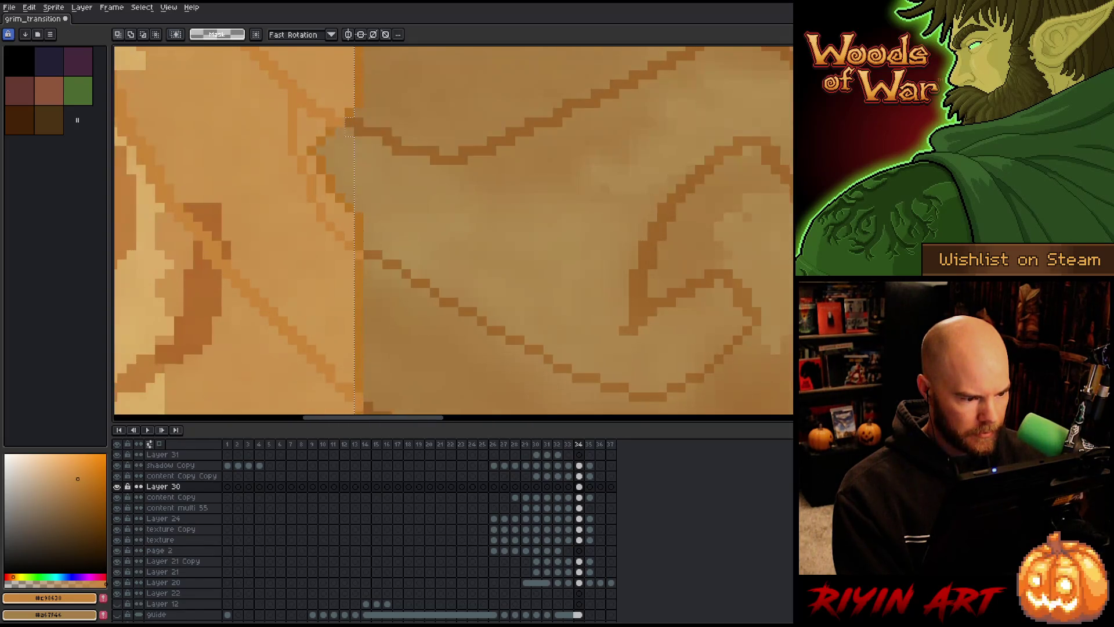
scroll(364, 232, "up", 4)
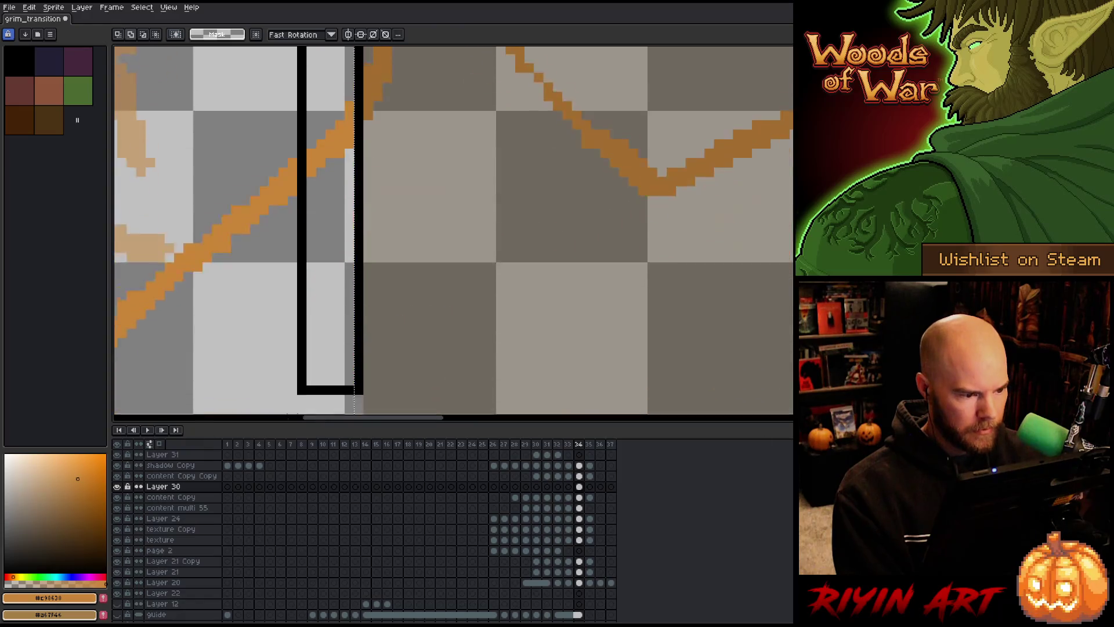
scroll(365, 232, "down", 3)
scroll(385, 335, "up", 1)
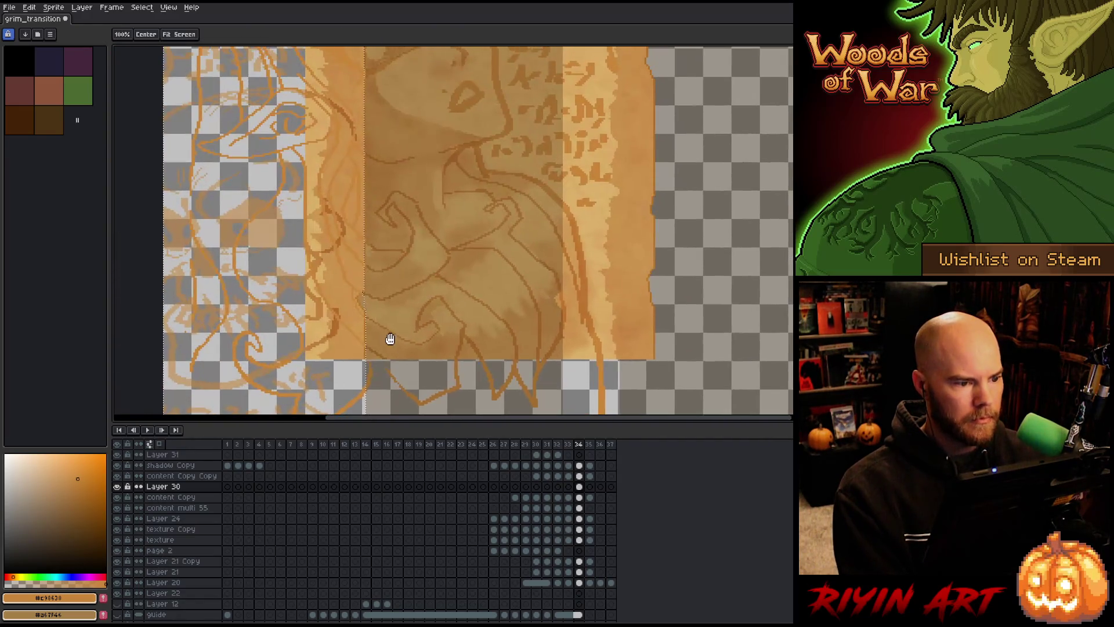
scroll(366, 278, "up", 2)
left_click_drag(366, 278, 384, 323)
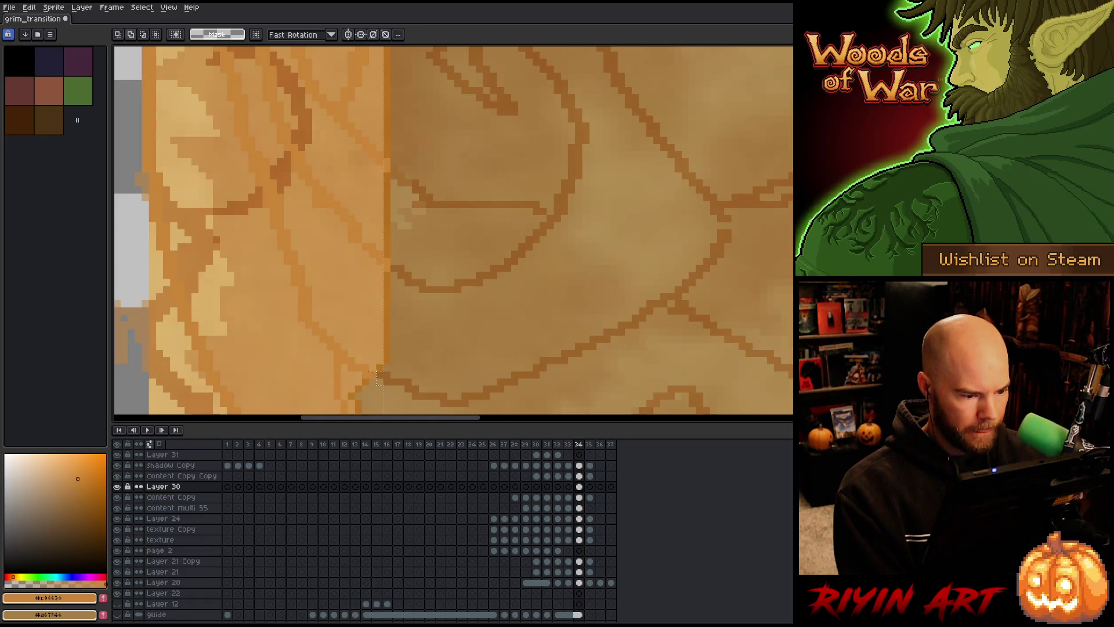
mouse_move(387, 360)
left_mouse_down()
mouse_move(385, 122)
mouse_move(392, 192)
mouse_move(284, 318)
mouse_move(331, 55)
mouse_move(314, 261)
mouse_move(343, 364)
mouse_move(335, 95)
mouse_move(328, 380)
mouse_move(350, 276)
left_mouse_up()
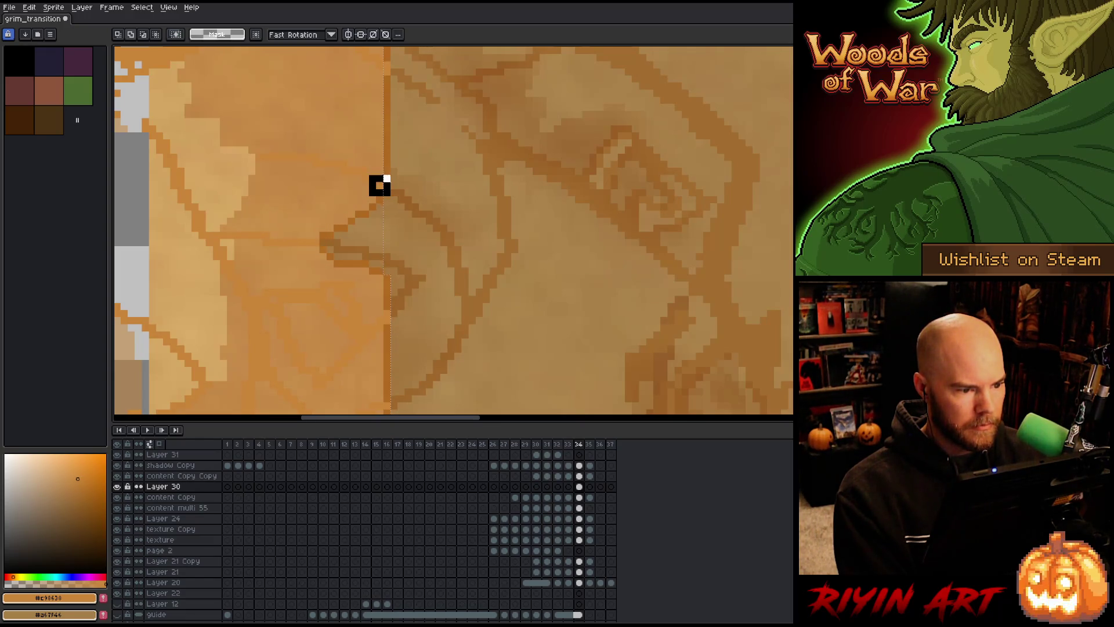
- Straighten the selection edge along the seam up to the page's top edge
scroll(380, 185, "up", 5)
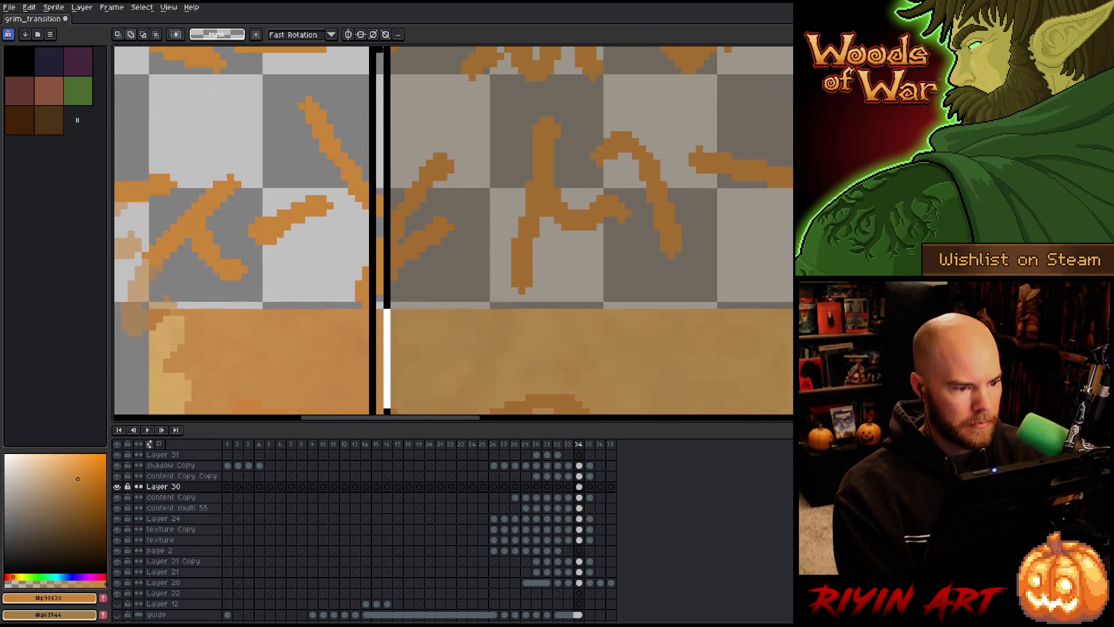
left_click_drag(388, 207, 399, 410)
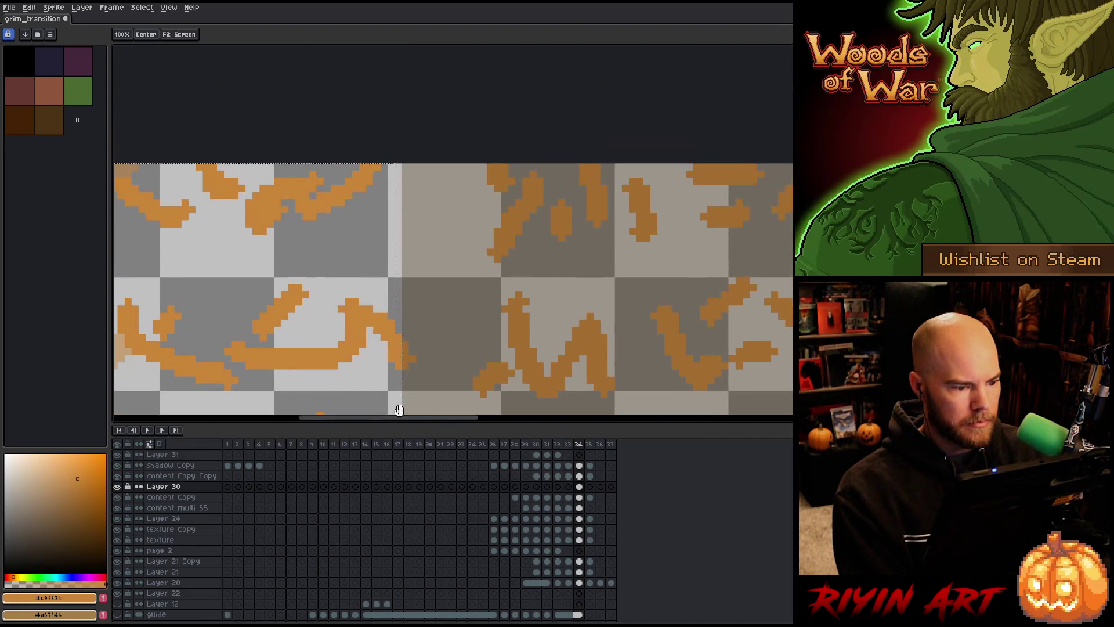
mouse_move(342, 345)
left_mouse_down()
mouse_move(373, 151)
mouse_move(398, 139)
mouse_move(391, 118)
left_mouse_up()
scroll(385, 273, "down", 3)
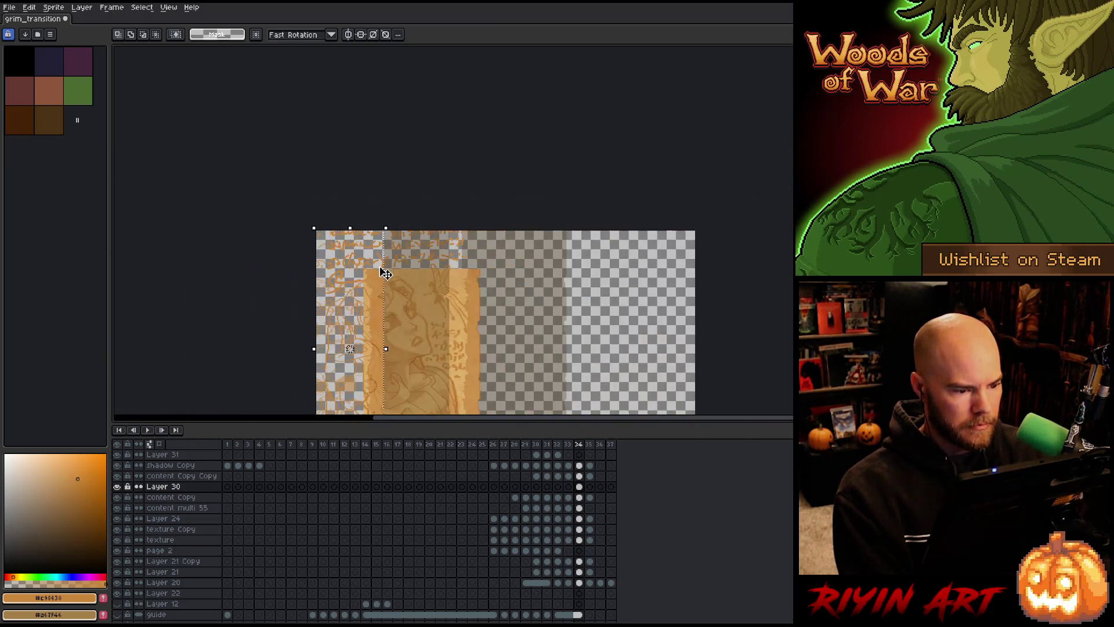
mouse_move(401, 292)
left_mouse_down()
mouse_move(351, 149)
mouse_move(344, 178)
left_mouse_up()
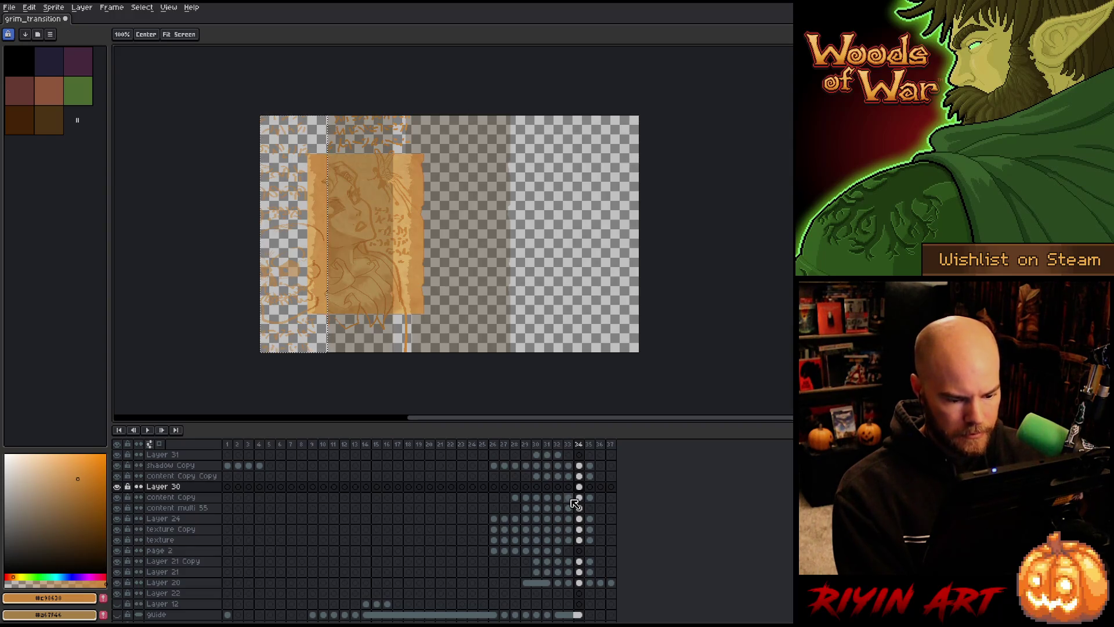
- Compare frames 31–33, then paste the page artwork into frame 34 onto the left parchment
left_click(572, 478)
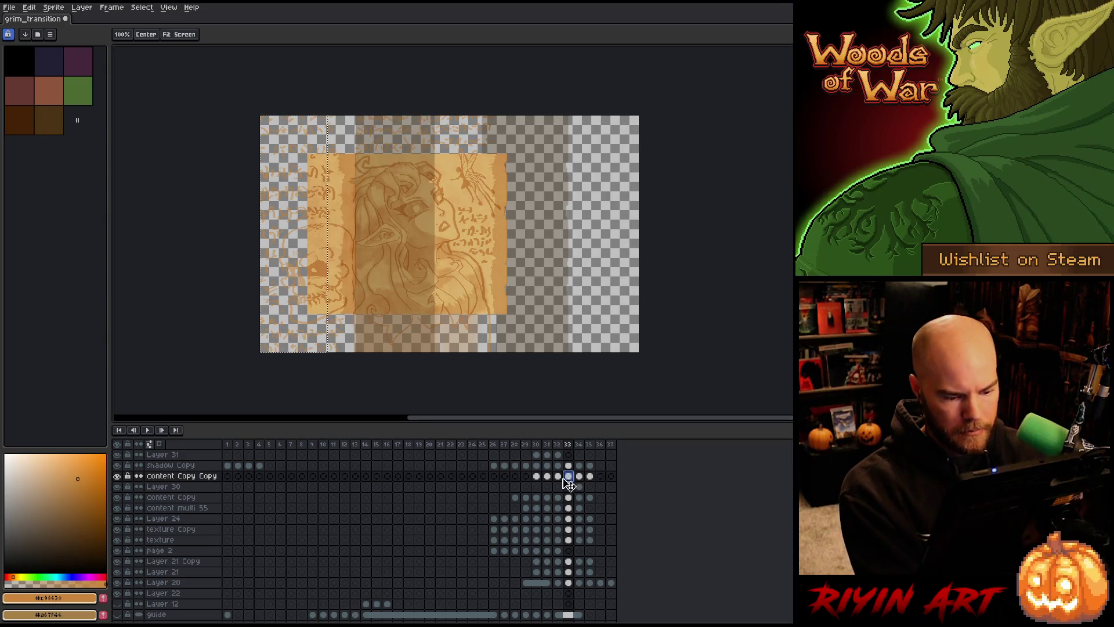
left_click(560, 478)
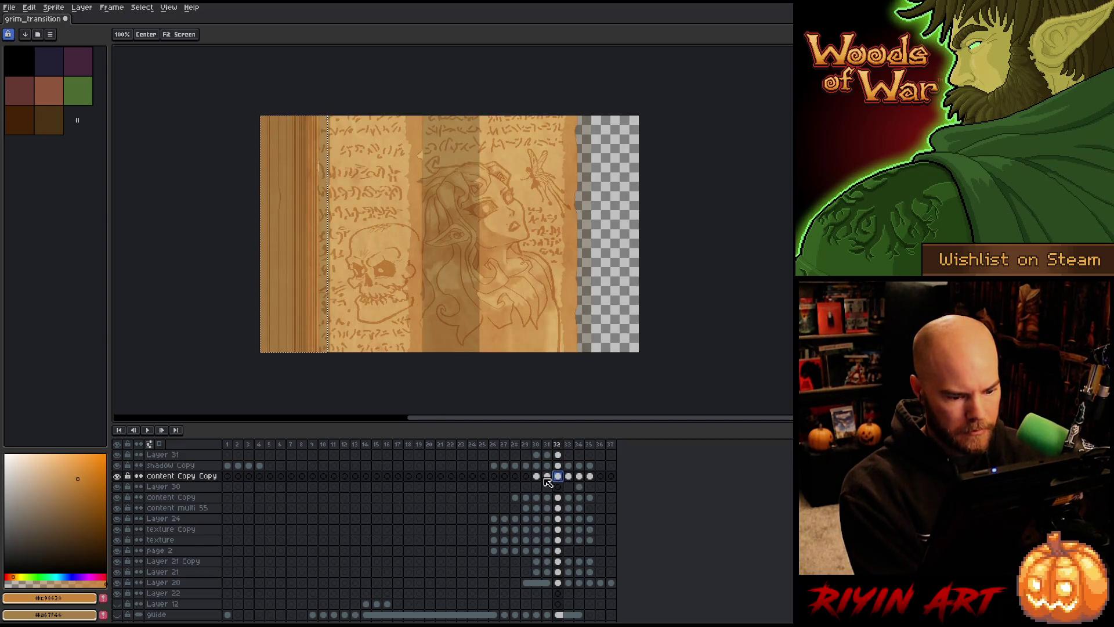
left_click(548, 477)
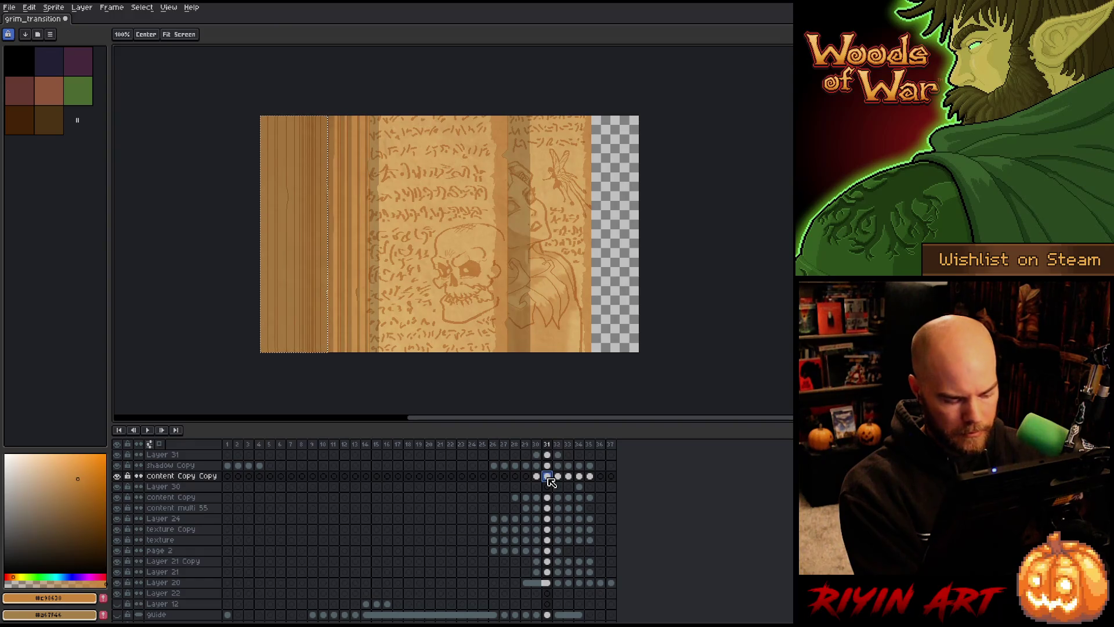
left_click(581, 478)
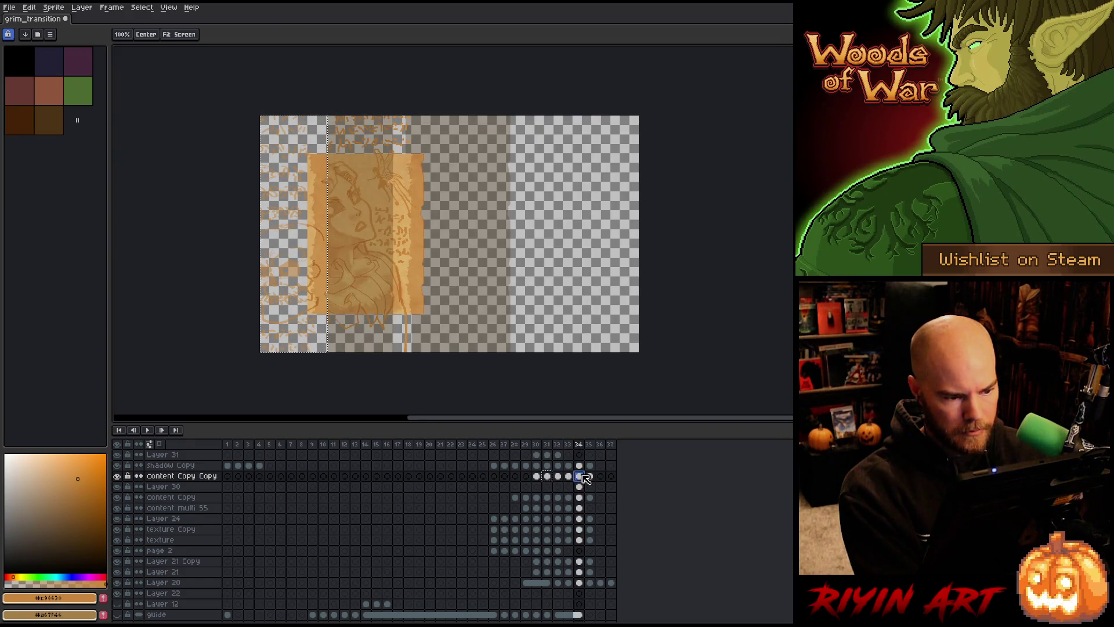
key("ctrl+v")
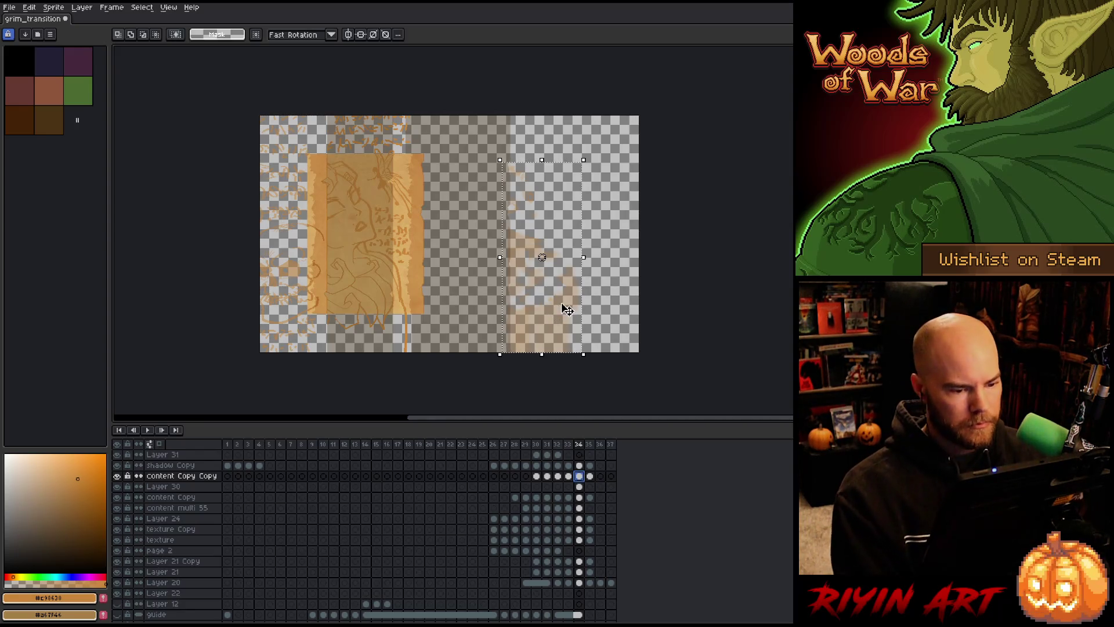
left_click_drag(552, 303, 393, 304)
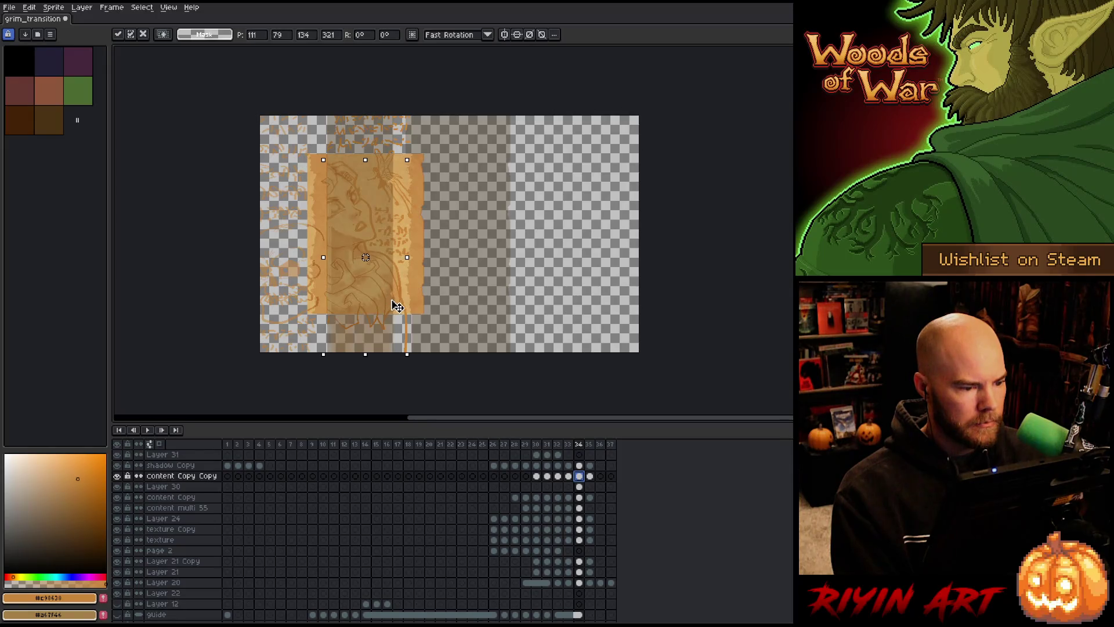
left_click(573, 478)
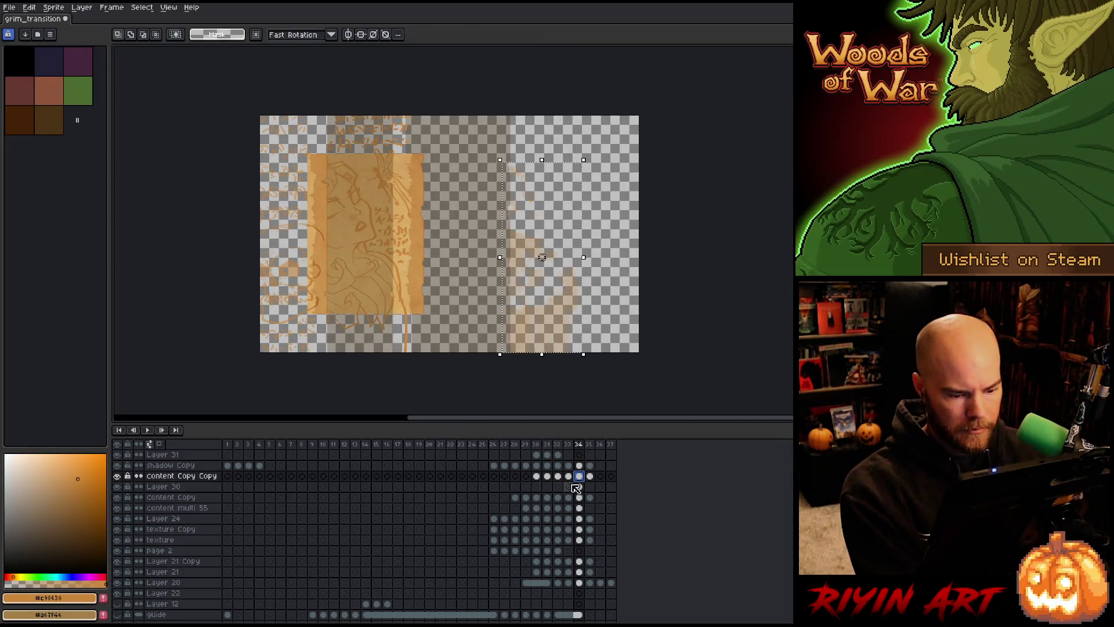
- Re-paste the page strip in frame 34, slide it left and nudge it slightly right
left_click(570, 476)
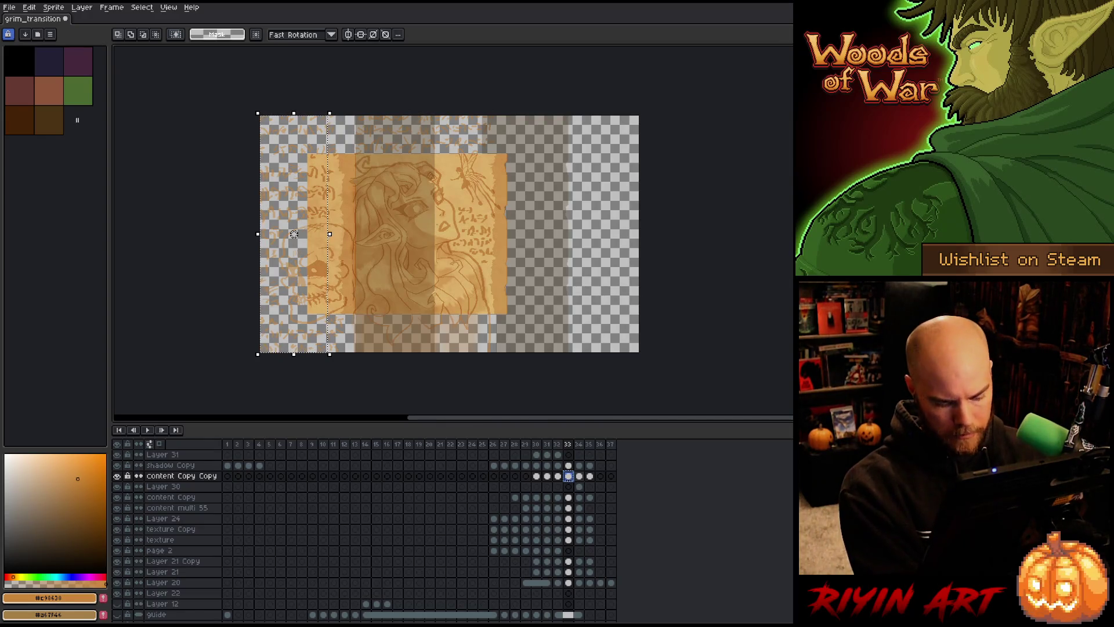
key("ctrl+d")
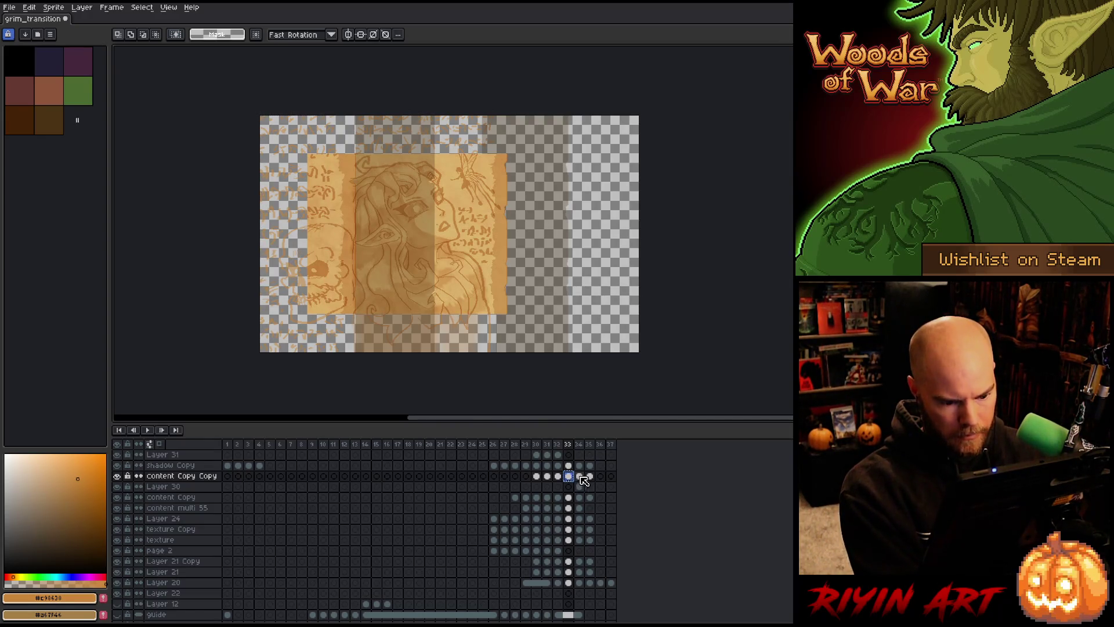
left_click(580, 476)
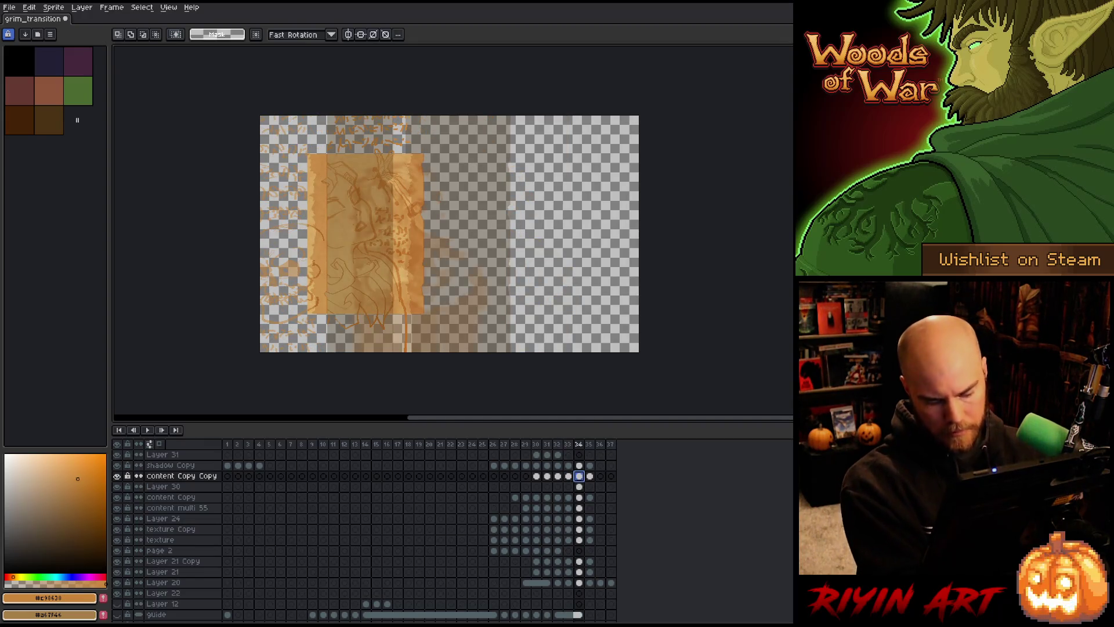
key("ctrl+shift+d")
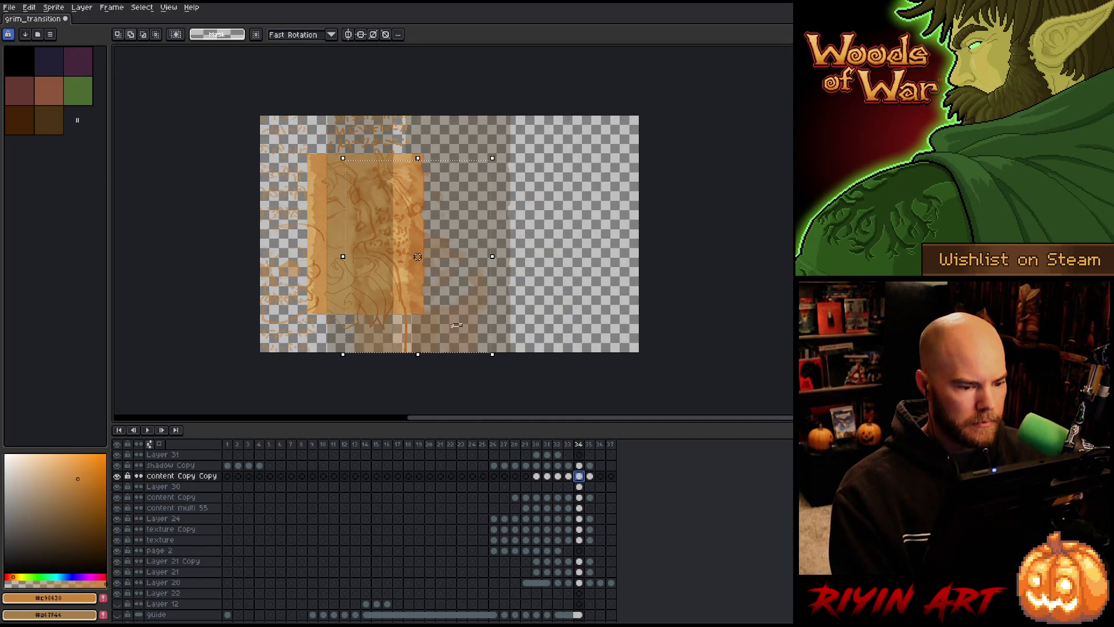
left_click_drag(417, 257, 356, 201)
scroll(355, 200, "up", 4)
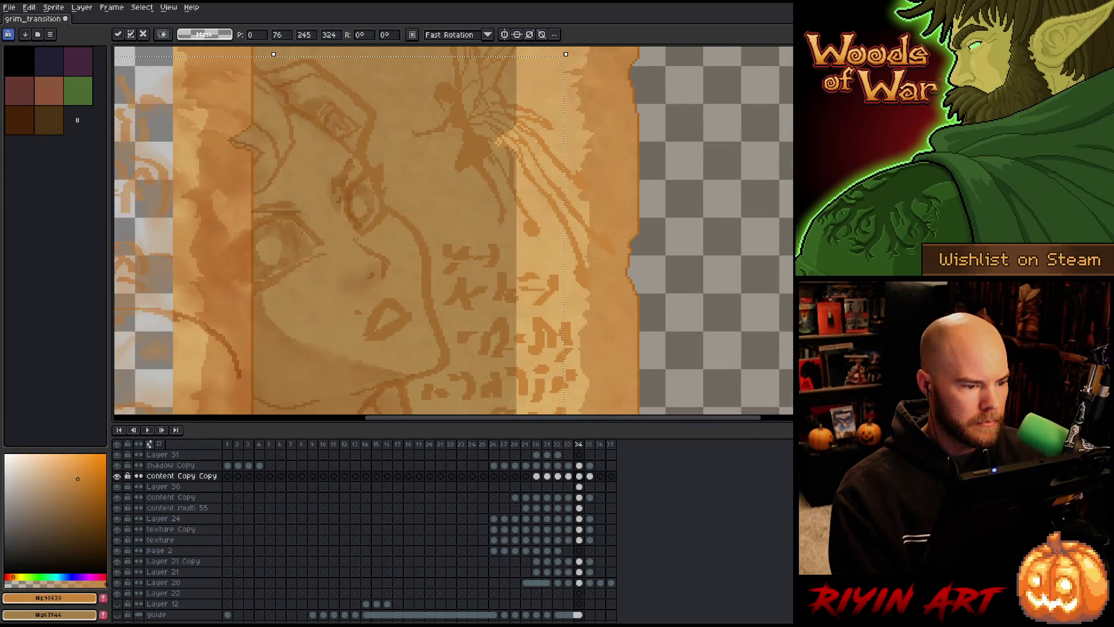
key("Right")
key("Right")
key("Right")
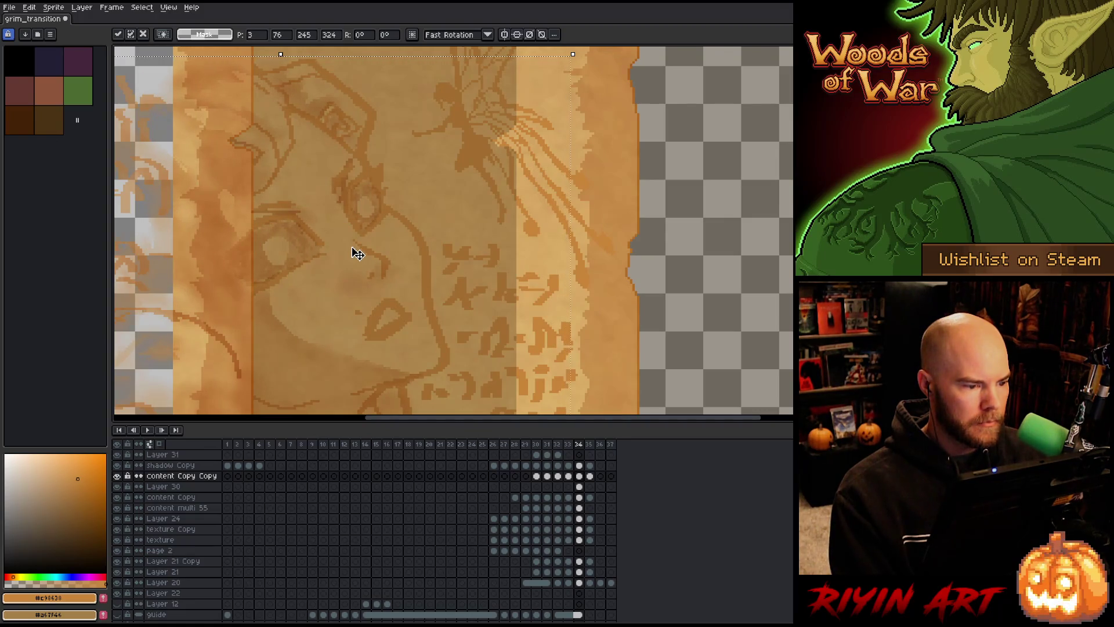
scroll(354, 261, "down", 4)
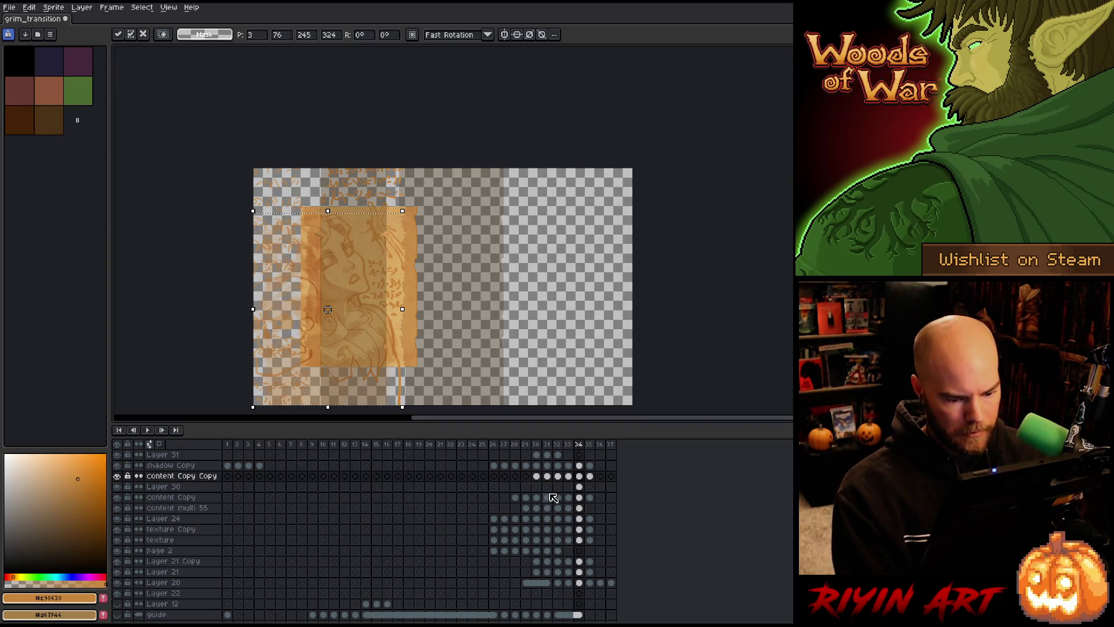
left_click(582, 489)
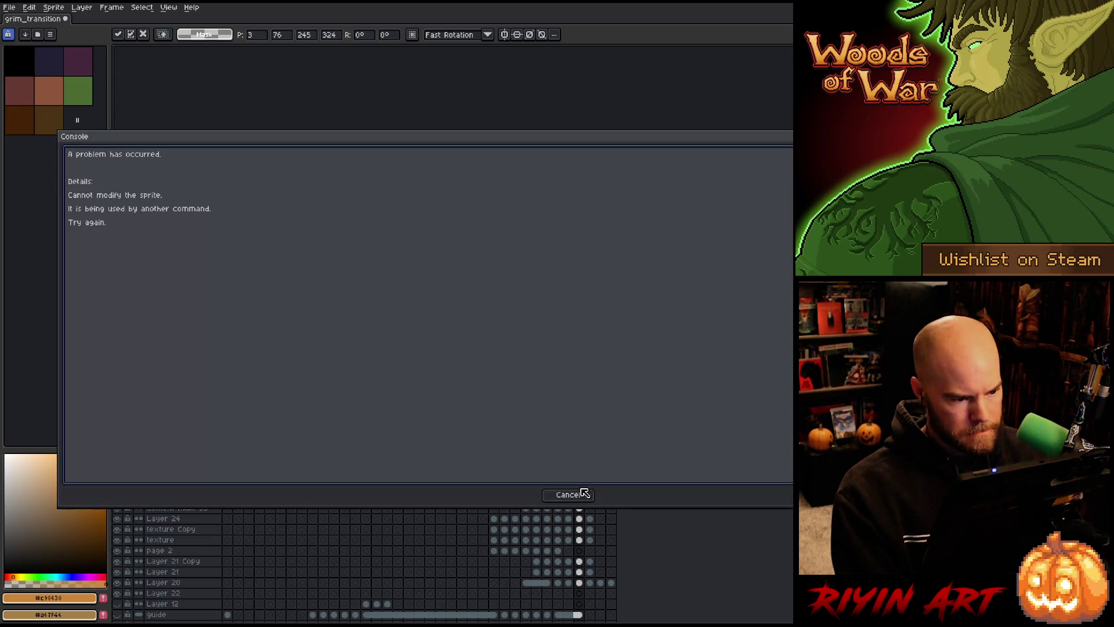
- Dismiss the error console, commit the page strip placement, and select the content multi 55 cel
left_click(566, 493)
key("Return")
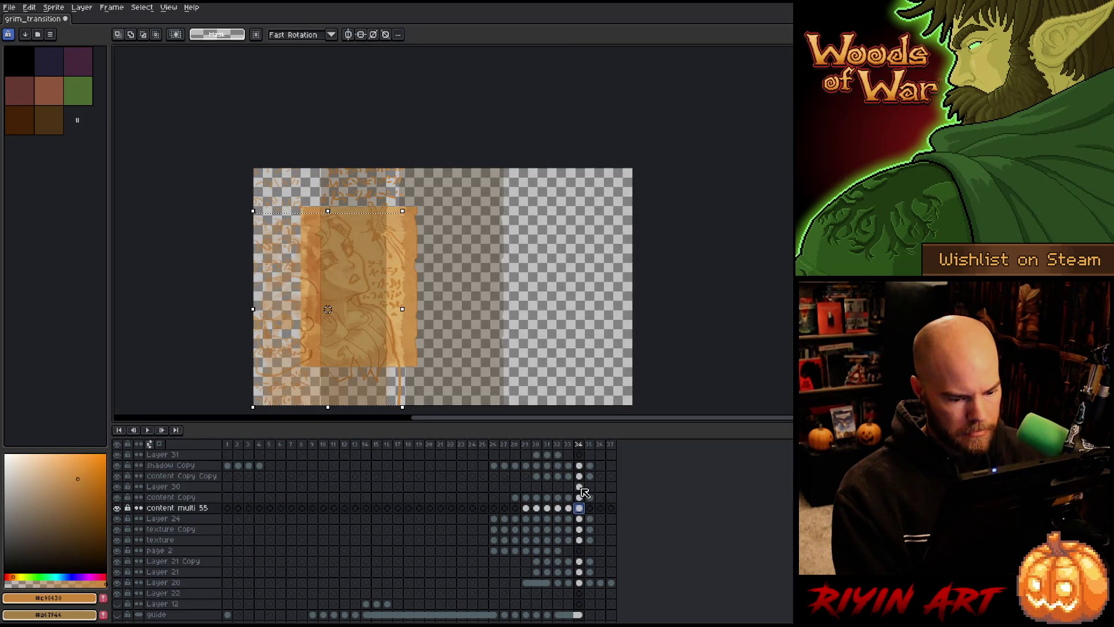
left_click(579, 508)
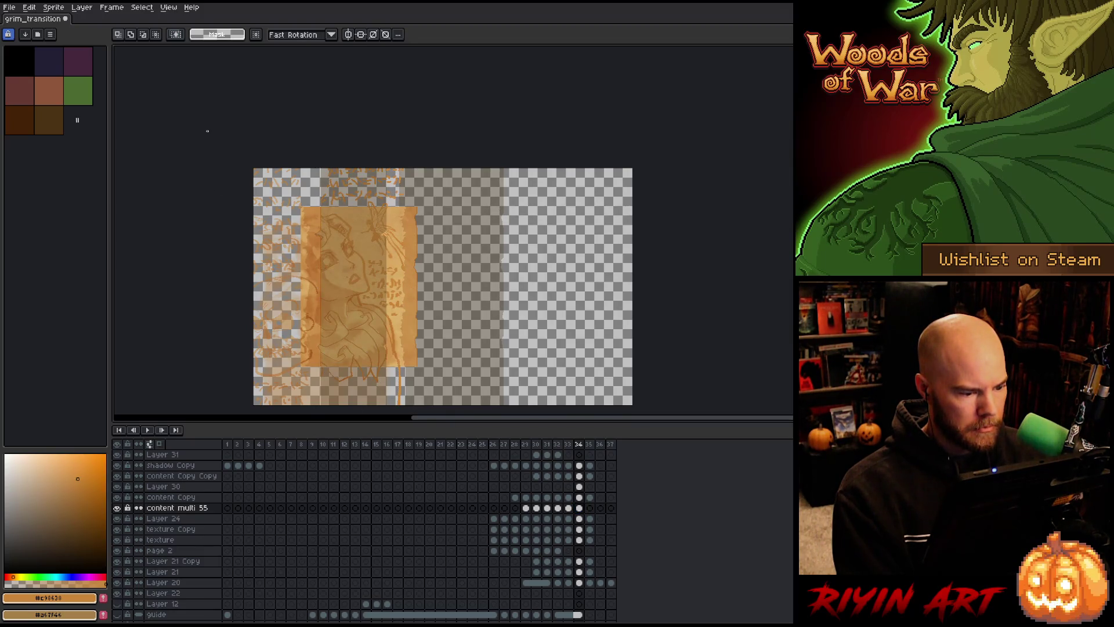
- Trace a lasso selection down the frame-34 fold seam near the fold corner
scroll(320, 348, "down", 2)
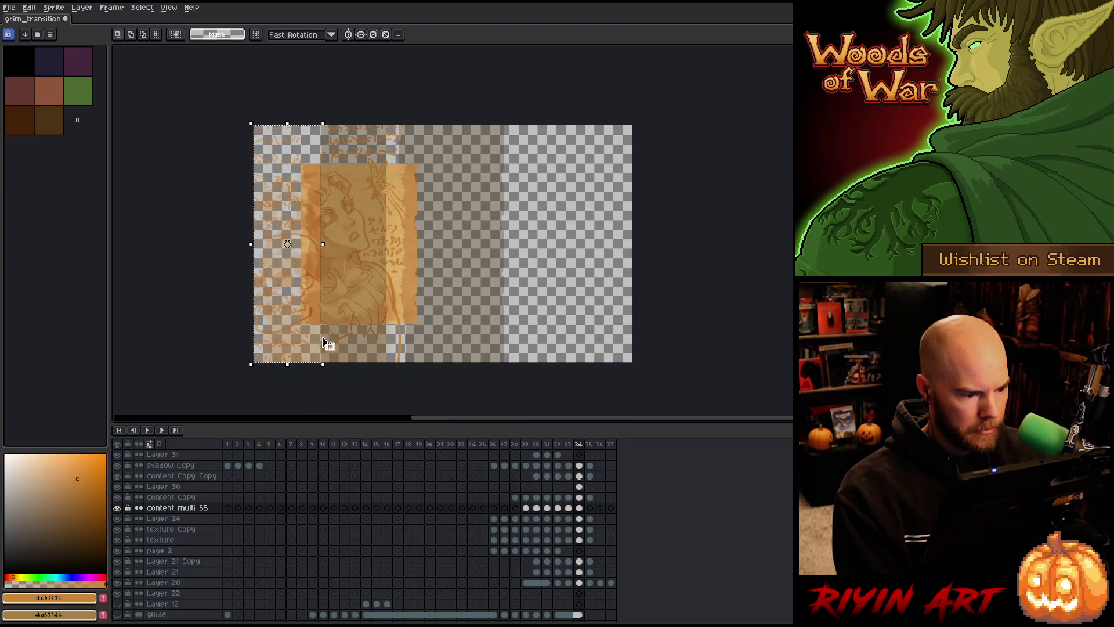
scroll(323, 343, "up", 4)
scroll(301, 263, "up", 1)
scroll(368, 152, "up", 1)
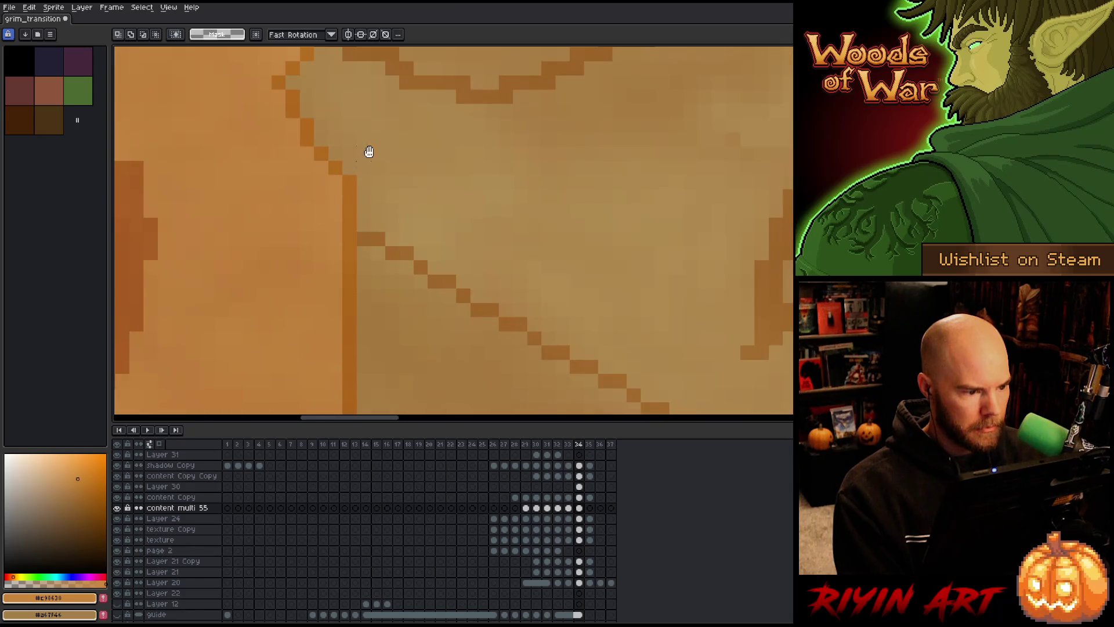
scroll(415, 373, "up", 2)
left_click_drag(394, 299, 367, 203)
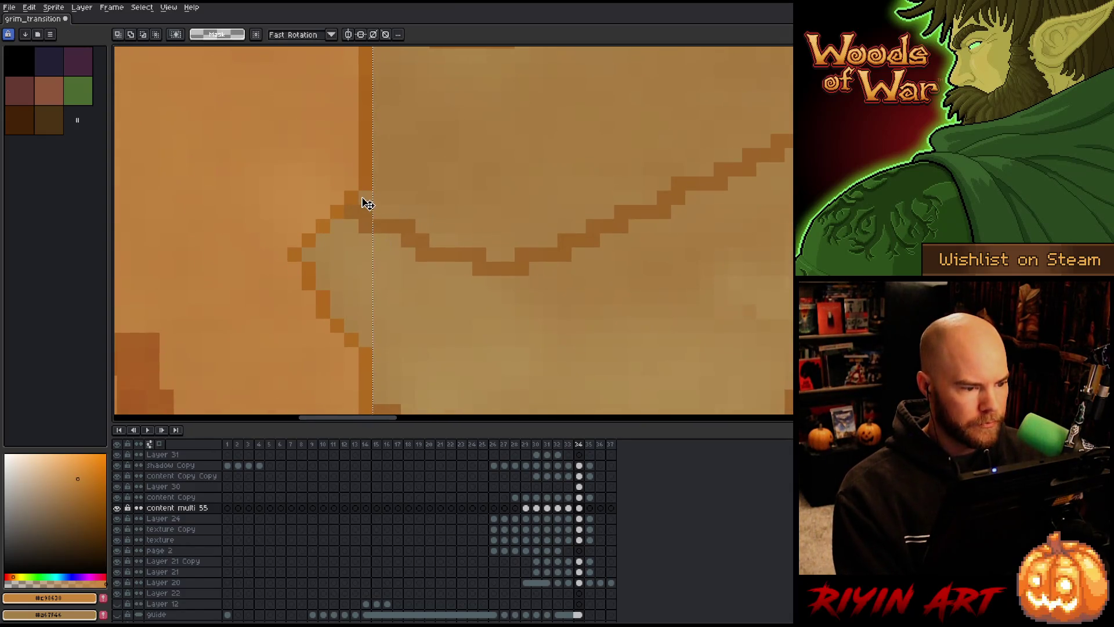
key("b")
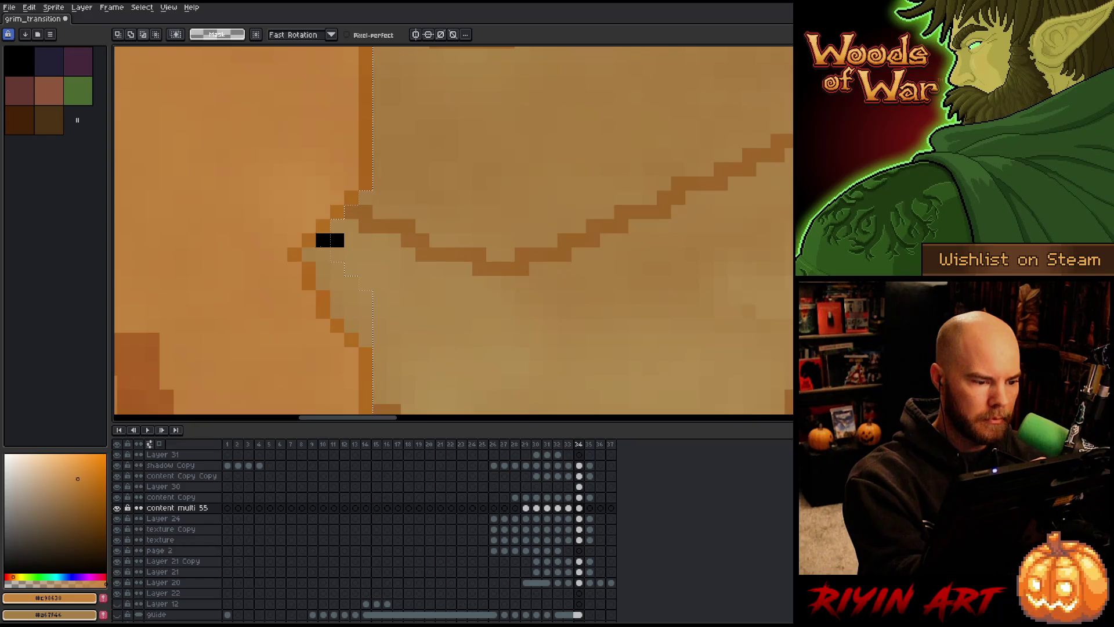
left_click_drag(380, 240, 365, 313)
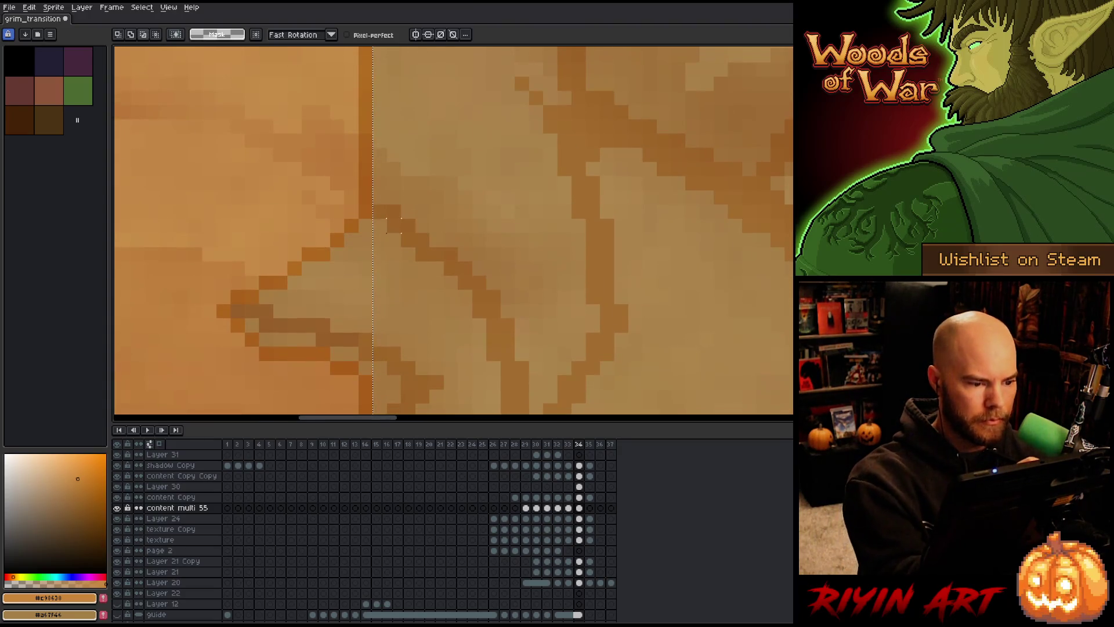
mouse_move(387, 226)
left_mouse_down()
mouse_move(365, 226)
mouse_move(365, 325)
left_mouse_up()
left_click_drag(380, 368, 366, 374)
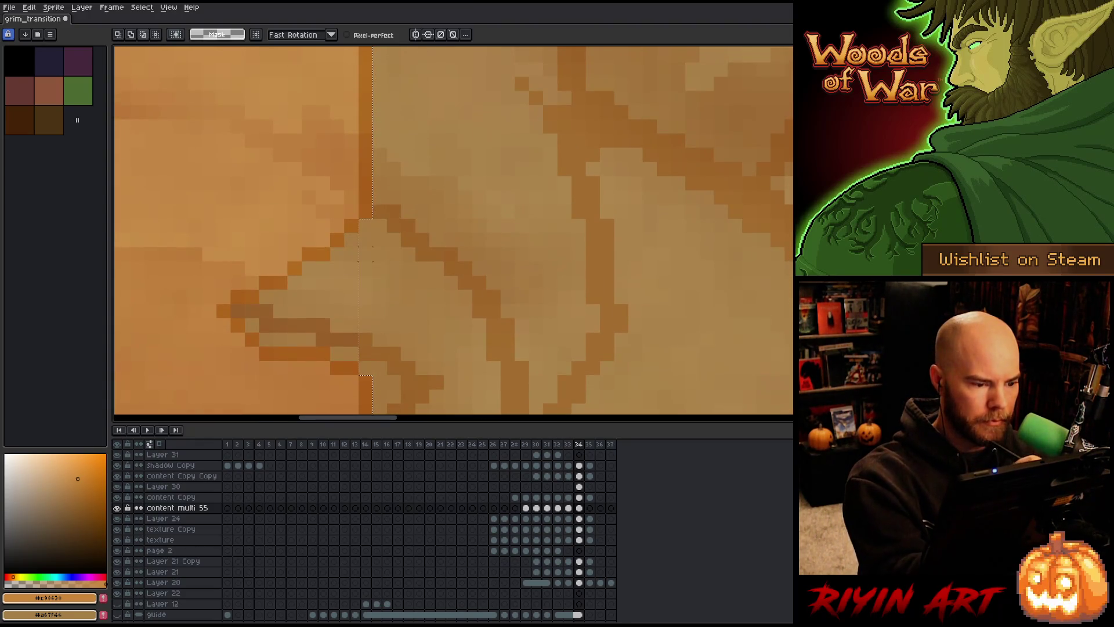
- Extend the lasso selection leftward around the lower-left fold area and check it zoomed out
mouse_move(351, 255)
left_mouse_down()
mouse_move(348, 348)
mouse_move(359, 361)
left_mouse_up()
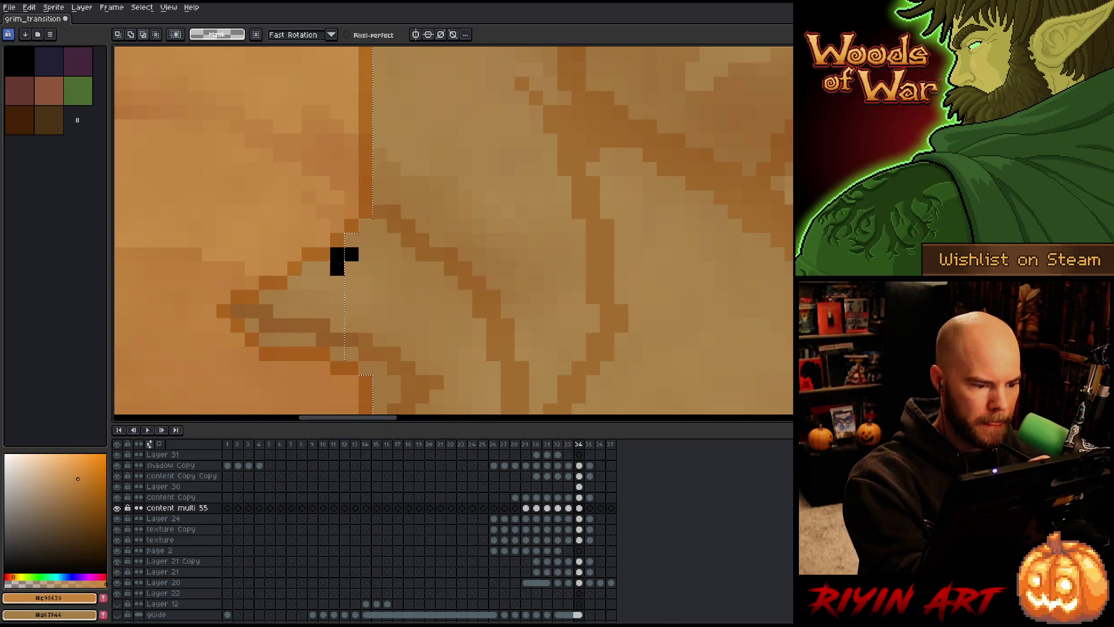
mouse_move(336, 261)
left_mouse_down()
mouse_move(354, 361)
mouse_move(323, 339)
mouse_move(308, 293)
mouse_move(344, 339)
mouse_move(292, 316)
mouse_move(301, 266)
left_mouse_up()
mouse_move(308, 340)
left_mouse_down()
mouse_move(261, 325)
mouse_move(306, 293)
mouse_move(284, 332)
mouse_move(260, 339)
mouse_move(231, 305)
left_mouse_up()
scroll(338, 192, "down", 3)
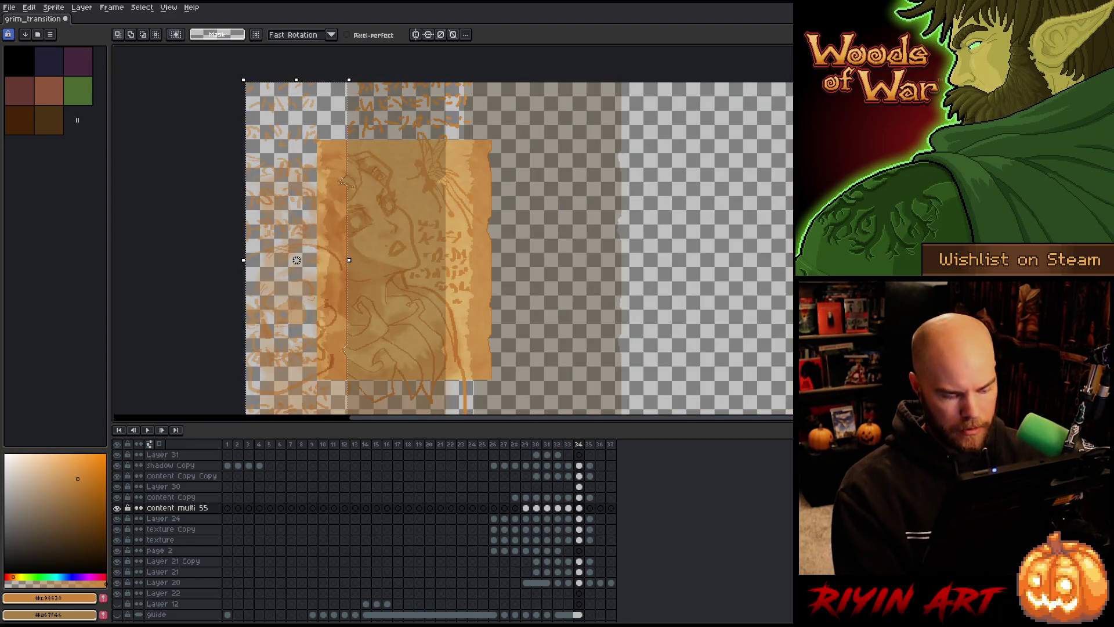
scroll(315, 235, "down", 1)
scroll(315, 235, "up", 1)
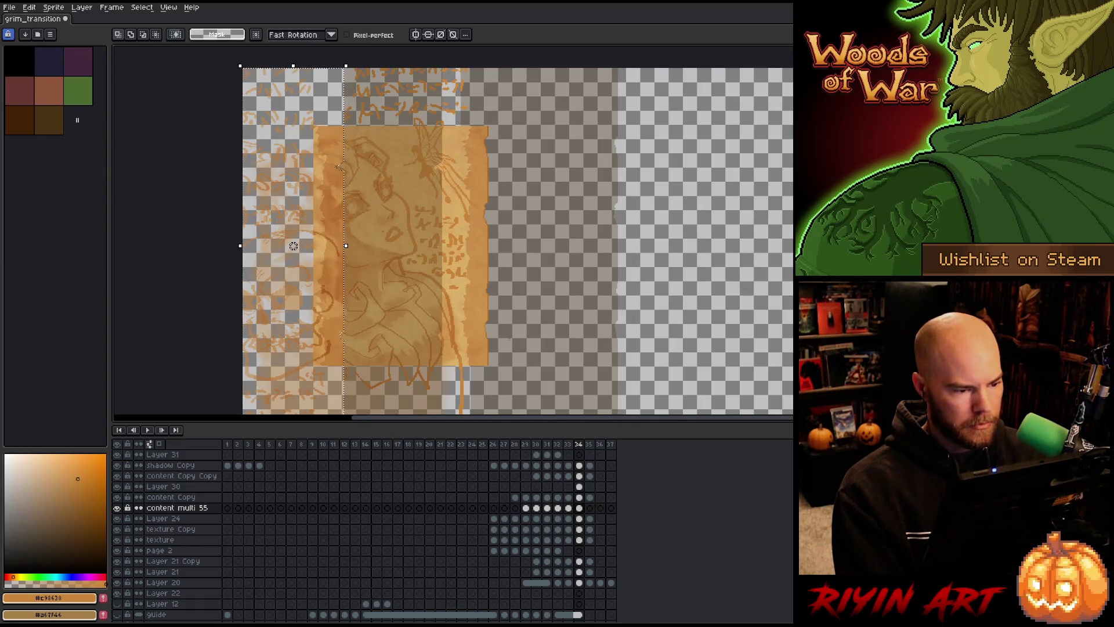
- Move Layer 30's frame-34 cel onto the content Copy layer
left_click(579, 497)
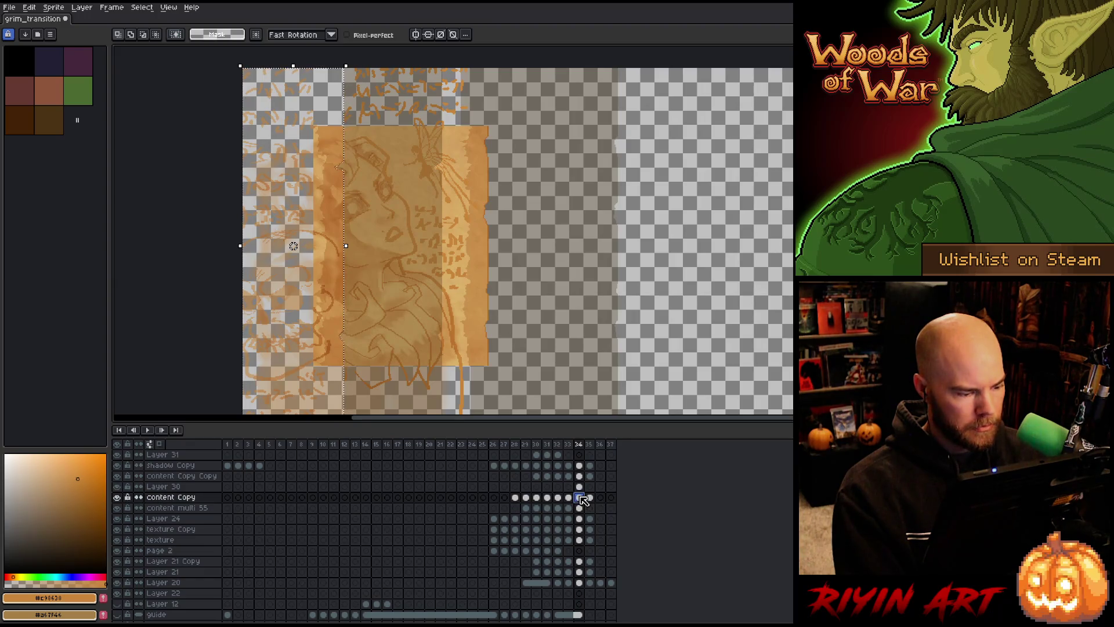
left_click(579, 487)
left_click(579, 476)
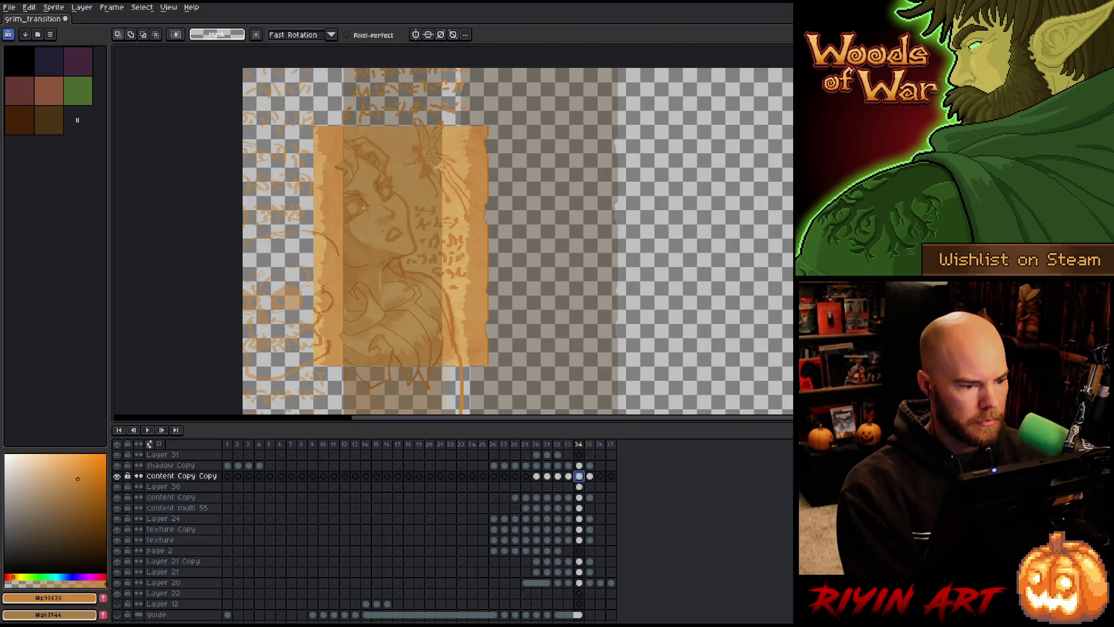
scroll(369, 209, "up", 3)
scroll(369, 210, "down", 3)
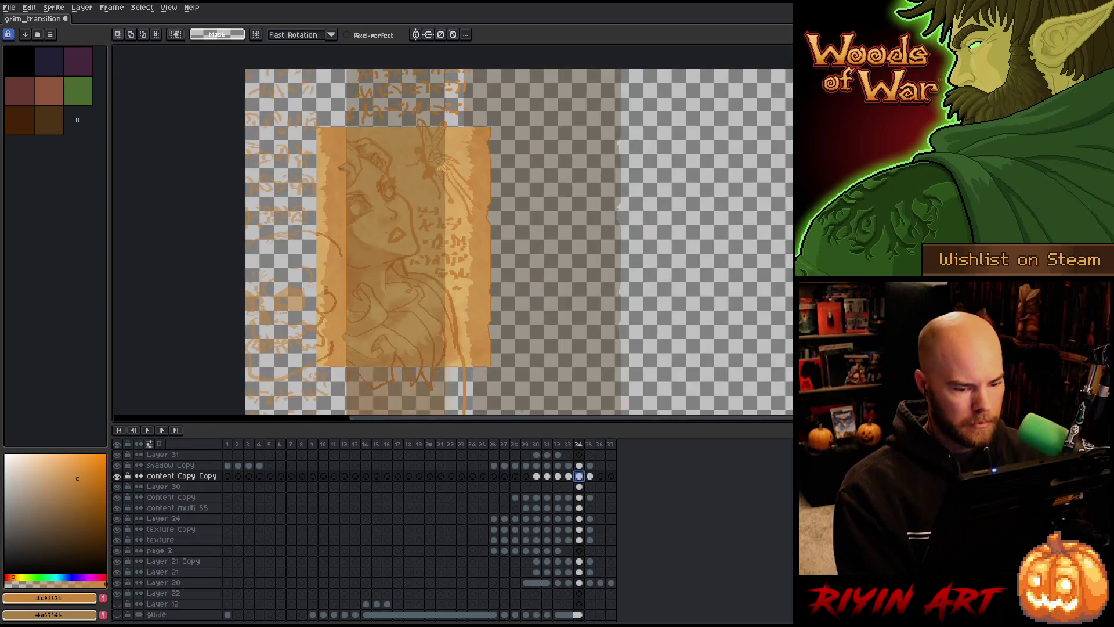
left_click(579, 498)
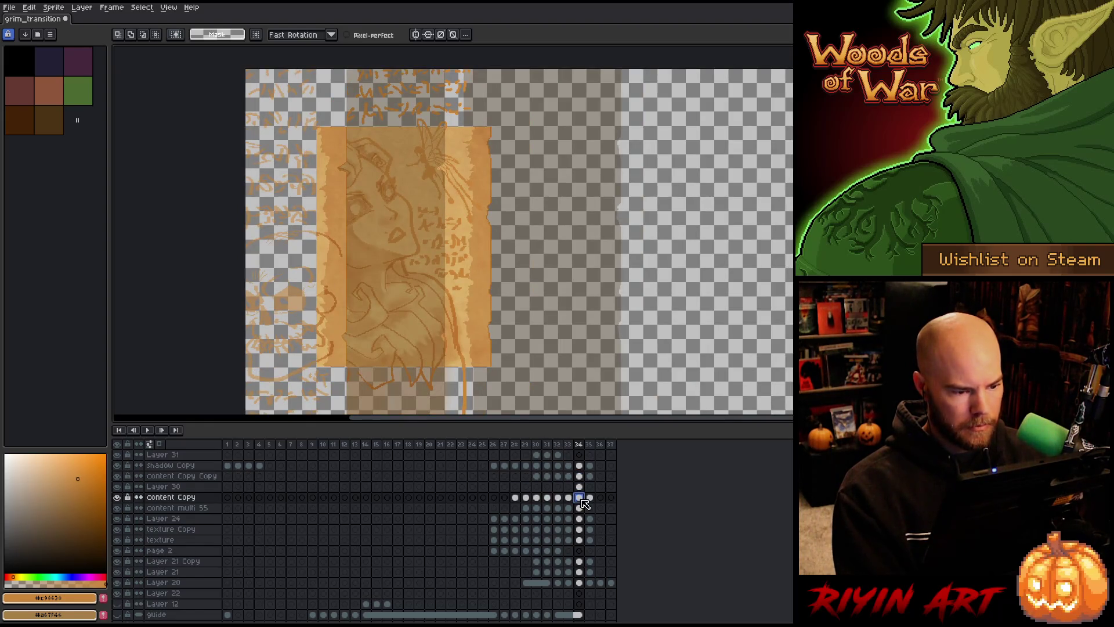
left_click(580, 486)
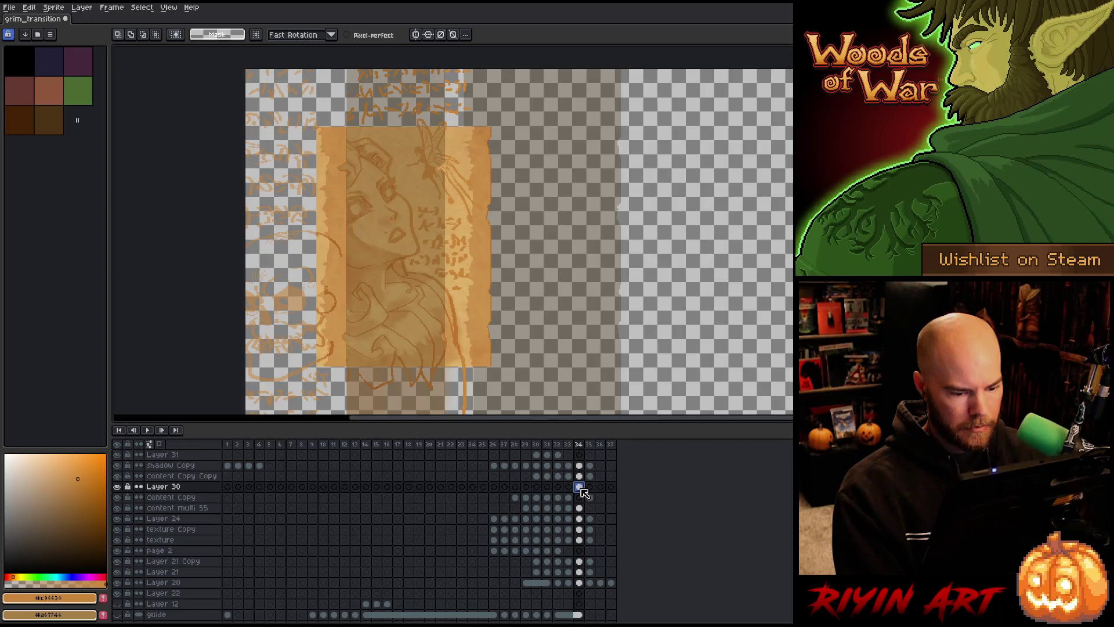
left_click_drag(583, 503, 583, 502)
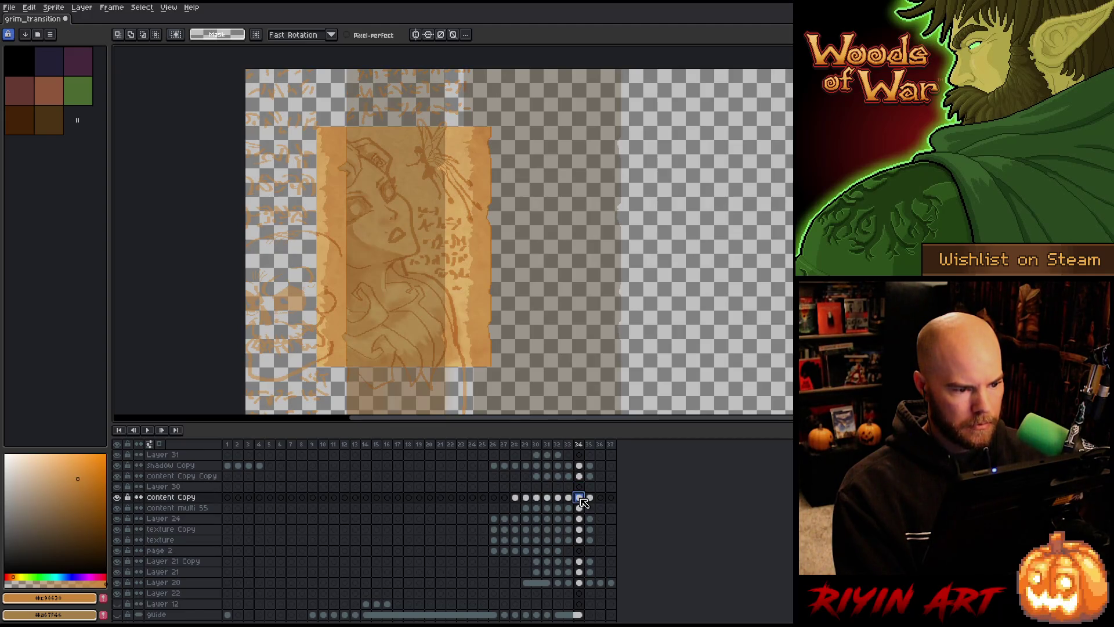
- On frame 33, make a thin rectangular selection along the fold seam
key("Left")
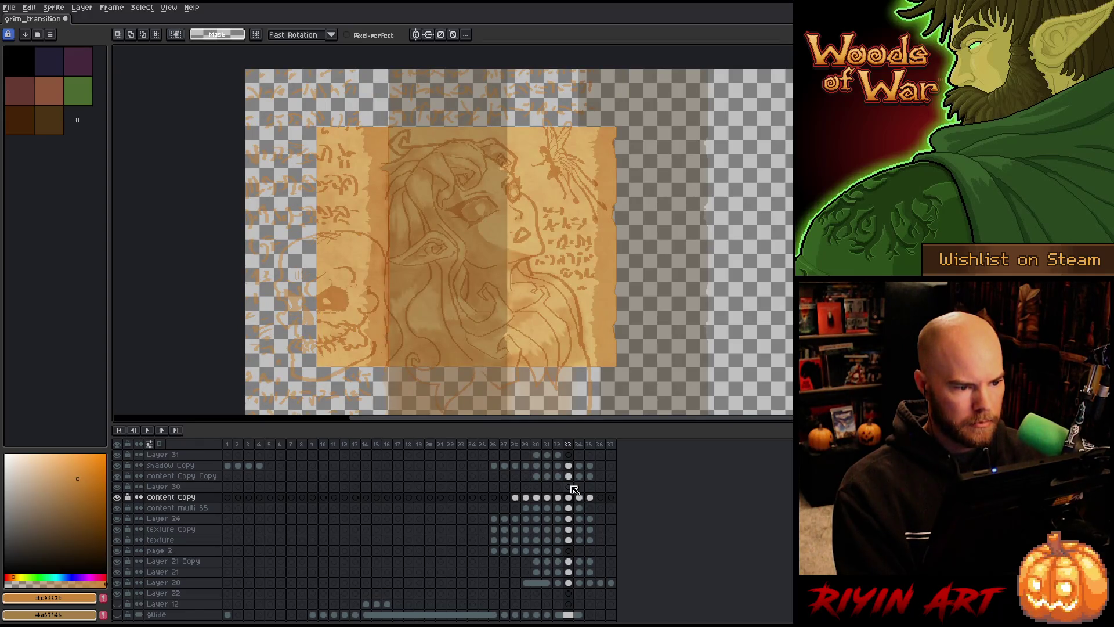
scroll(390, 200, "up", 5)
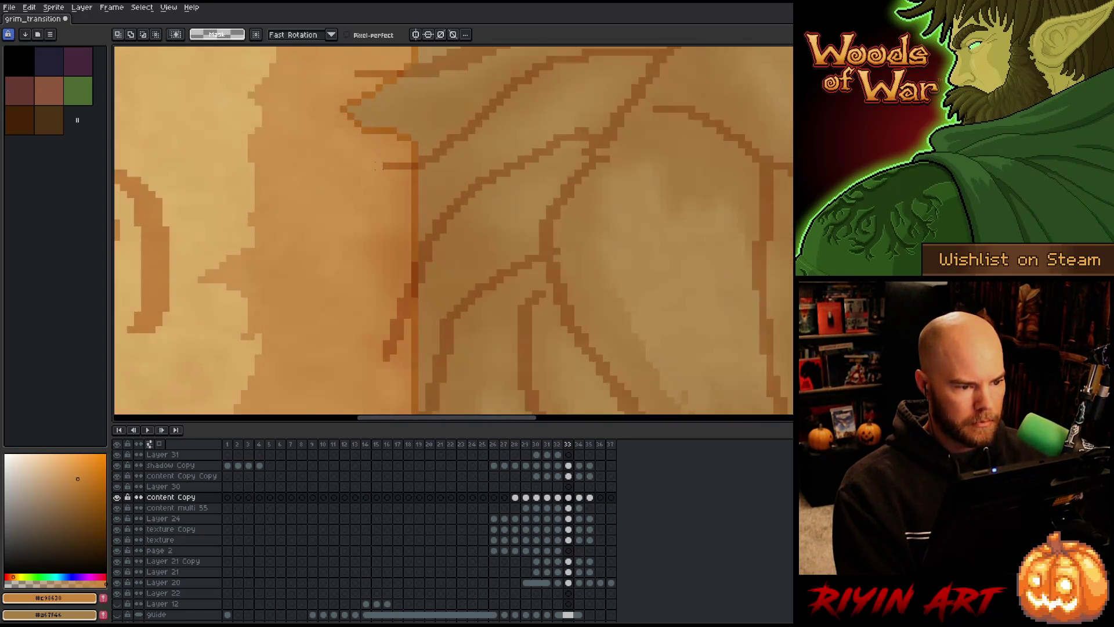
key("v")
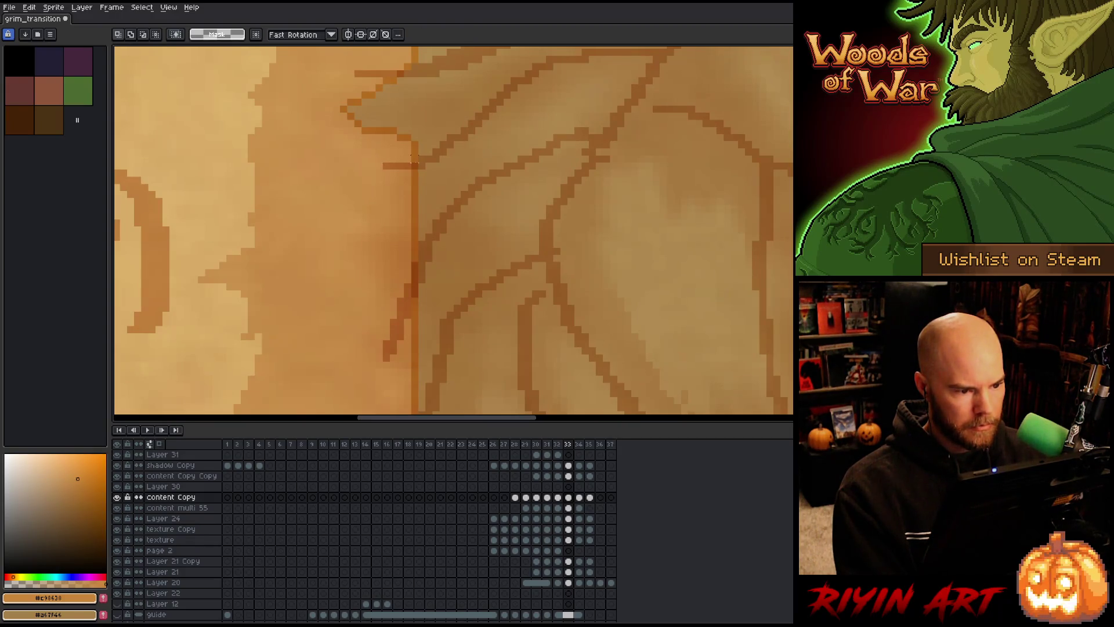
mouse_move(419, 154)
left_mouse_down()
mouse_move(393, 324)
mouse_move(359, 398)
left_mouse_up()
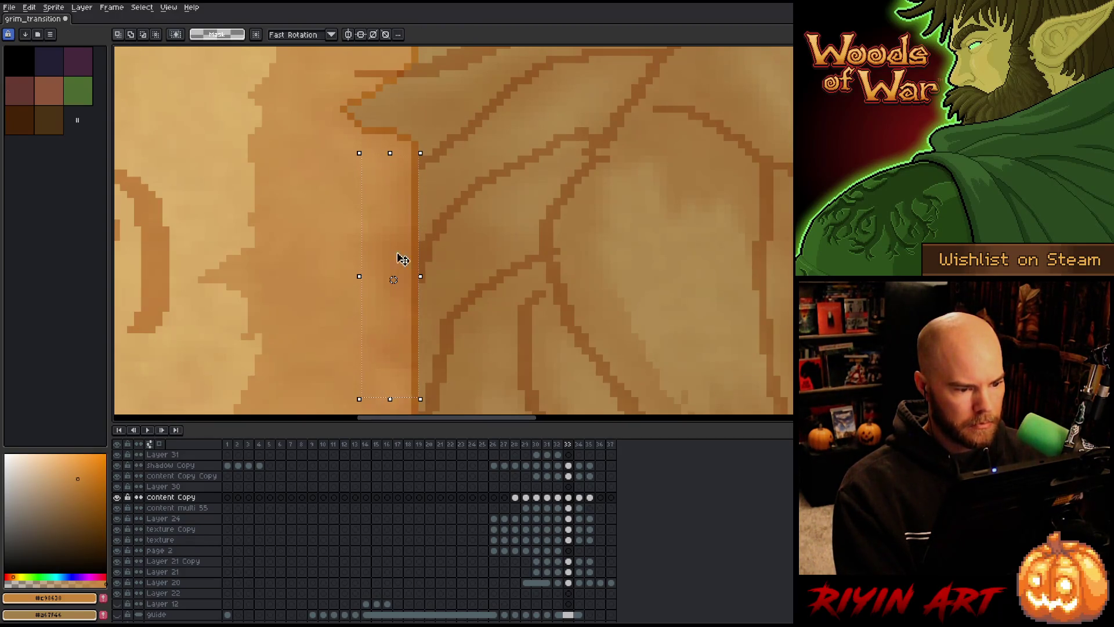
scroll(402, 259, "up", 5)
left_click_drag(412, 257, 318, 280)
scroll(383, 116, "up", 2)
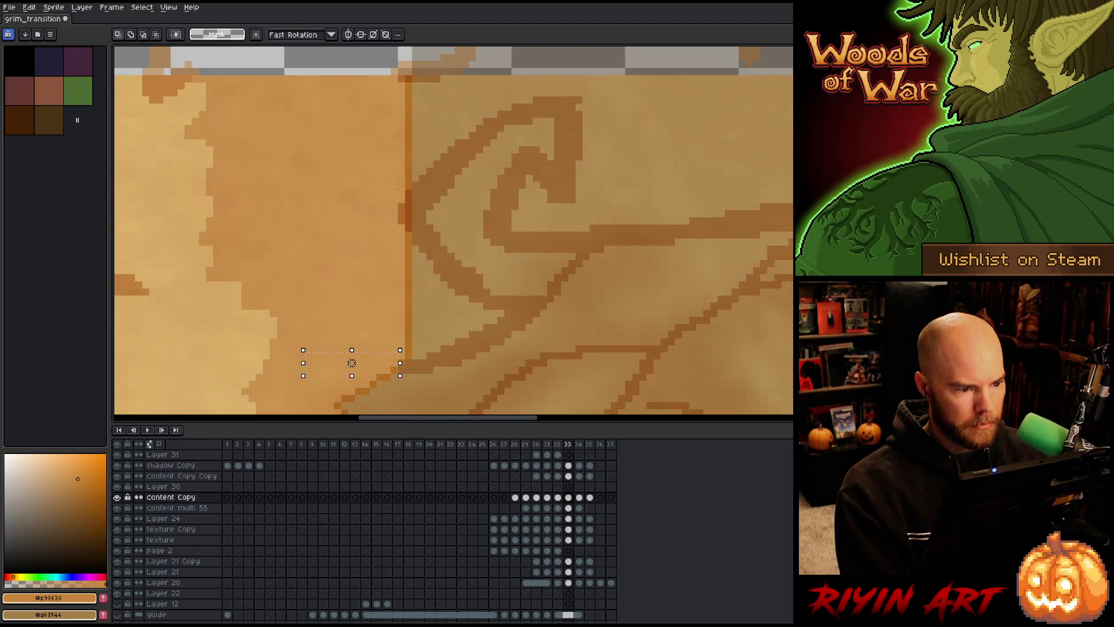
scroll(405, 241, "down", 3)
scroll(295, 246, "up", 2)
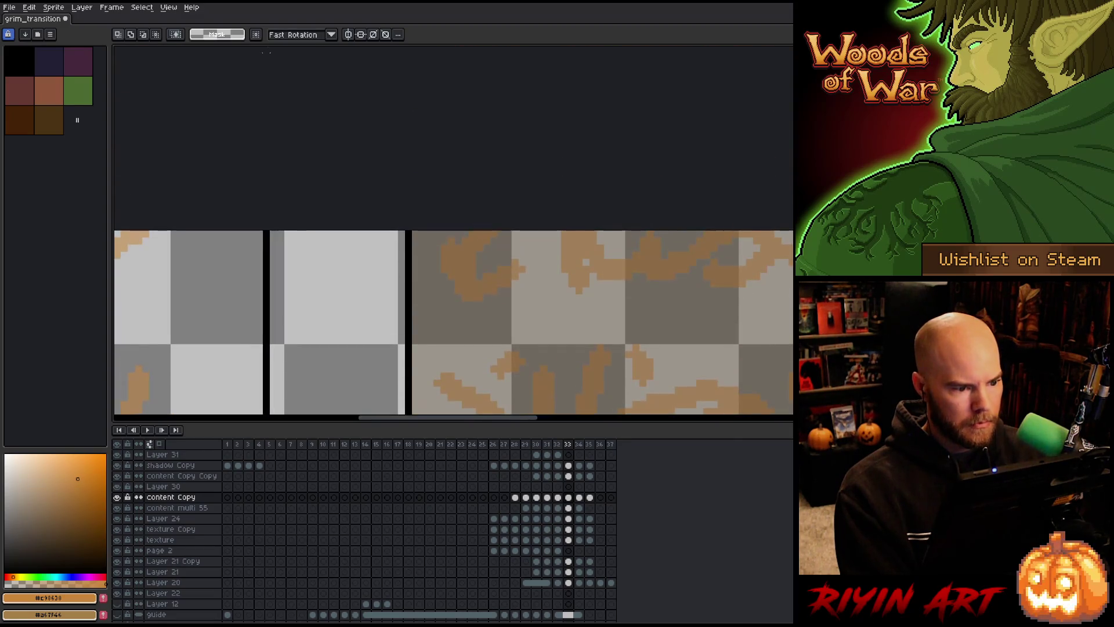
scroll(296, 247, "right", 2)
scroll(298, 249, "down", 3)
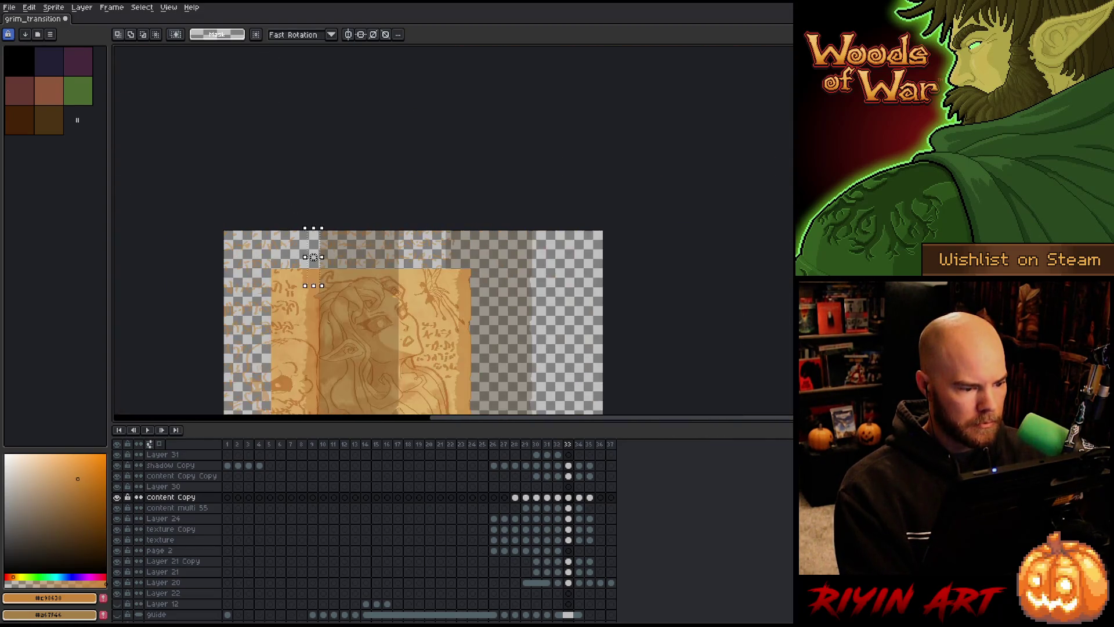
scroll(316, 243, "up", 5)
key("Right")
key("Right")
key("Up")
key("Up")
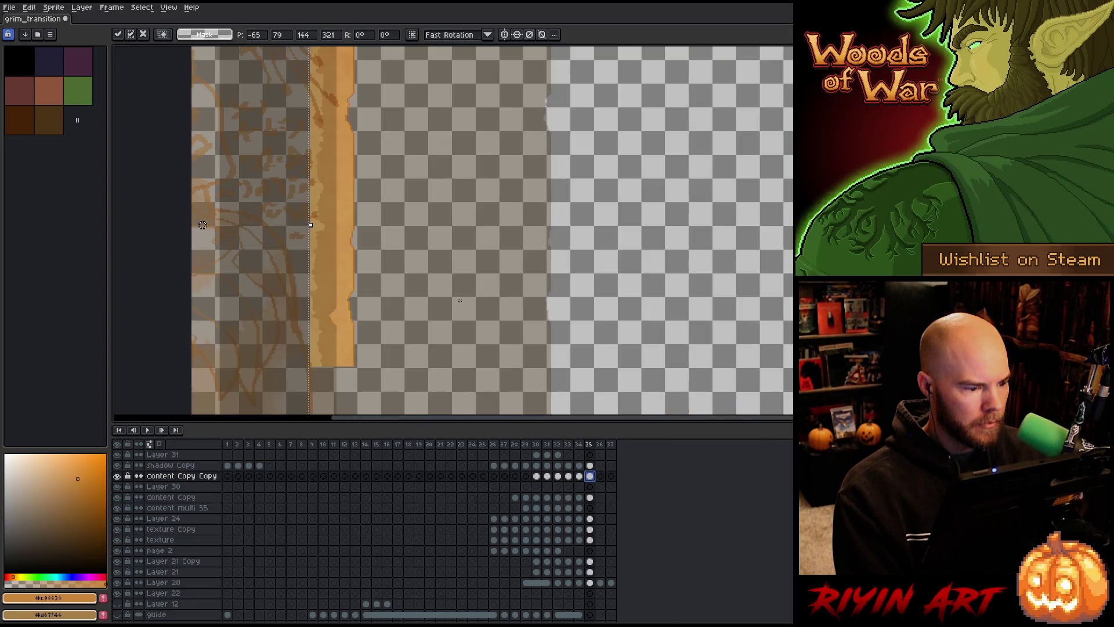
- Save the grim_transition sprite
scroll(465, 299, "down", 3)
scroll(465, 299, "up", 3)
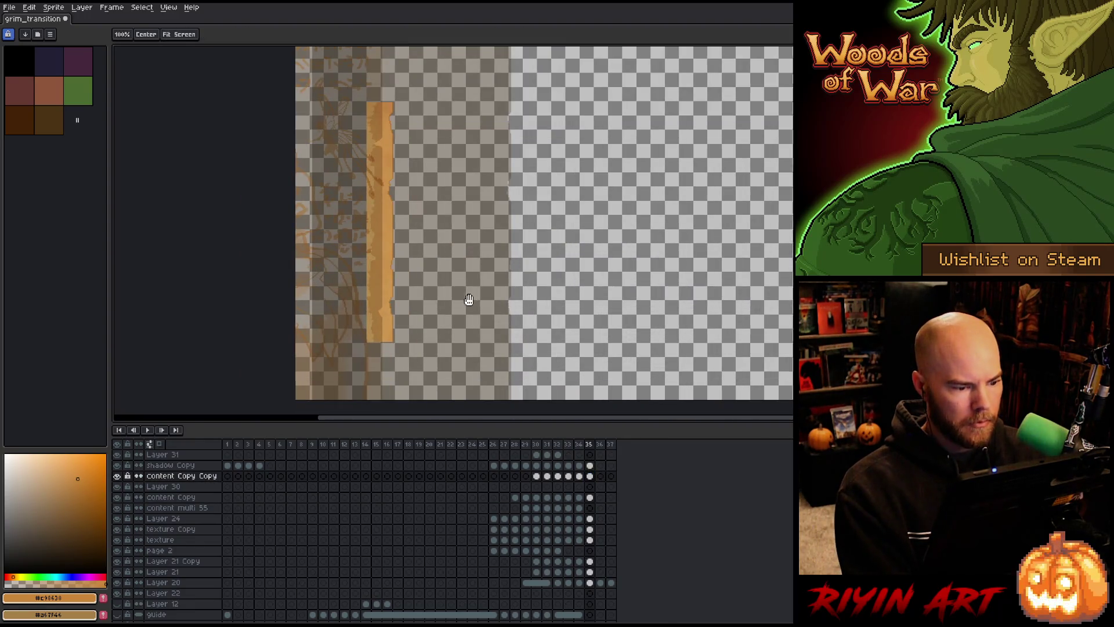
scroll(464, 299, "down", 2)
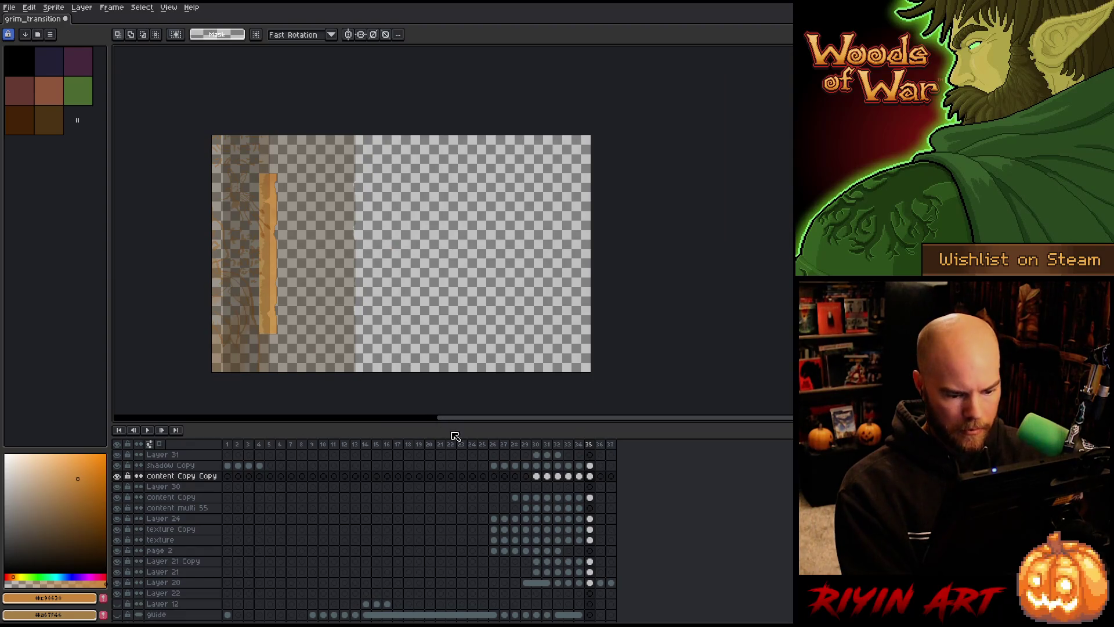
key("ctrl+s")
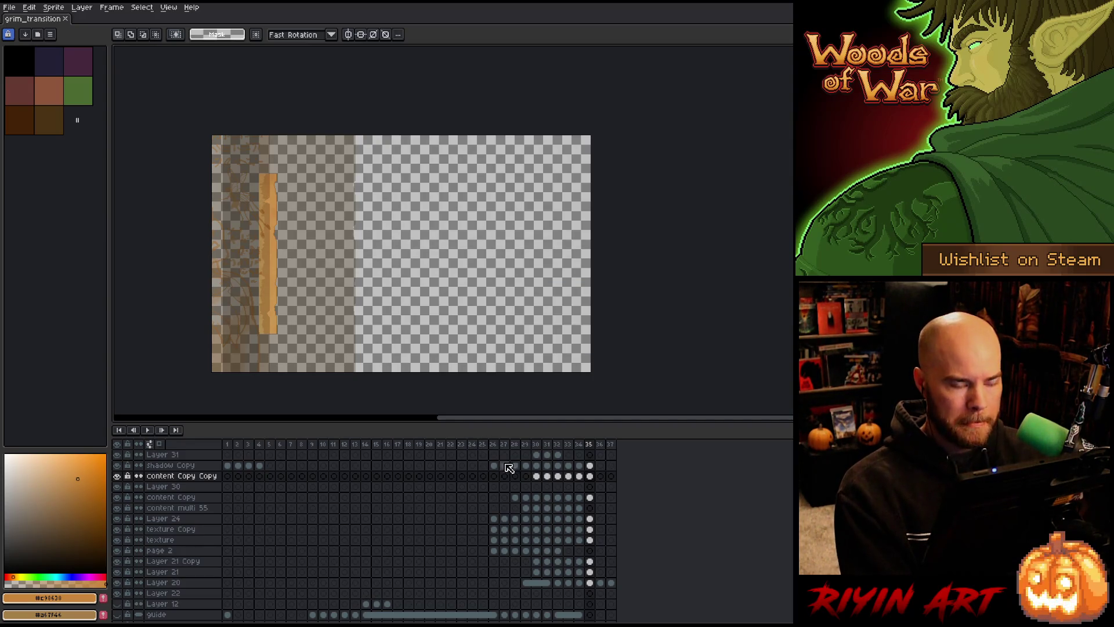
- Play the page-turn animation starting from frame 29
left_click(529, 444)
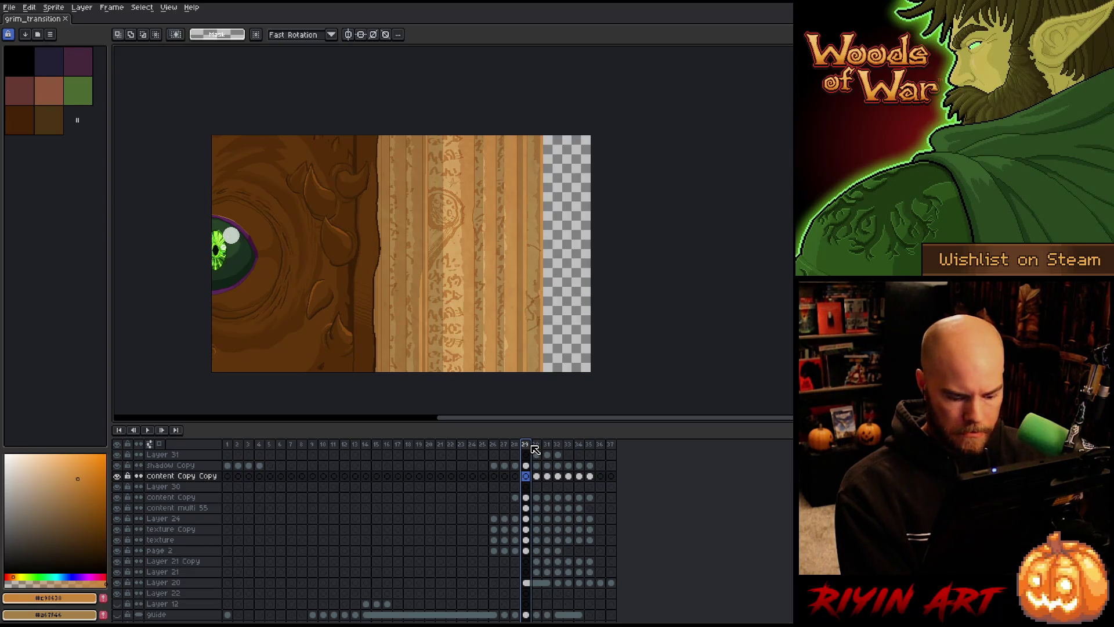
key("Return")
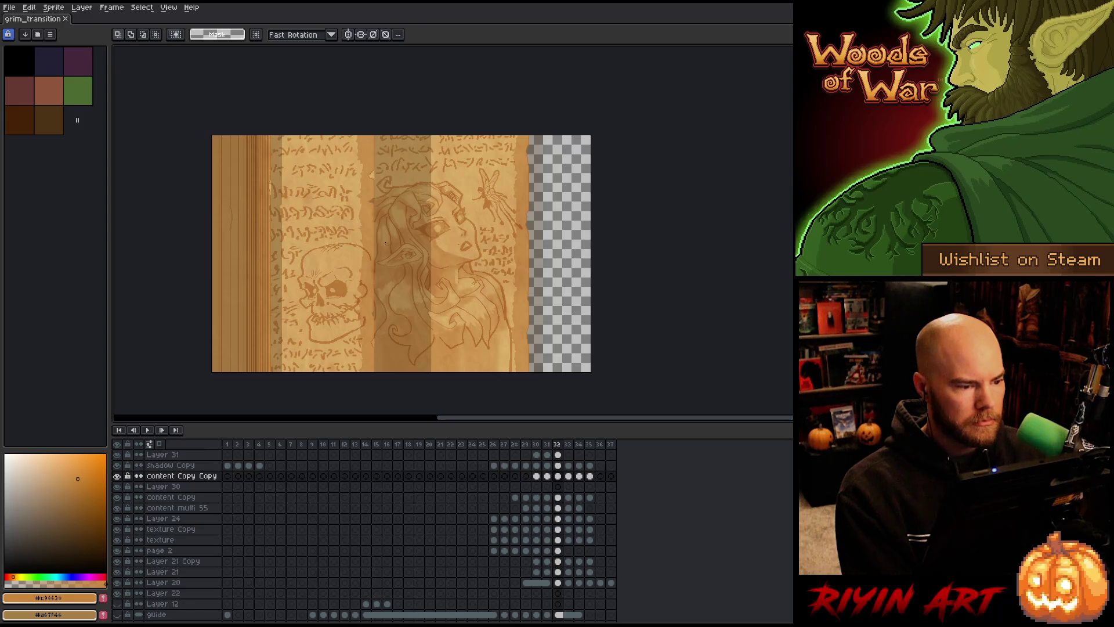
scroll(254, 214, "up", 4)
- On frame 32's shadow Copy, draw a 1-pixel dark brown line along the fold seam and darken the strip beside it
scroll(560, 483, "up", 3)
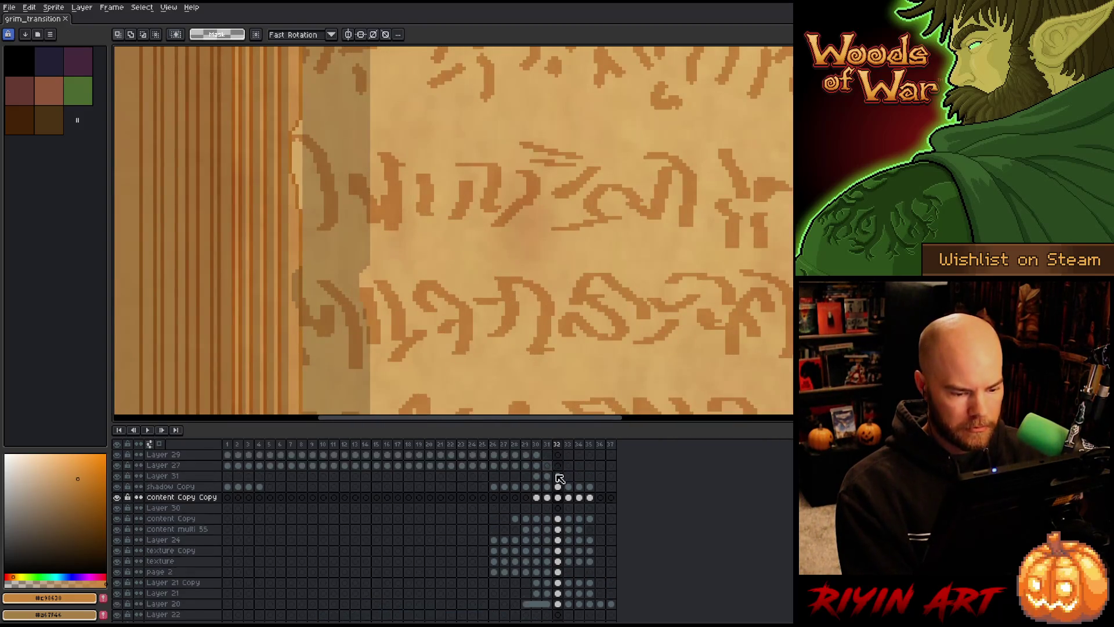
left_click(558, 487)
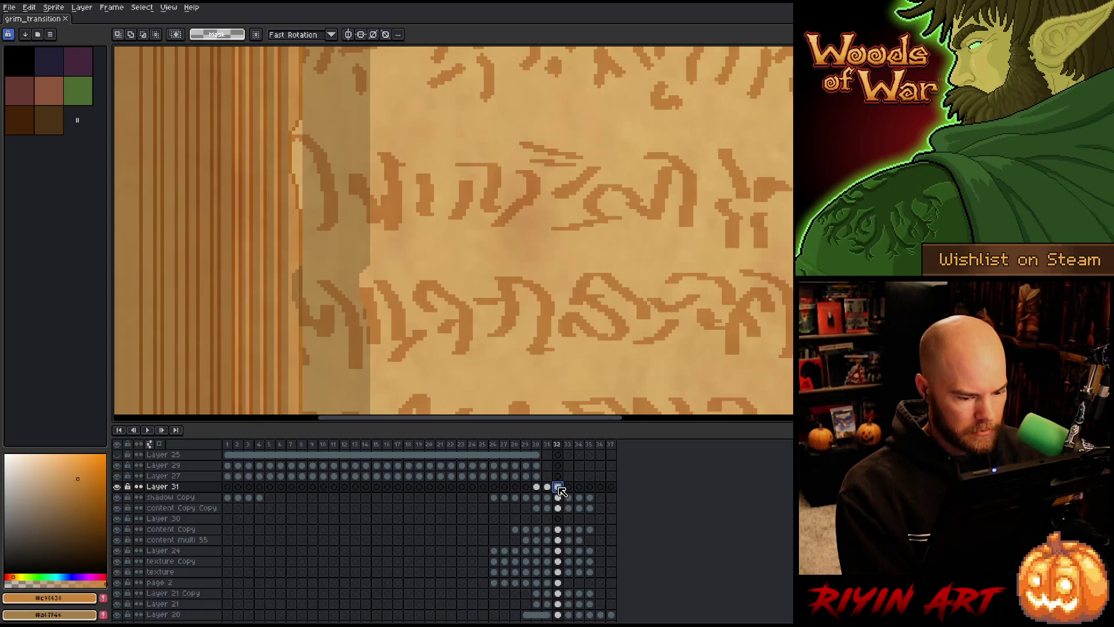
left_click(558, 497)
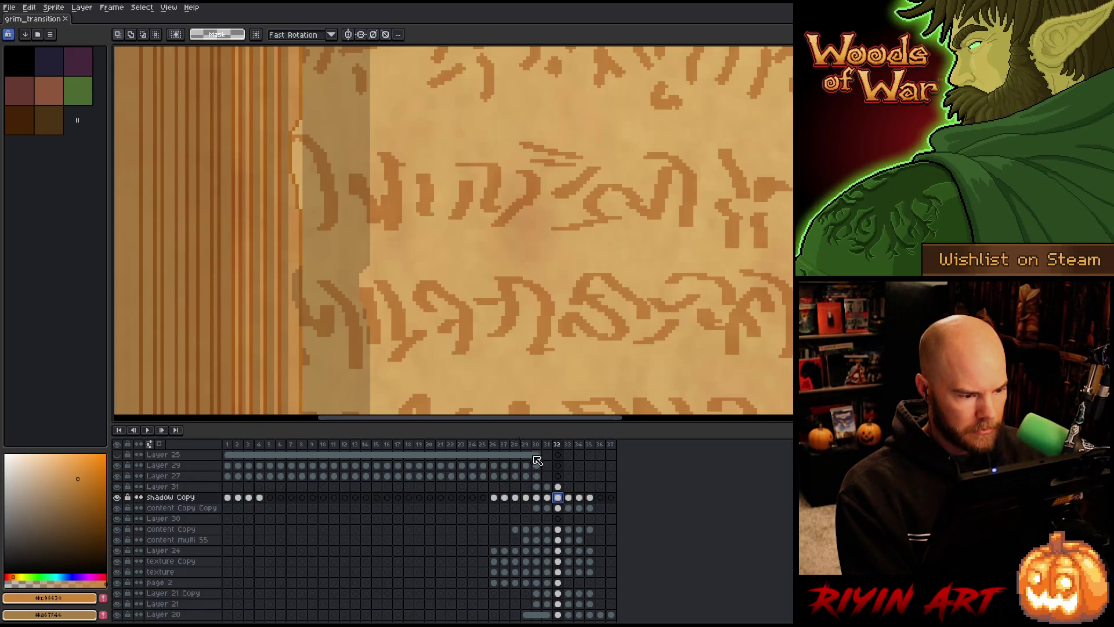
scroll(371, 264, "up", 3)
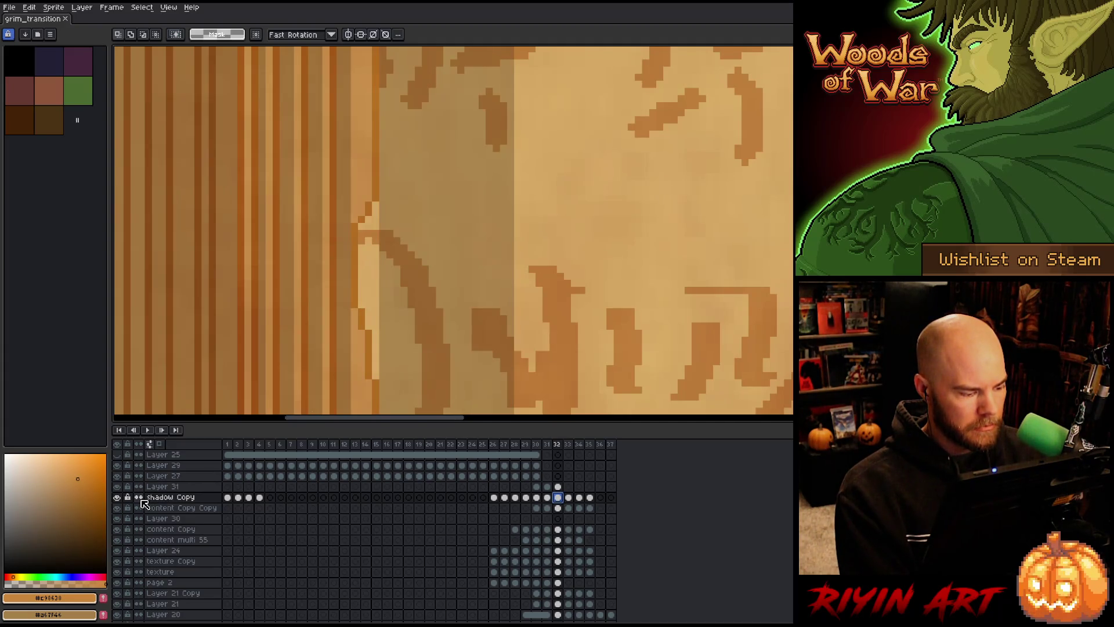
left_click(54, 127)
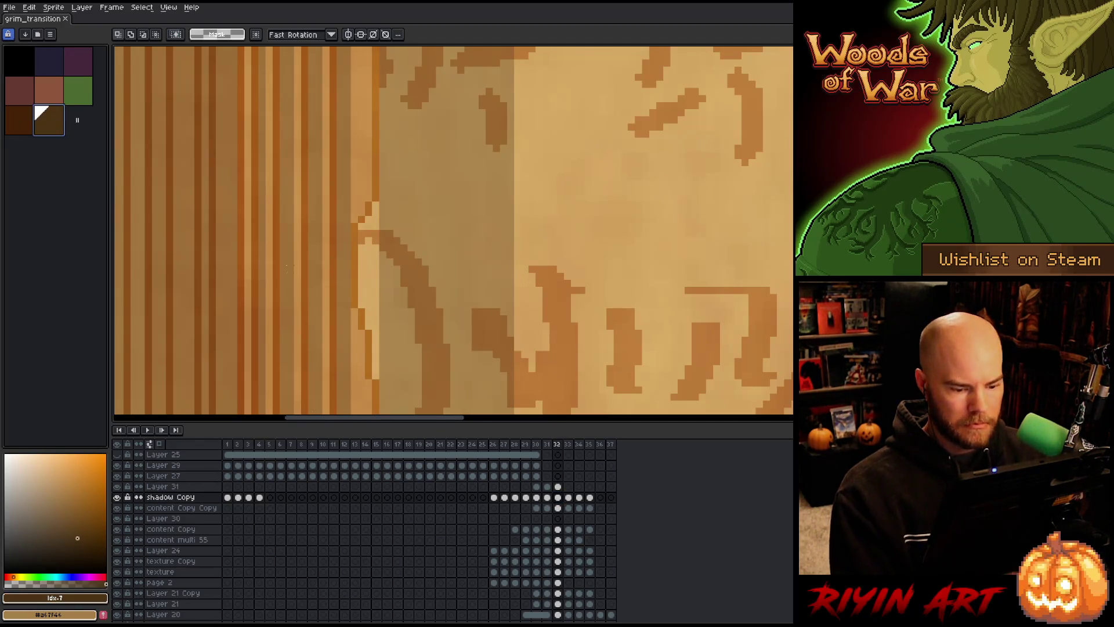
left_click(559, 497)
key("b")
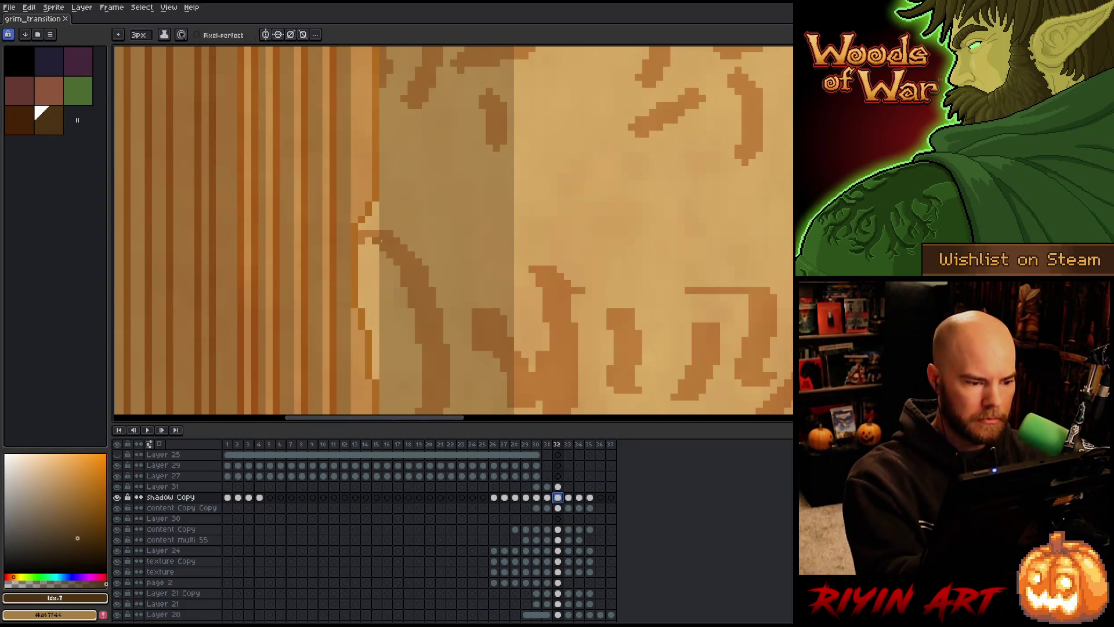
key("minus")
key("minus")
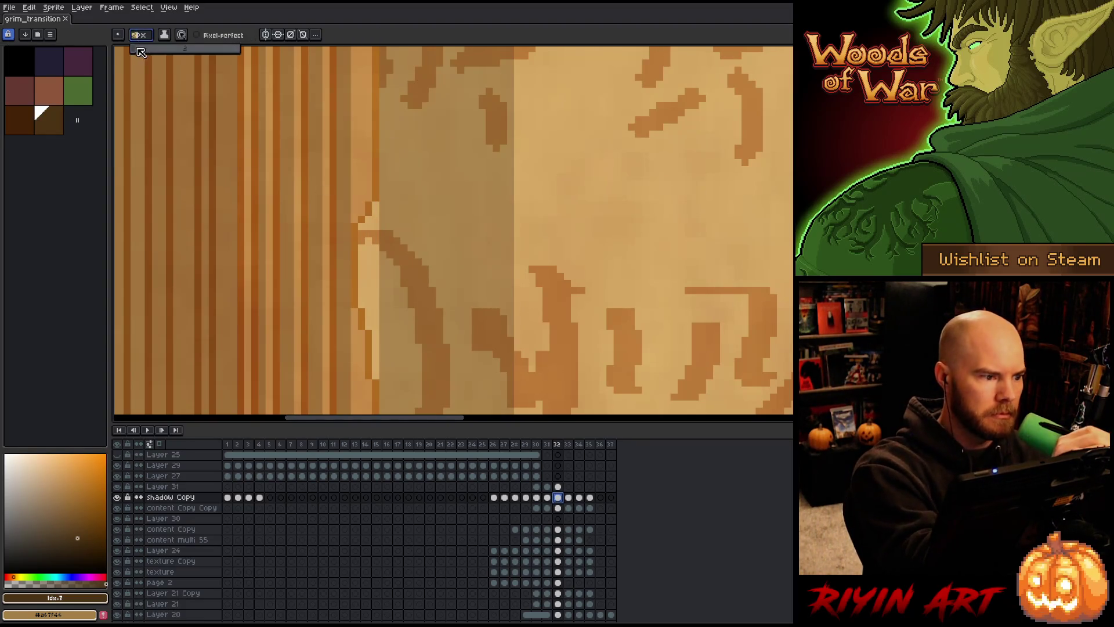
left_click_drag(375, 201, 376, 363)
mouse_move(367, 323)
left_mouse_down()
mouse_move(366, 235)
mouse_move(361, 307)
left_mouse_up()
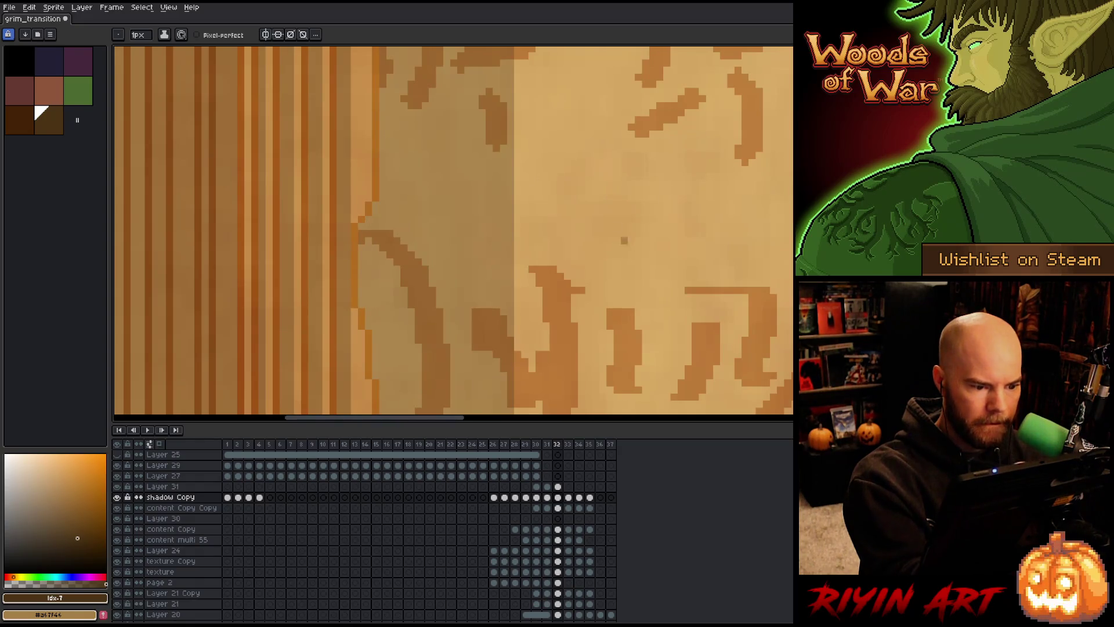
- Paint a brighter stroke along the page strip edge and cover its dark notch
scroll(681, 327, "down", 3)
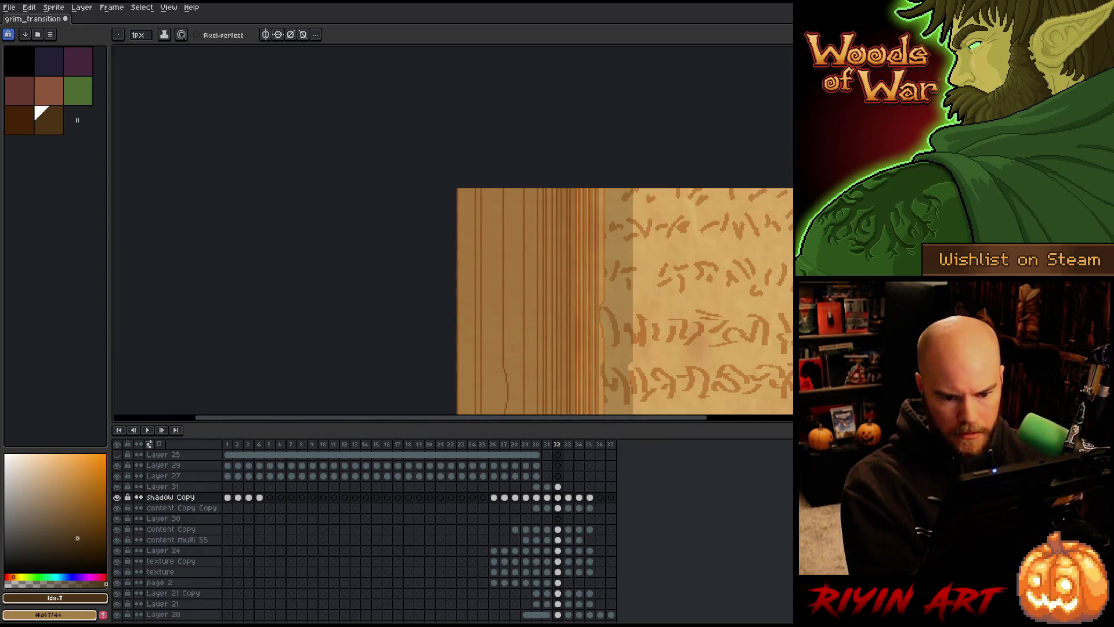
scroll(427, 181, "up", 5)
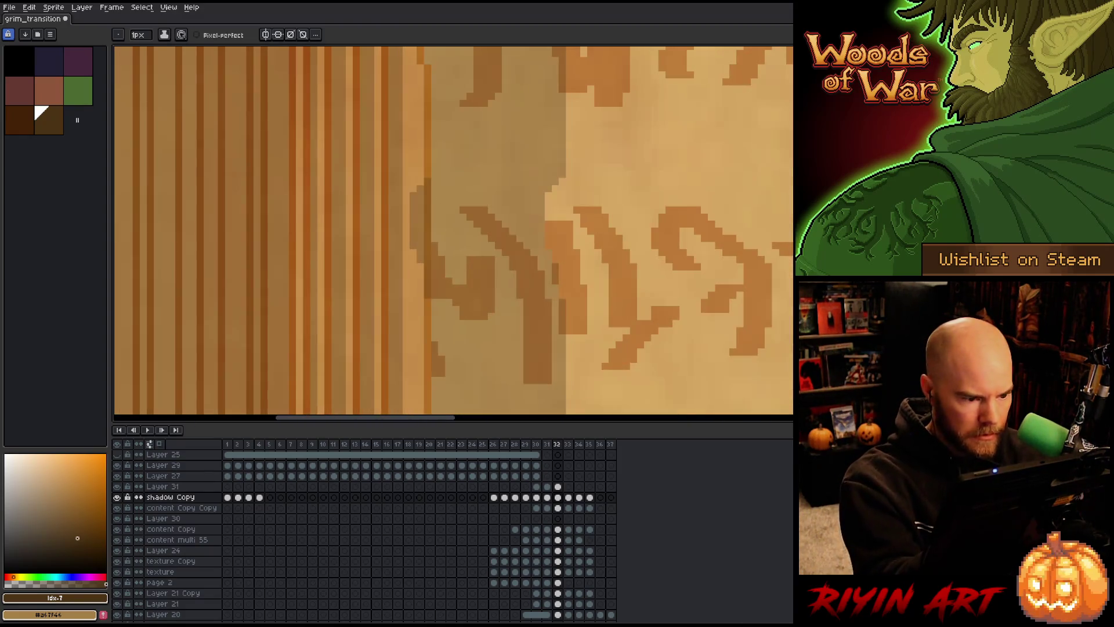
left_click_drag(426, 181, 428, 274)
left_click_drag(419, 187, 413, 231)
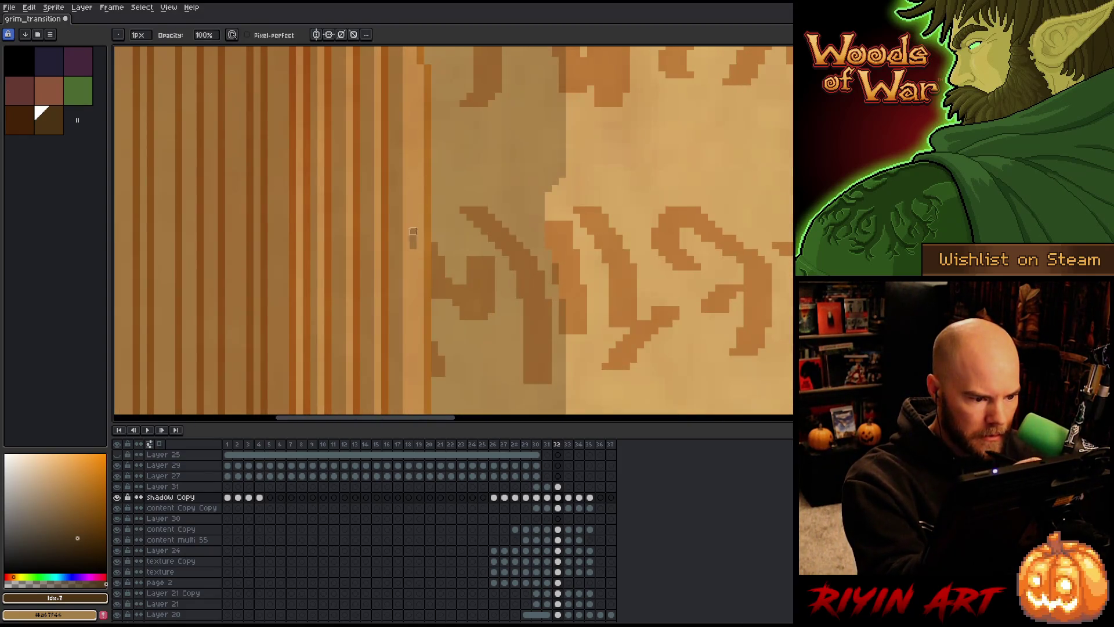
scroll(476, 281, "down", 3)
scroll(466, 217, "up", 4)
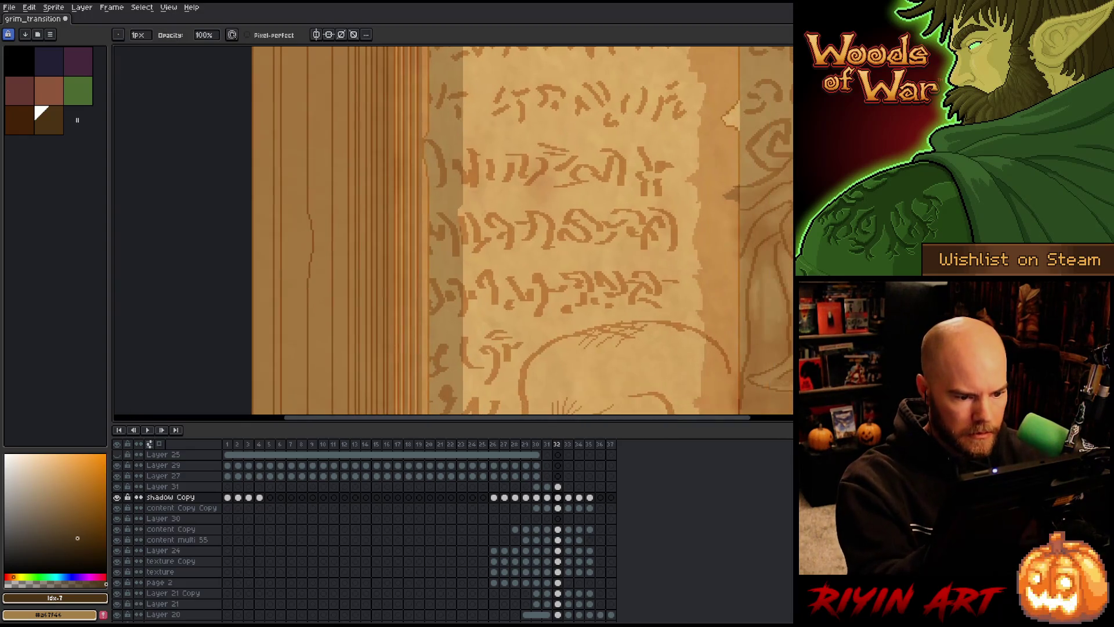
- With the eraser tool, touch up the strip edge along the fold and the light vertical mark
key("e")
left_click_drag(457, 196, 461, 313)
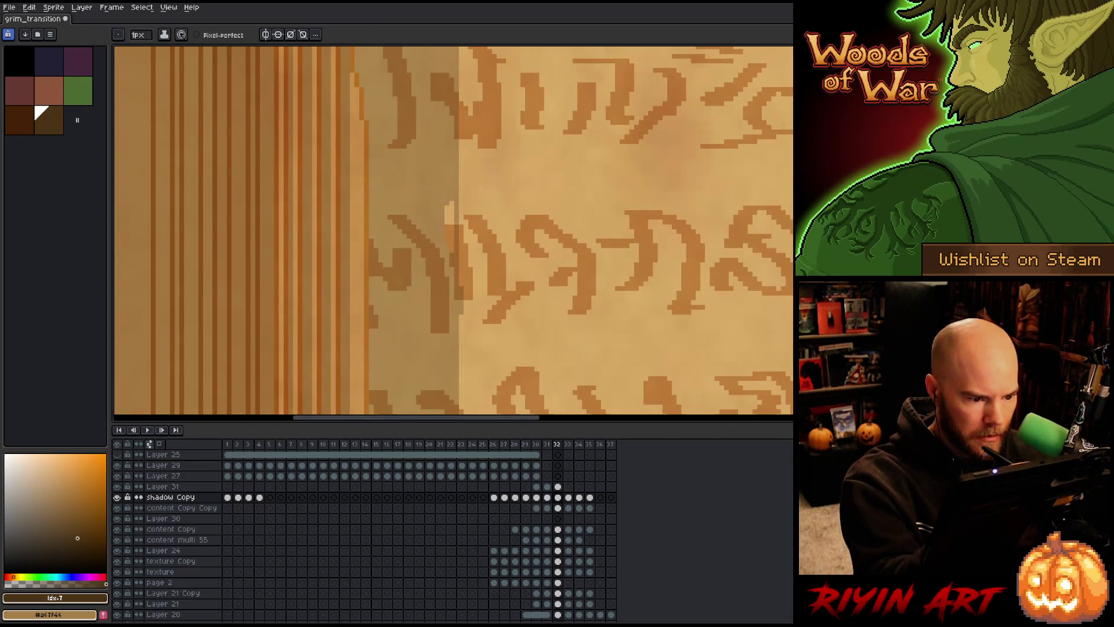
left_click_drag(451, 200, 451, 252)
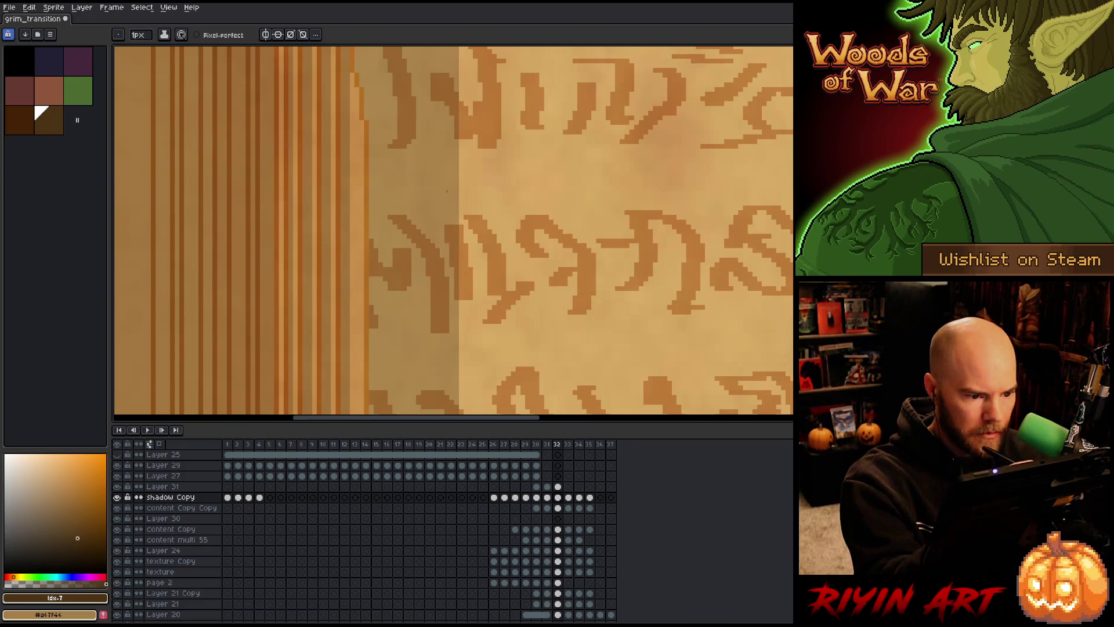
scroll(447, 191, "down", 4)
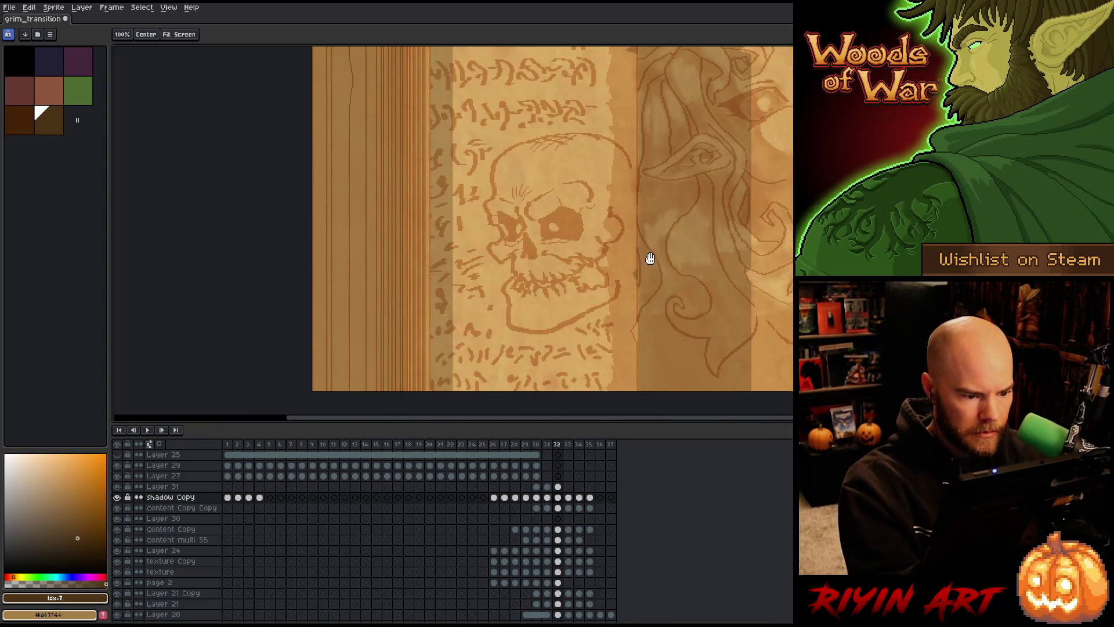
scroll(643, 261, "down", 1)
scroll(426, 327, "up", 4)
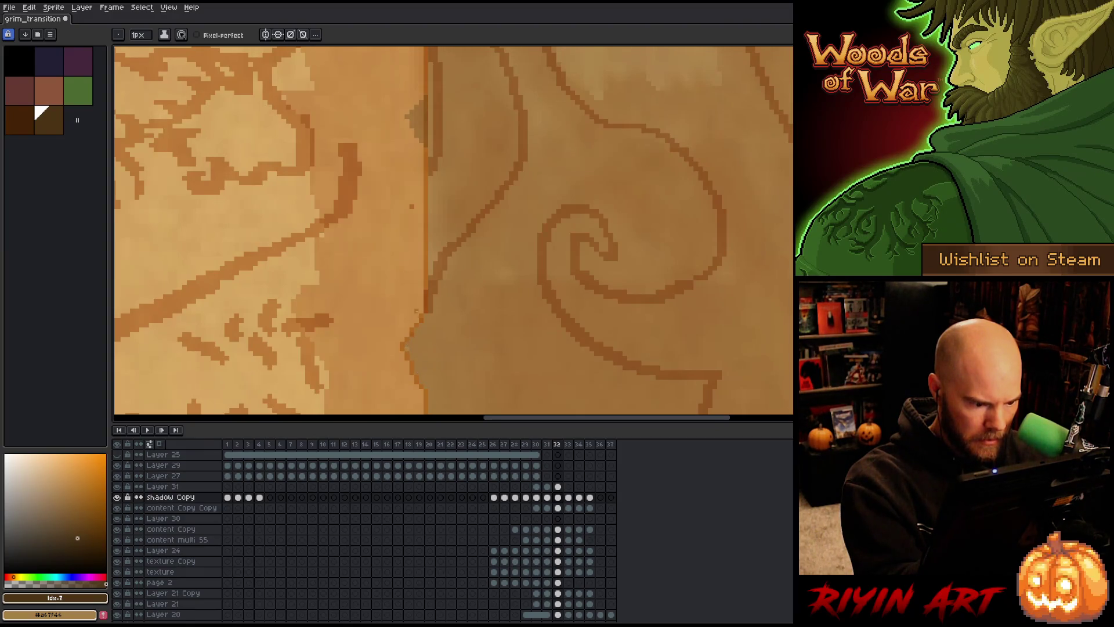
key("e")
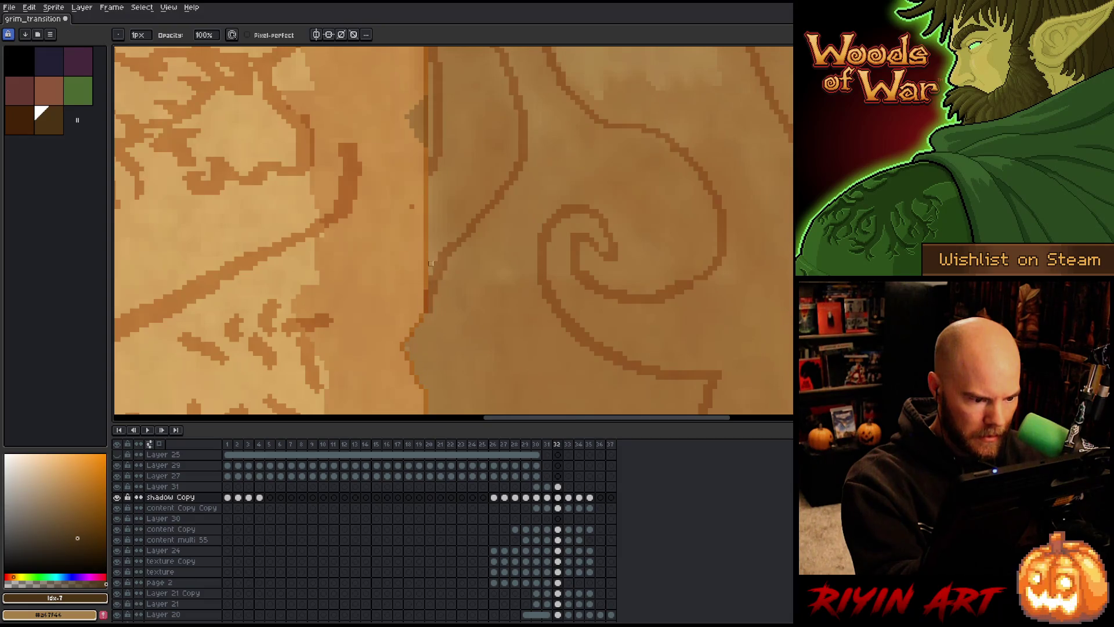
- Switch between the content Copy and shadow Copy cels on frame 32 while panning along the fold seam
left_click(559, 528)
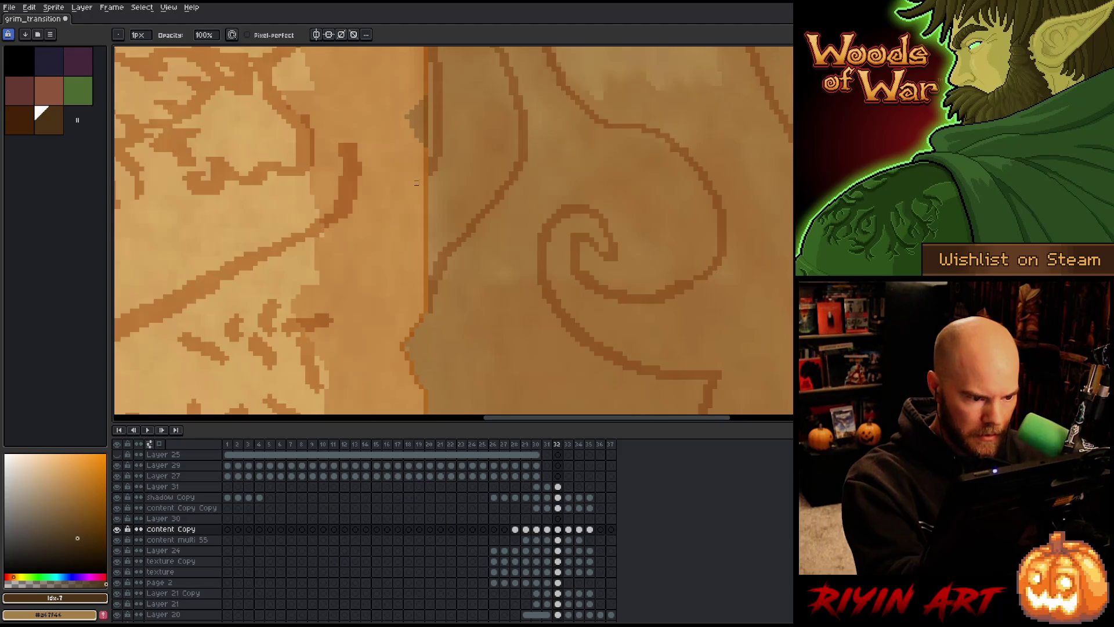
key("space")
left_click_drag(388, 191, 386, 231)
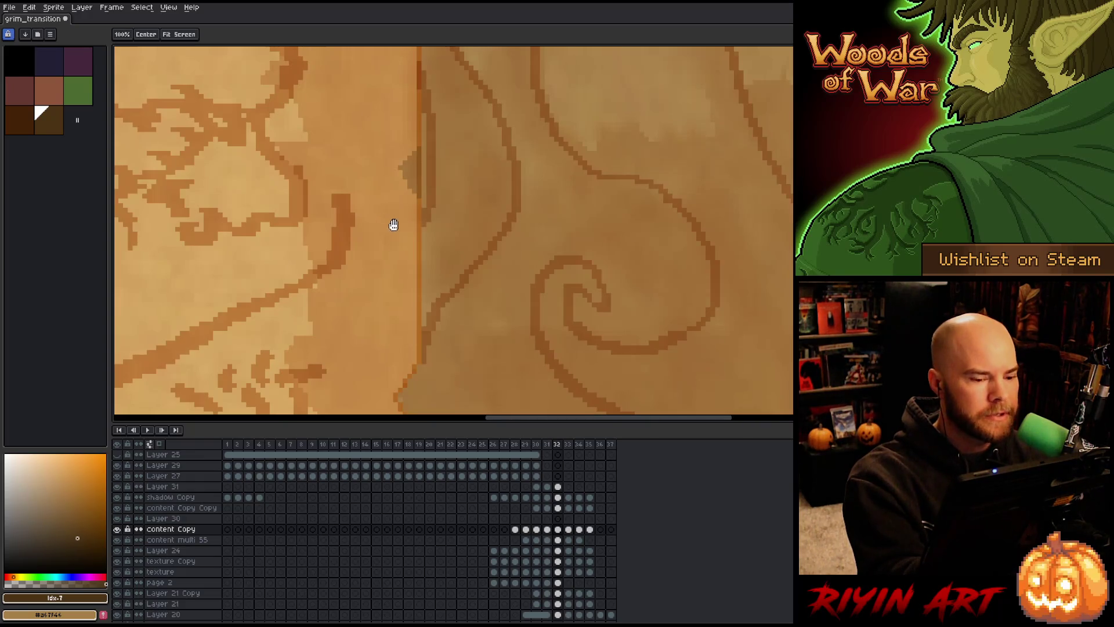
left_click(557, 497)
mouse_move(431, 148)
left_mouse_down()
mouse_move(404, 332)
mouse_move(360, 381)
mouse_move(382, 332)
mouse_move(365, 281)
mouse_move(366, 319)
mouse_move(368, 177)
left_mouse_up()
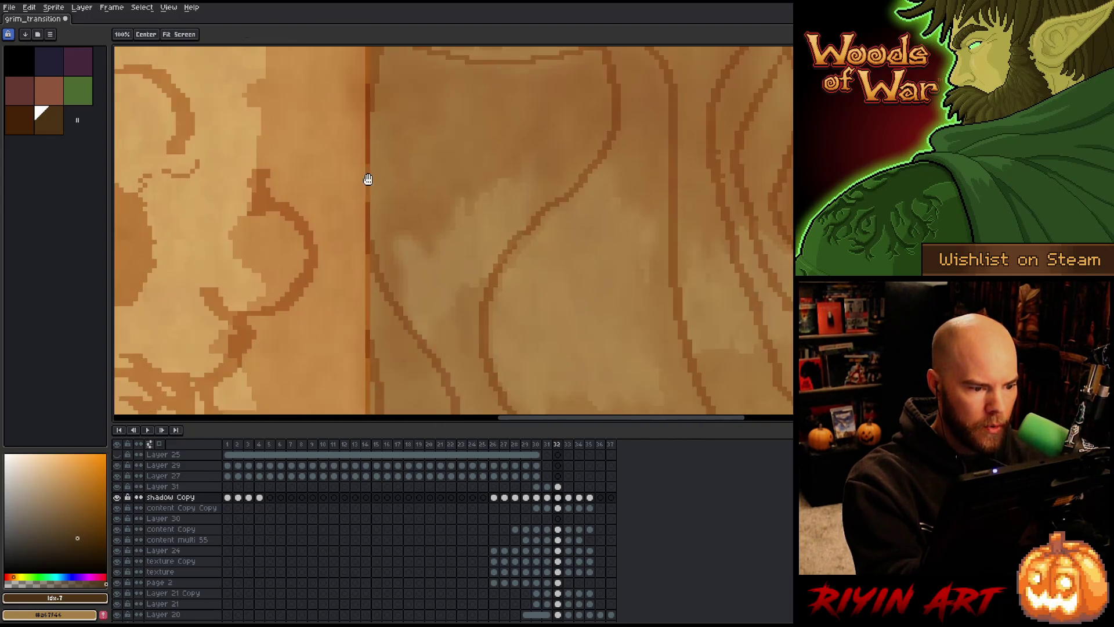
mouse_move(372, 221)
left_mouse_down()
mouse_move(373, 348)
mouse_move(405, 174)
left_mouse_up()
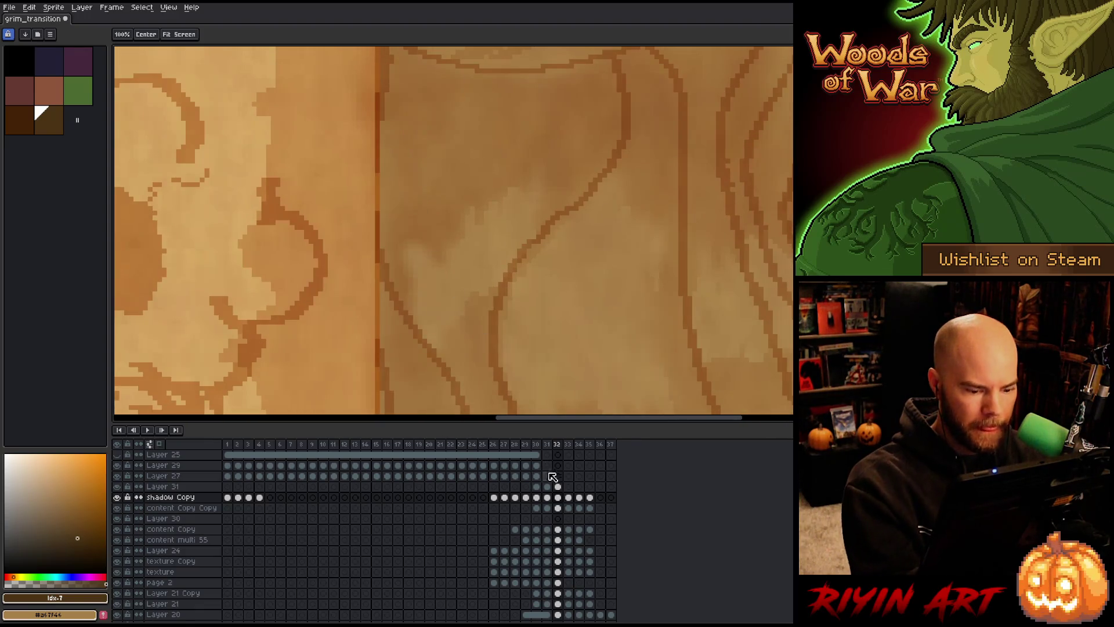
left_click(557, 529)
left_click(558, 508)
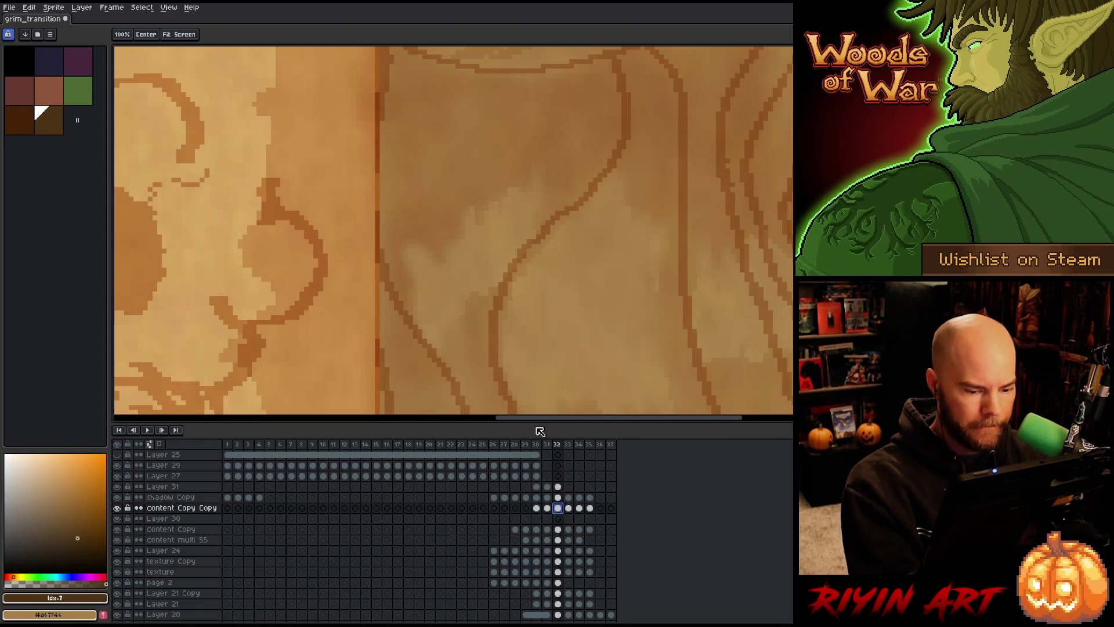
- Follow the seam down past the creature's eye on content Copy, then save the file
key("b")
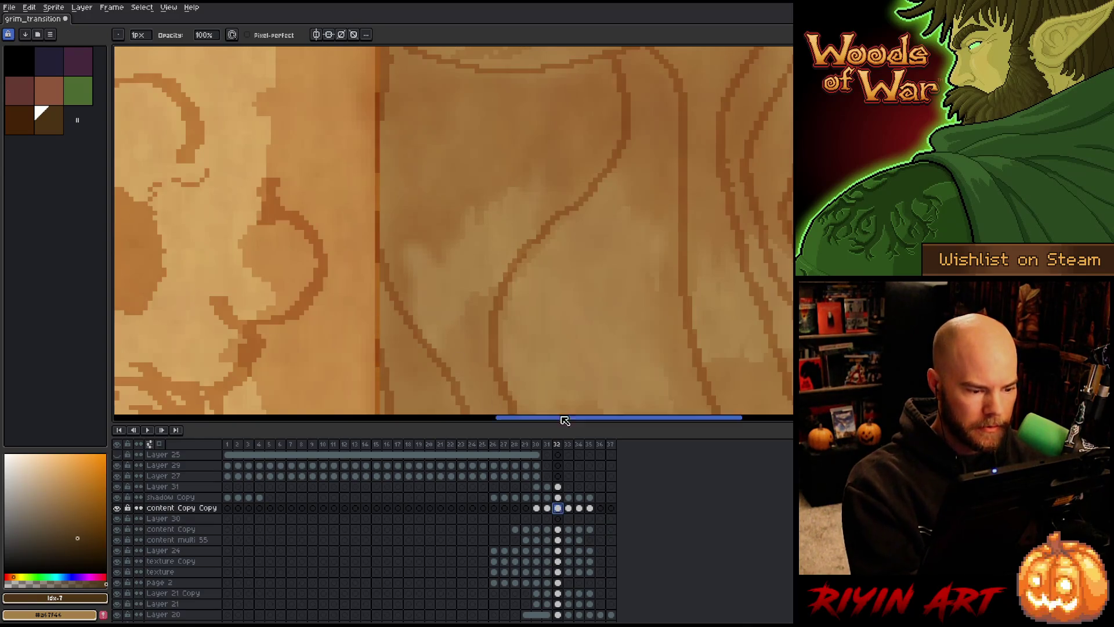
left_click(561, 528)
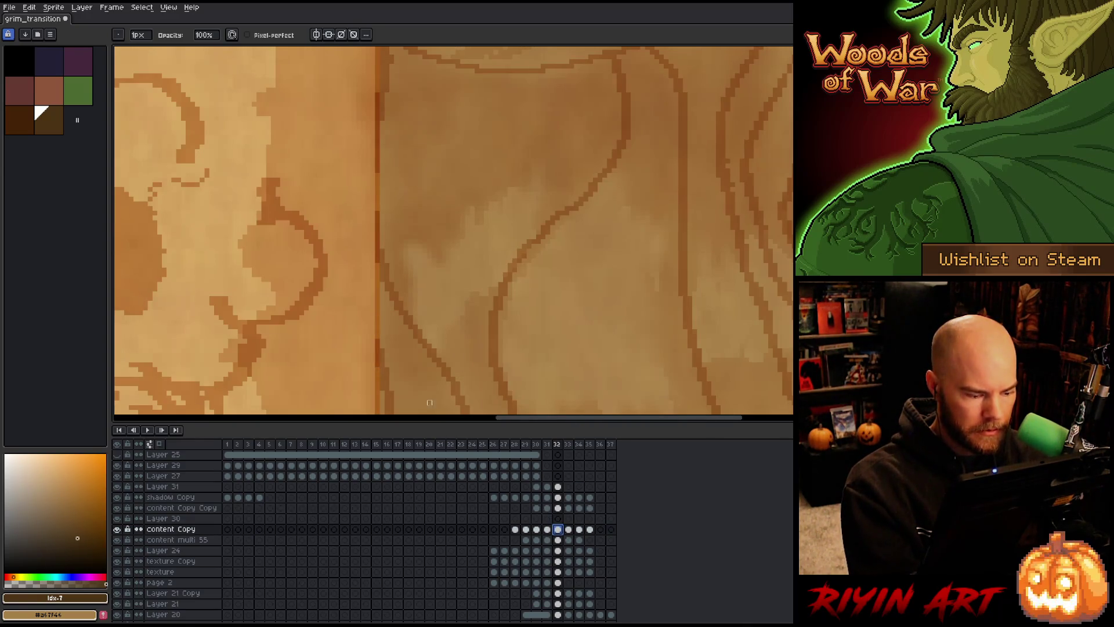
left_click_drag(373, 222, 369, 400)
left_click_drag(372, 178, 363, 375)
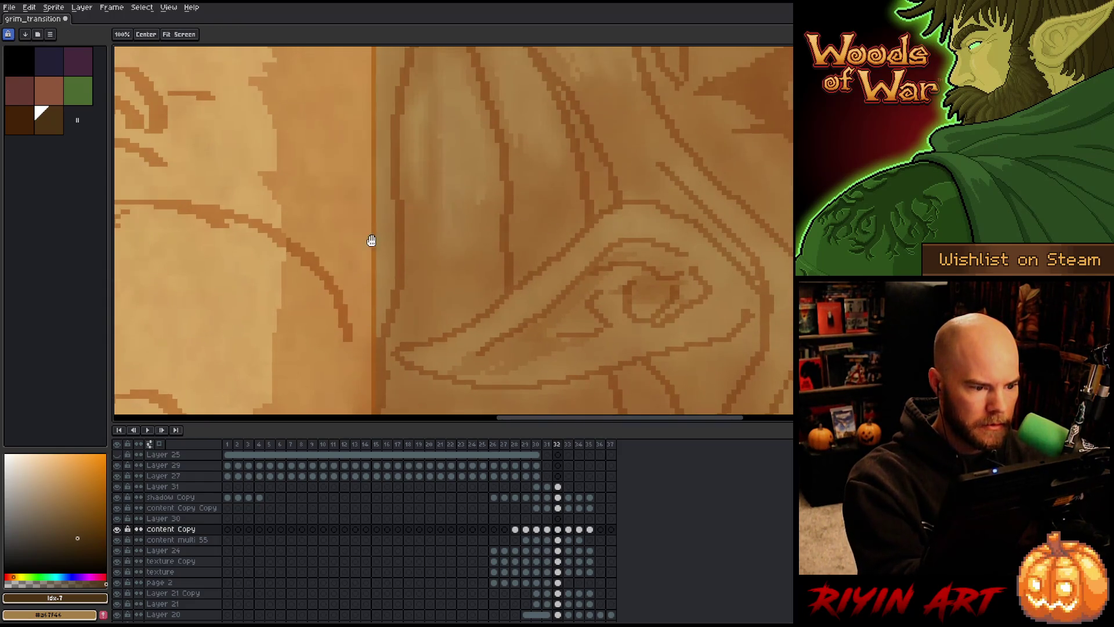
left_click_drag(370, 242, 361, 338)
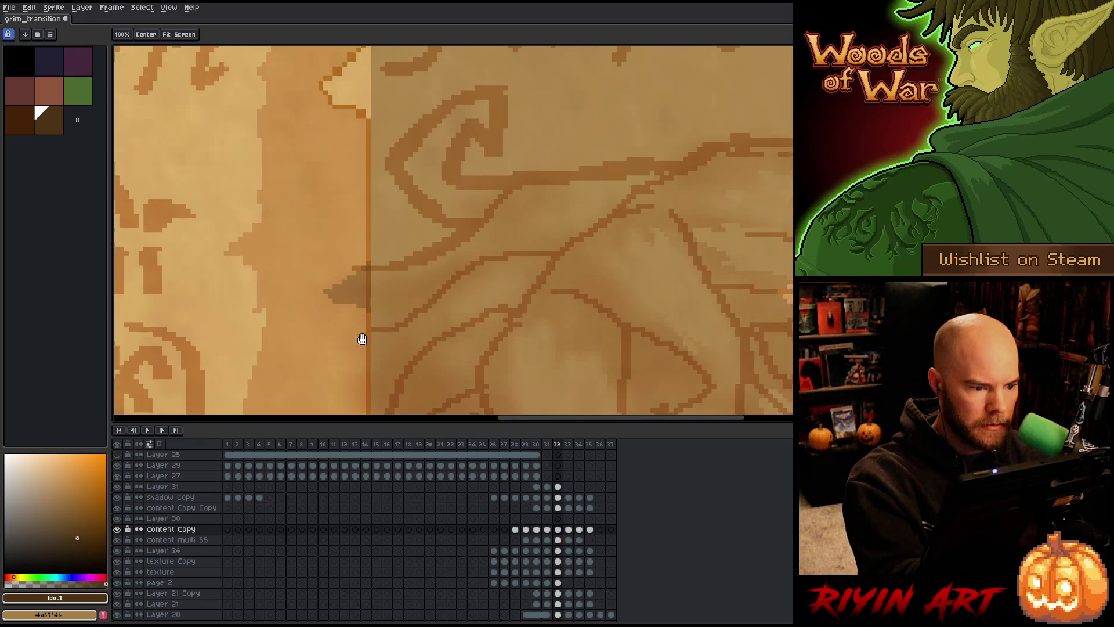
left_click(557, 497)
key("ctrl+s")
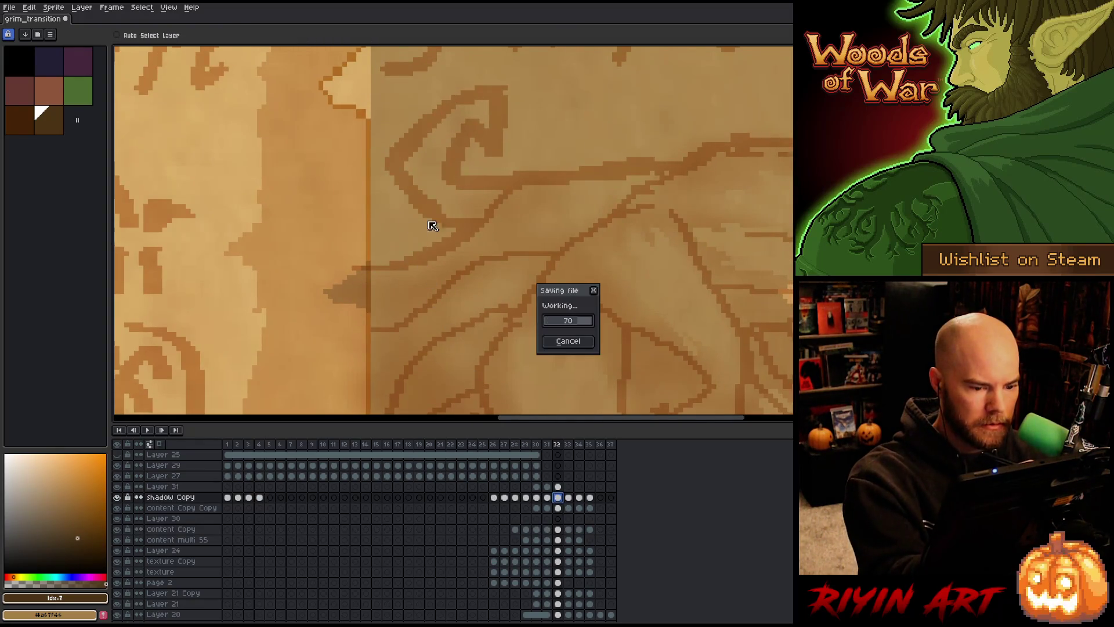
- Lighten the dark shadow pixels along the seam and bring the fold wedge into view
left_click_drag(368, 254, 363, 325)
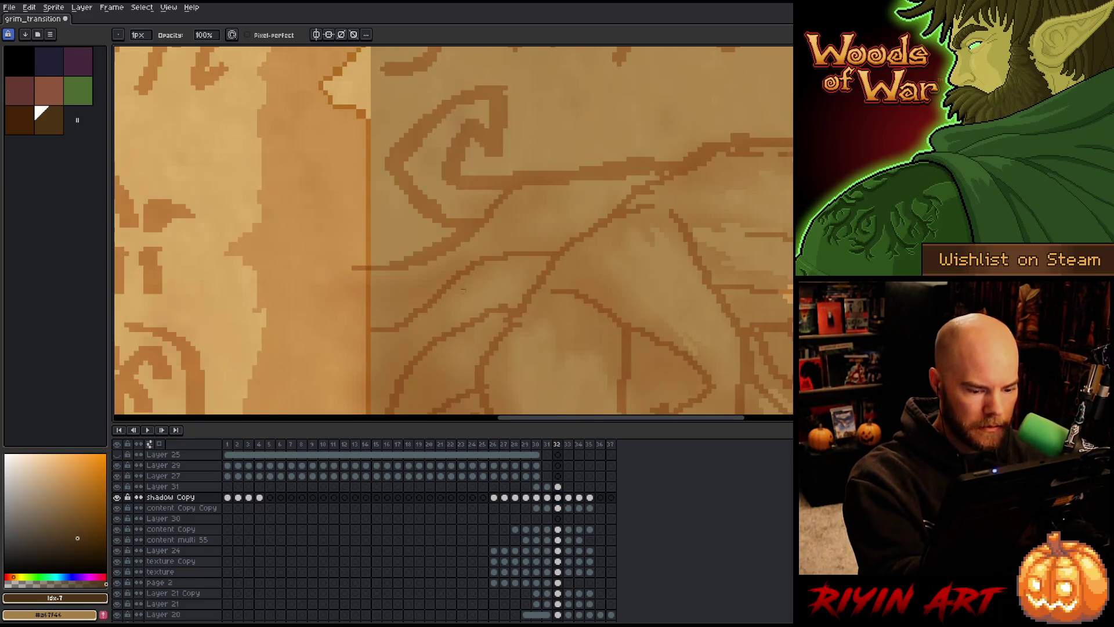
left_click(557, 528)
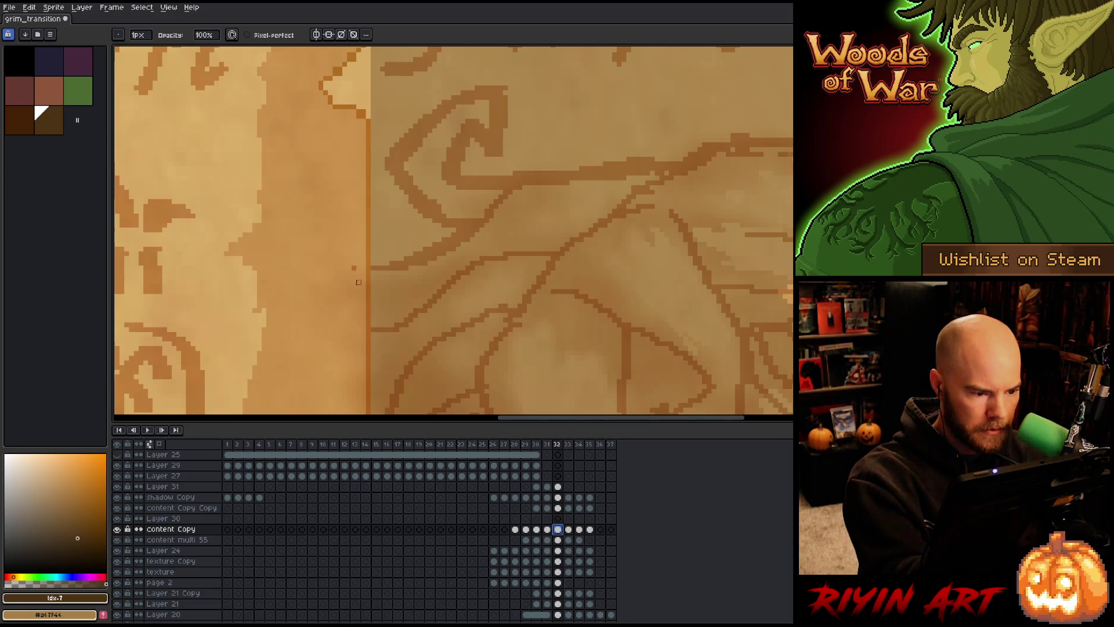
left_click_drag(354, 192, 351, 342)
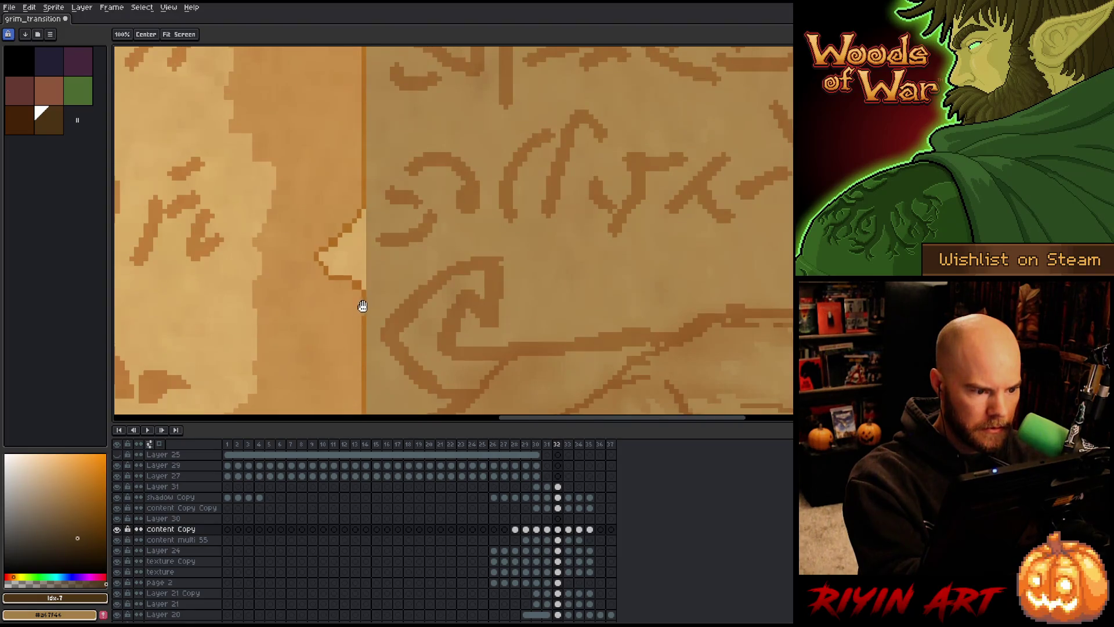
left_click(558, 497)
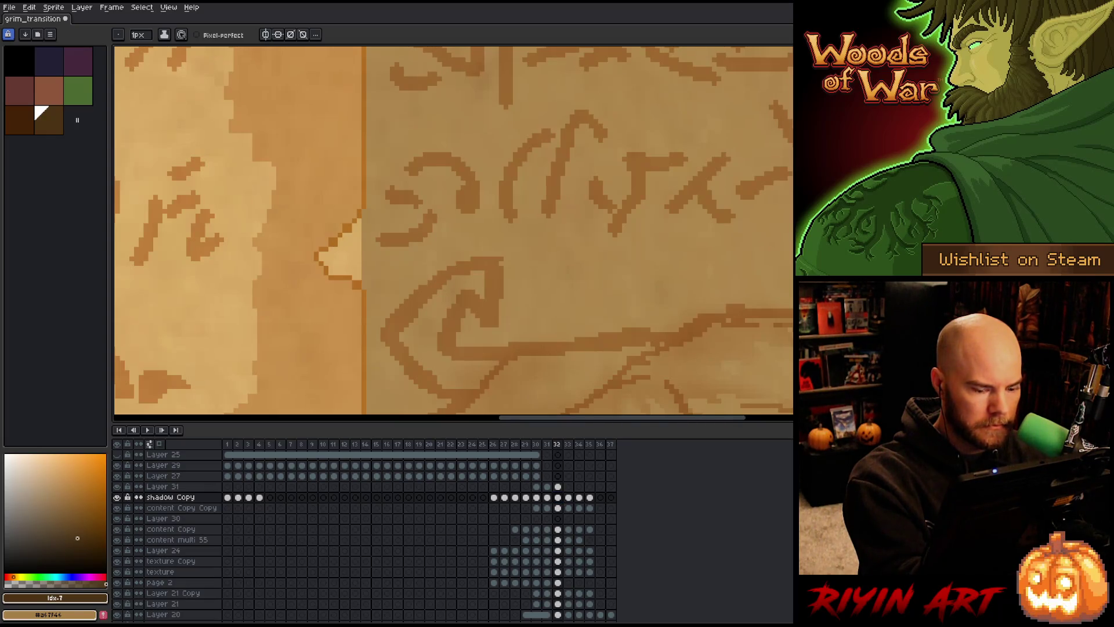
left_click(557, 487)
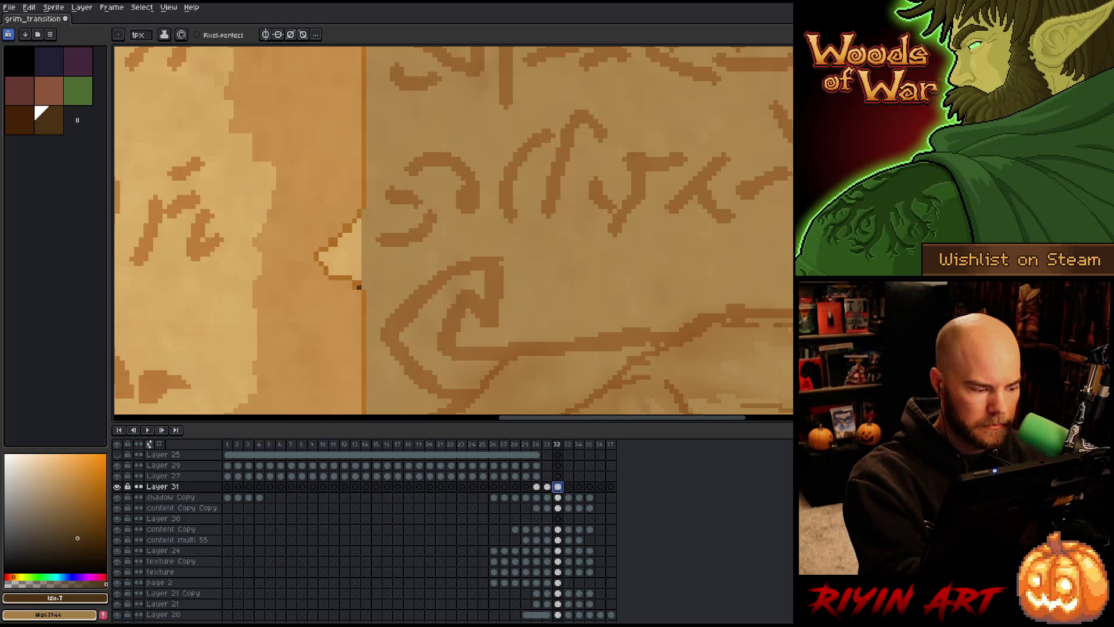
- Sample the shadowed parchment colour #af874e and paint over the light wedge on shadow Copy
key("x")
left_click(331, 239, "alt")
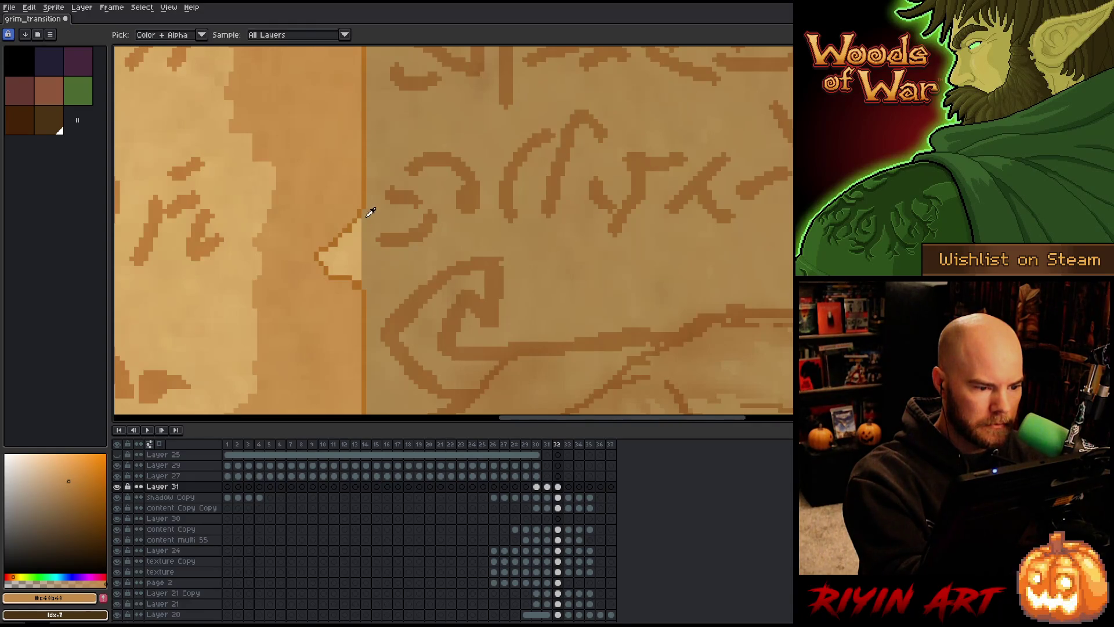
left_click(350, 230, "alt")
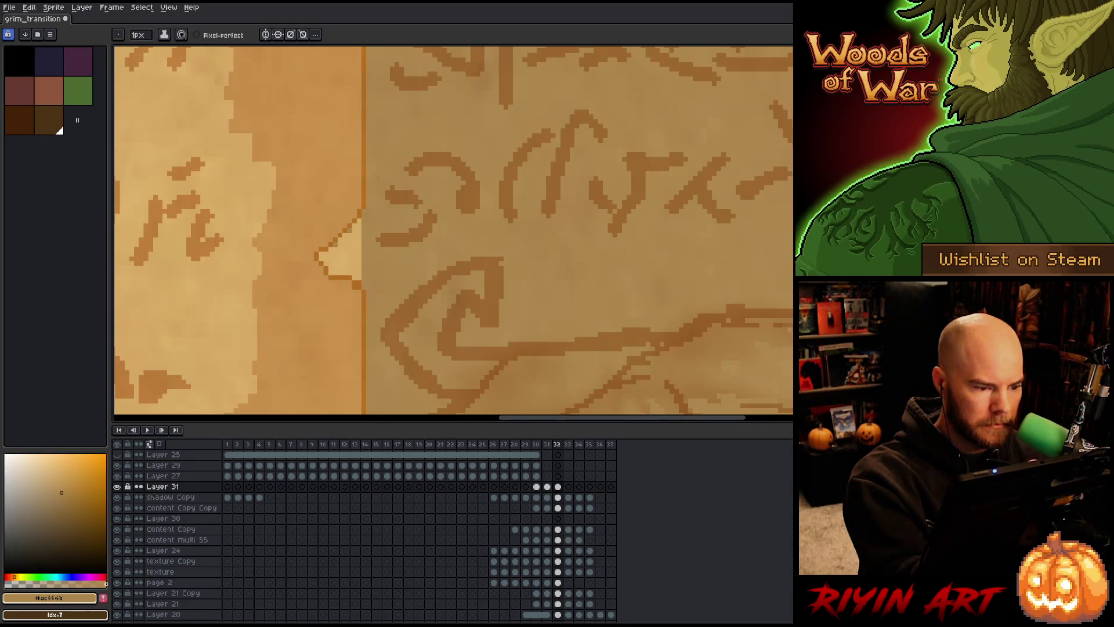
left_click(356, 286, "alt")
left_click(360, 282, "alt")
left_click(558, 497)
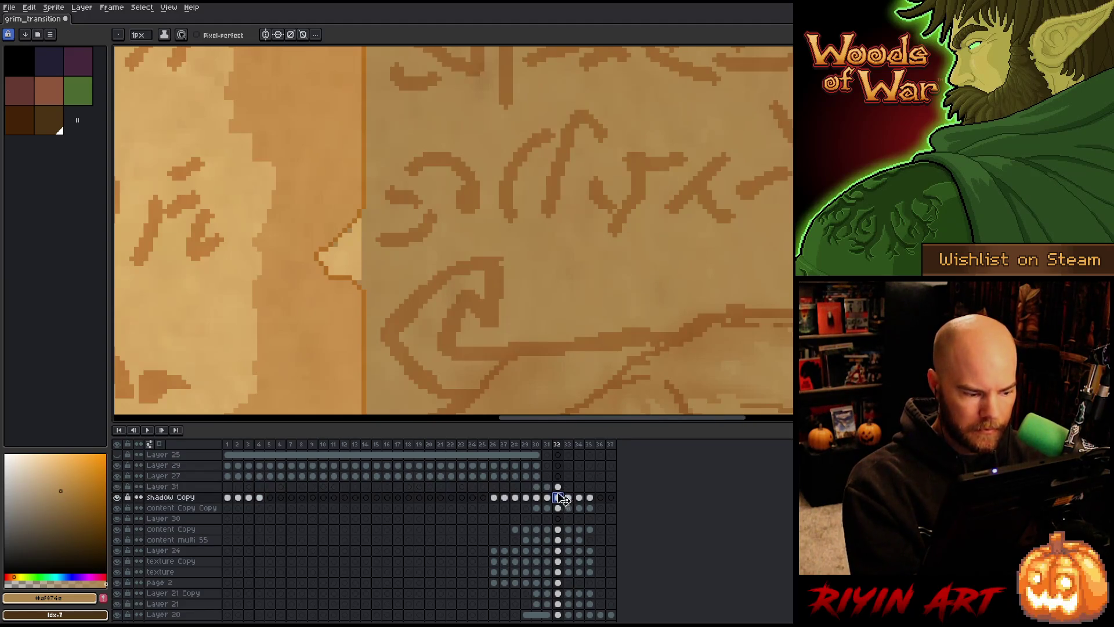
key("x")
left_click_drag(356, 223, 341, 243)
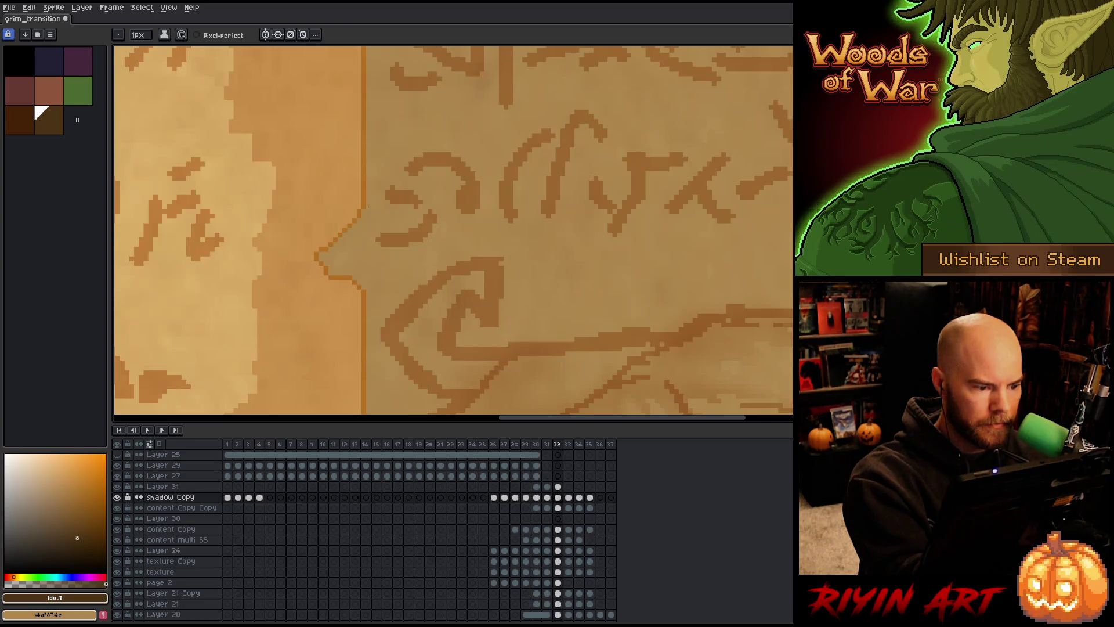
scroll(443, 204, "down", 1)
- Zoom in and paint parchment colour over the stray light patch on the line art
scroll(421, 286, "down", 1)
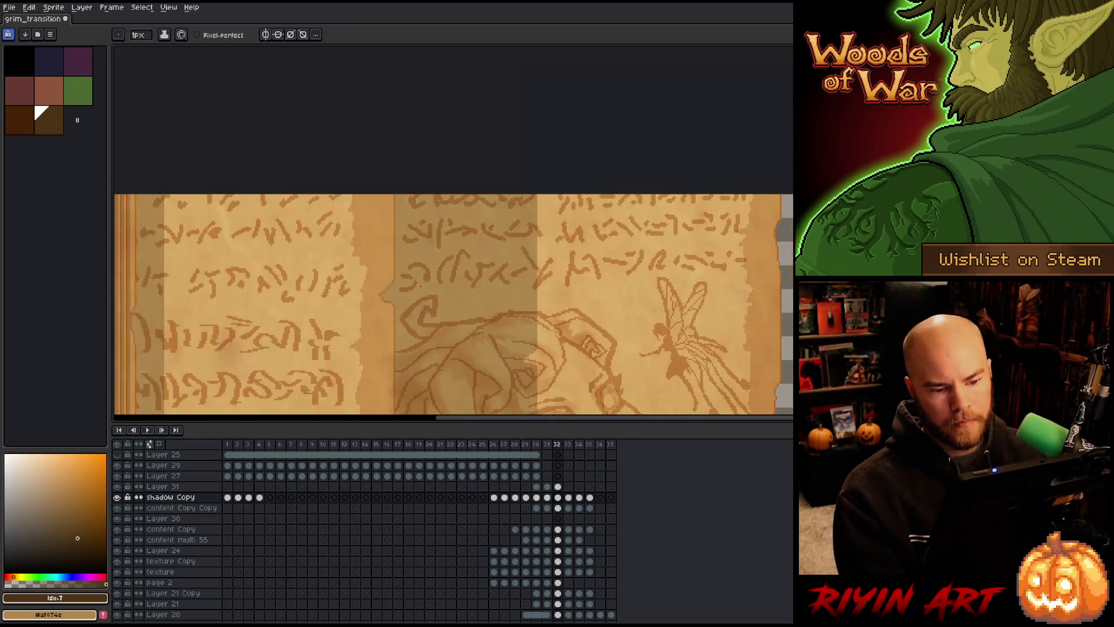
scroll(421, 286, "down", 1)
scroll(421, 285, "up", 2)
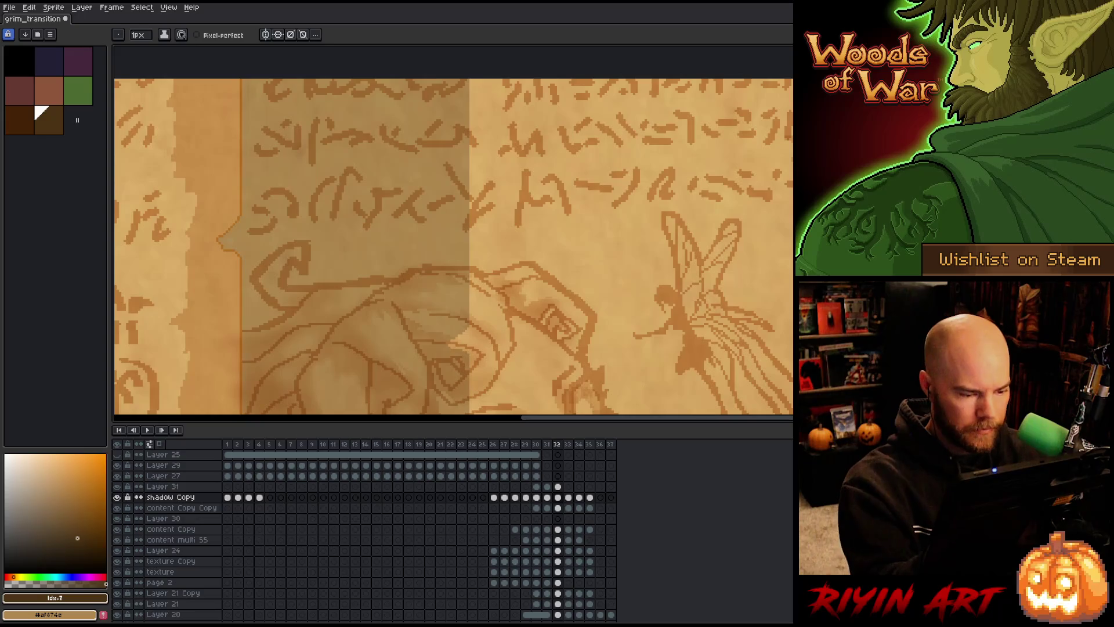
scroll(473, 369, "up", 2)
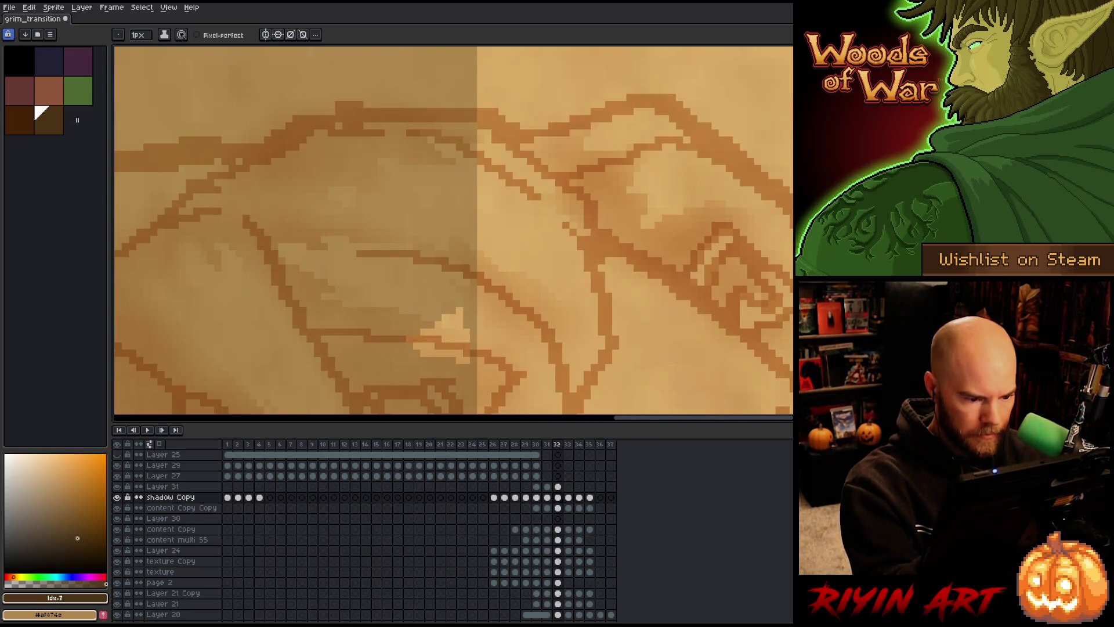
mouse_move(467, 343)
left_mouse_down()
mouse_move(416, 344)
mouse_move(410, 233)
left_mouse_up()
scroll(412, 339, "down", 4)
scroll(406, 234, "up", 3)
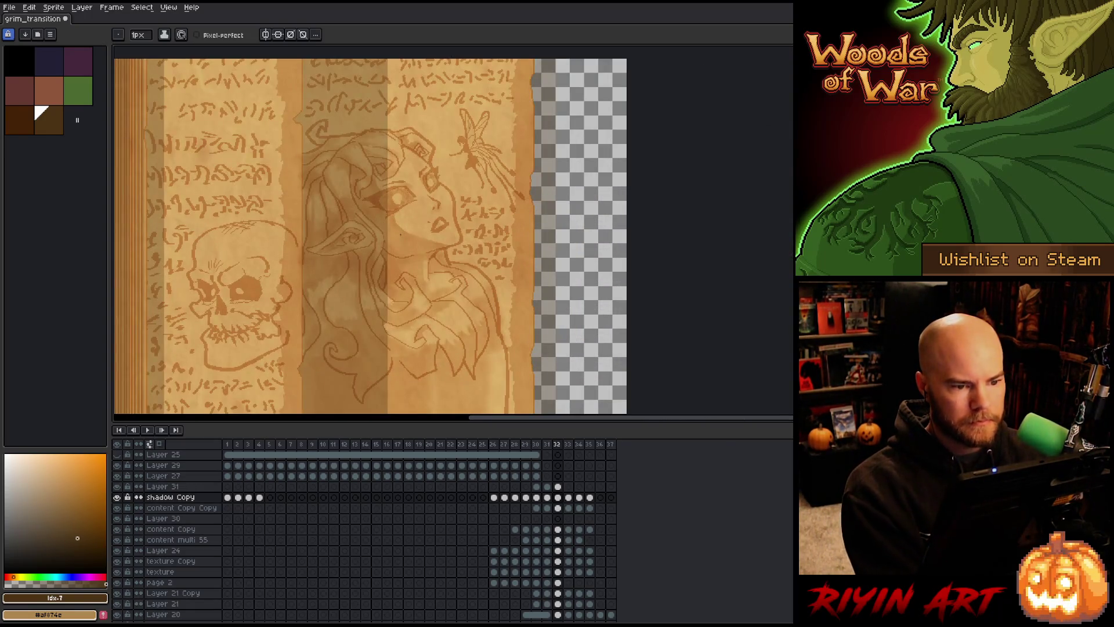
scroll(400, 234, "down", 2)
- Save the file and step from frame 31 over to frame 33
key("ctrl+s")
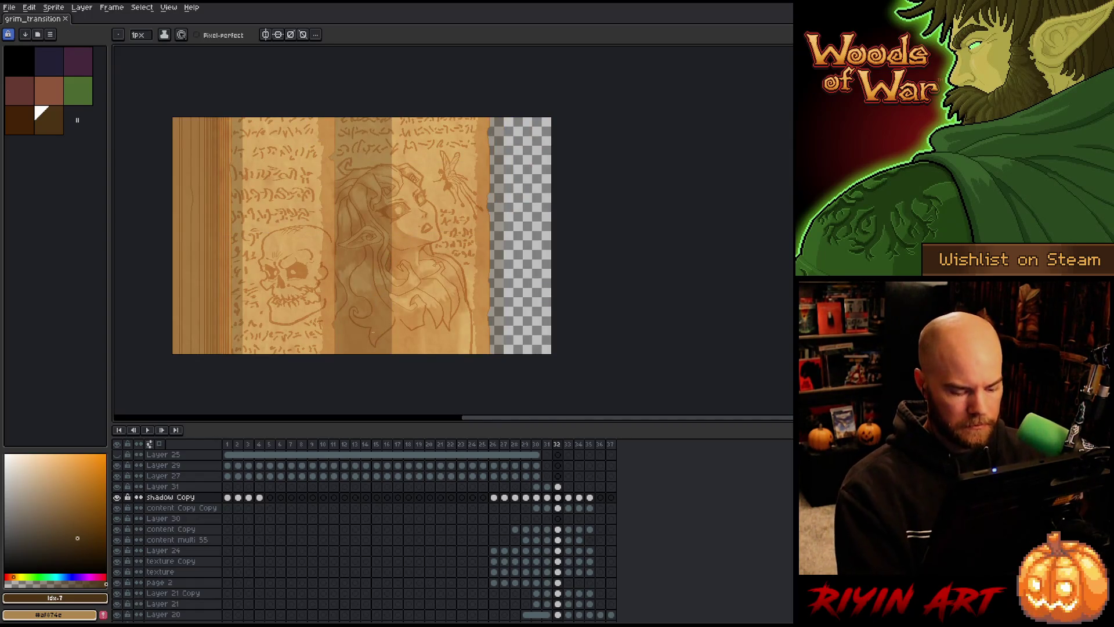
key("Left")
key("Right")
key("Right")
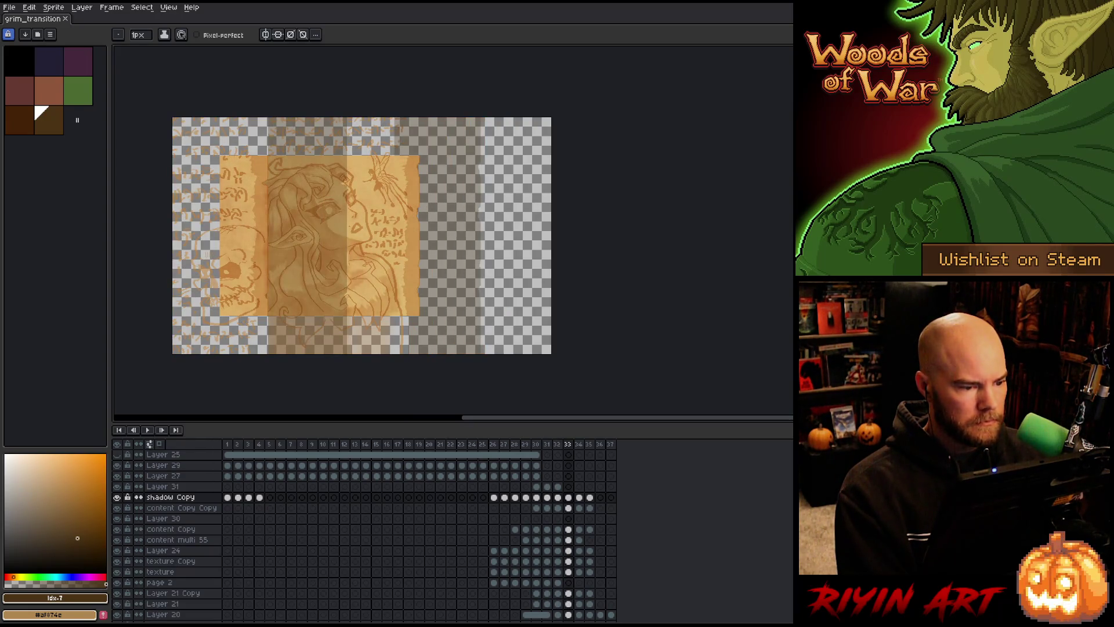
- Select the parchment on frame 33's Layer 24–Layer 20 cels and stretch it to full canvas height
left_click_drag(281, 284, 331, 249)
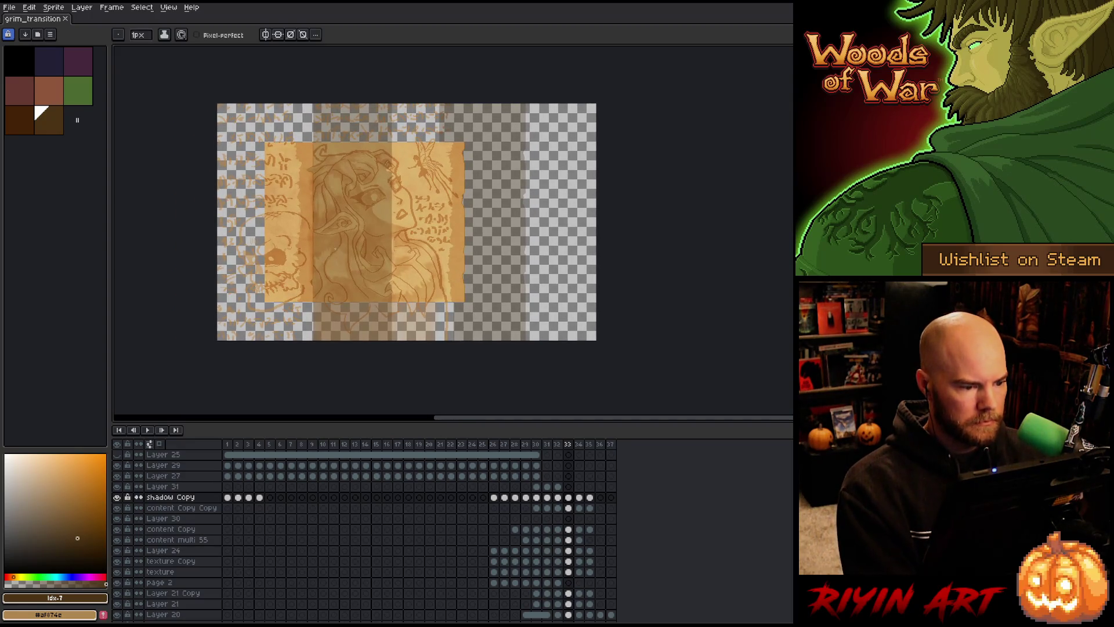
key("v")
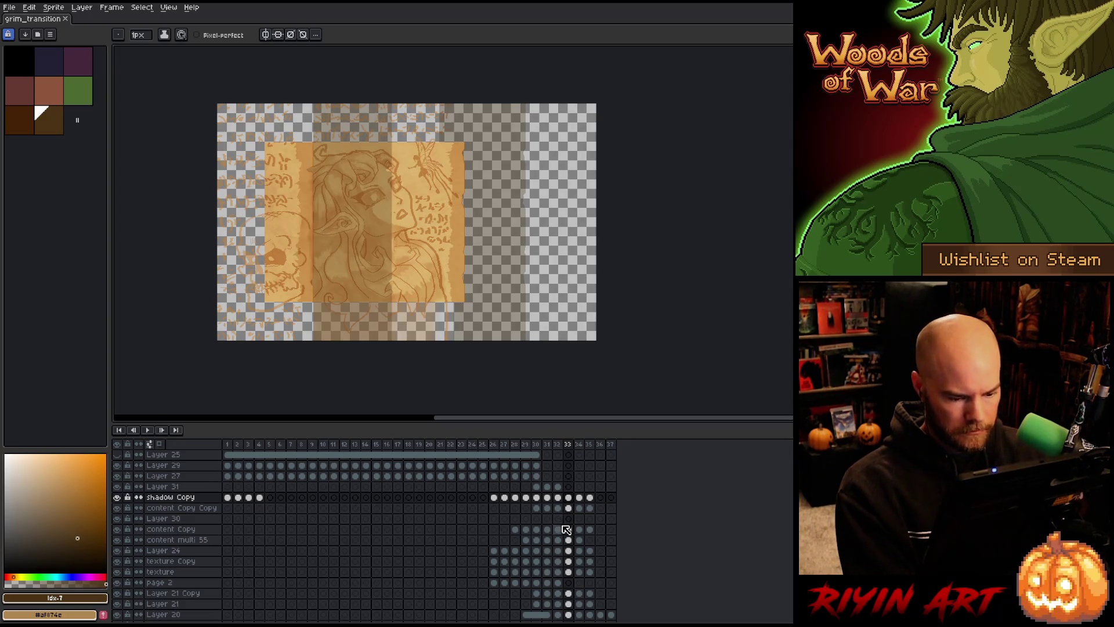
key("m")
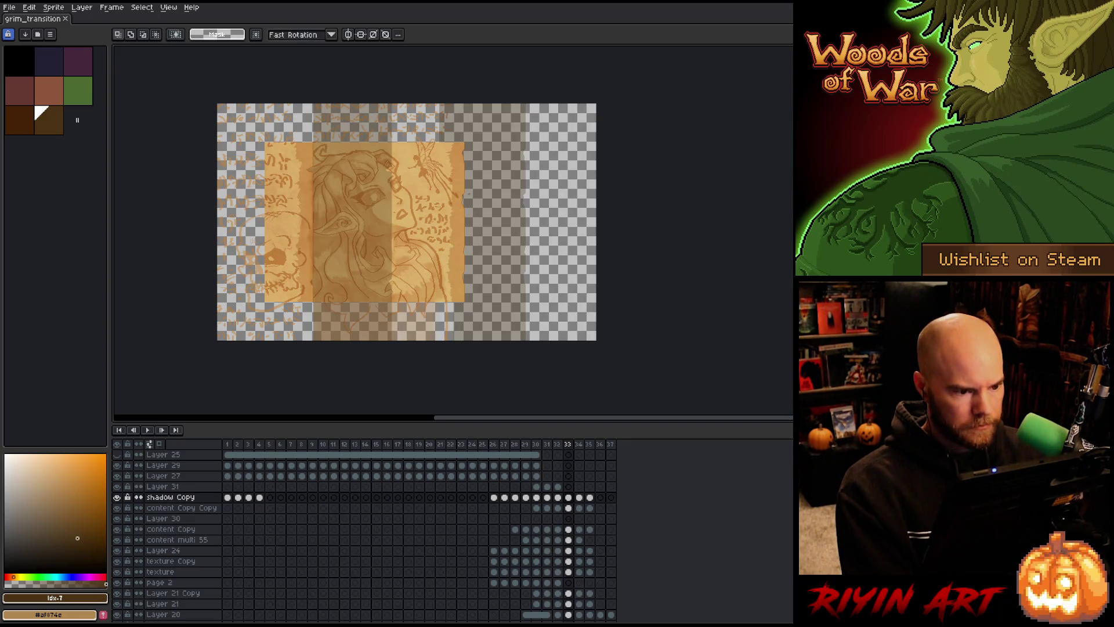
mouse_move(466, 139)
left_mouse_down()
mouse_move(234, 319)
mouse_move(254, 302)
left_mouse_up()
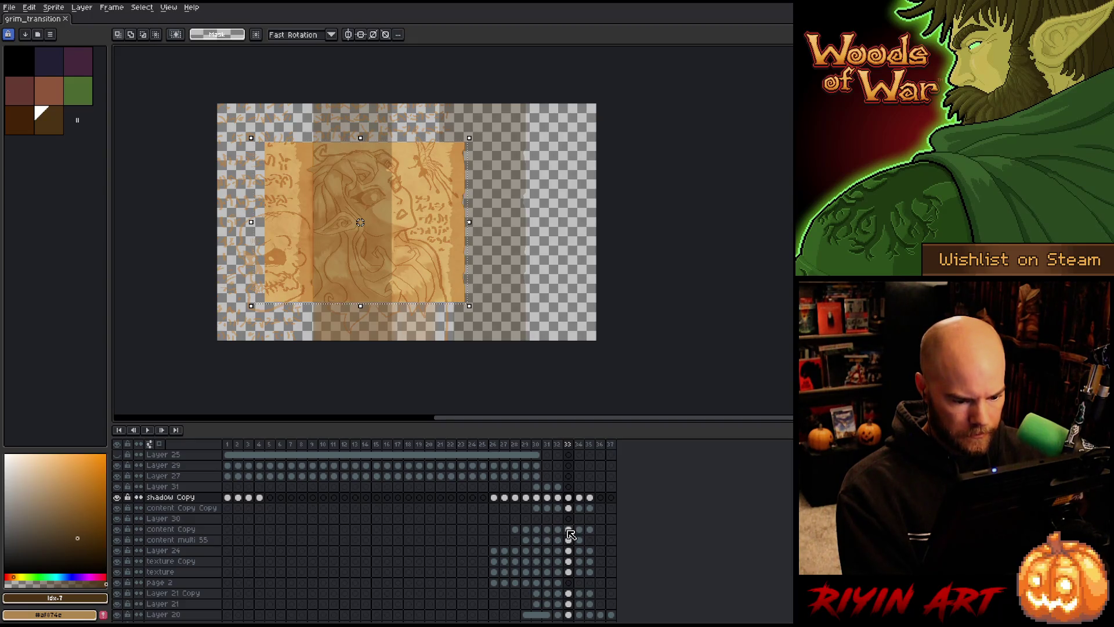
left_click(569, 530)
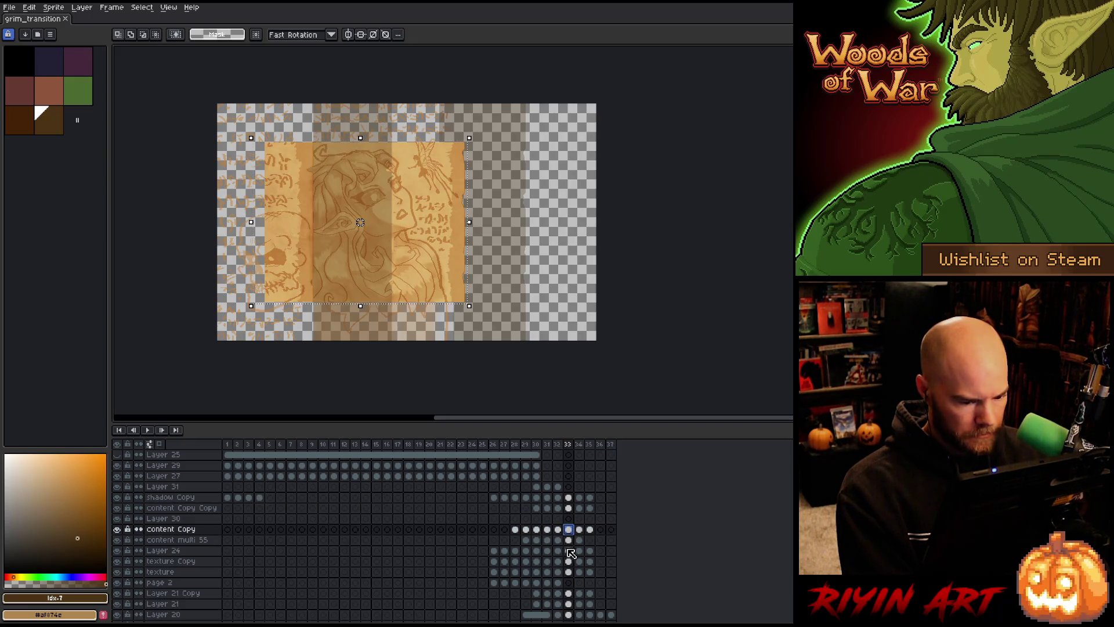
left_click(568, 542)
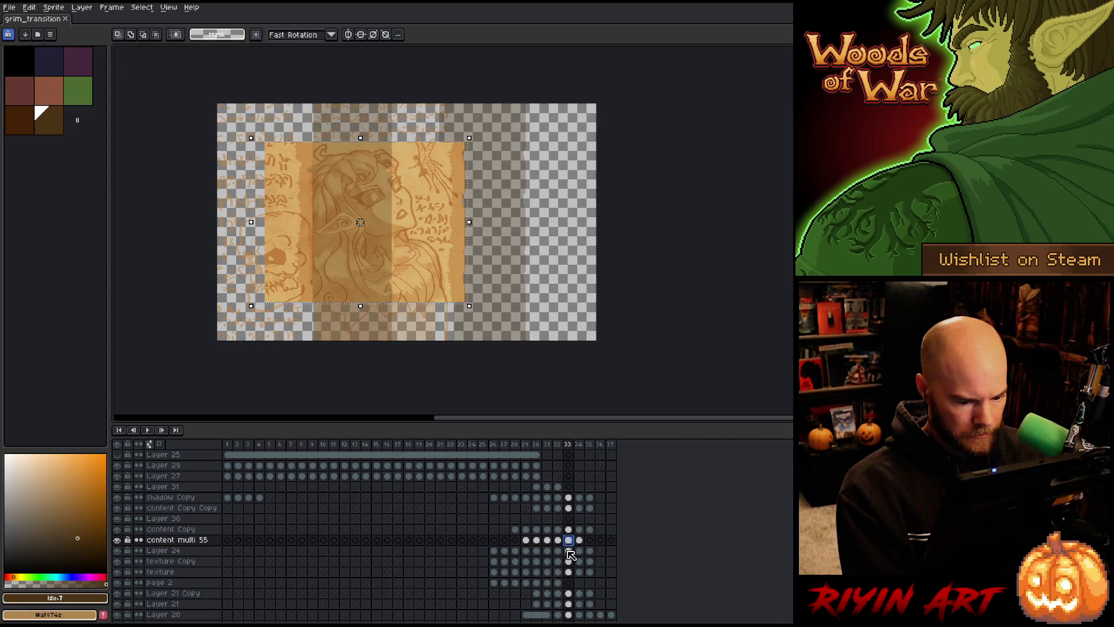
left_click(569, 551)
scroll(571, 548, "down", 3)
left_click(569, 529)
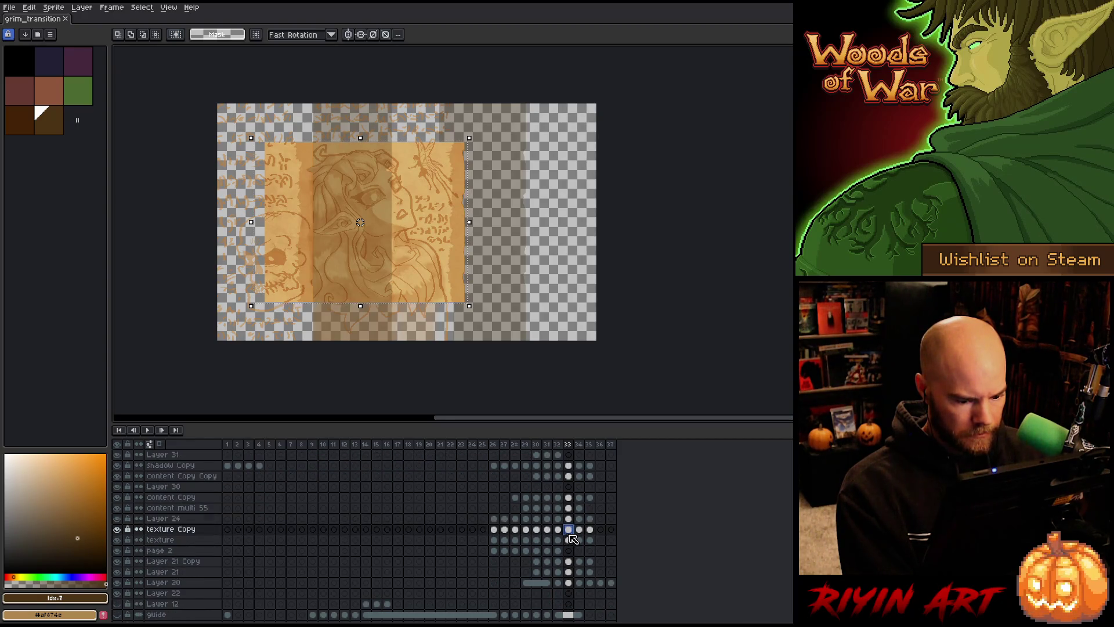
left_click_drag(571, 519, 572, 584)
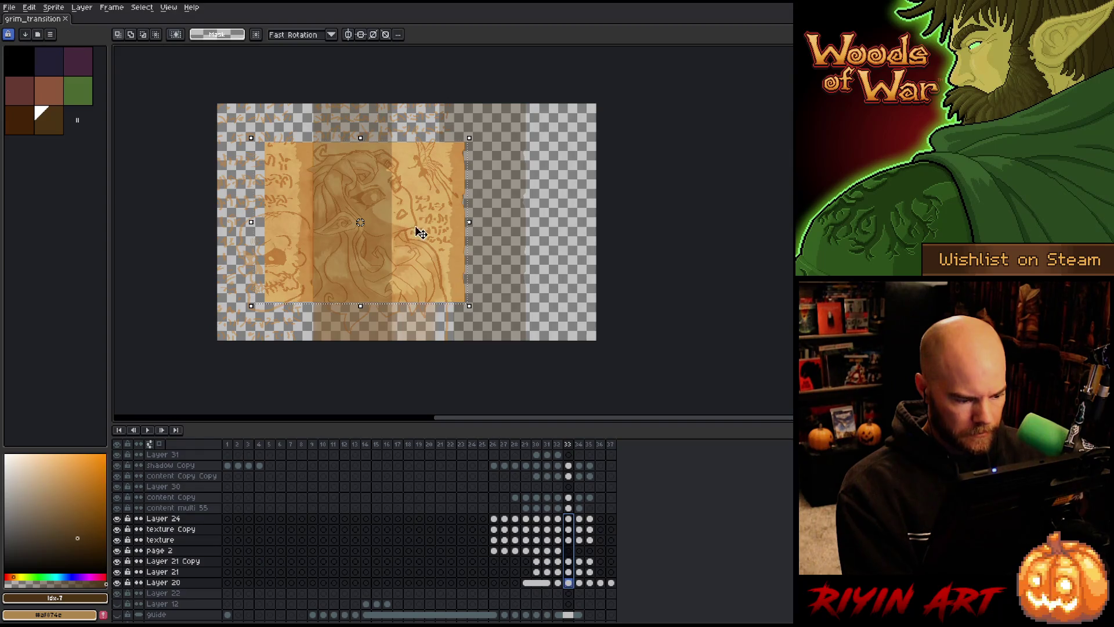
left_click_drag(361, 306, 365, 347)
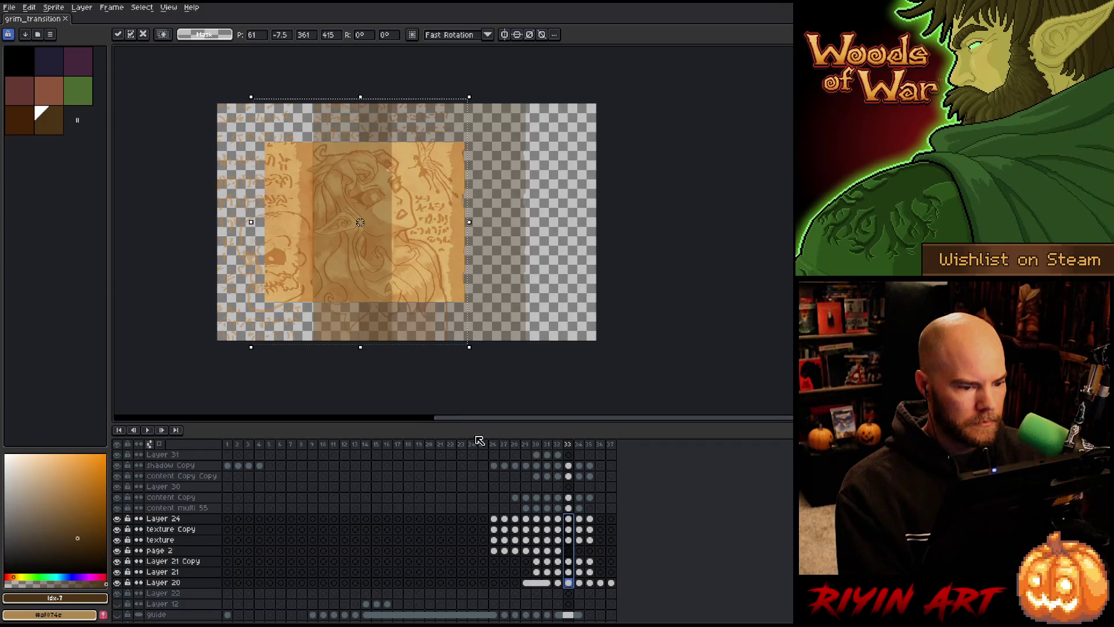
left_click(569, 561)
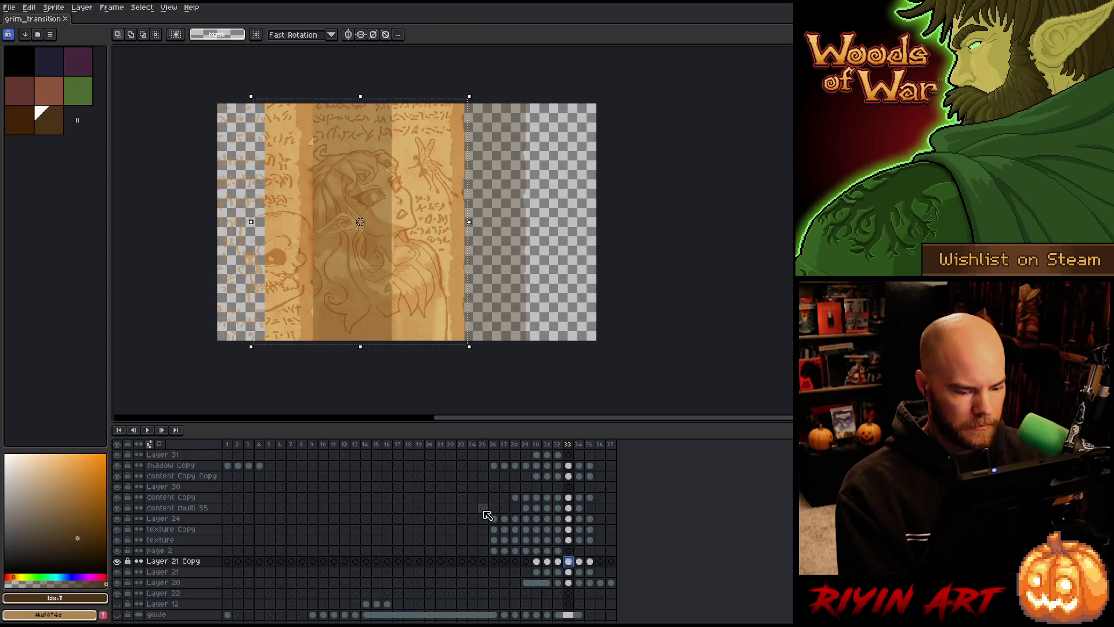
key("ctrl+d")
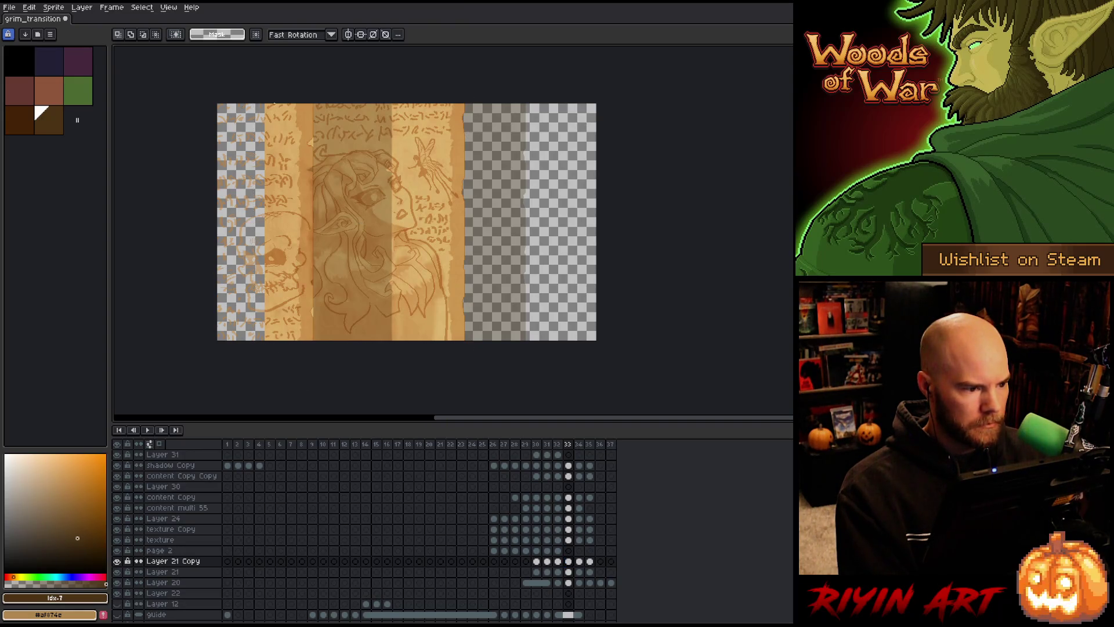
- Stretch the thin left page strip out to the canvas edge, deselect and save
left_click_drag(288, 104, 265, 371)
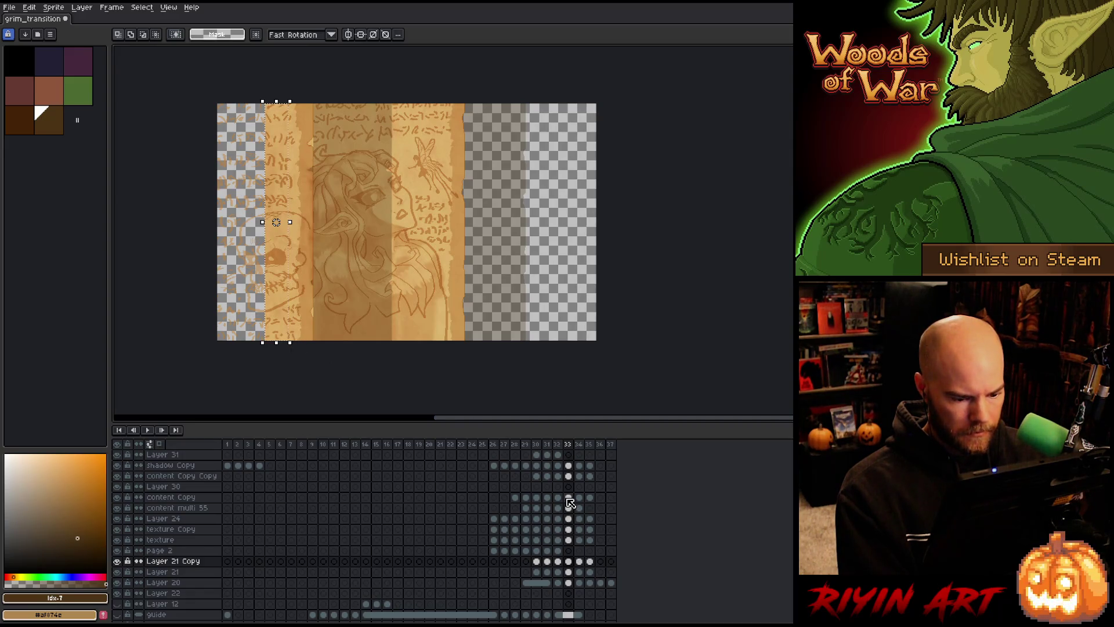
left_click_drag(568, 498, 571, 584)
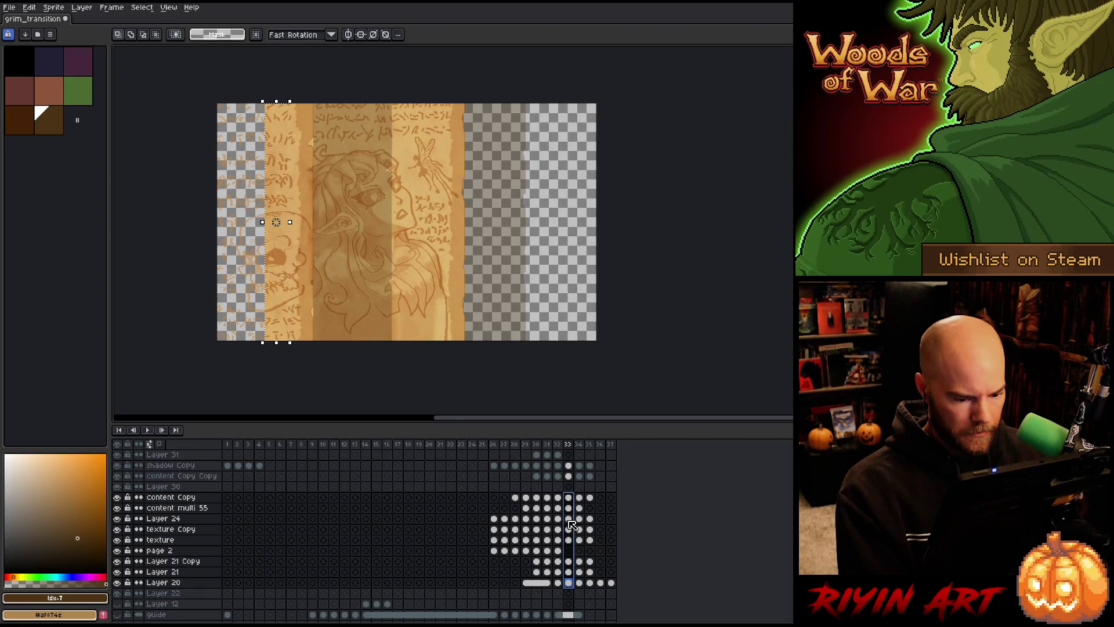
left_click_drag(568, 518, 572, 584)
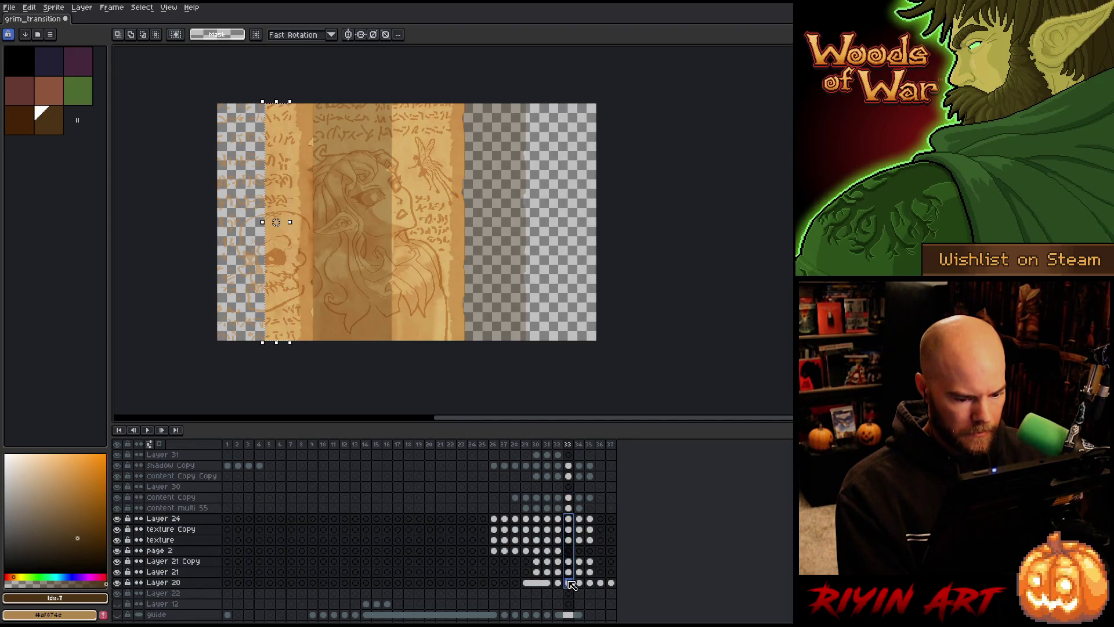
left_click_drag(262, 221, 219, 233)
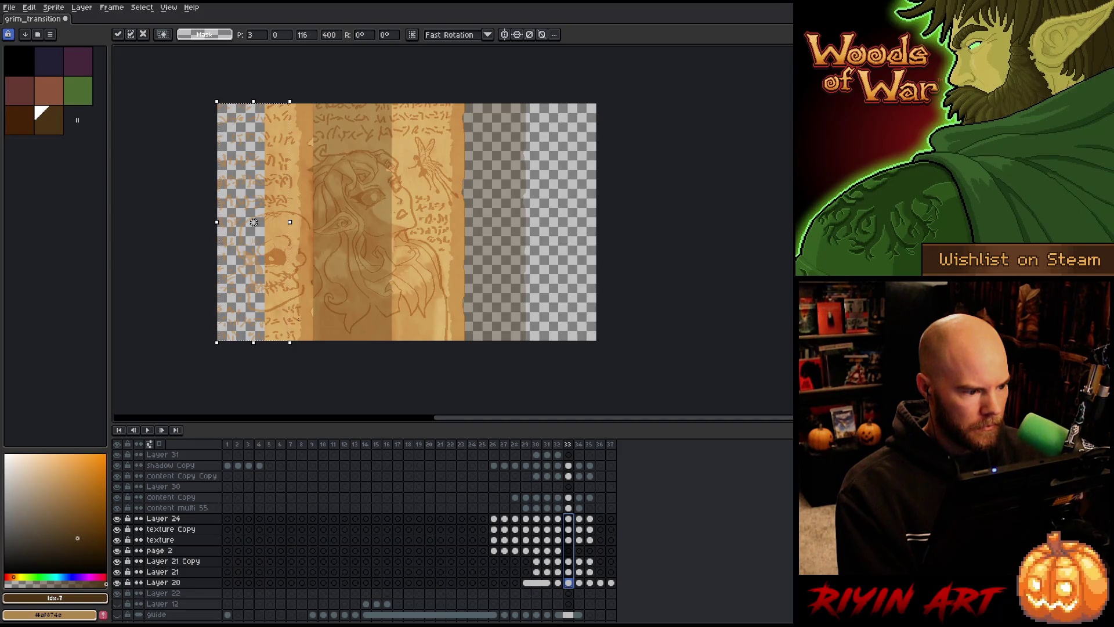
left_click_drag(215, 221, 211, 223)
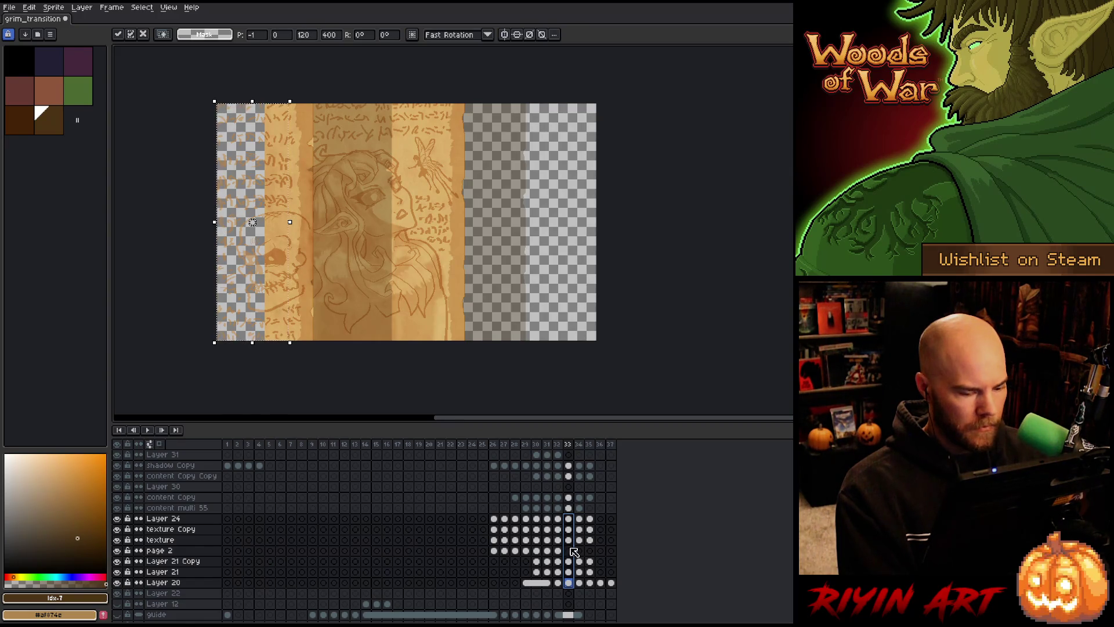
left_click(567, 529)
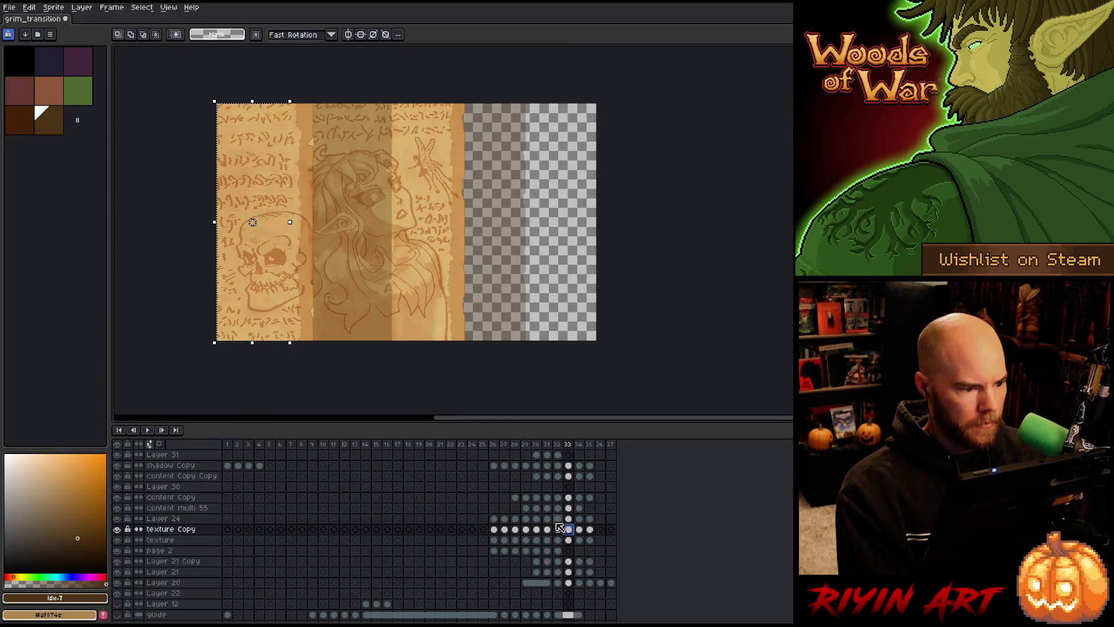
left_click(335, 386)
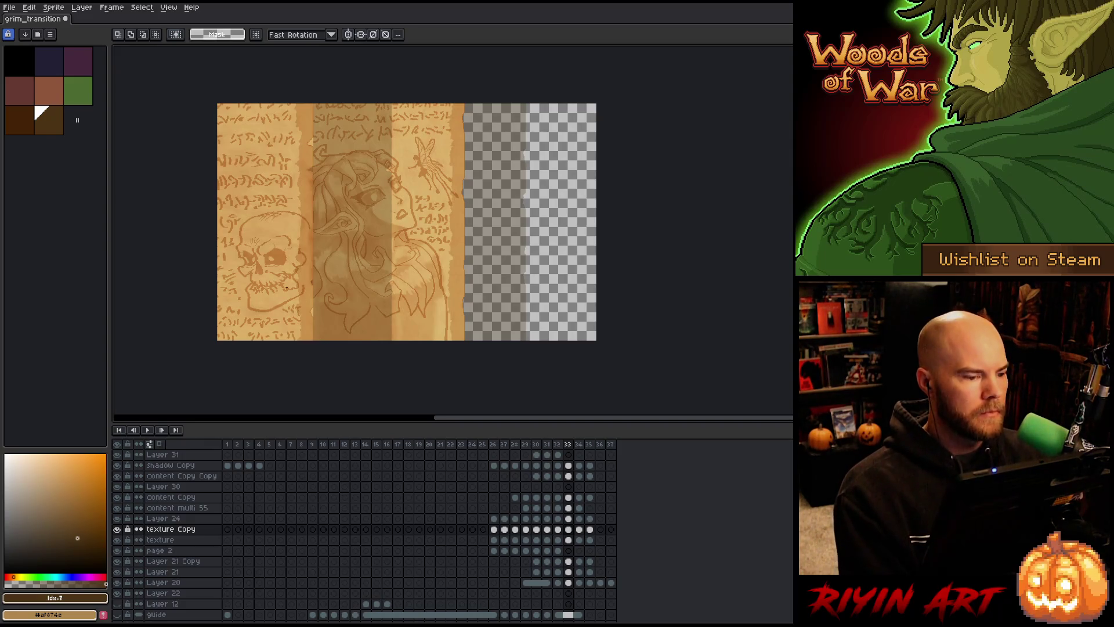
key("ctrl+s")
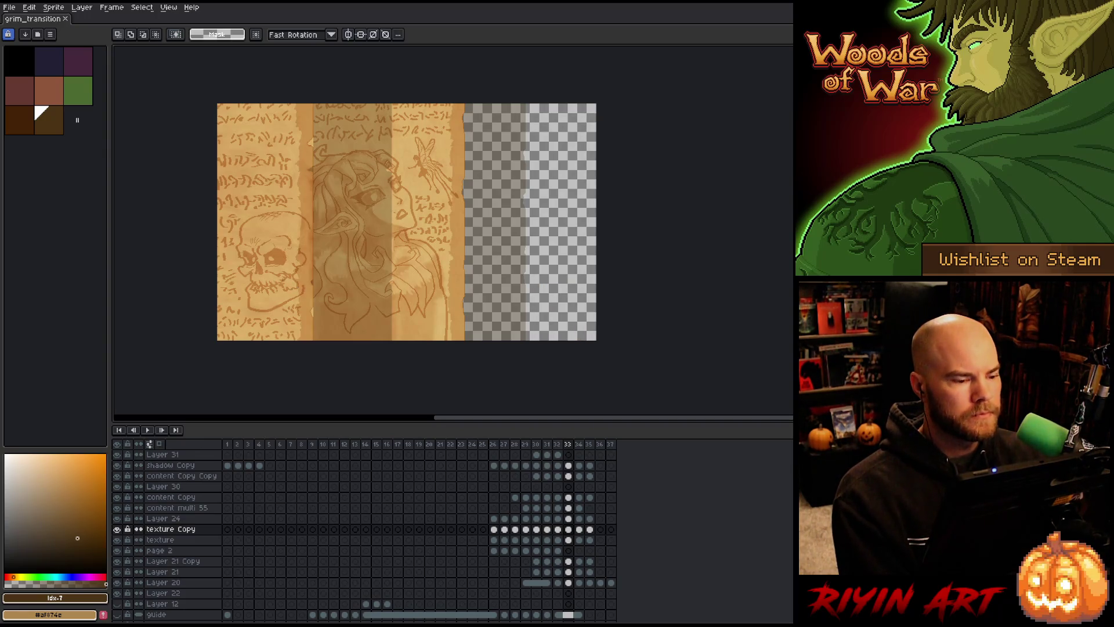
scroll(283, 279, "up", 5)
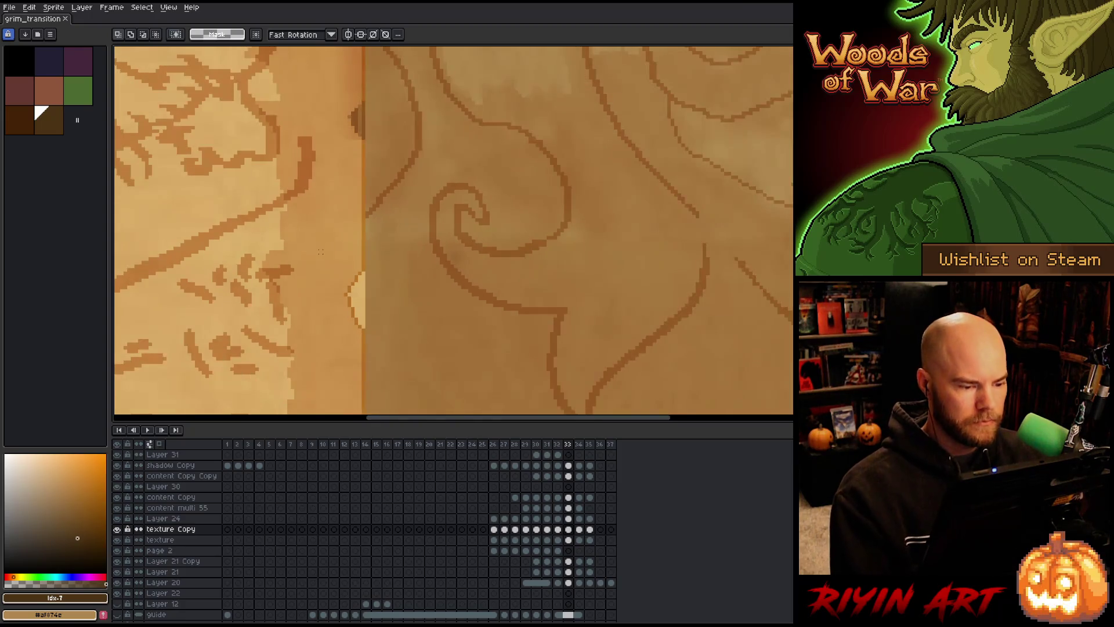
- Erase the dark mark at the top of the fold seam on frame 33's shadow Copy layer
left_click(568, 465)
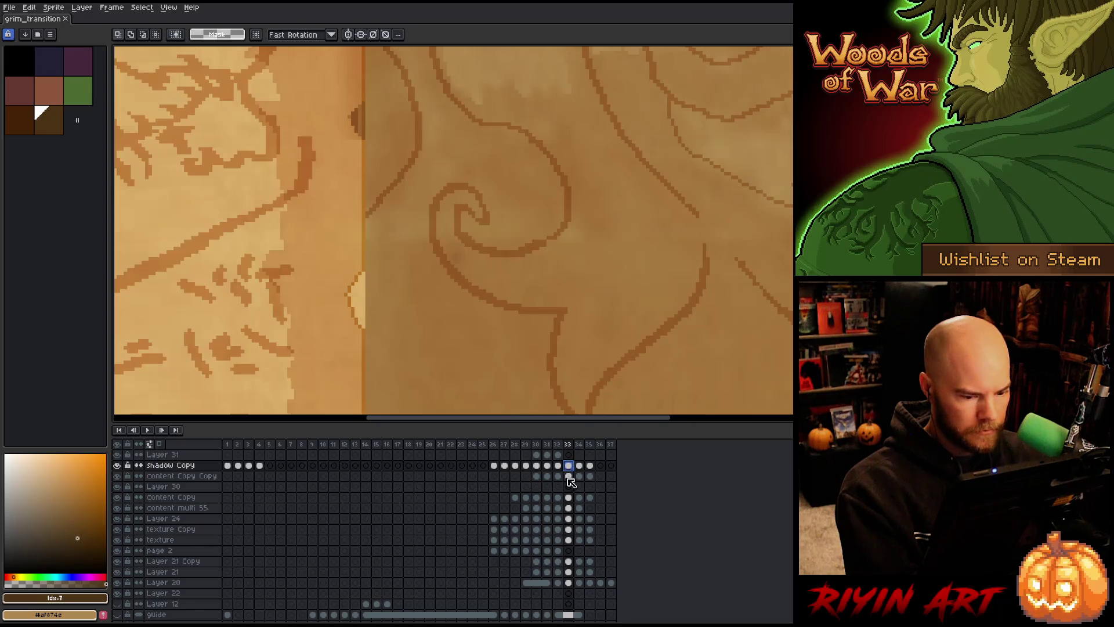
key("b")
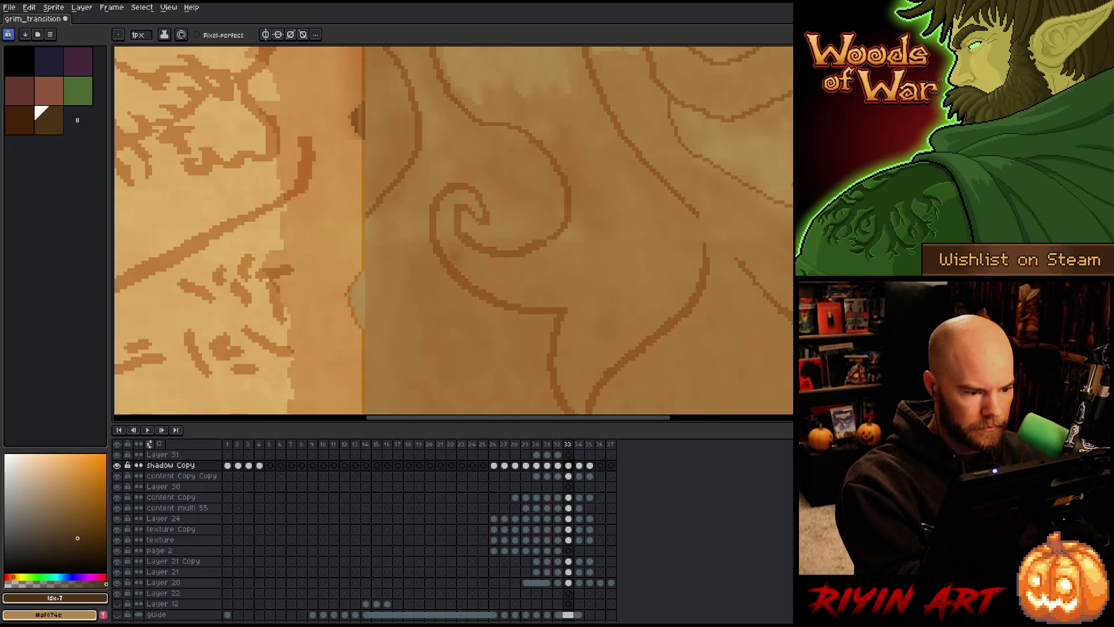
key("e")
left_click_drag(358, 107, 358, 133)
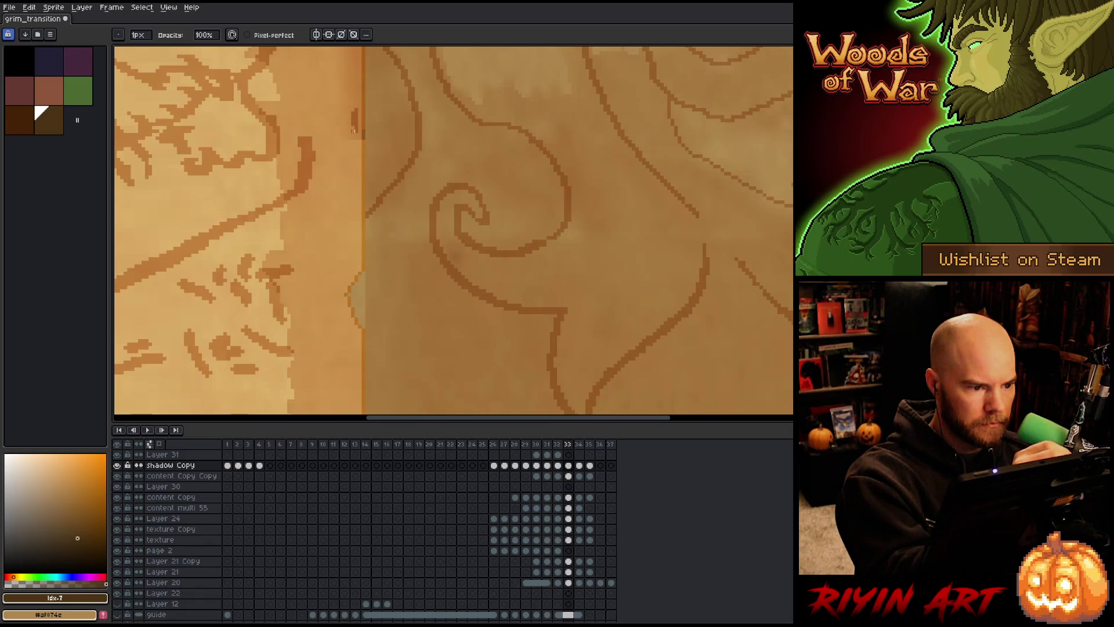
left_click_drag(523, 305, 504, 330)
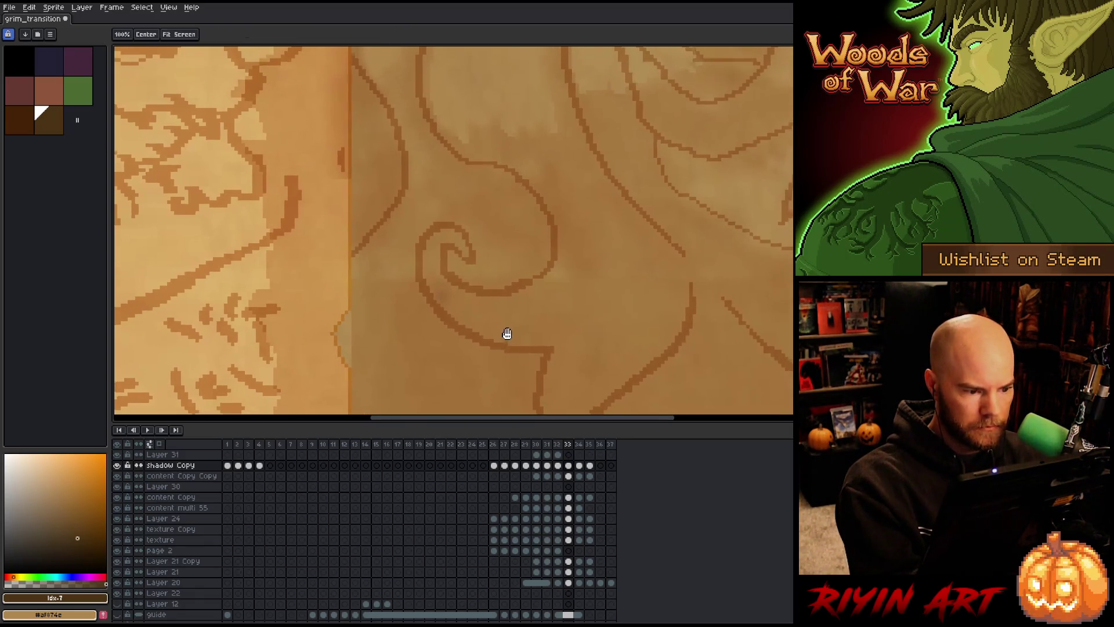
left_click(568, 497)
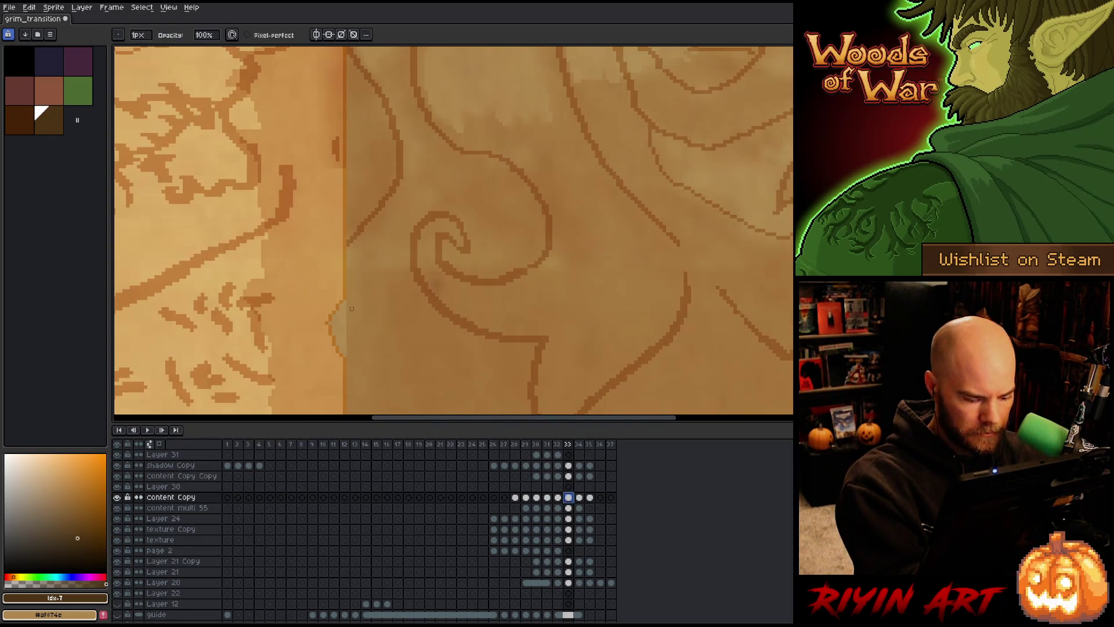
key("m")
scroll(351, 309, "up", 1)
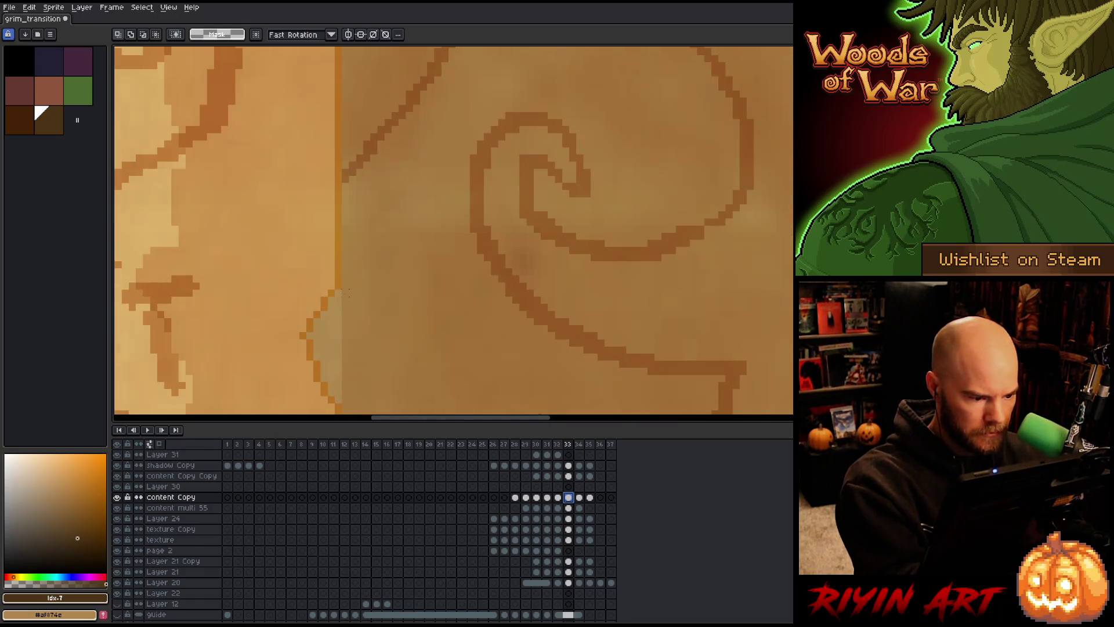
- Marquee thin slivers along the seam, toggling the content layer's visibility to compare
left_click_drag(346, 291, 345, 404)
left_click(343, 342)
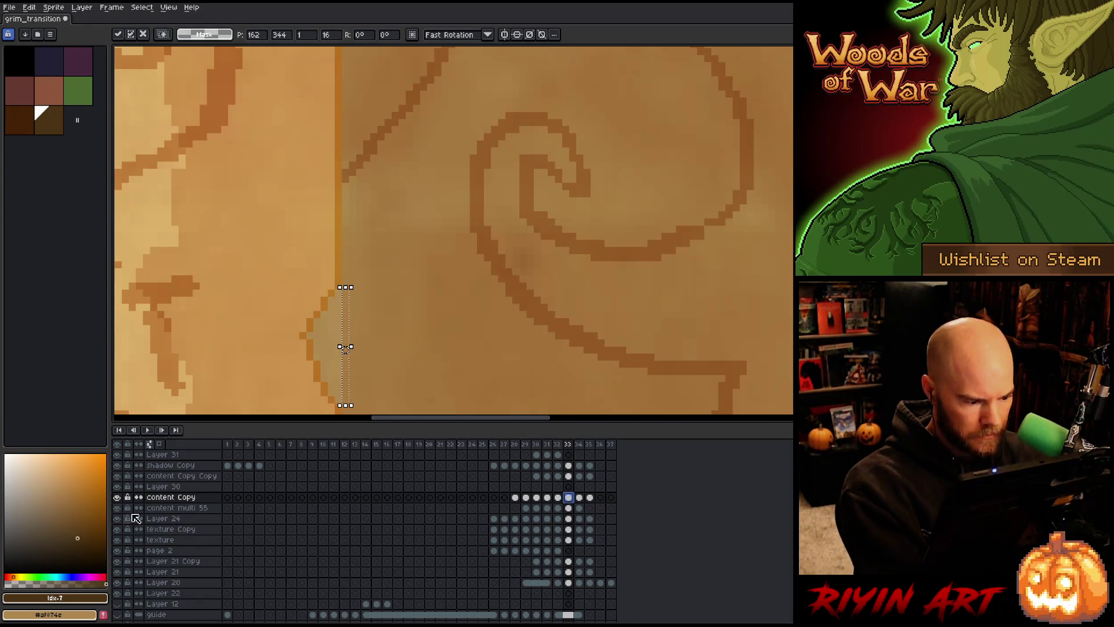
left_click(117, 498)
left_click(116, 498)
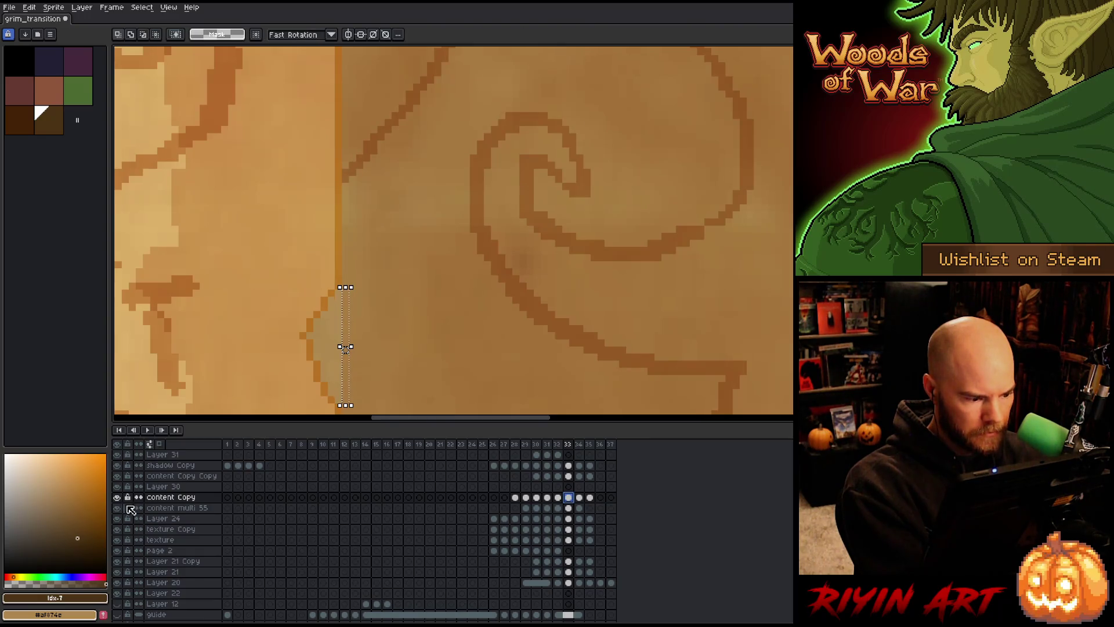
left_click(568, 476)
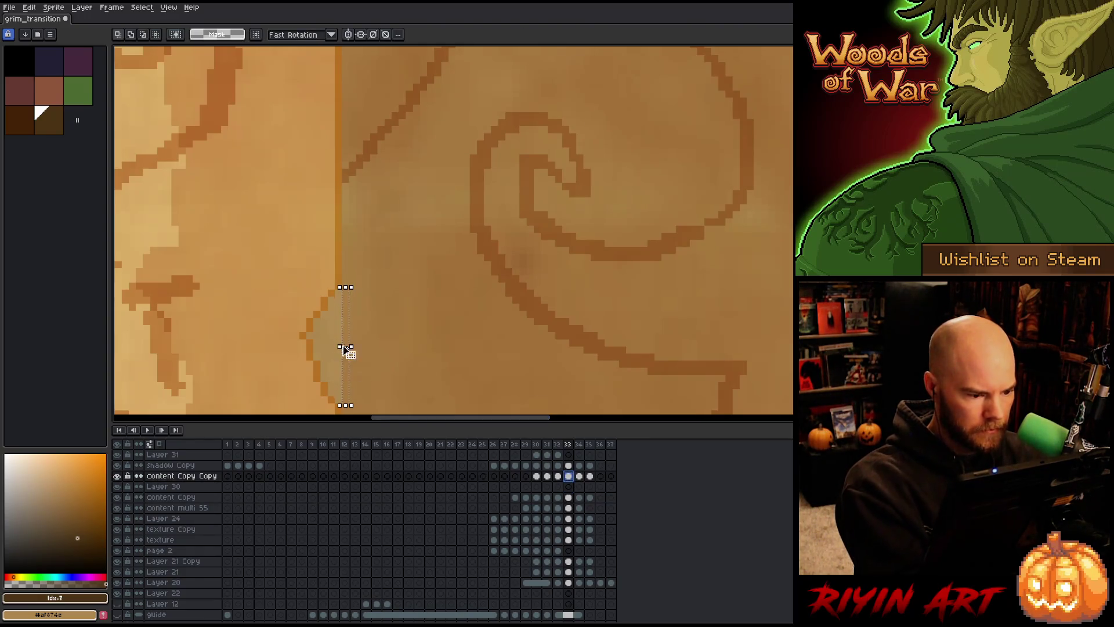
left_click_drag(340, 347, 332, 351)
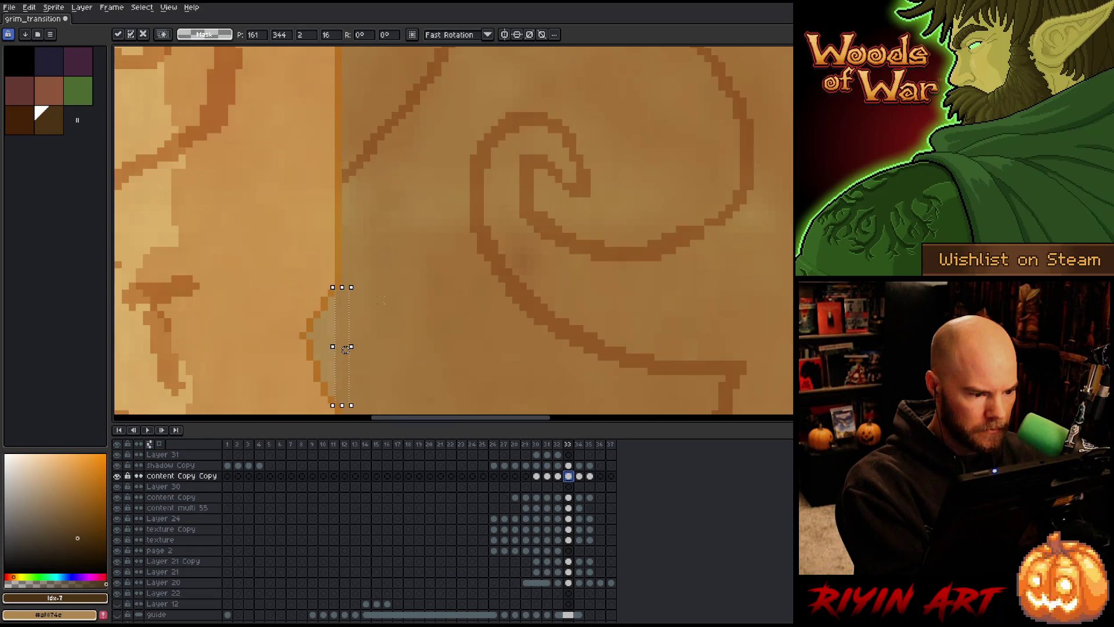
key("ctrl+d")
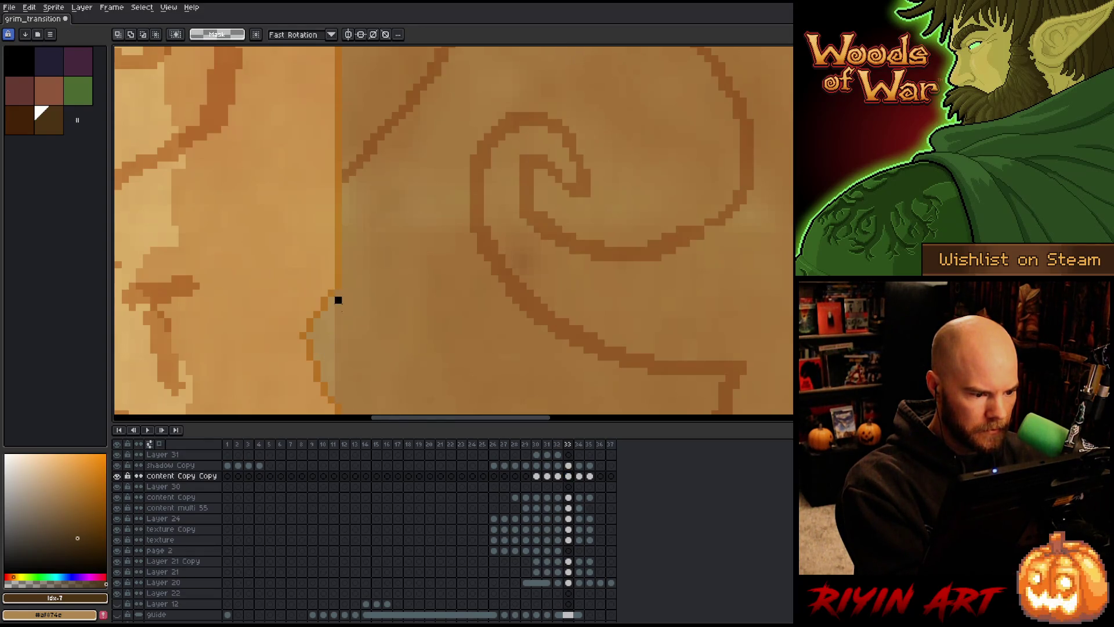
left_click_drag(339, 299, 344, 398)
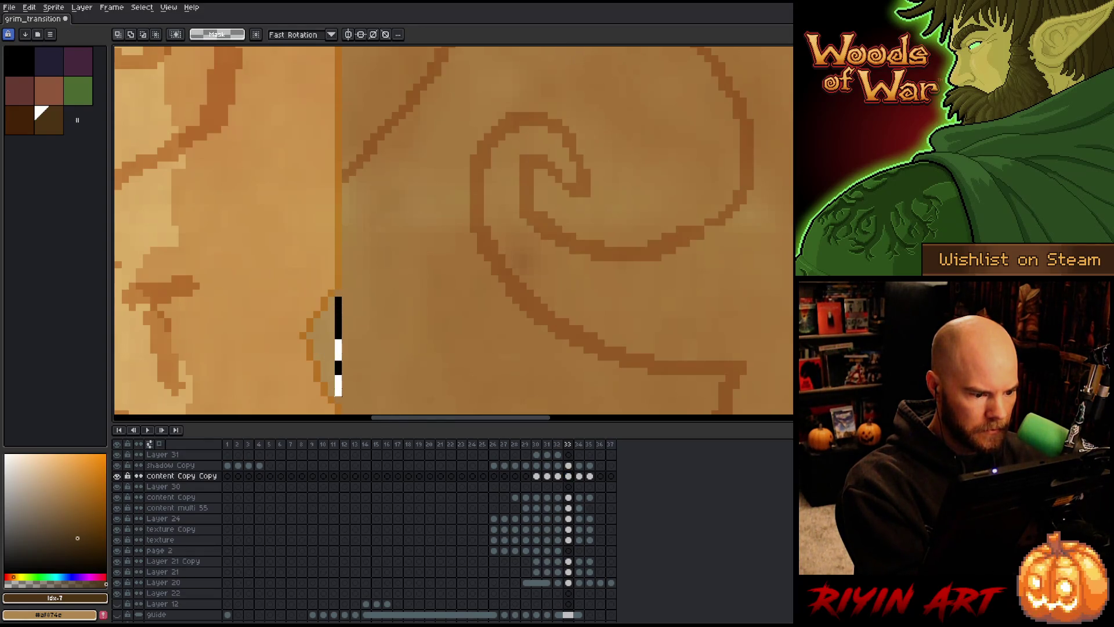
key("ctrl+d")
- Move a one-pixel seam column one pixel left and adjust a patch at the lower curve
left_click_drag(330, 313, 331, 383)
left_click(326, 351)
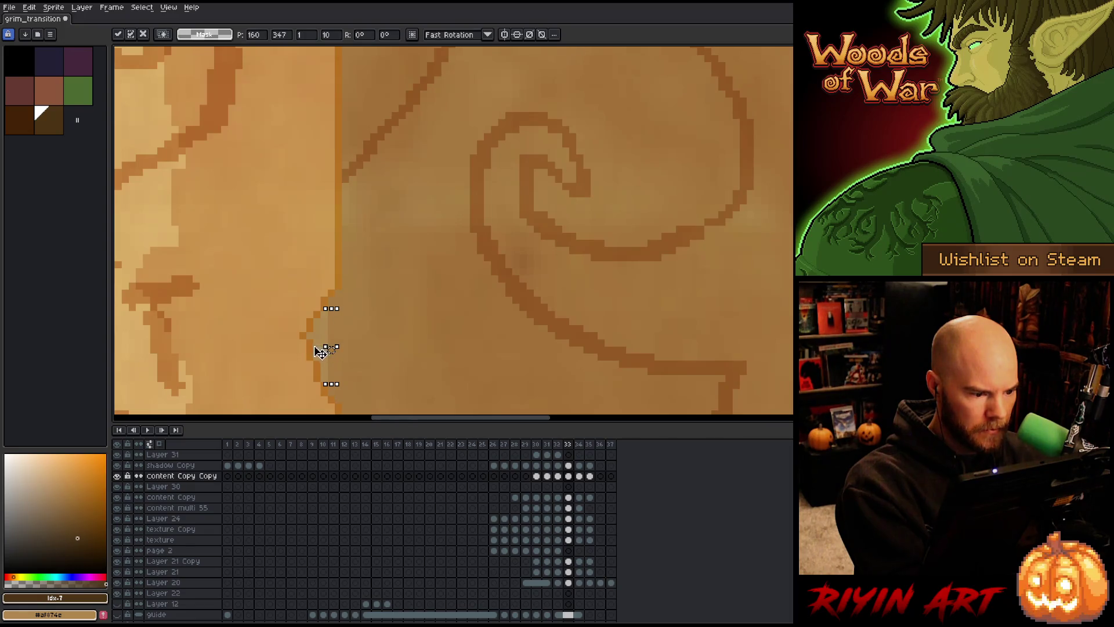
key("Return")
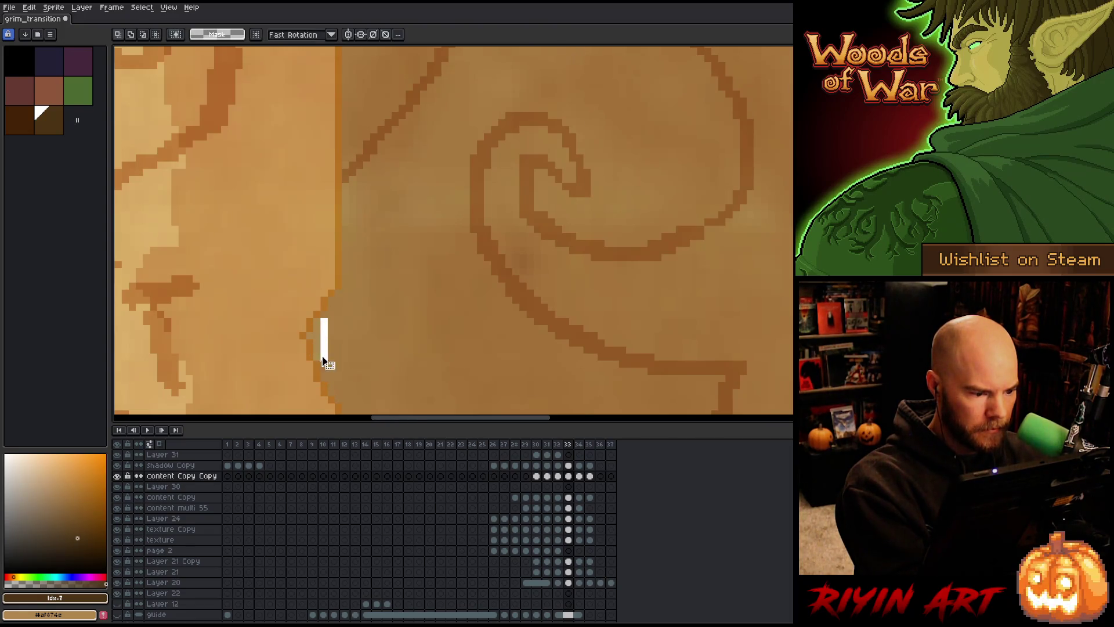
left_click_drag(323, 361, 308, 338)
key("Return")
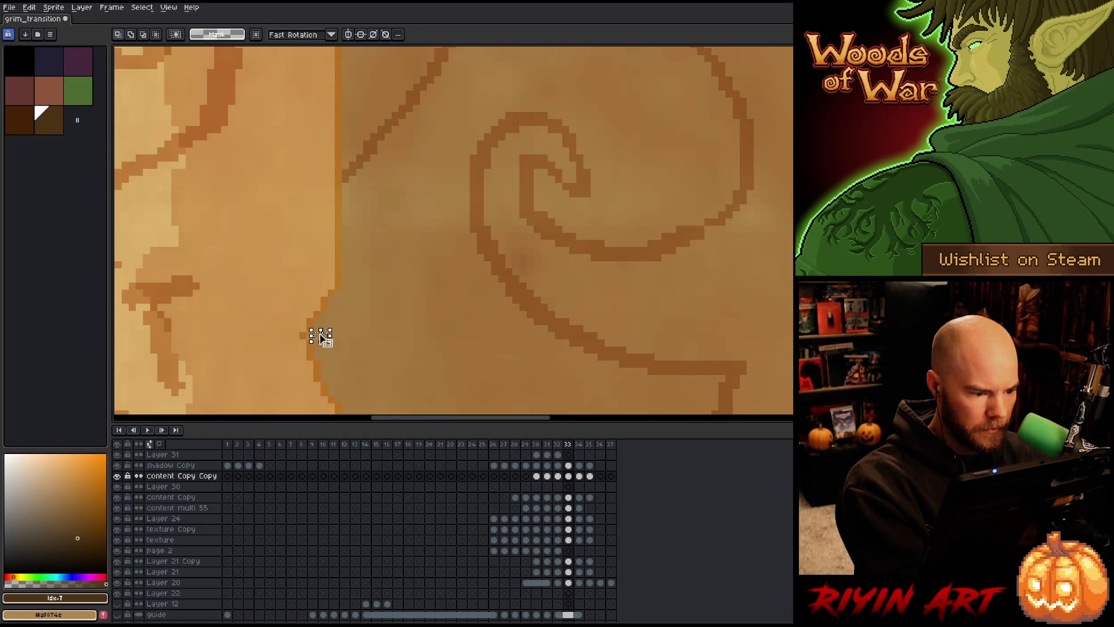
left_click_drag(330, 329, 304, 341)
key("Return")
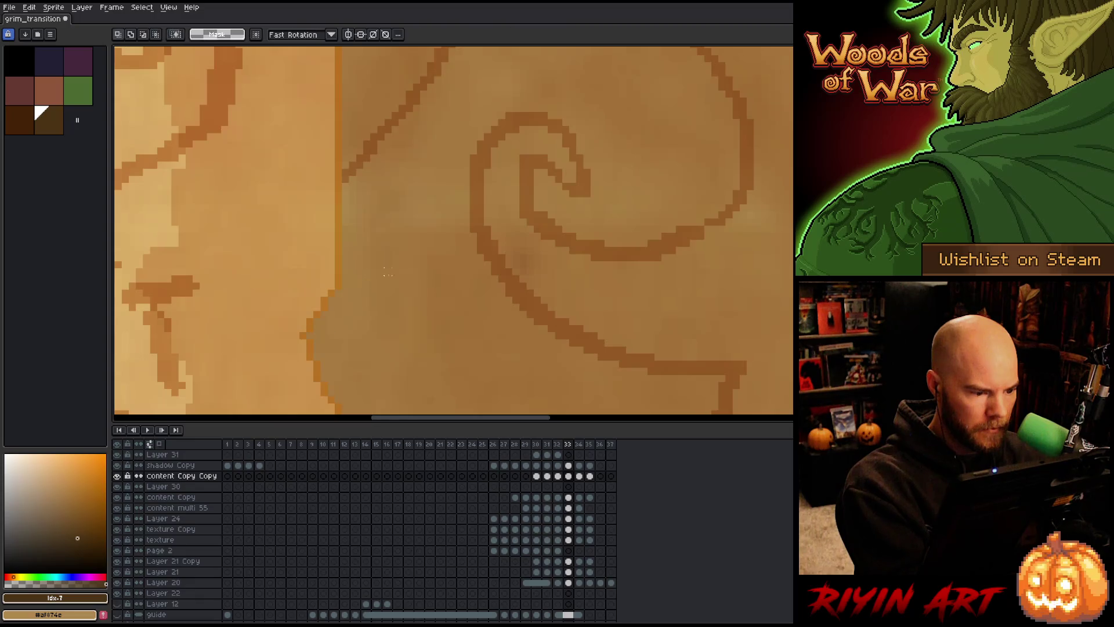
left_click(568, 465)
scroll(574, 458, "down", 3)
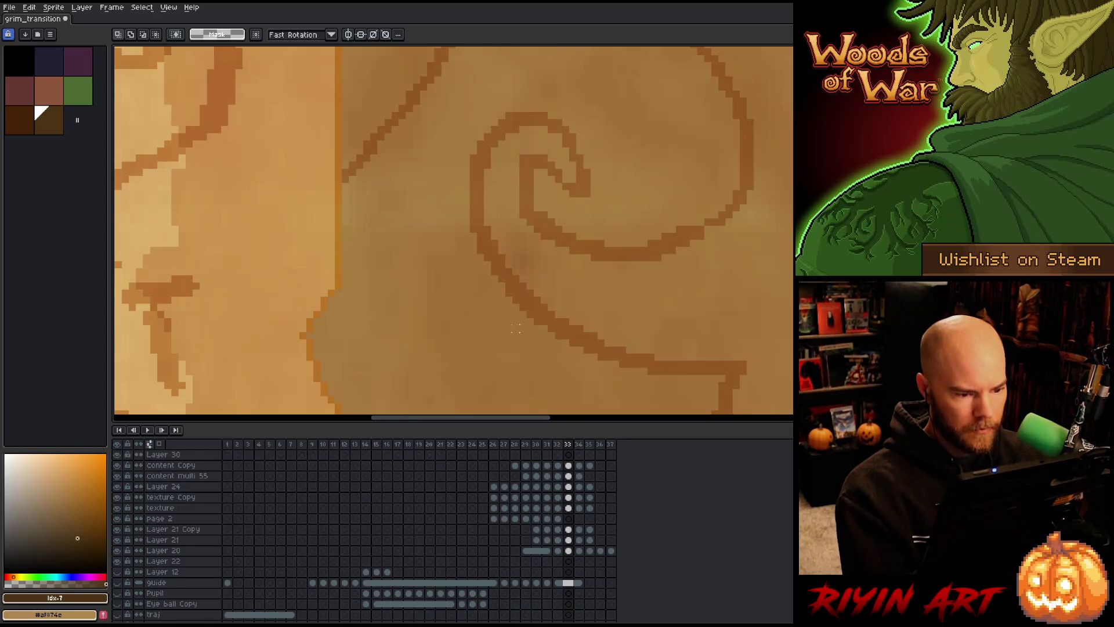
- Pan along the fold and marquee a first strip on the content Copy Copy layer
scroll(584, 557, "up", 3)
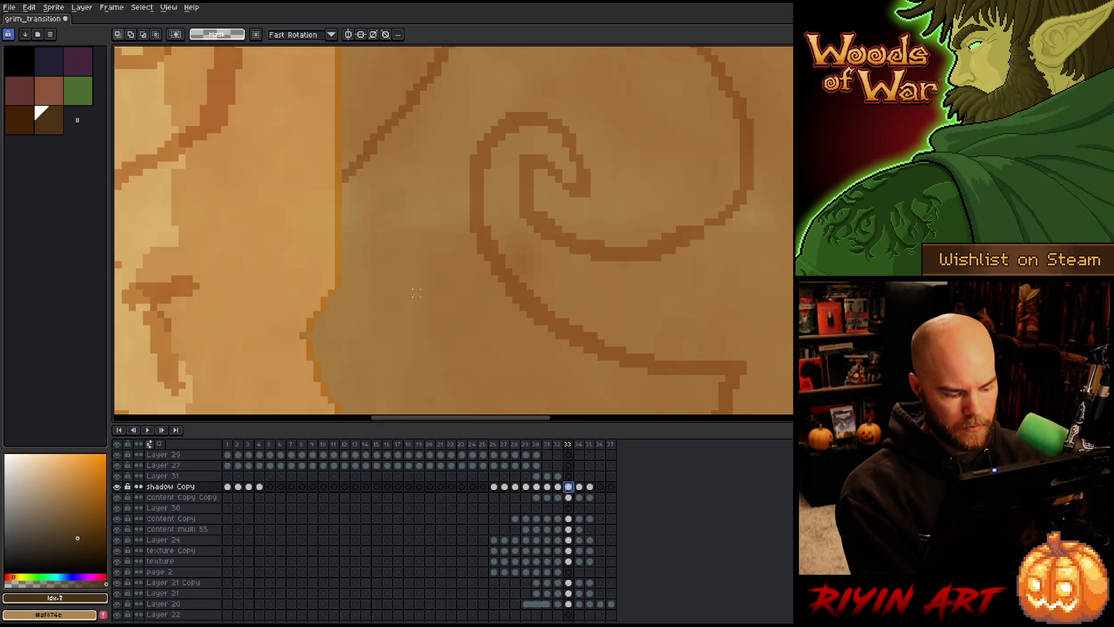
scroll(374, 232, "down", 3)
scroll(377, 220, "up", 3)
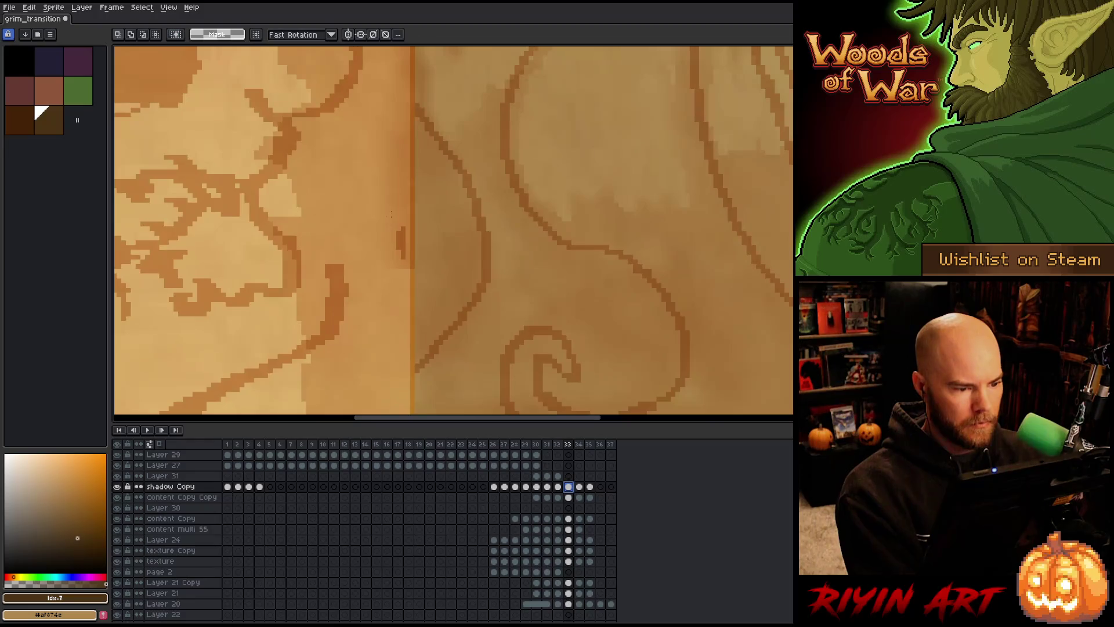
left_click_drag(522, 250, 485, 318)
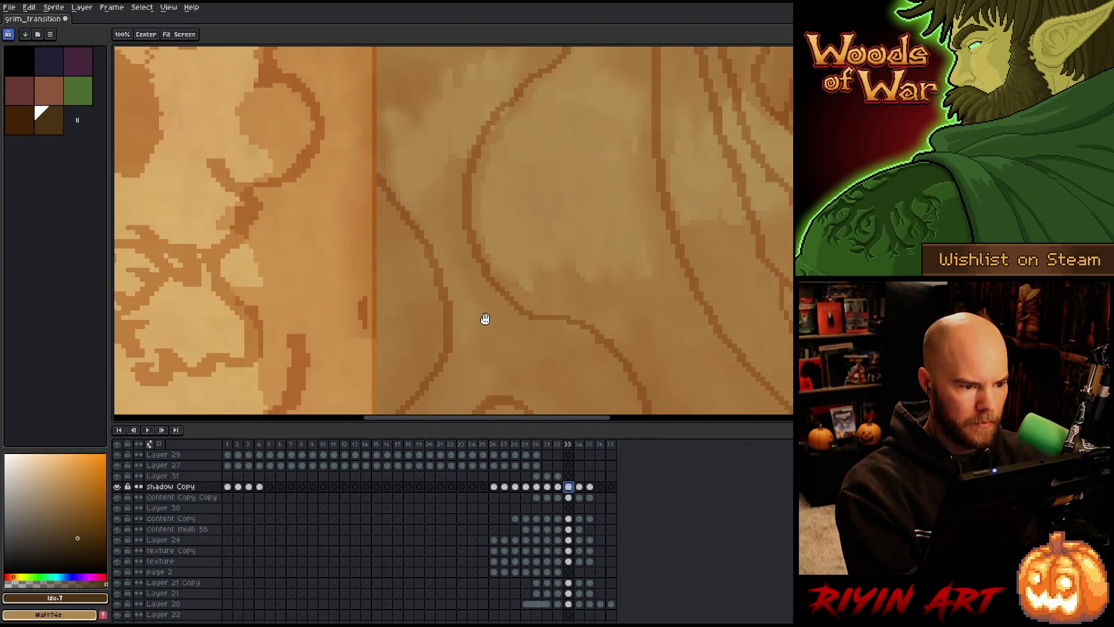
left_click(569, 498)
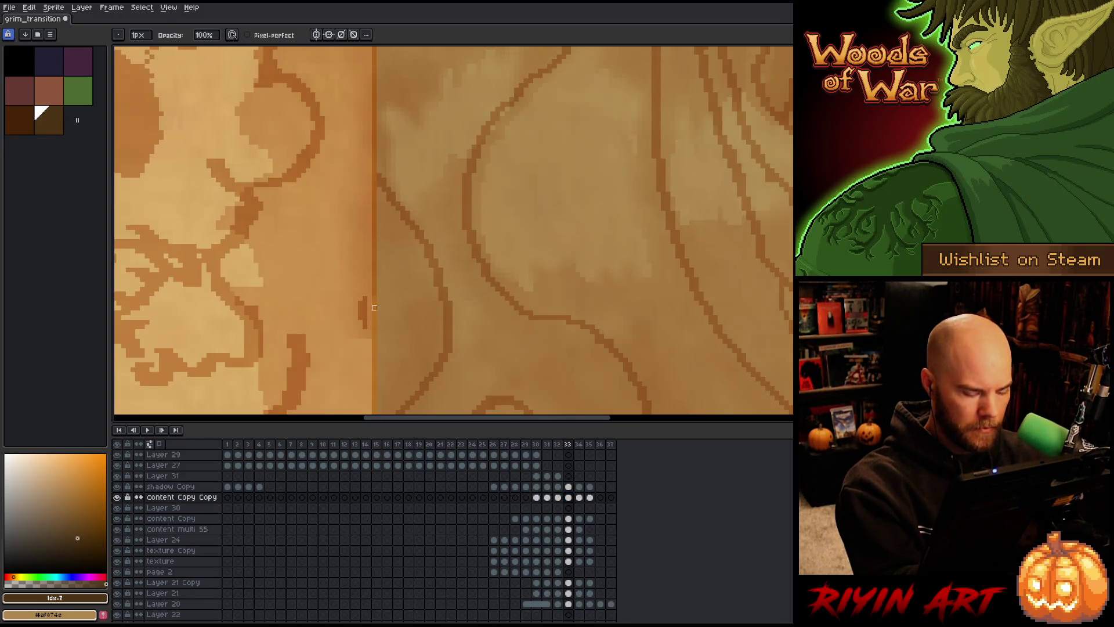
key("m")
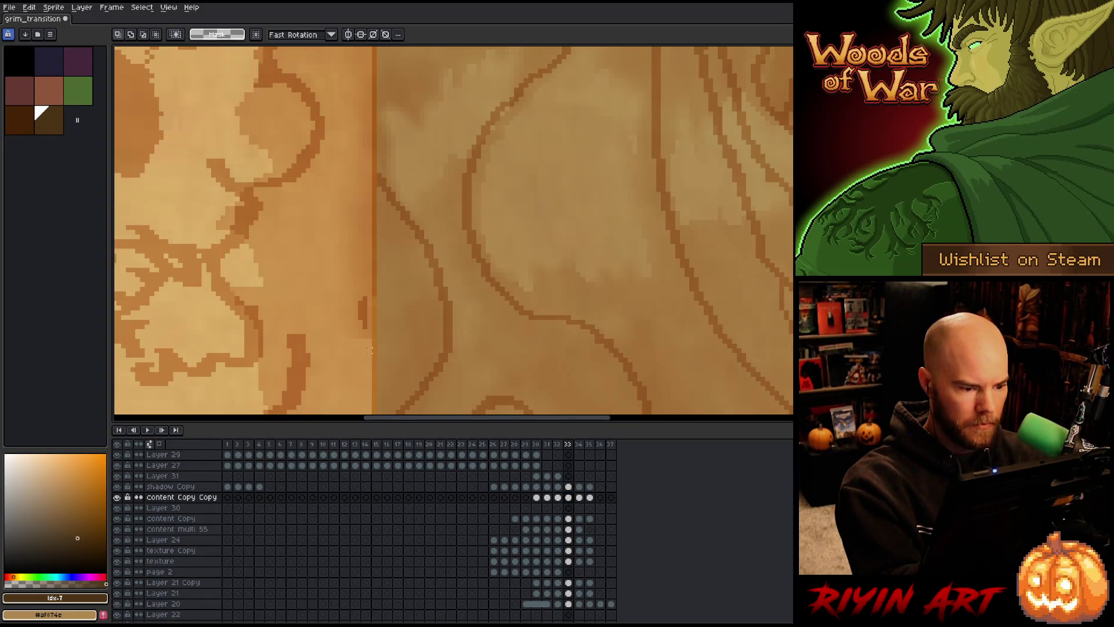
mouse_move(374, 374)
left_mouse_down()
mouse_move(346, 55)
mouse_move(340, 346)
mouse_move(301, 241)
mouse_move(288, 238)
left_mouse_up()
- Redraw the selection as a tall column down the fold strip, panning to show the skull
scroll(423, 308, "down", 1)
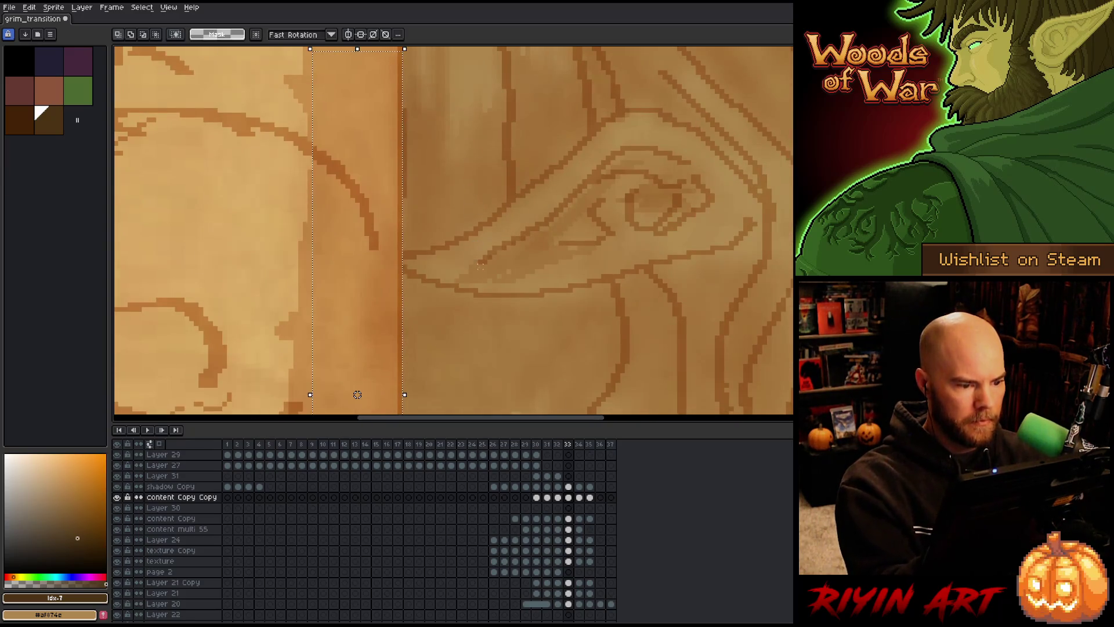
scroll(412, 331, "down", 1)
left_click_drag(472, 120, 450, 273)
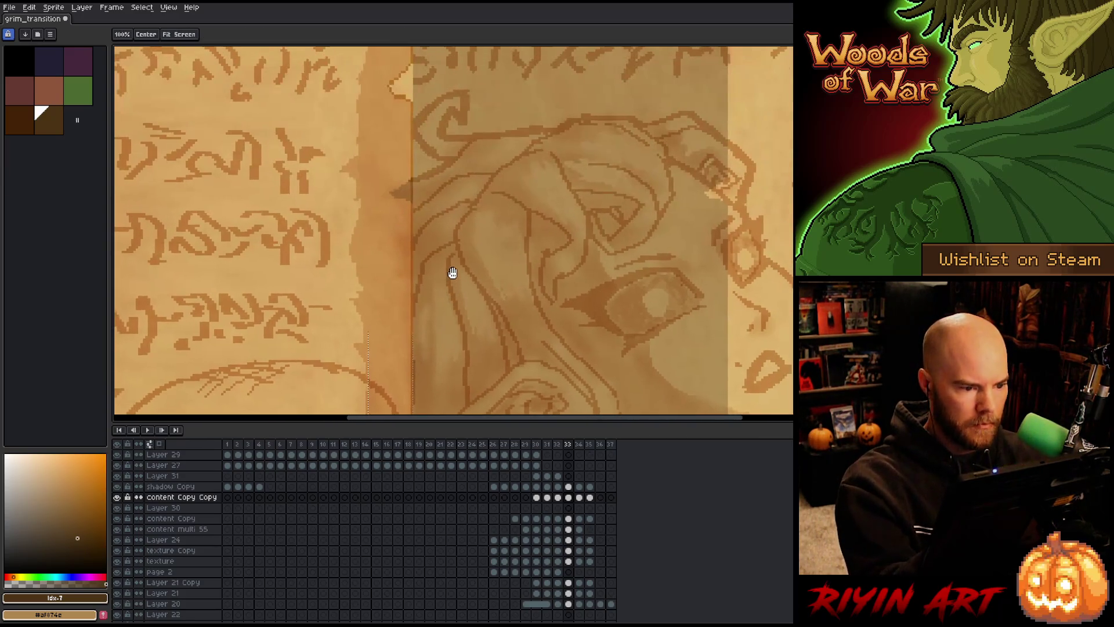
left_click_drag(410, 107, 360, 406)
mouse_move(455, 209)
left_mouse_down()
mouse_move(442, 323)
mouse_move(430, 137)
left_mouse_up()
mouse_move(499, 278)
left_mouse_down()
mouse_move(510, 94)
mouse_move(495, 119)
left_mouse_up()
left_click_drag(495, 291, 497, 343)
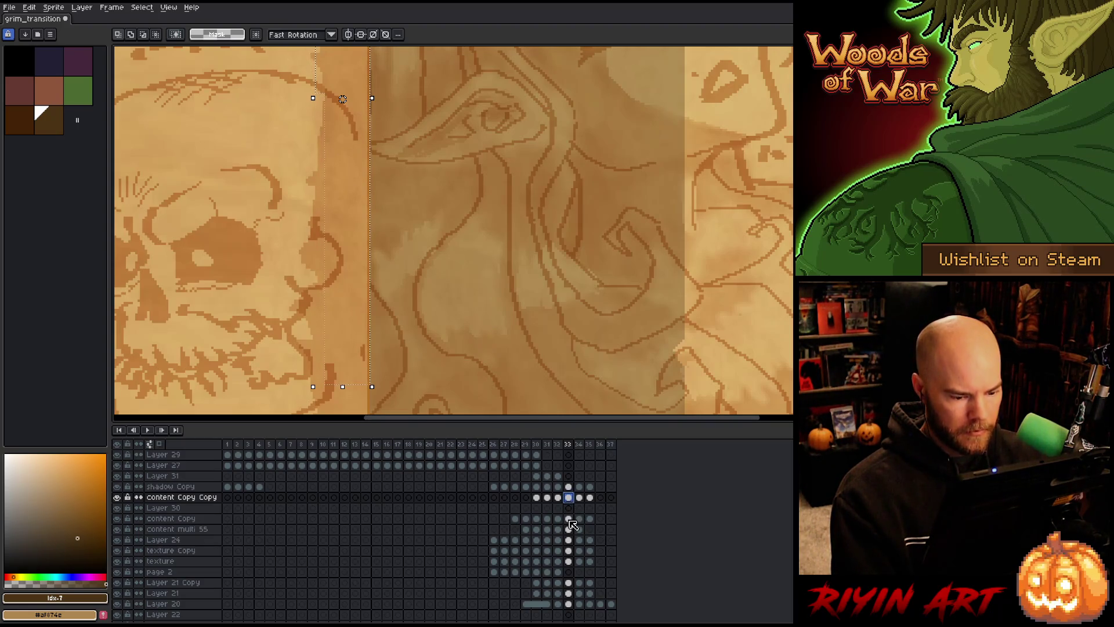
- Inspect the glyph text on content Copy, then return to the fold on shadow Copy
left_click(569, 519)
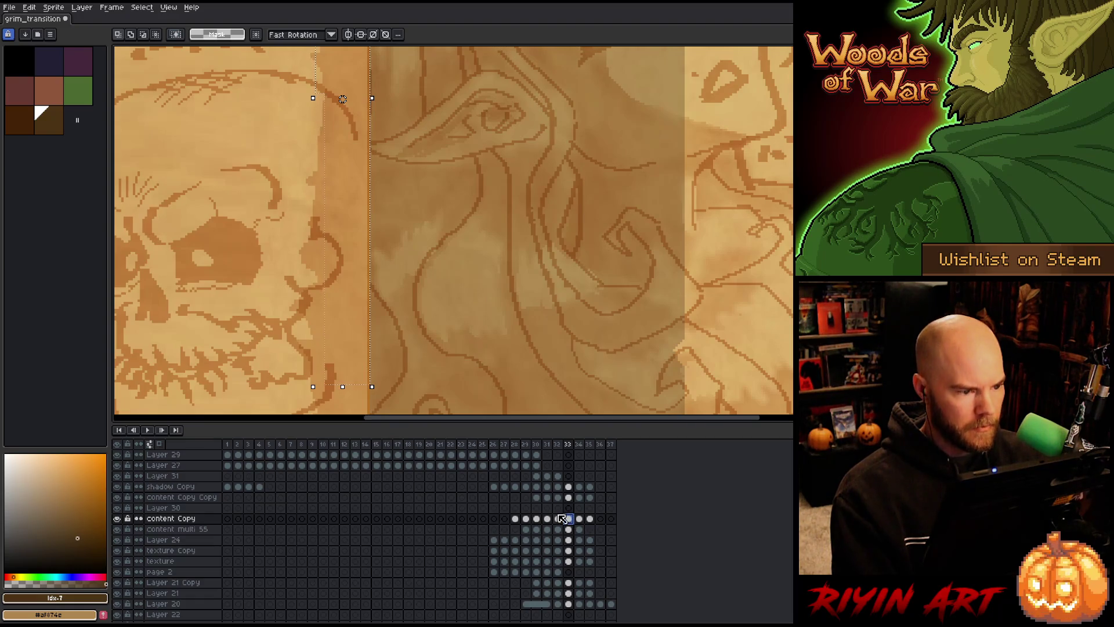
left_click_drag(504, 159, 473, 322)
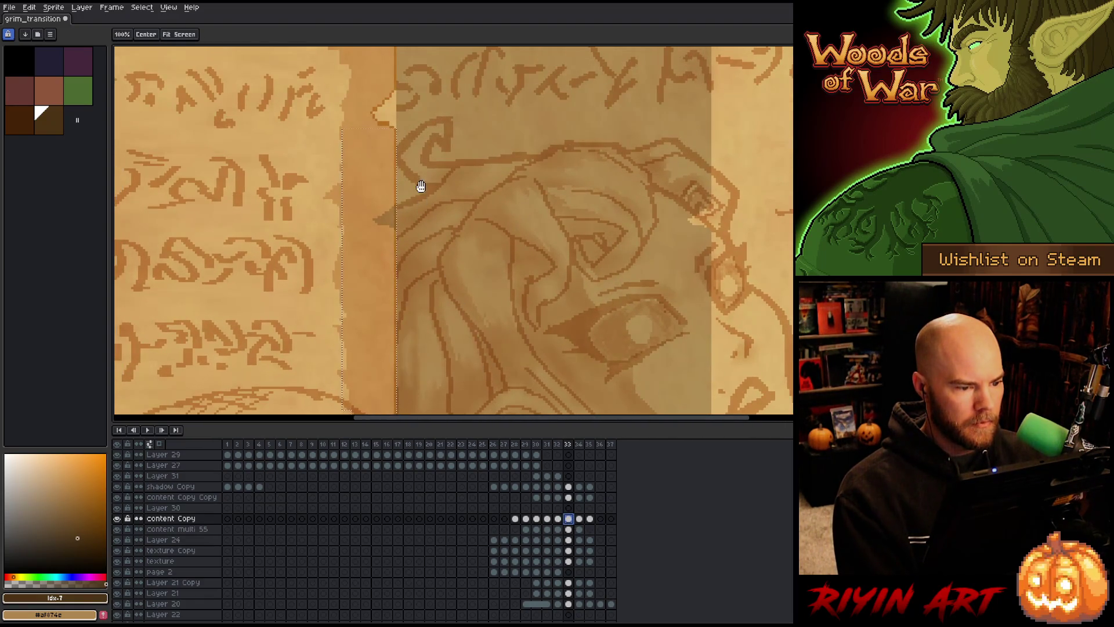
left_click_drag(423, 187, 425, 284)
left_click(569, 487)
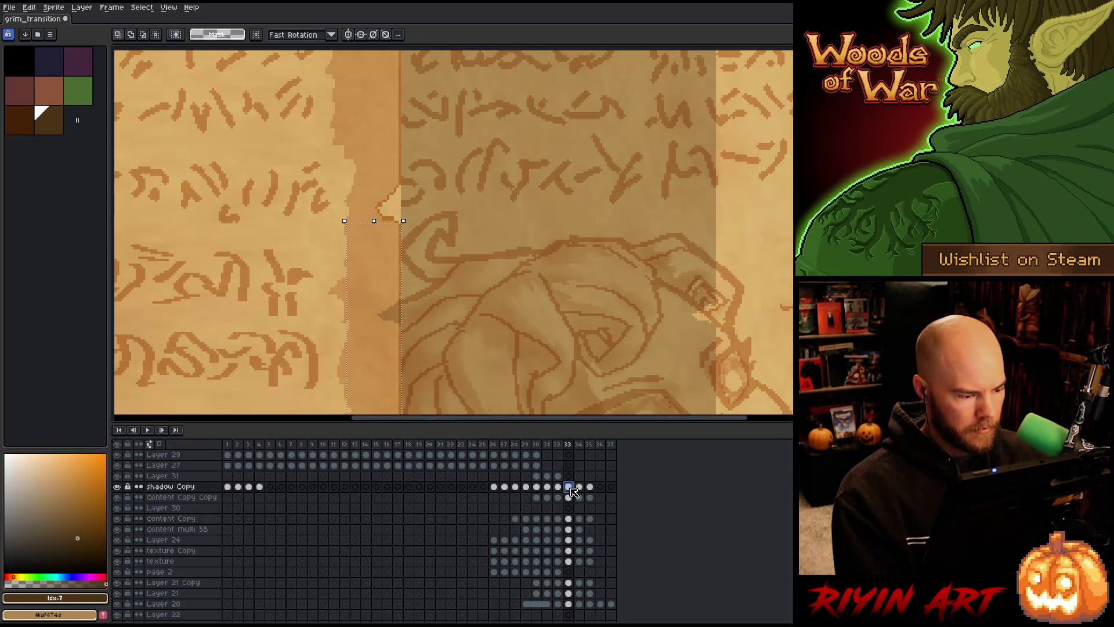
scroll(485, 306, "down", 2)
scroll(435, 104, "up", 1)
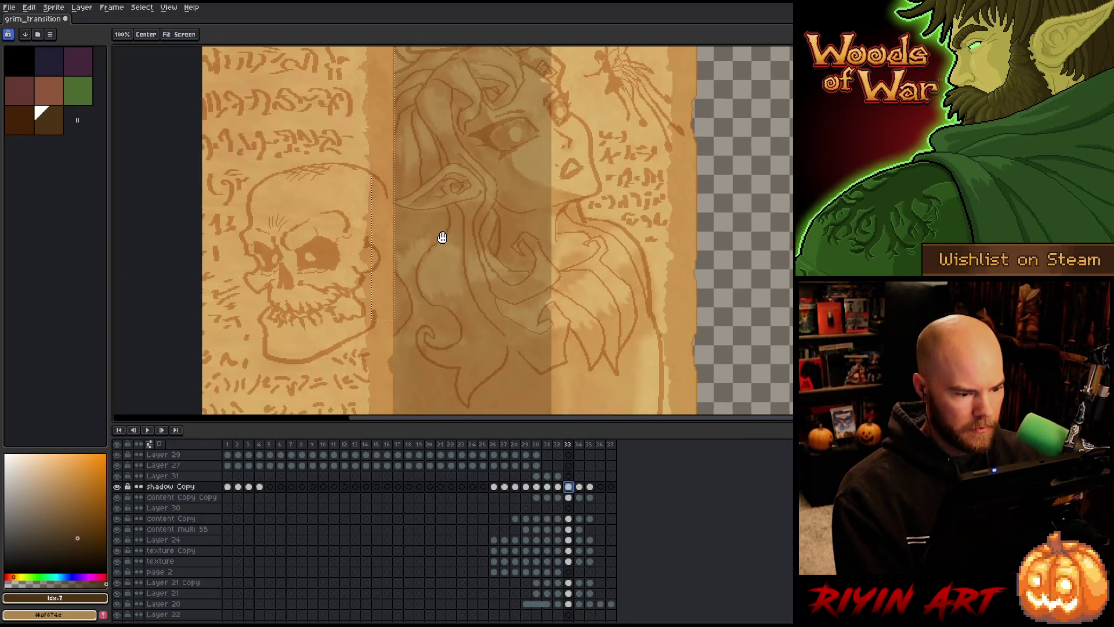
mouse_move(442, 239)
left_mouse_down()
mouse_move(433, 152)
mouse_move(430, 281)
left_mouse_up()
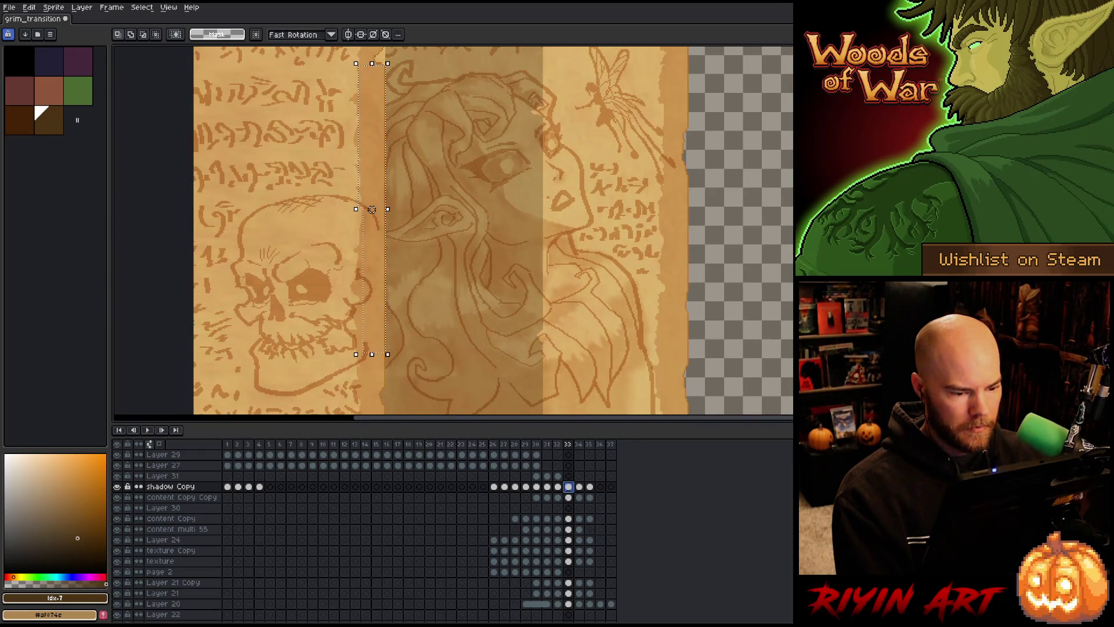
- Select the narrow shadow strip and move it up to the torn-page corner
left_click_drag(522, 268, 545, 383)
left_click(533, 326)
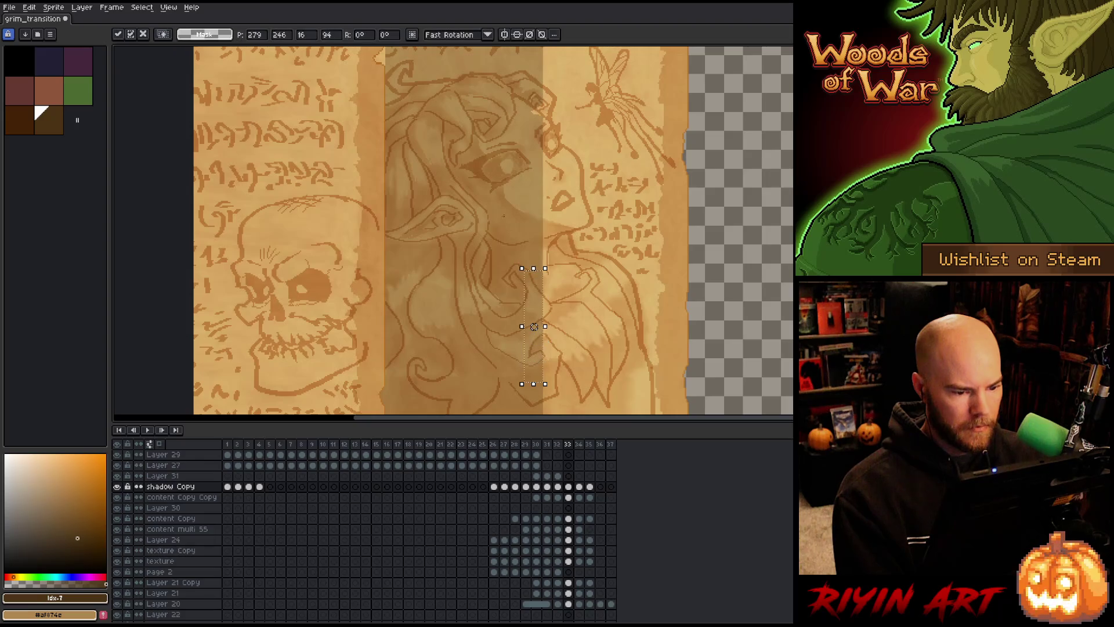
left_click_drag(533, 326, 548, 395)
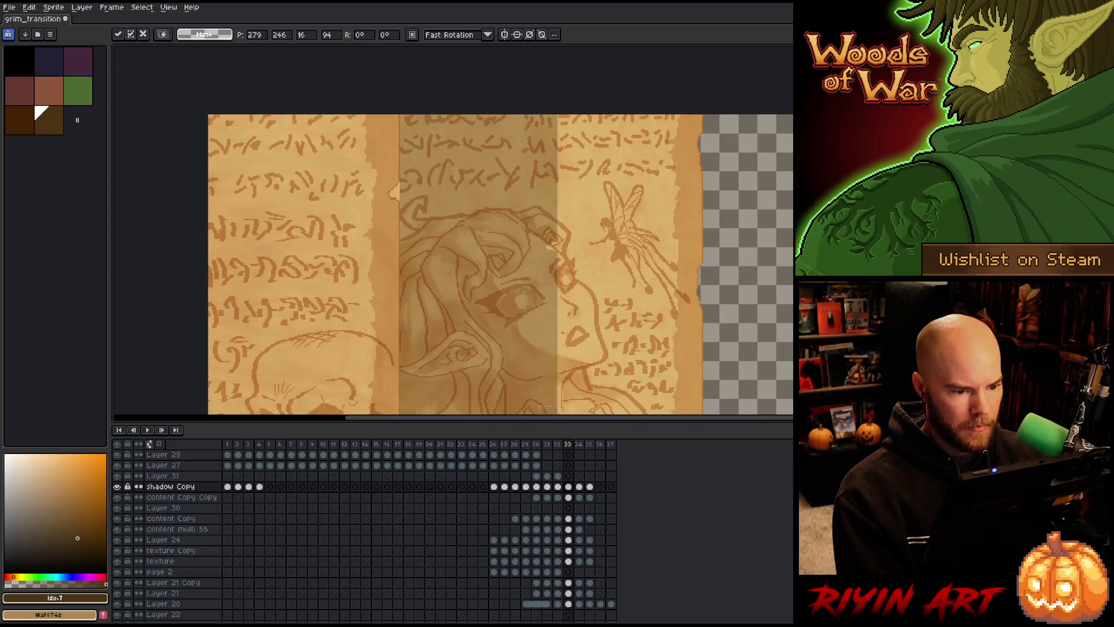
left_click(541, 286)
left_click_drag(542, 286, 530, 174)
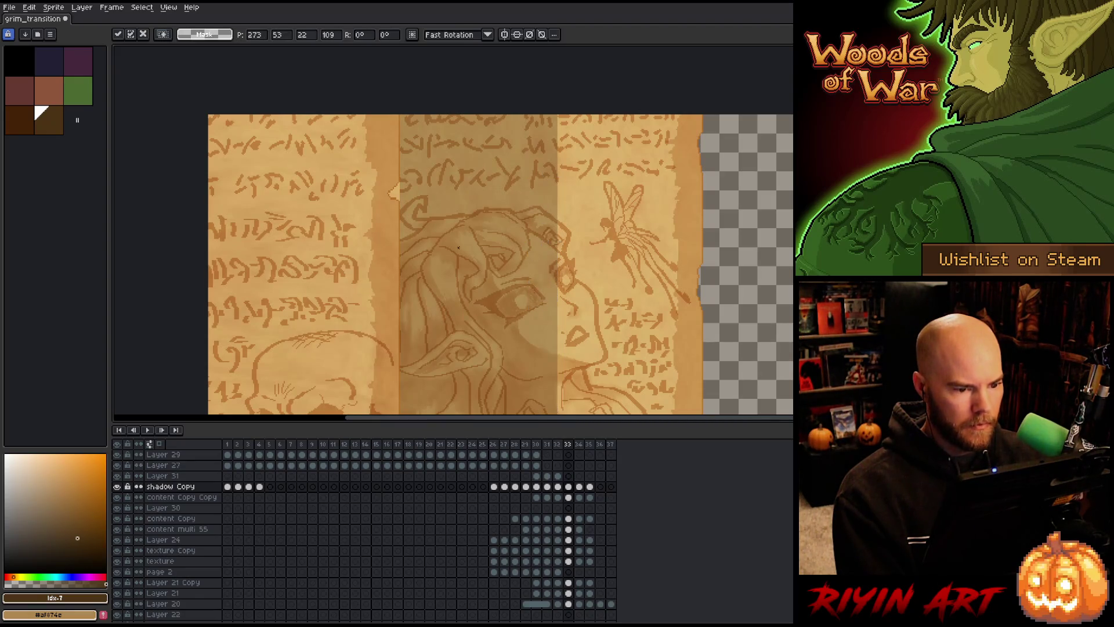
key("Return")
scroll(419, 244, "up", 4)
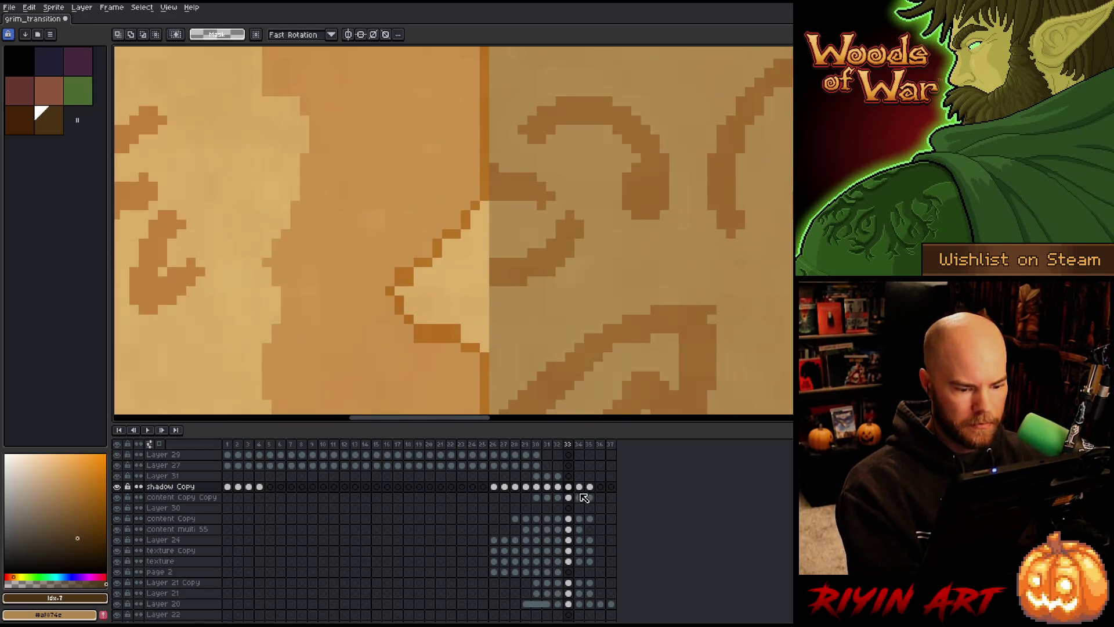
- Sample parchment tan and orange edge tones on frame 33's Layer 31, testing one lighter seam pixel
left_click(568, 476)
key("i")
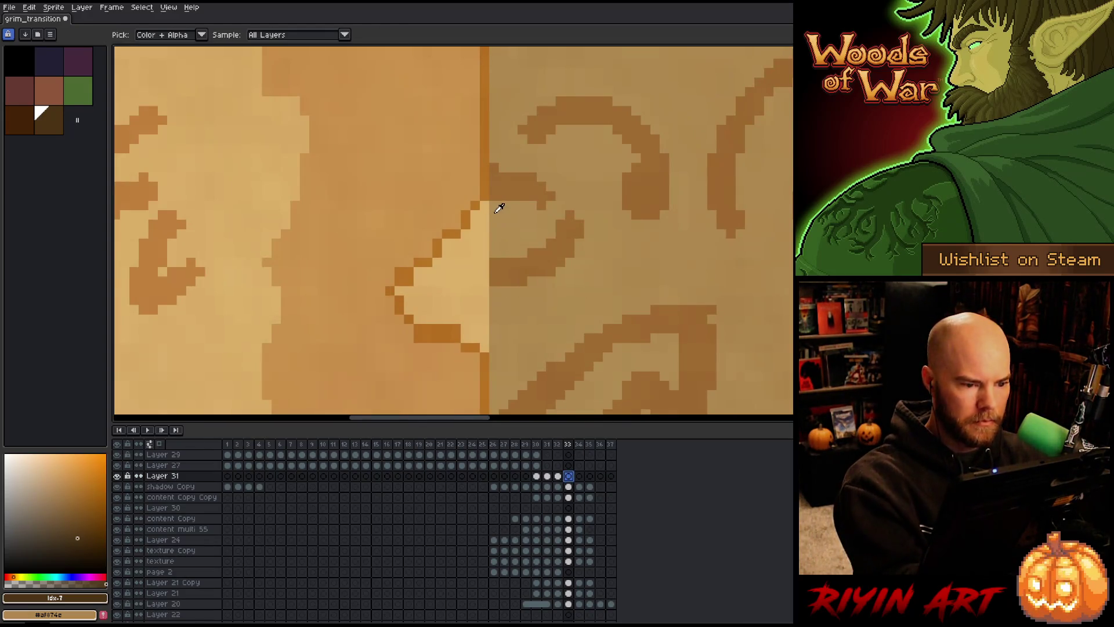
left_click(496, 210)
key("b")
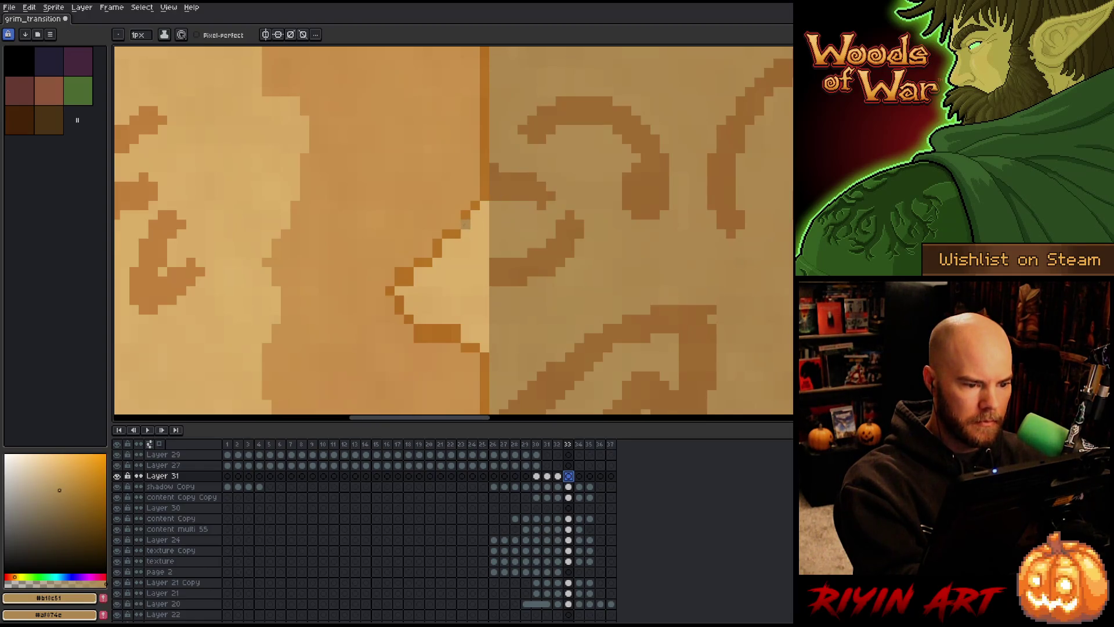
left_click(456, 233)
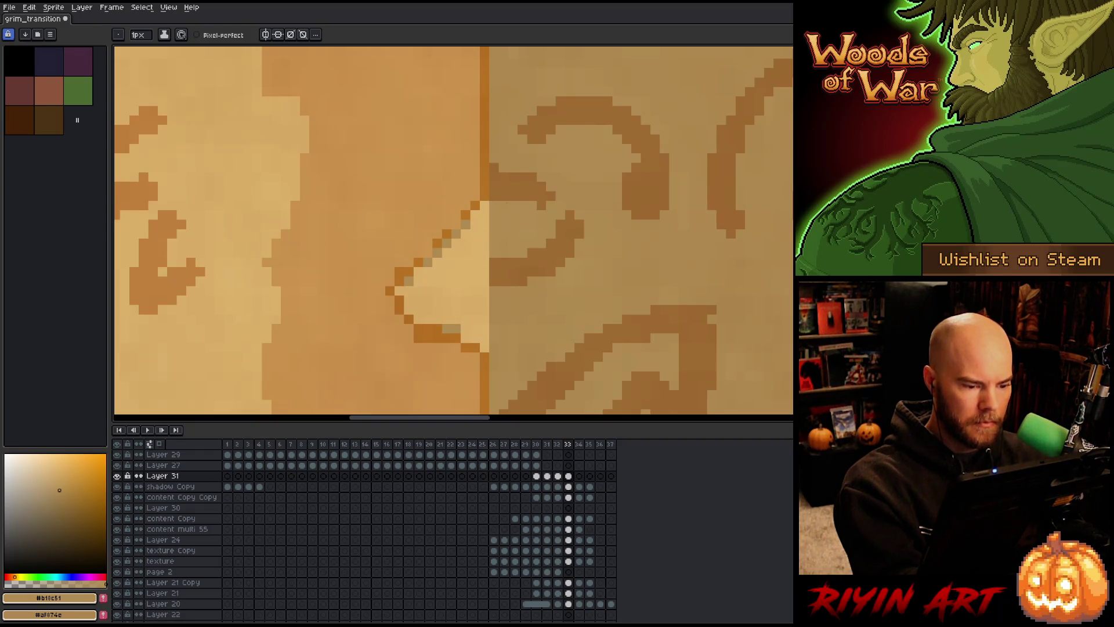
left_click(465, 210, "alt")
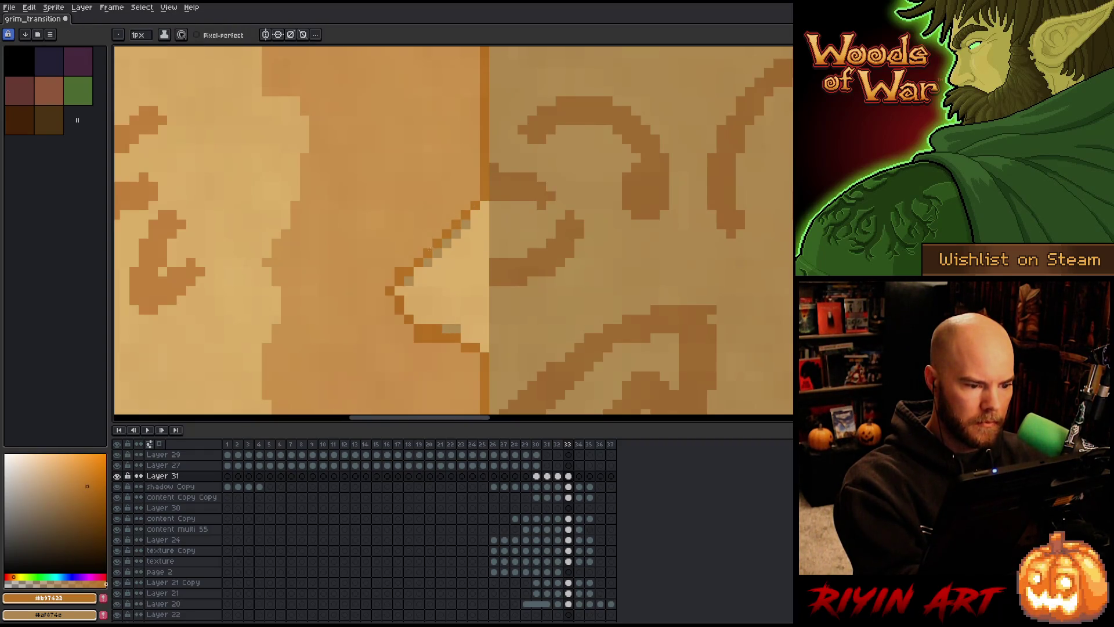
left_click(397, 272, "alt")
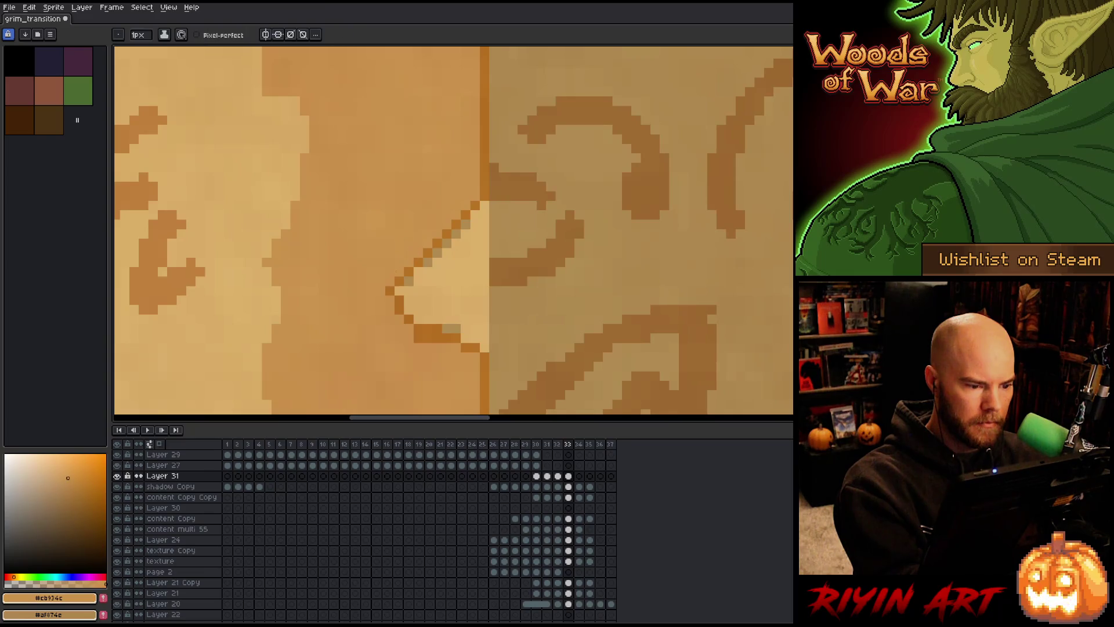
left_click(423, 332, "alt")
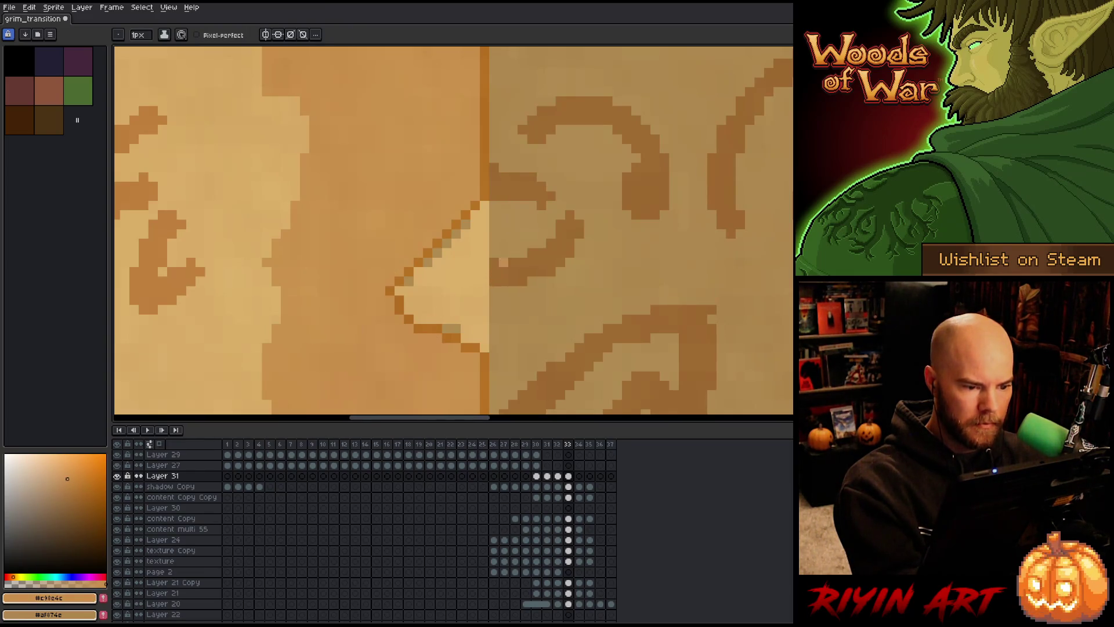
- Paint dark brown shadow over the light fold-seam wedge on shadow Copy, then save the file
left_click(568, 486)
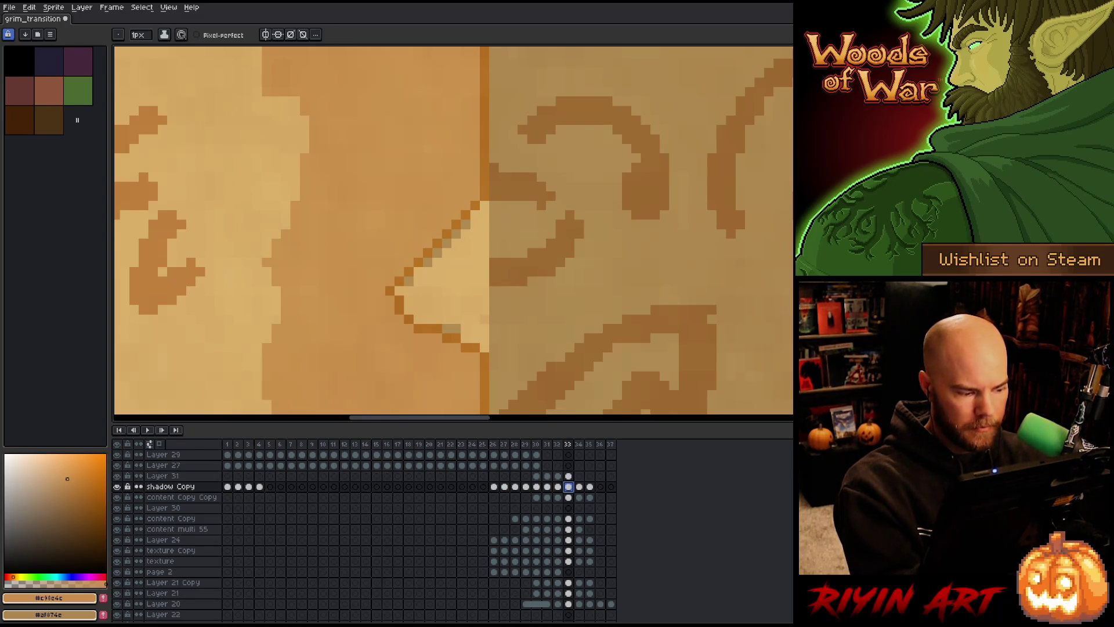
left_click(49, 119)
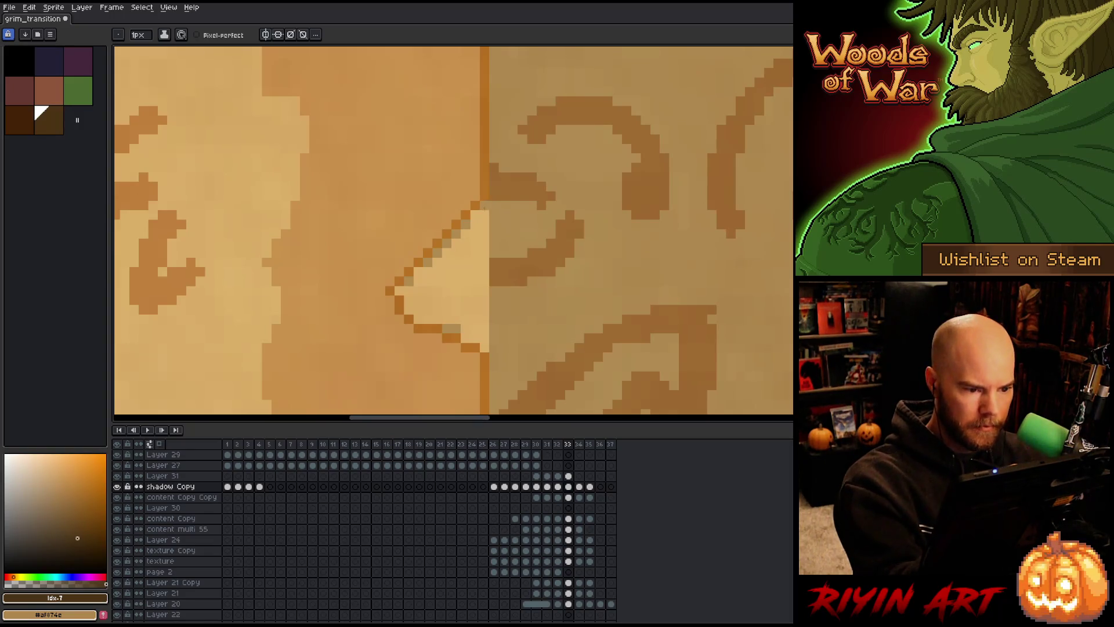
mouse_move(484, 205)
left_mouse_down()
mouse_move(484, 347)
mouse_move(475, 208)
left_mouse_up()
mouse_move(465, 244)
left_mouse_down()
mouse_move(465, 337)
mouse_move(456, 243)
left_mouse_up()
mouse_move(448, 252)
left_mouse_down()
mouse_move(447, 319)
mouse_move(437, 278)
mouse_move(429, 331)
left_mouse_up()
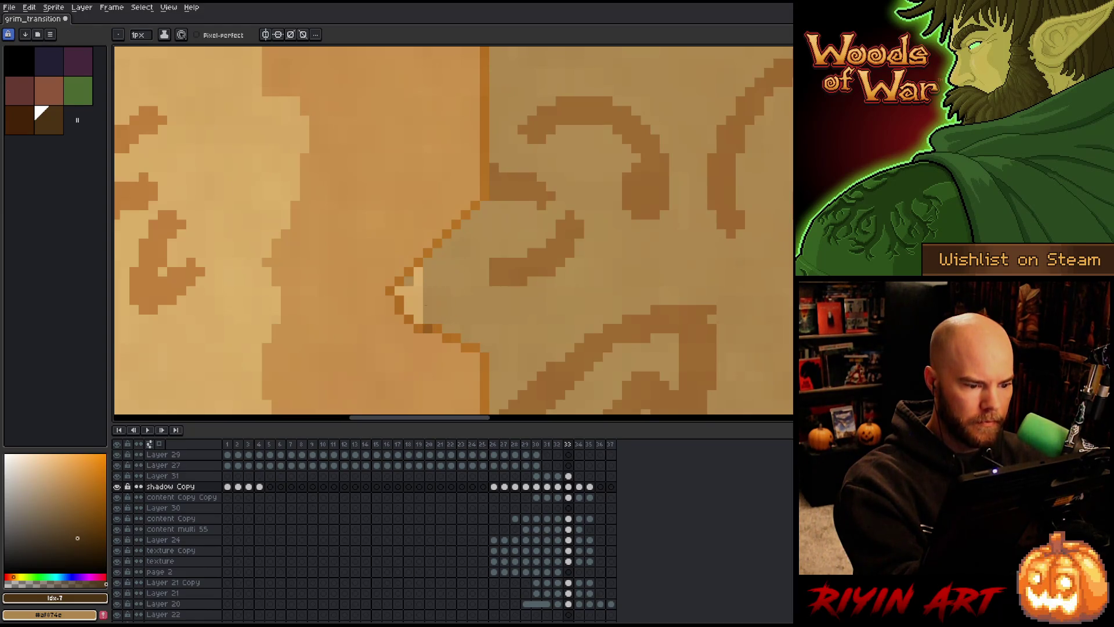
mouse_move(417, 272)
left_mouse_down()
mouse_move(418, 321)
mouse_move(428, 271)
left_mouse_up()
key("ctrl+z")
key("ctrl+z")
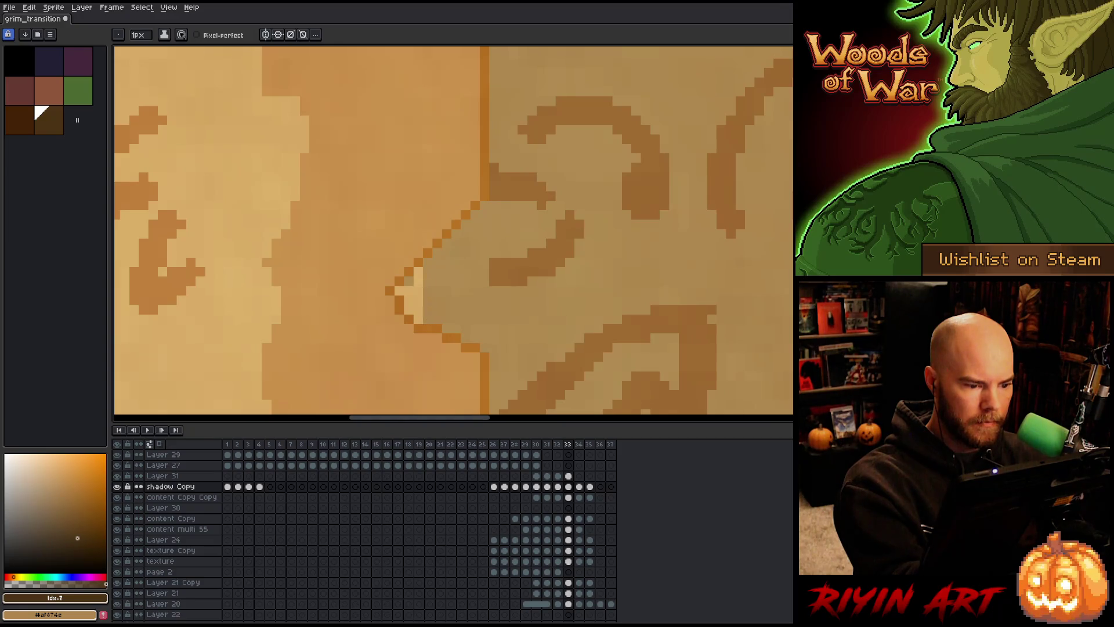
mouse_move(417, 315)
left_mouse_down()
mouse_move(418, 268)
mouse_move(409, 296)
left_mouse_up()
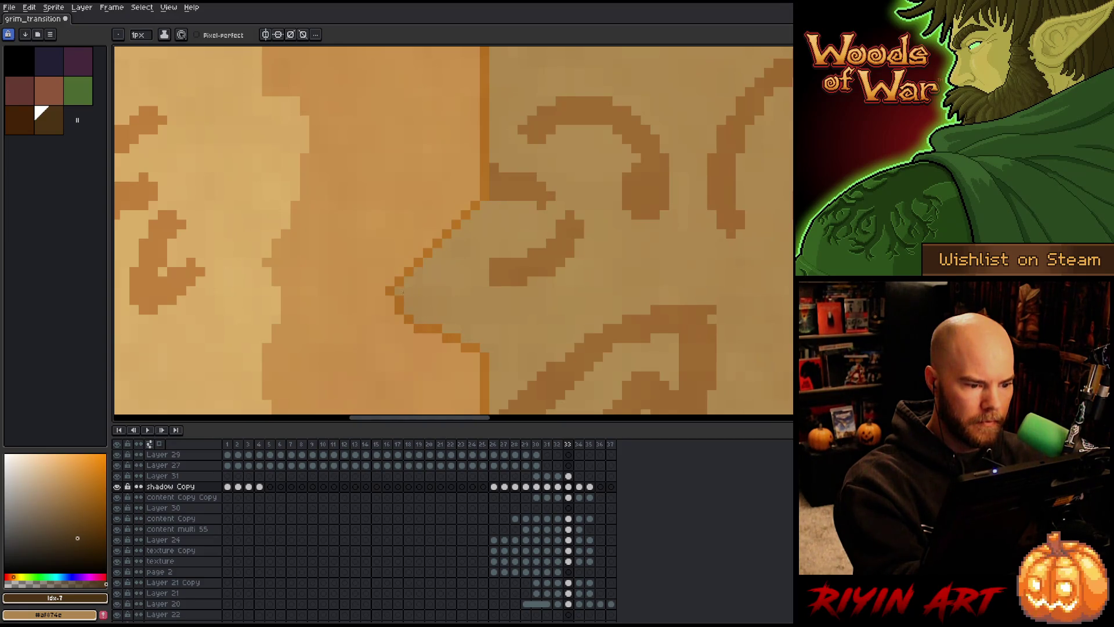
key("ctrl+s")
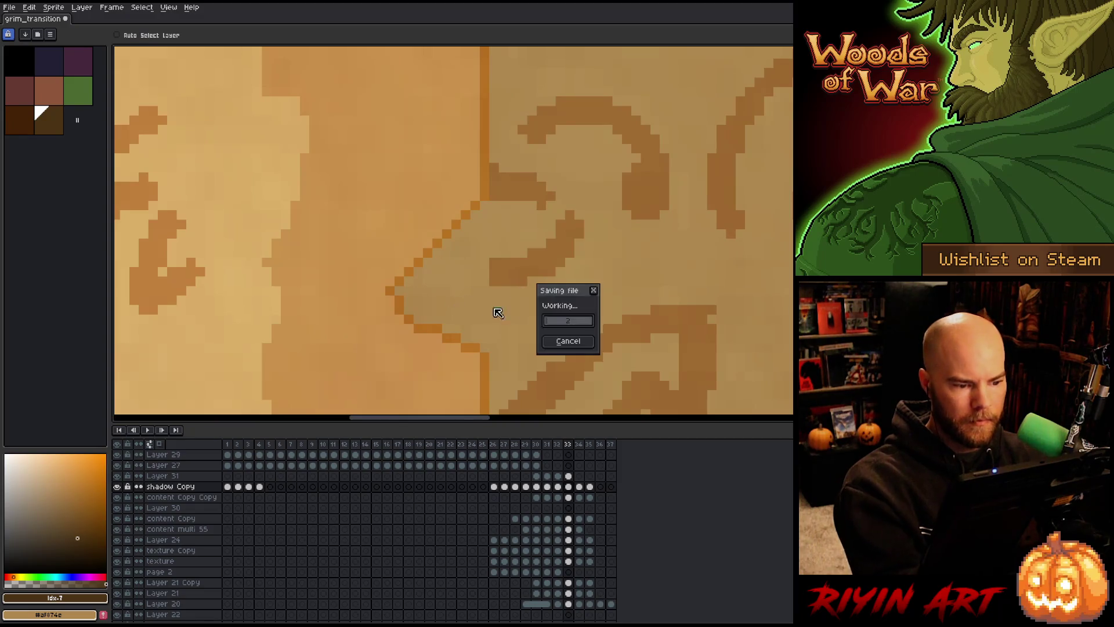
- Sample the parchment colour from Layer 31's frame-33 cel
left_click(569, 475)
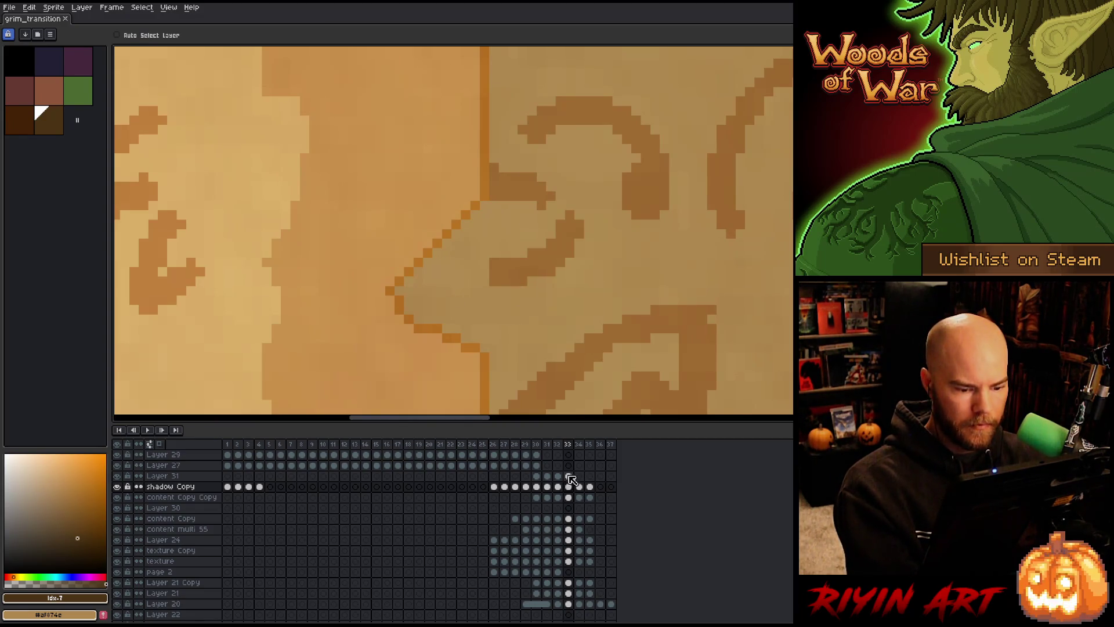
key("b")
left_click(409, 282, "alt")
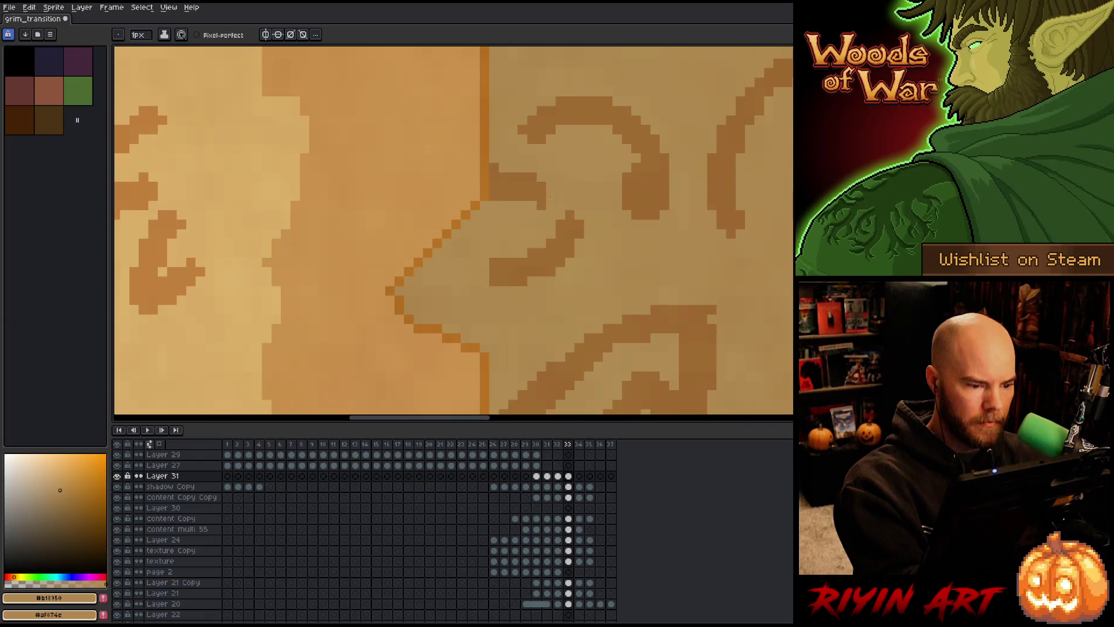
- On frame 34, marquee-select the parchment page strip area
scroll(516, 166, "down", 6)
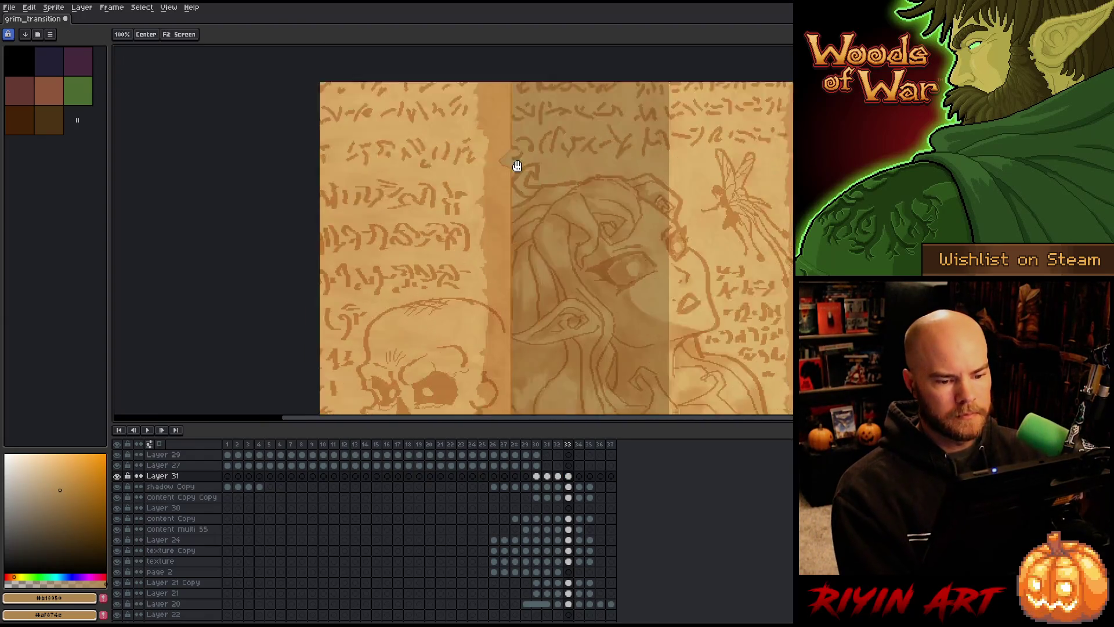
scroll(517, 166, "down", 2)
left_click_drag(418, 241, 400, 269)
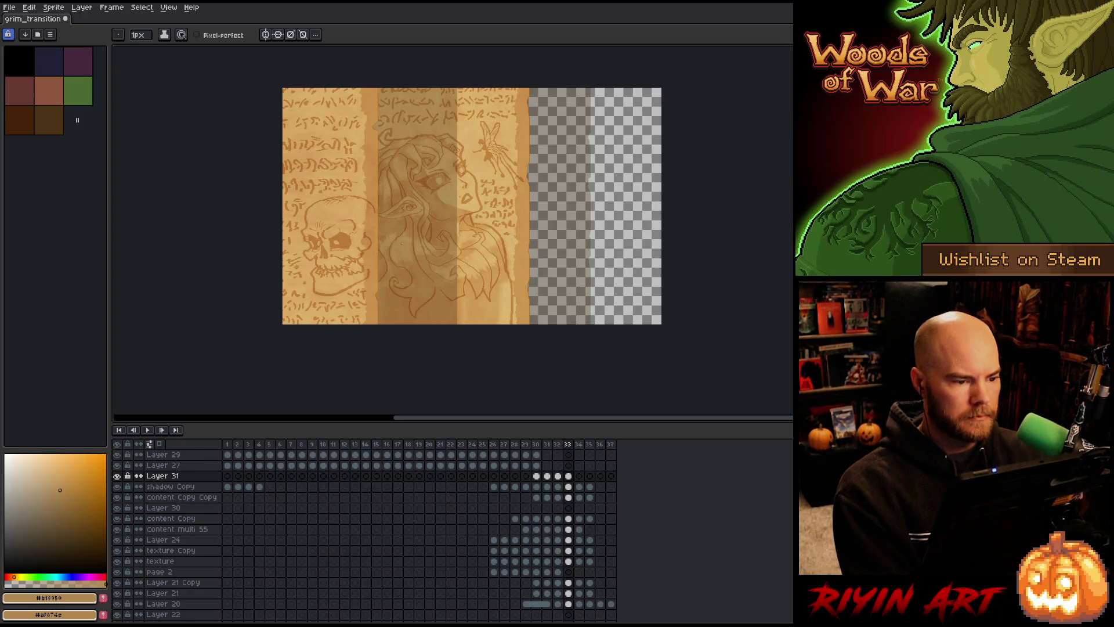
key("Right")
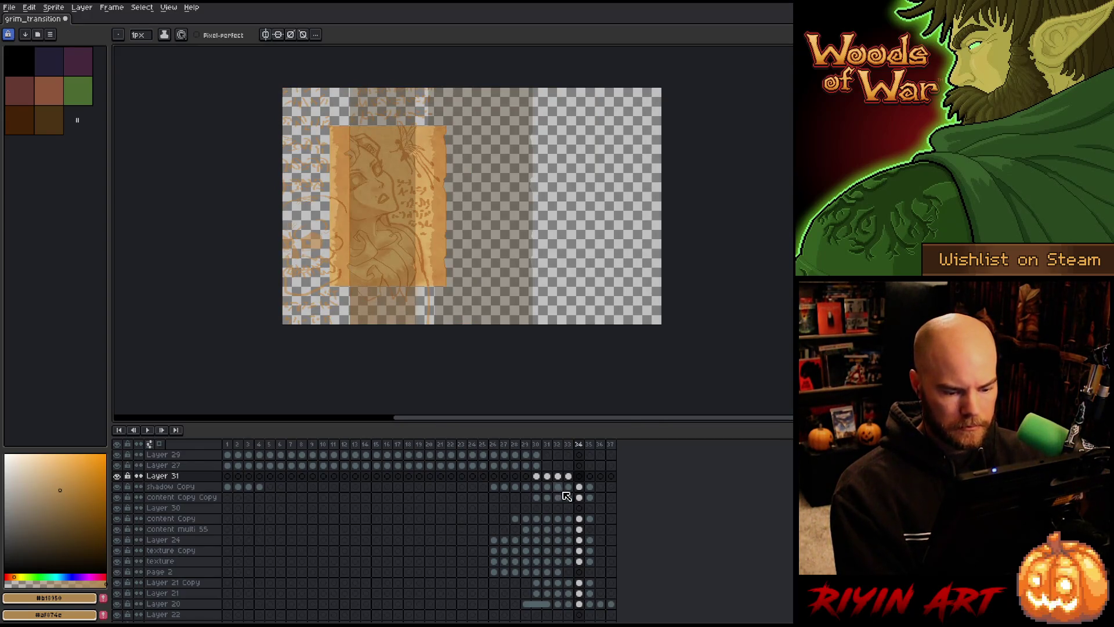
key("m")
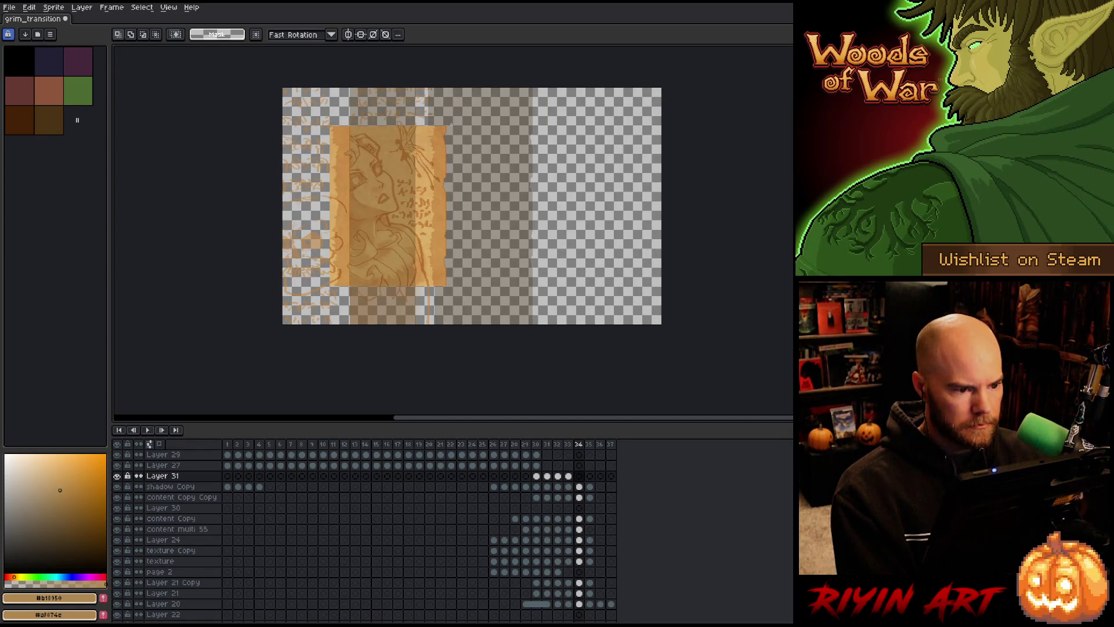
mouse_move(448, 126)
left_mouse_down()
mouse_move(400, 235)
mouse_move(316, 325)
mouse_move(328, 287)
left_mouse_up()
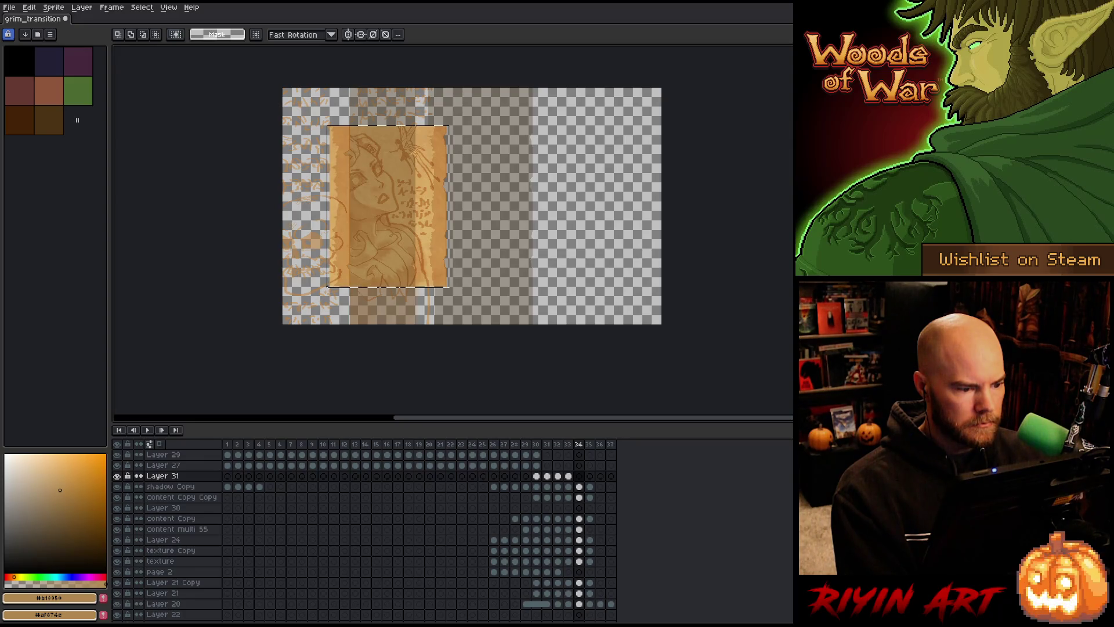
left_click_drag(328, 287, 327, 285)
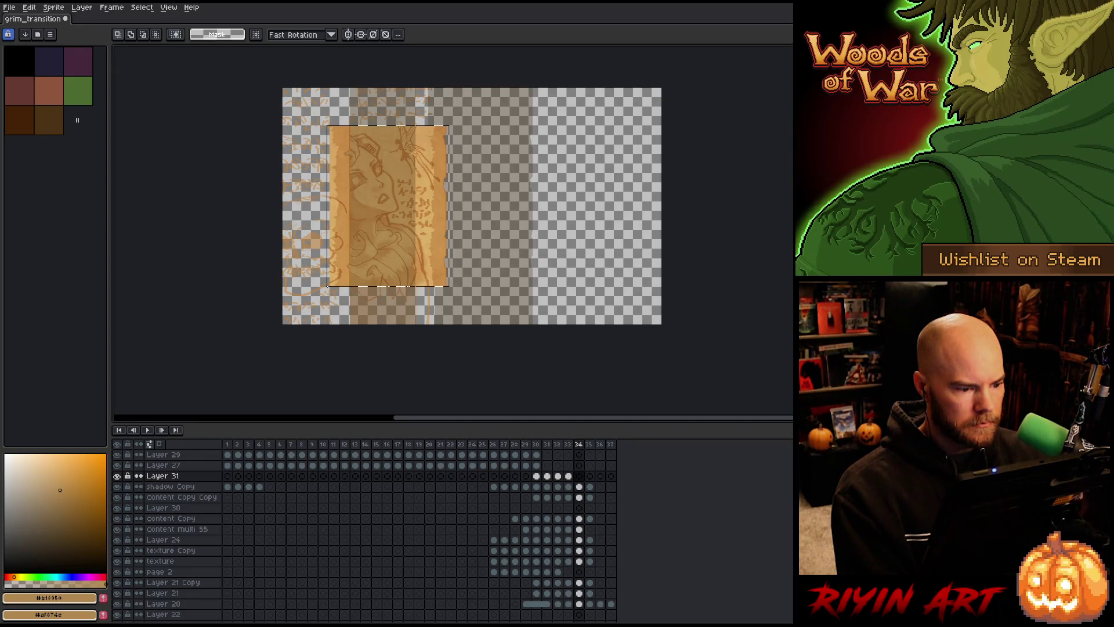
- Select frame-34 cels from Layer 24 to Layer 20 and stretch the strip to full canvas height
scroll(409, 283, "up", 1)
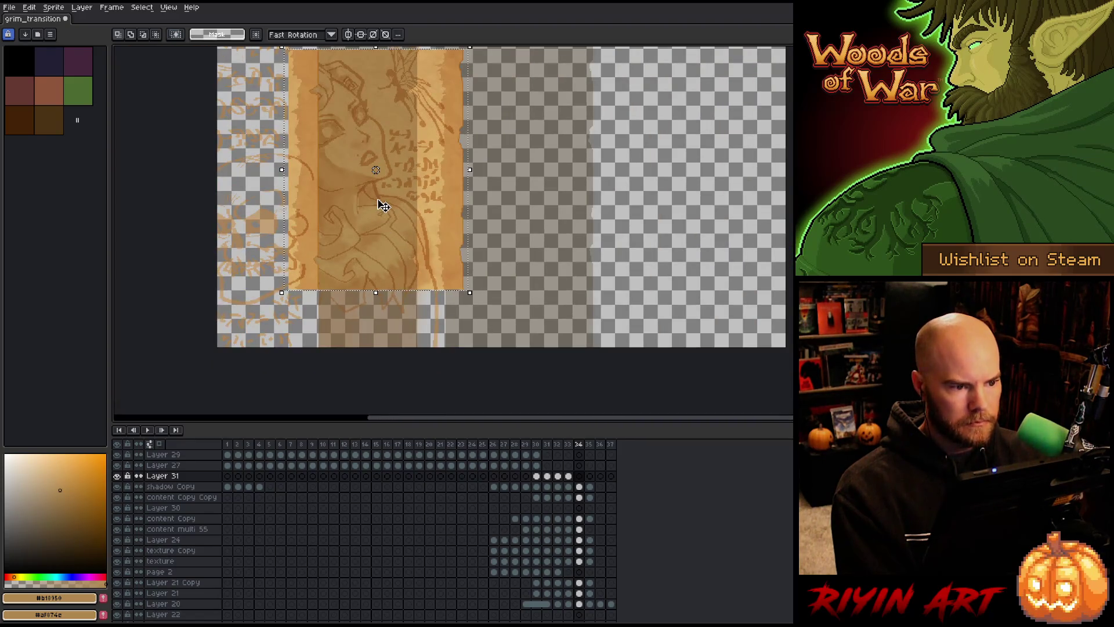
scroll(378, 204, "down", 1)
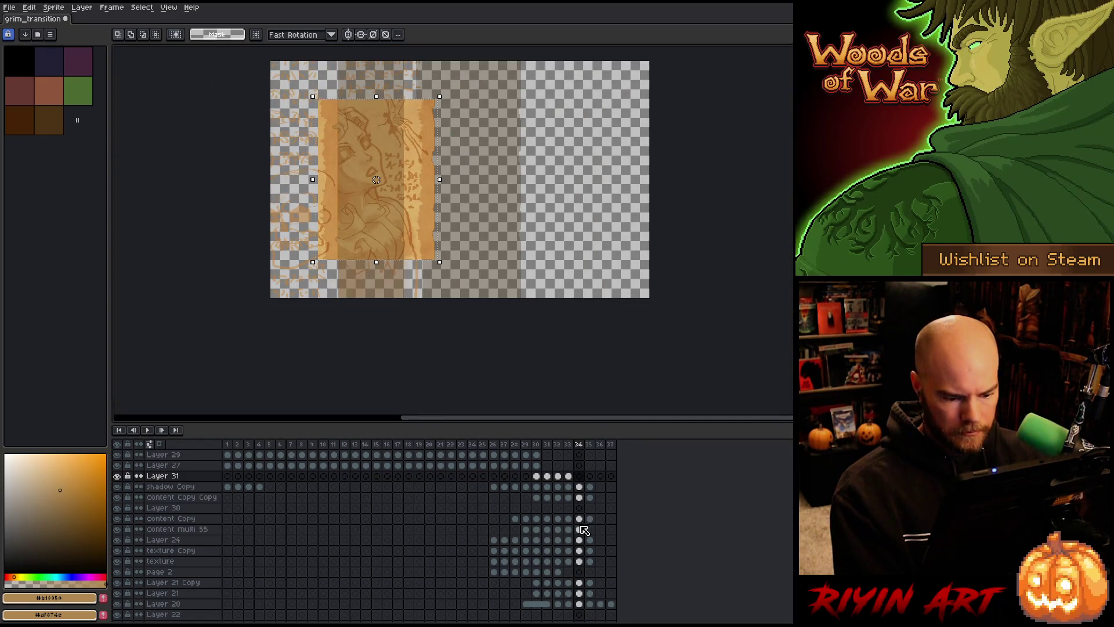
left_click(579, 529)
left_click(579, 540)
left_click_drag(582, 559, 580, 603)
left_click_drag(440, 206, 421, 271)
key("v")
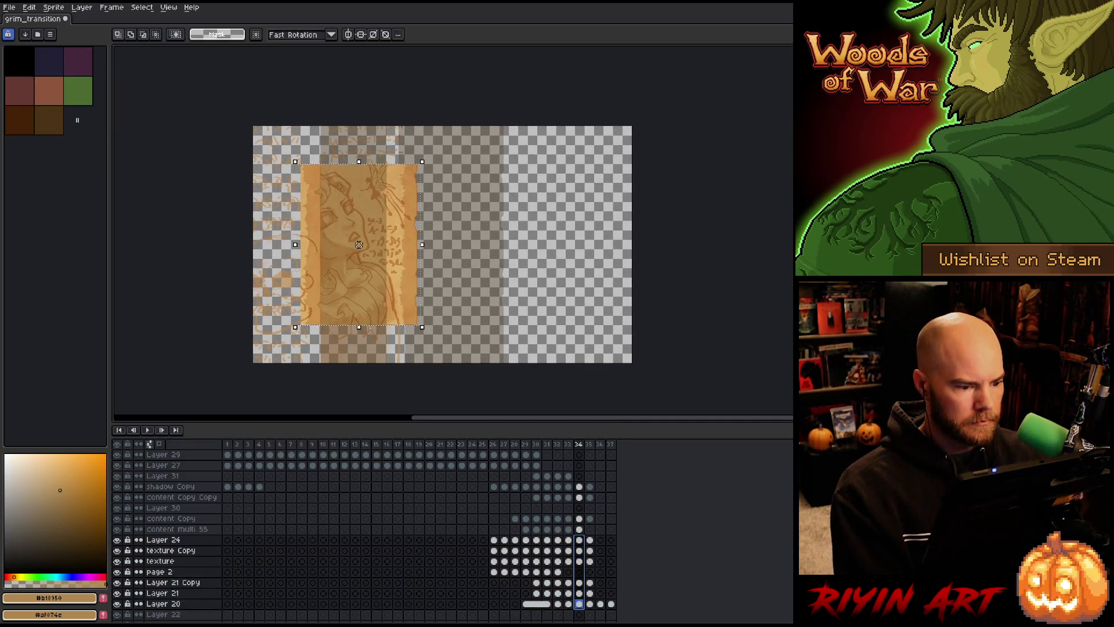
left_click_drag(361, 327, 365, 366)
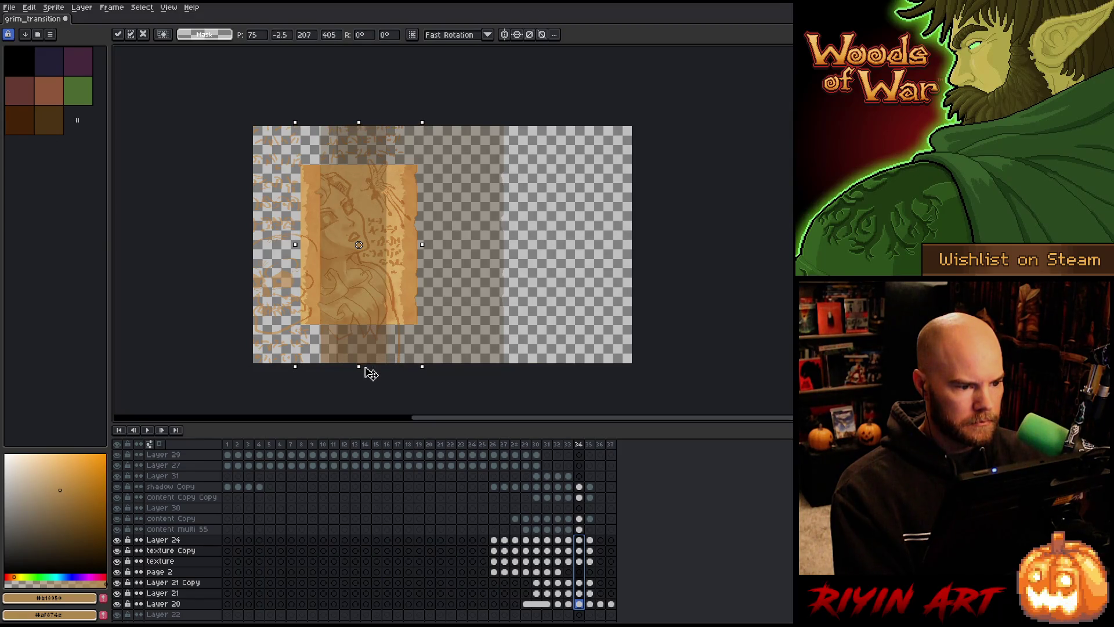
left_click(580, 550)
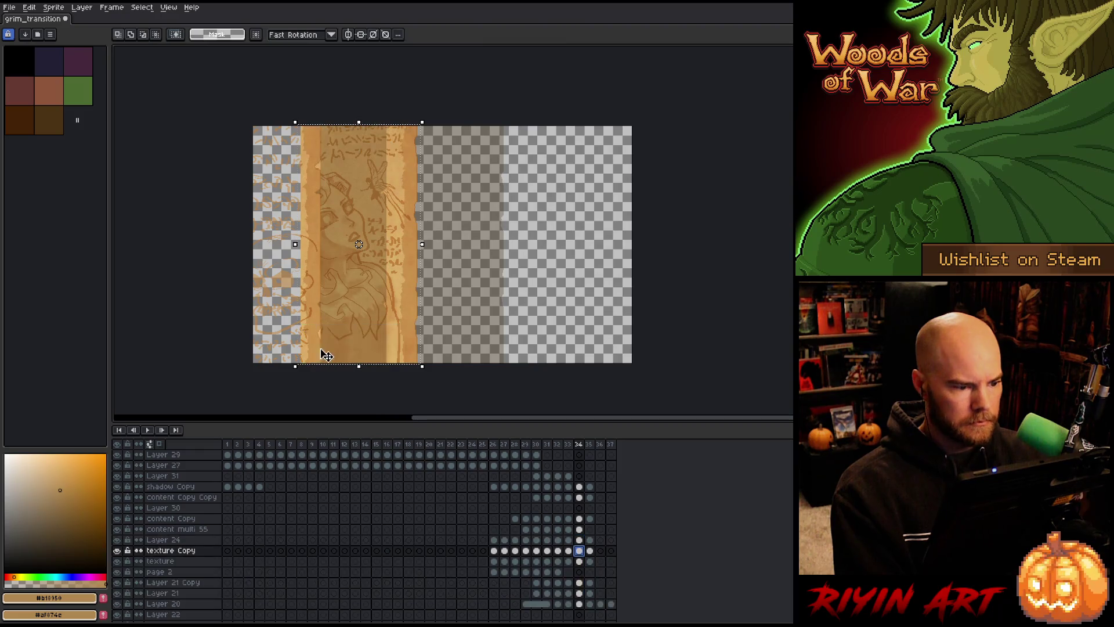
- Deselect, flip between frames 33 and 34 to compare, ending on content Copy at frame 33
left_click(305, 121)
scroll(302, 123, "up", 5)
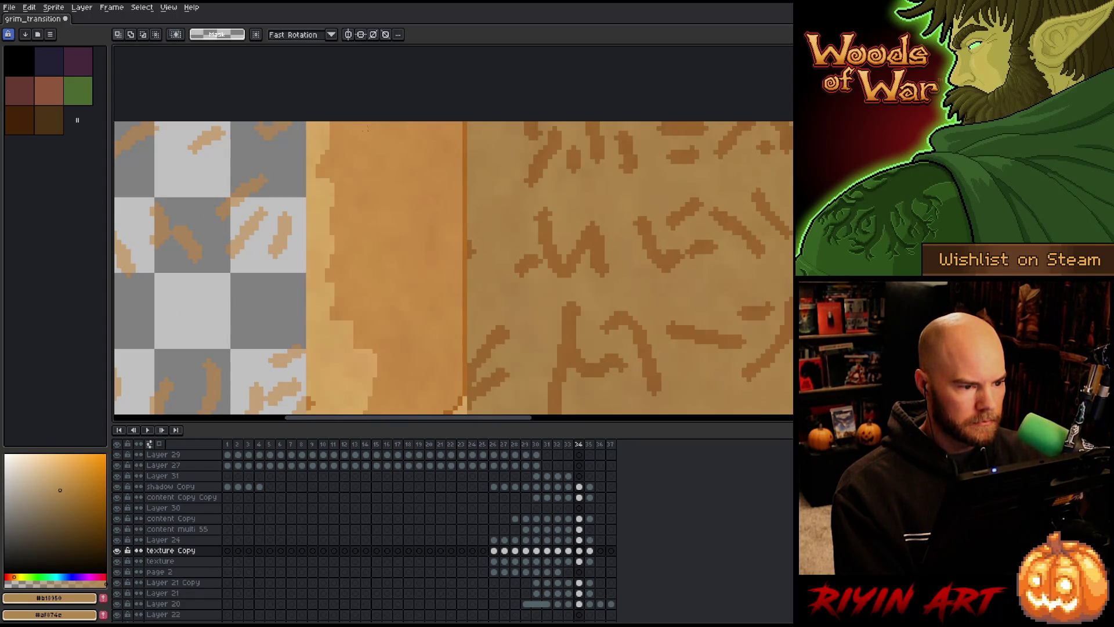
scroll(360, 123, "down", 5)
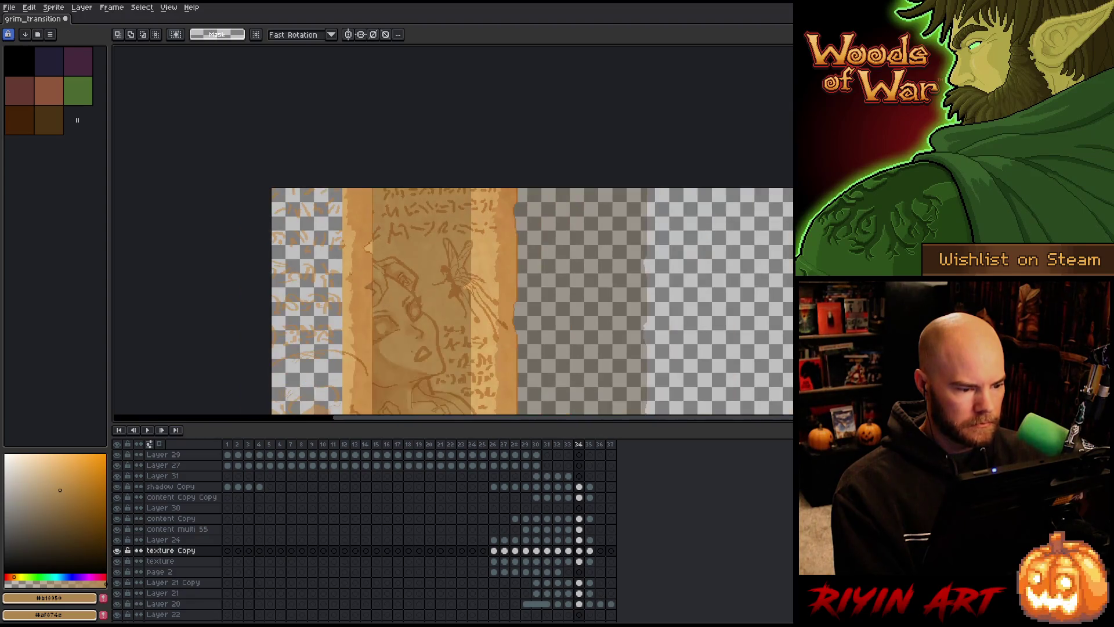
key("Left")
left_click_drag(314, 239, 315, 152)
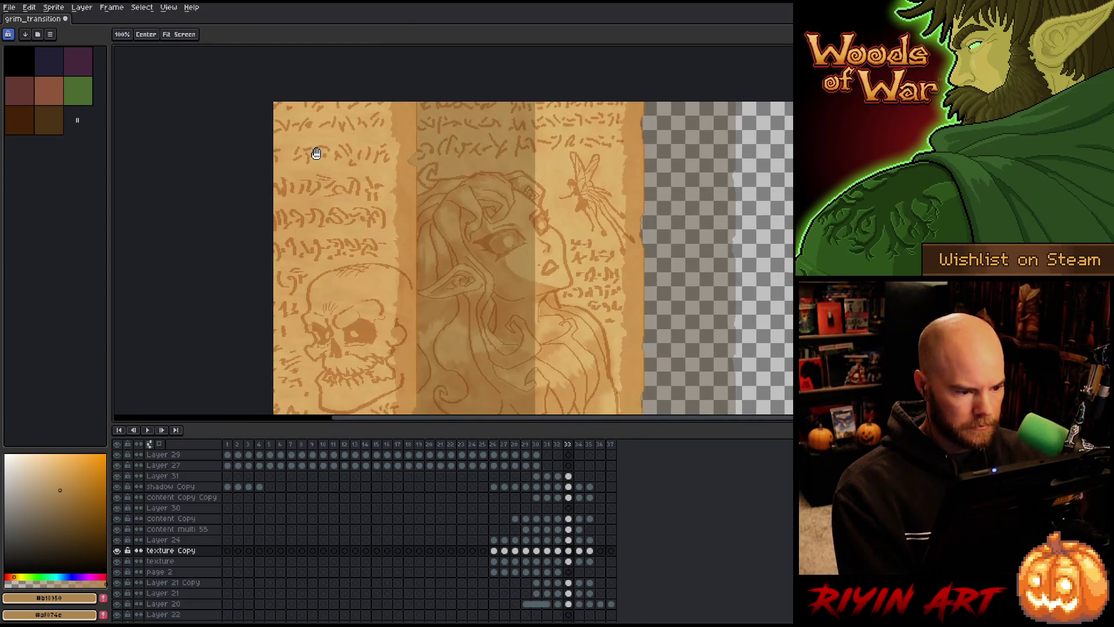
key("Right")
scroll(332, 89, "up", 2)
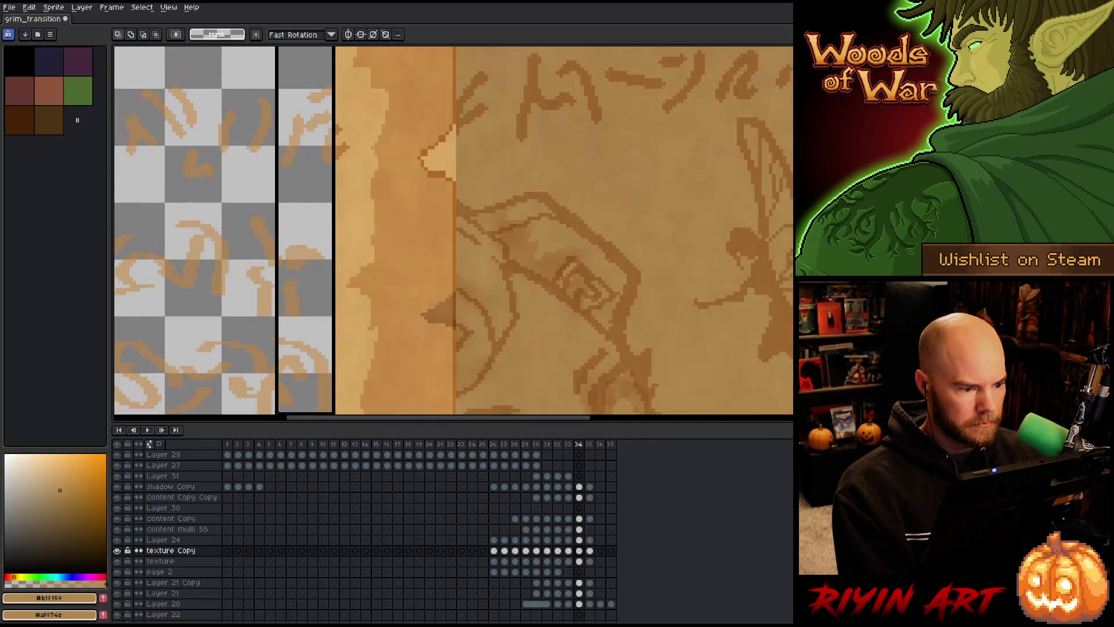
scroll(232, 232, "down", 3)
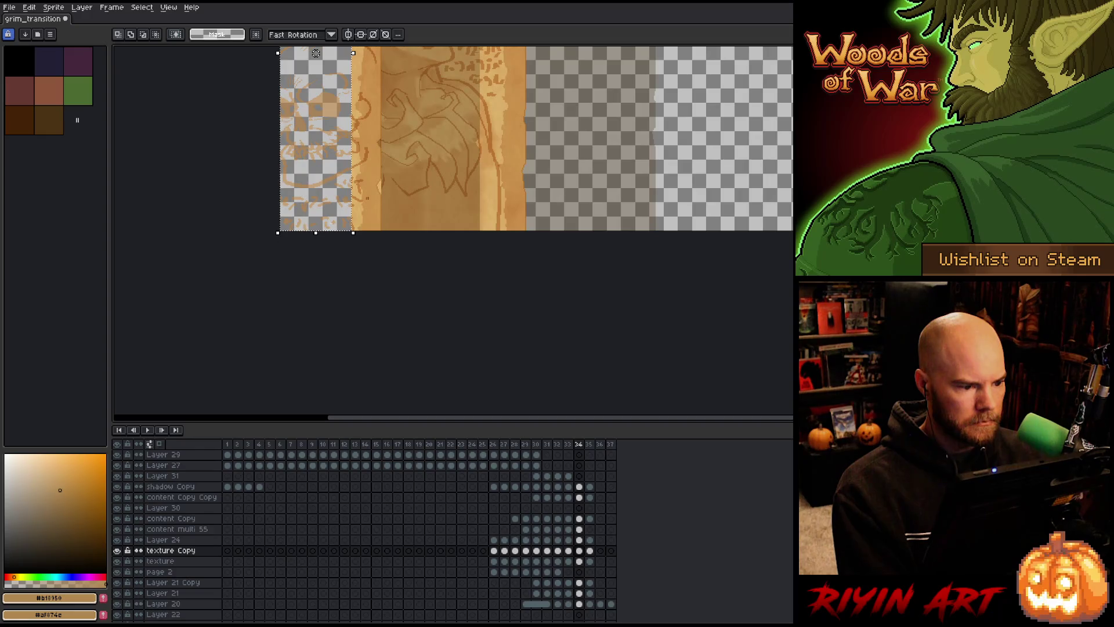
scroll(367, 198, "up", 1)
scroll(446, 344, "down", 2)
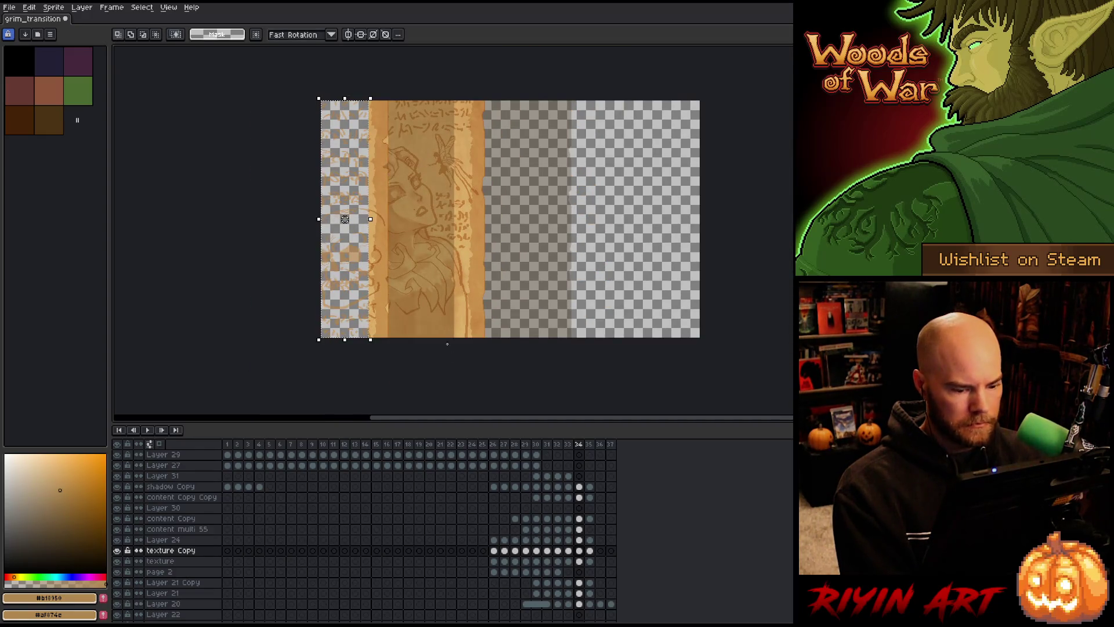
key("Left")
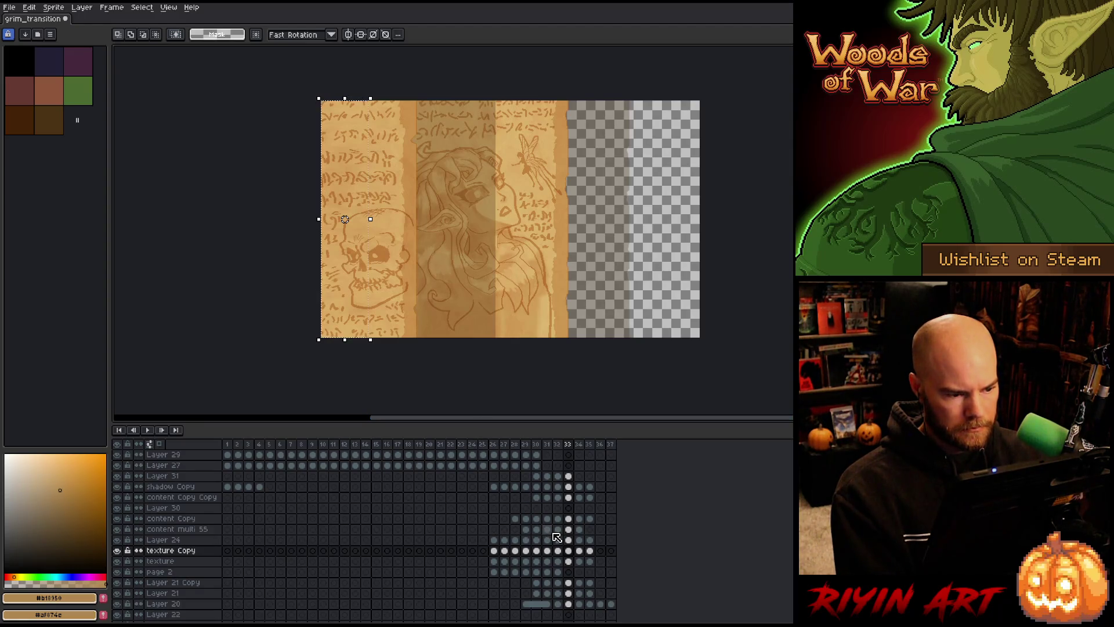
left_click(569, 519)
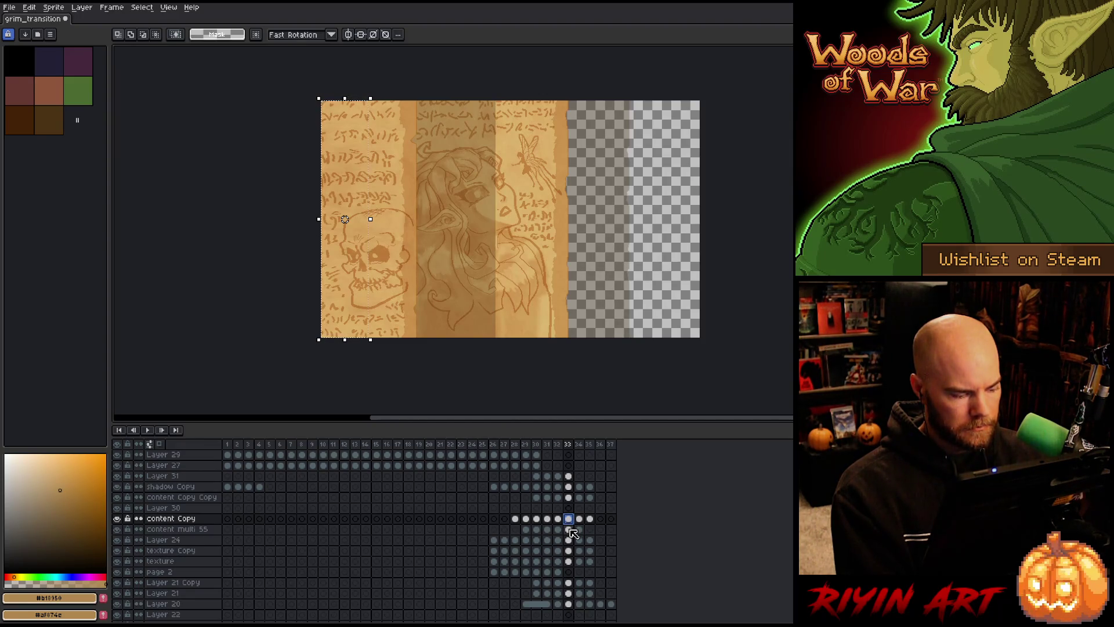
- Inspect Layer 24 and texture Copy cels, comparing frames 33 and 34
left_click(569, 540)
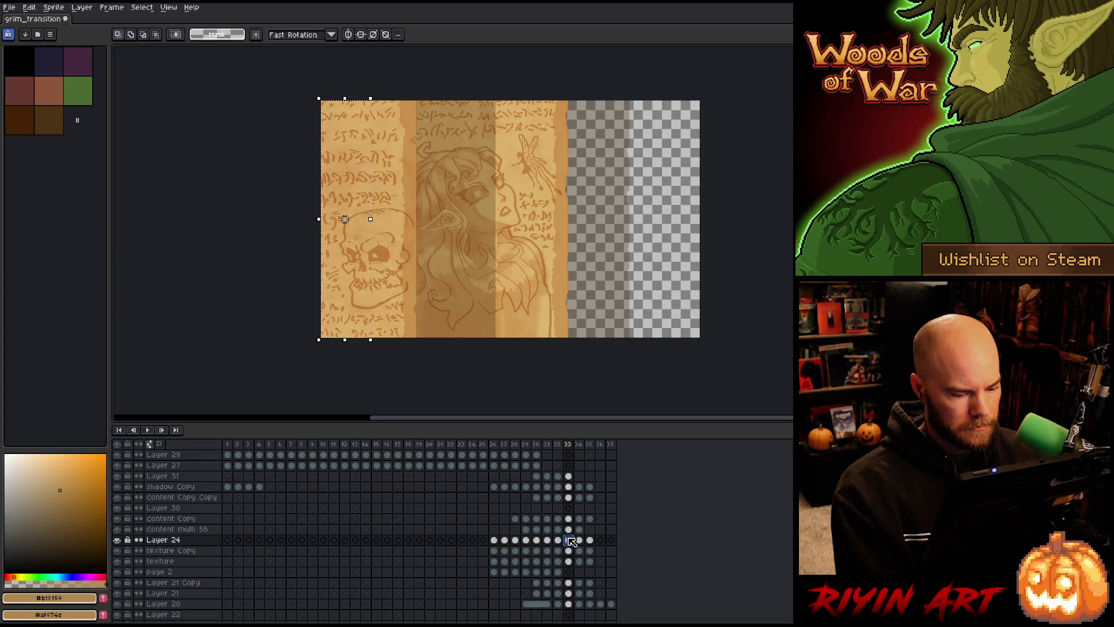
left_click(117, 539)
left_click(118, 540)
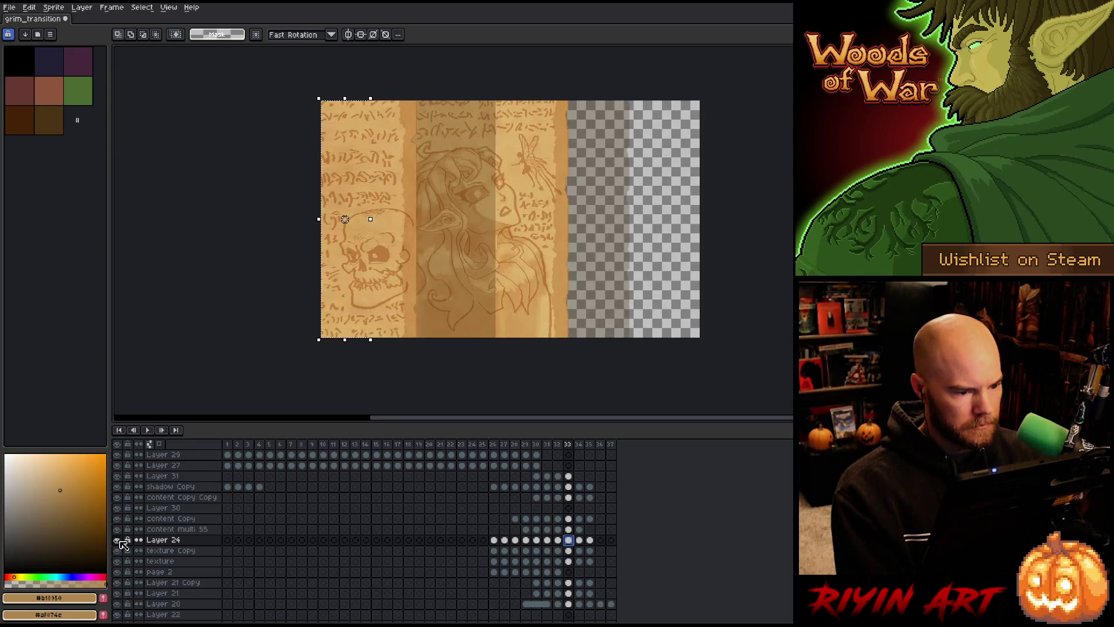
left_click(570, 551)
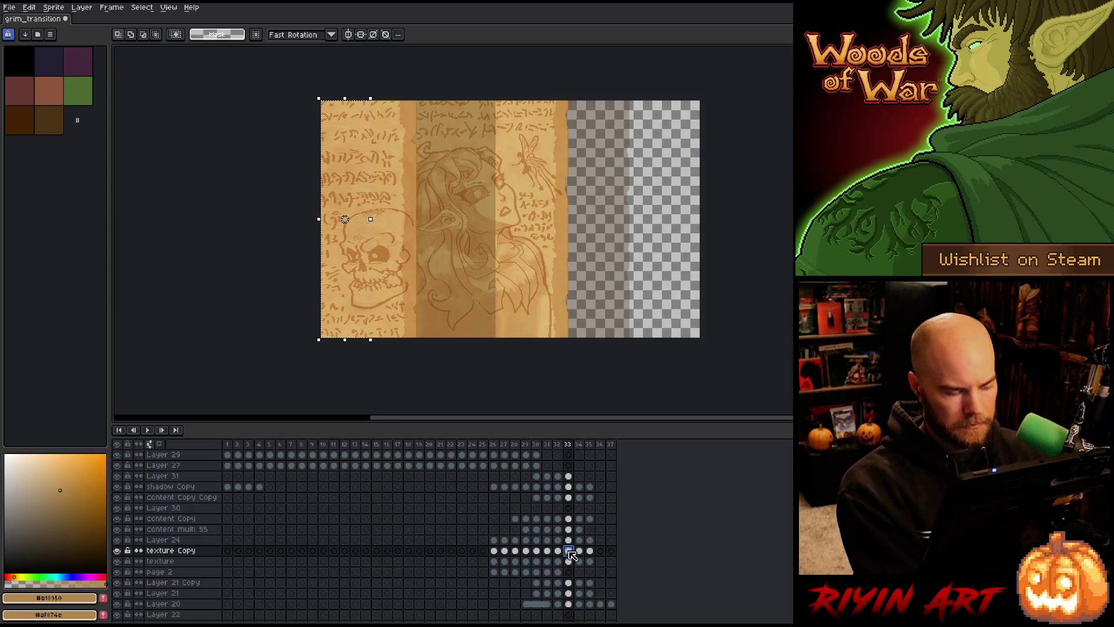
left_click(580, 551)
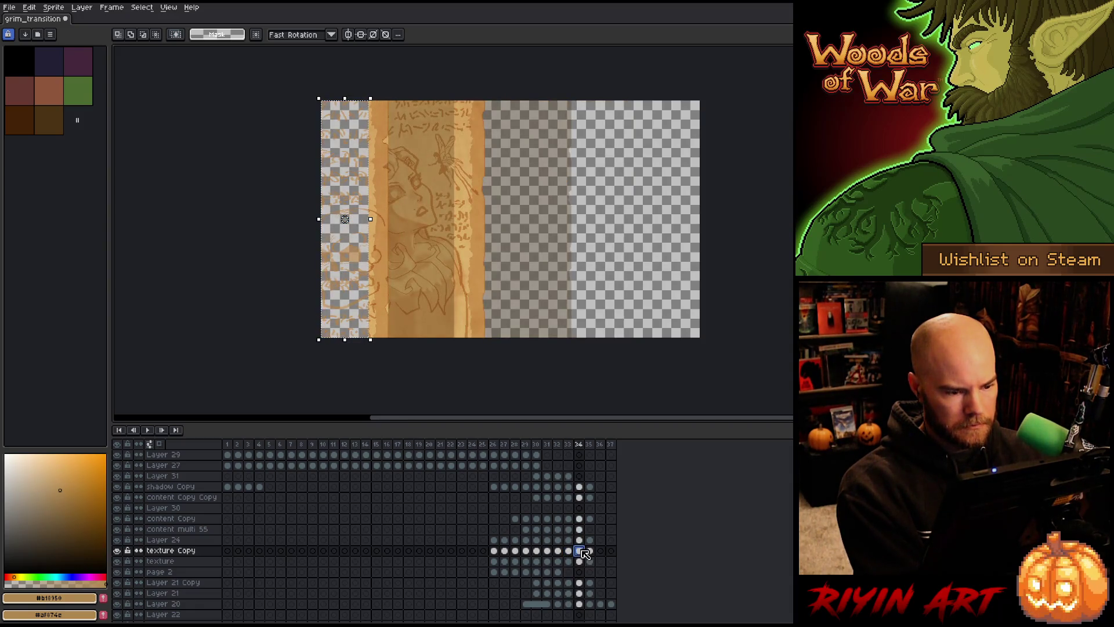
left_click(570, 552)
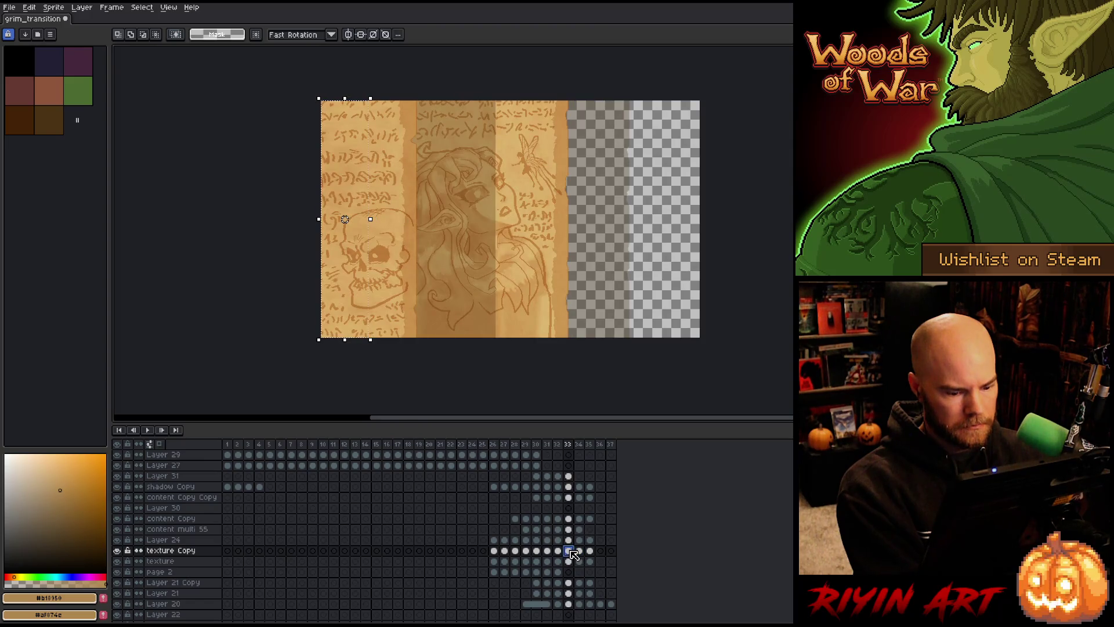
left_click(363, 296)
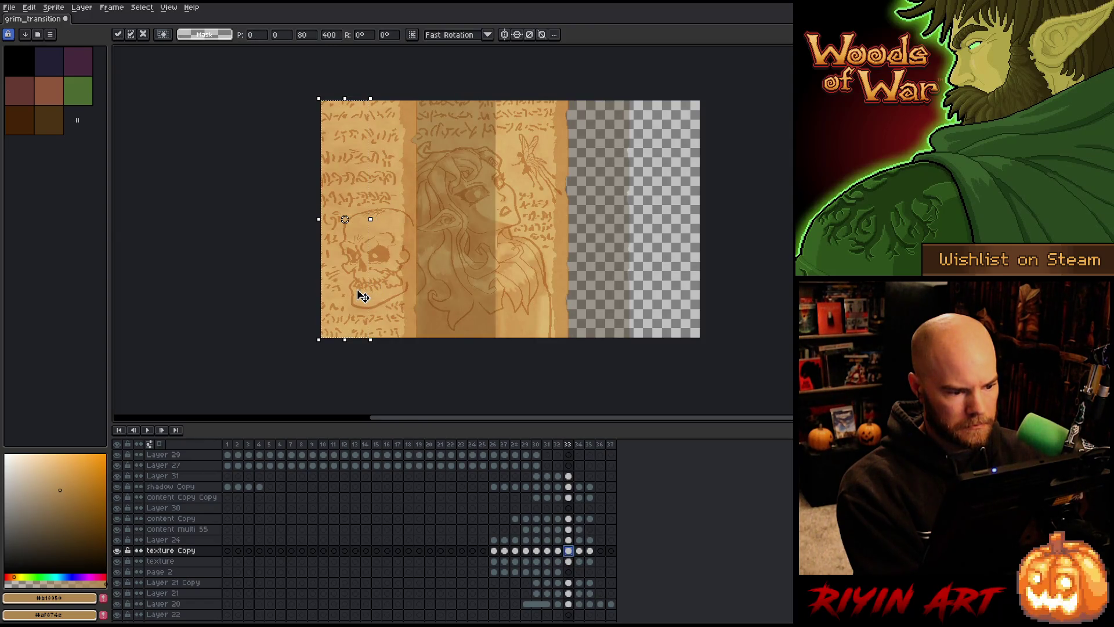
left_click(579, 551)
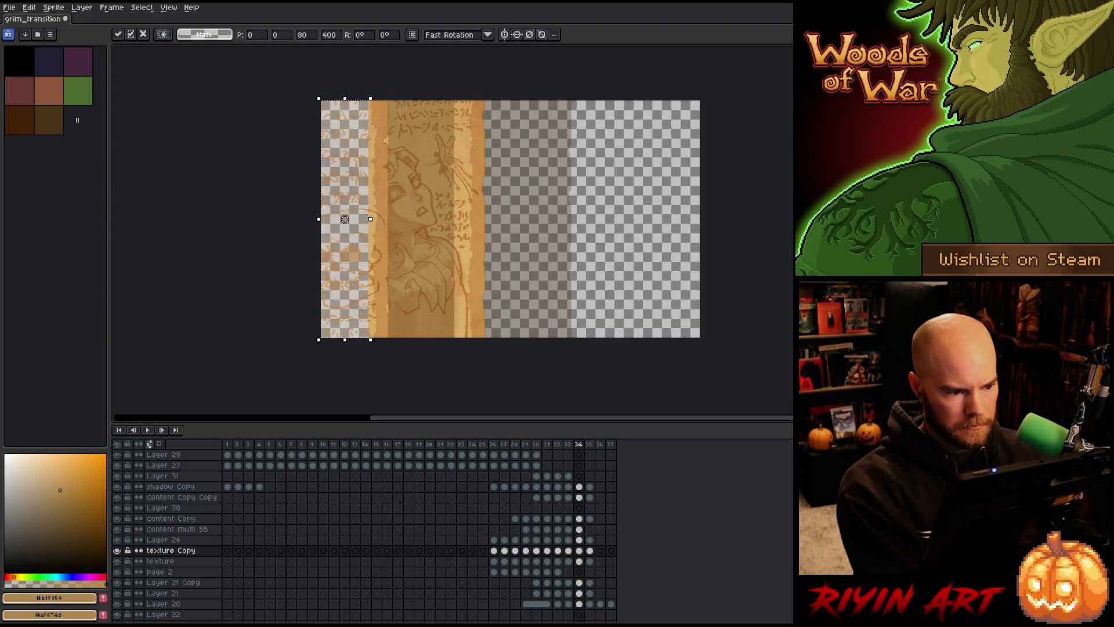
left_click(569, 561)
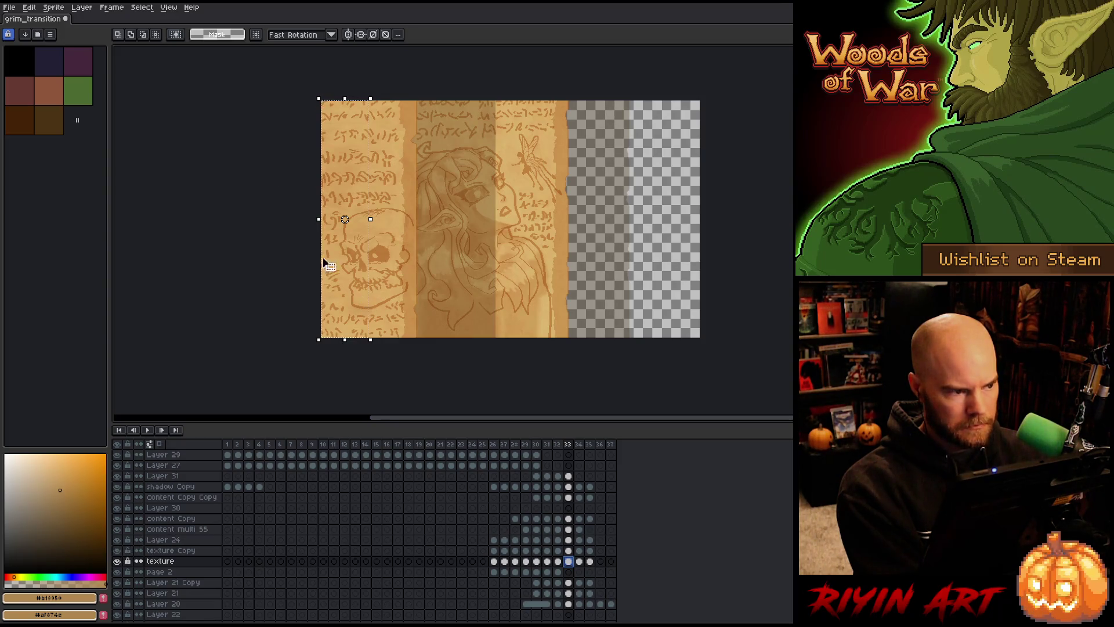
- Paste the skull-and-script strip into Layer 21 Copy at frame 34 and open its Layer Properties
left_click(367, 140)
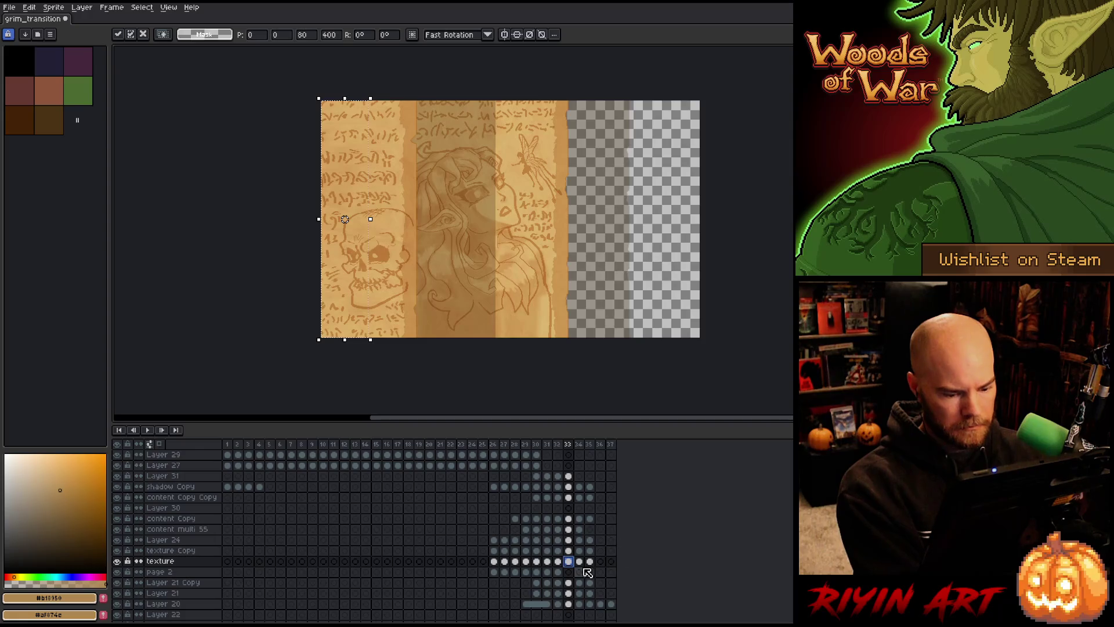
key("period")
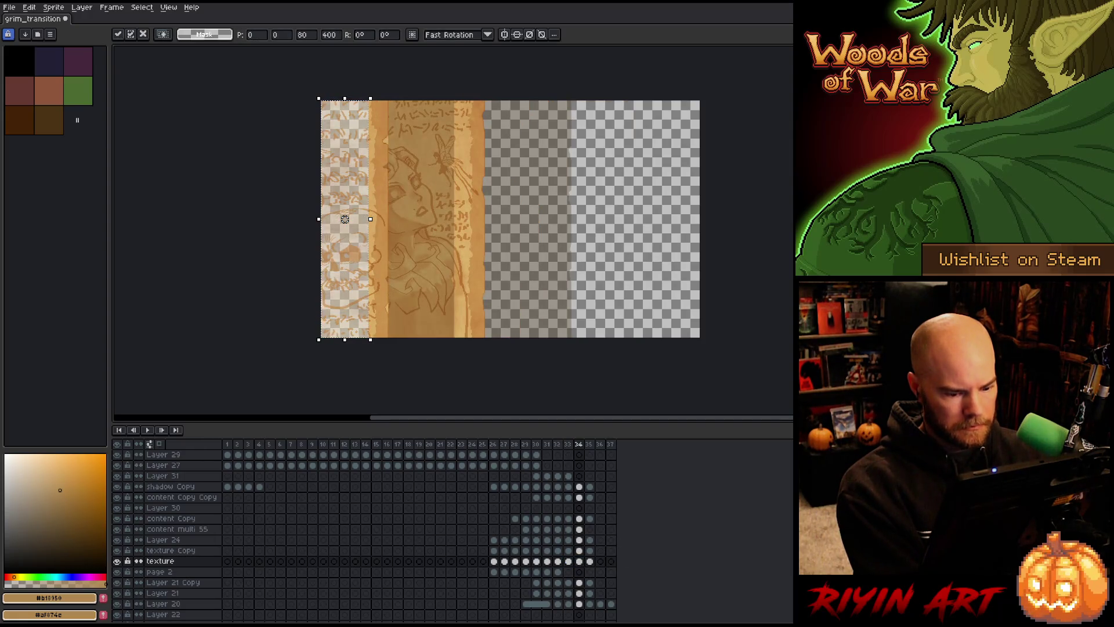
key("ctrl+z")
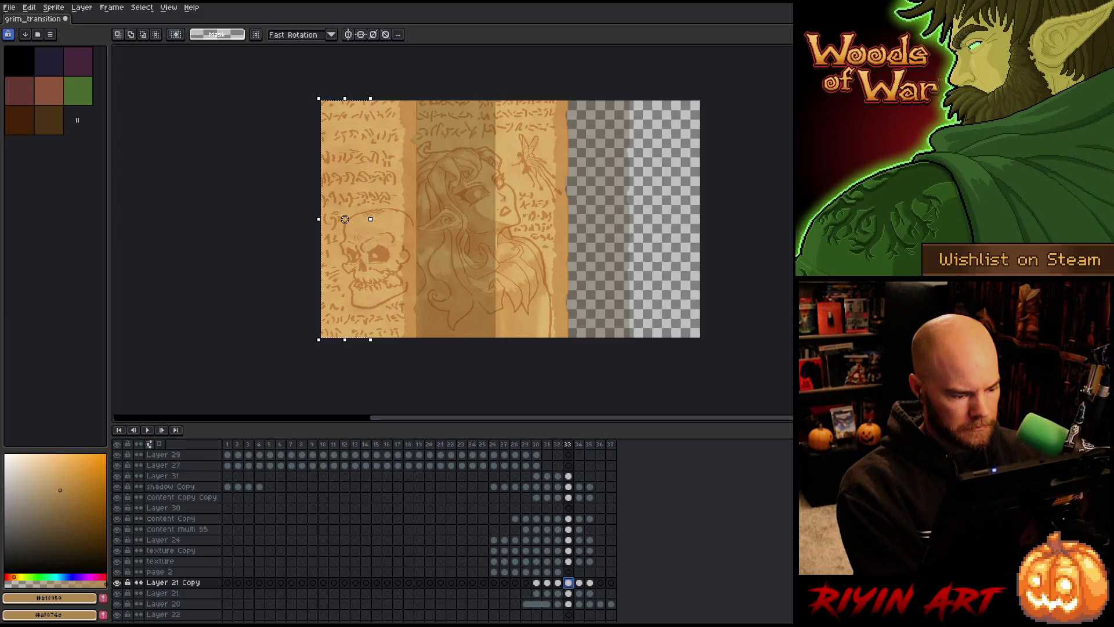
left_click(359, 298)
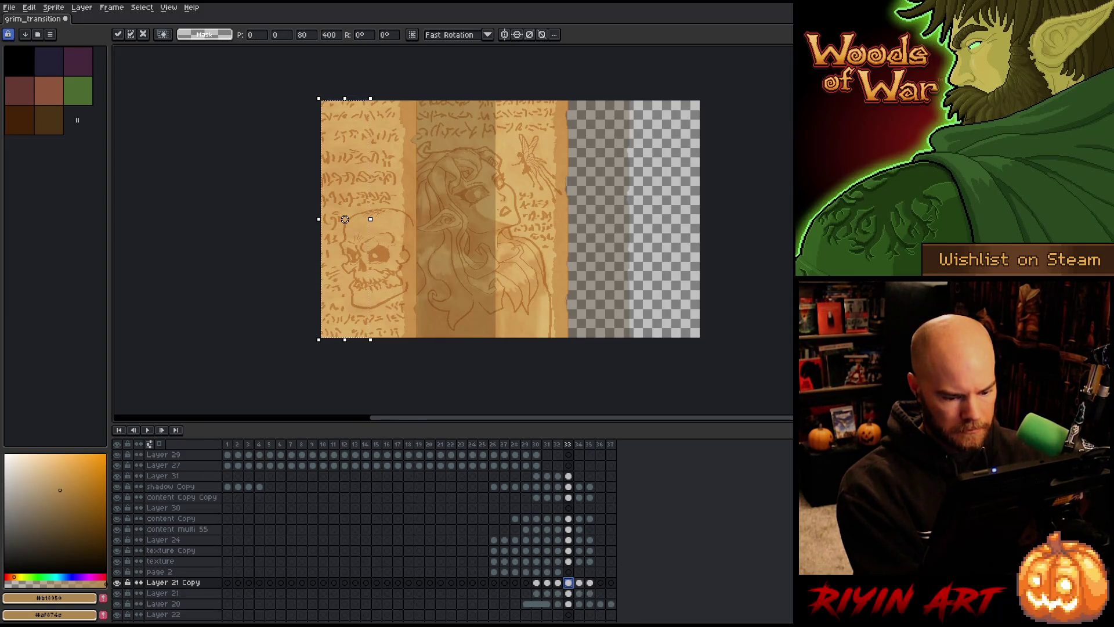
left_click(579, 582)
key("ctrl+v")
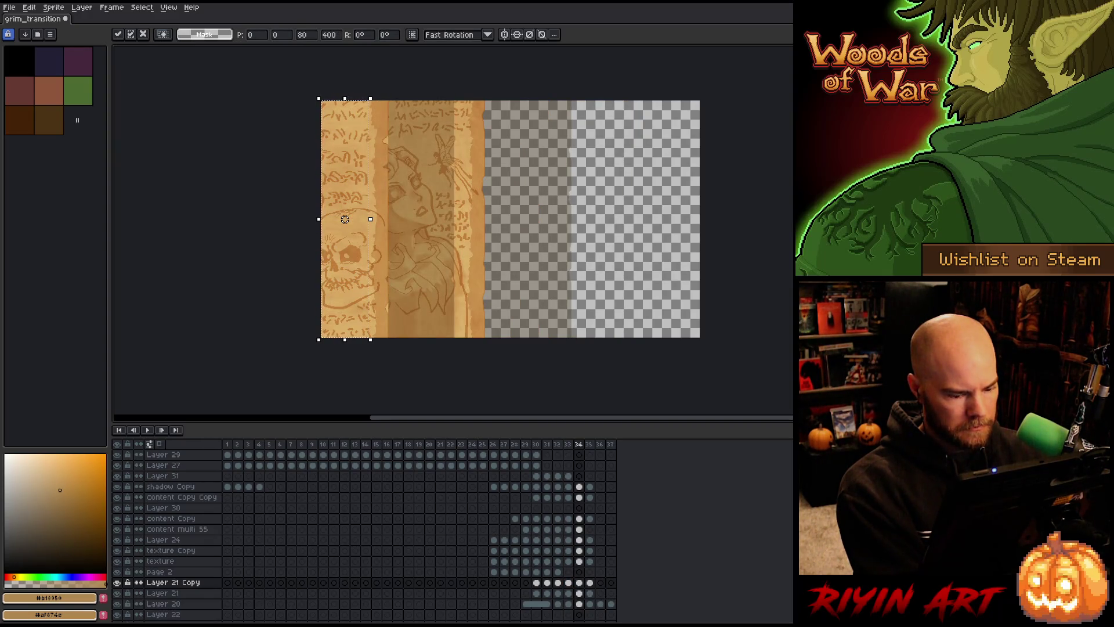
double_click(200, 583)
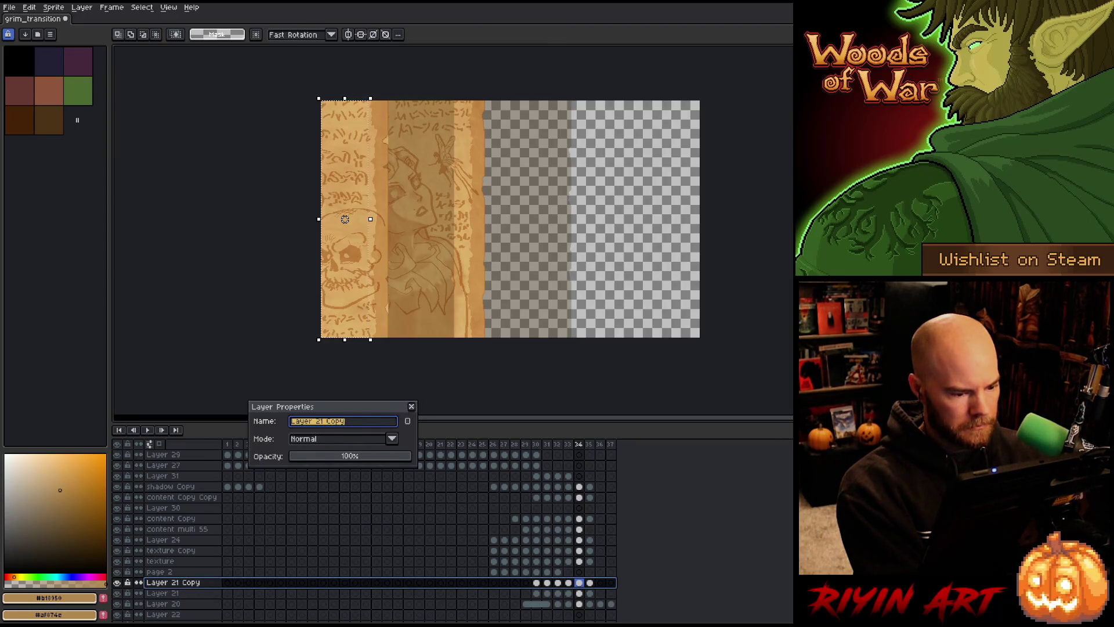
- Close Layer Properties and zoom in closely on frame 34's fold seam
left_click(411, 406)
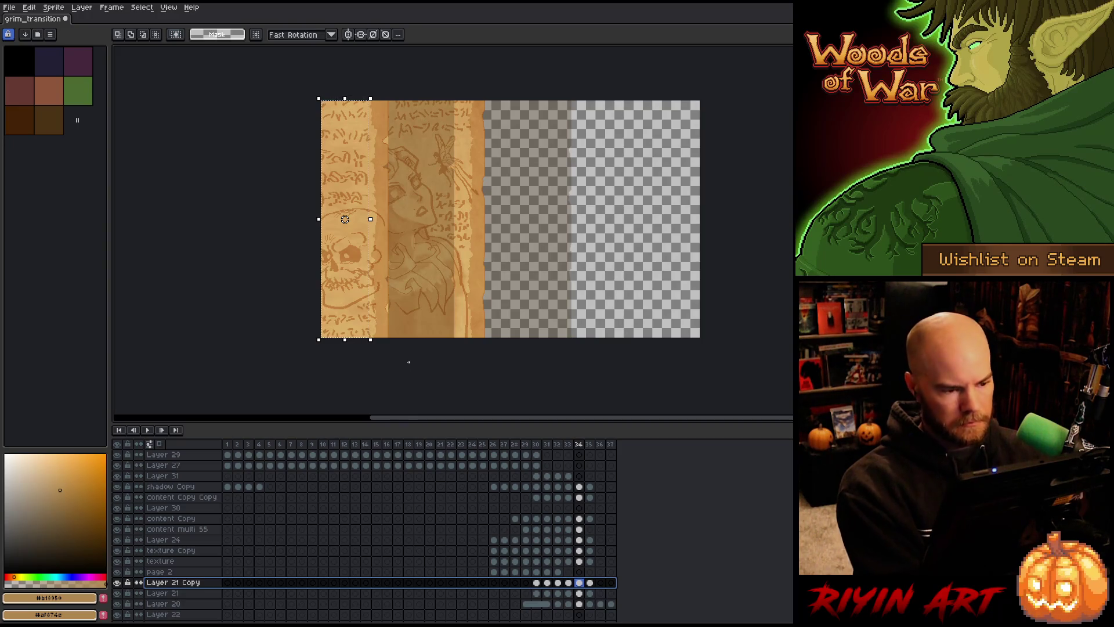
key("space")
left_click_drag(441, 302, 382, 296)
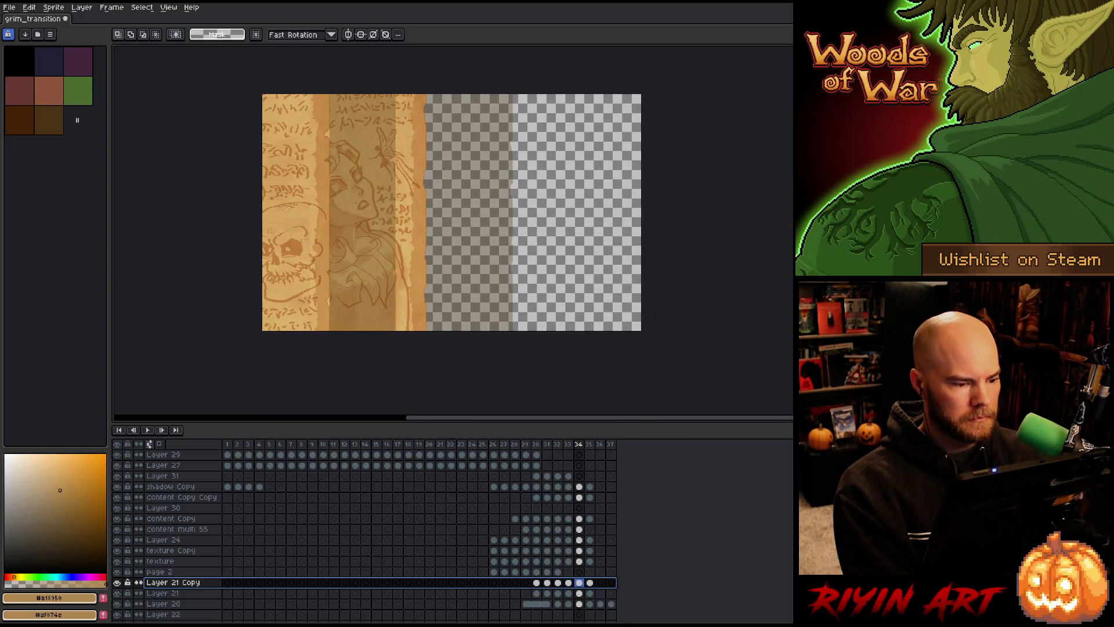
scroll(311, 268, "up", 5)
key("space")
mouse_move(308, 286)
left_mouse_down()
mouse_move(360, 407)
mouse_move(370, 197)
left_mouse_up()
scroll(363, 363, "down", 5)
scroll(363, 345, "up", 3)
scroll(366, 306, "up", 3)
scroll(365, 296, "up", 1)
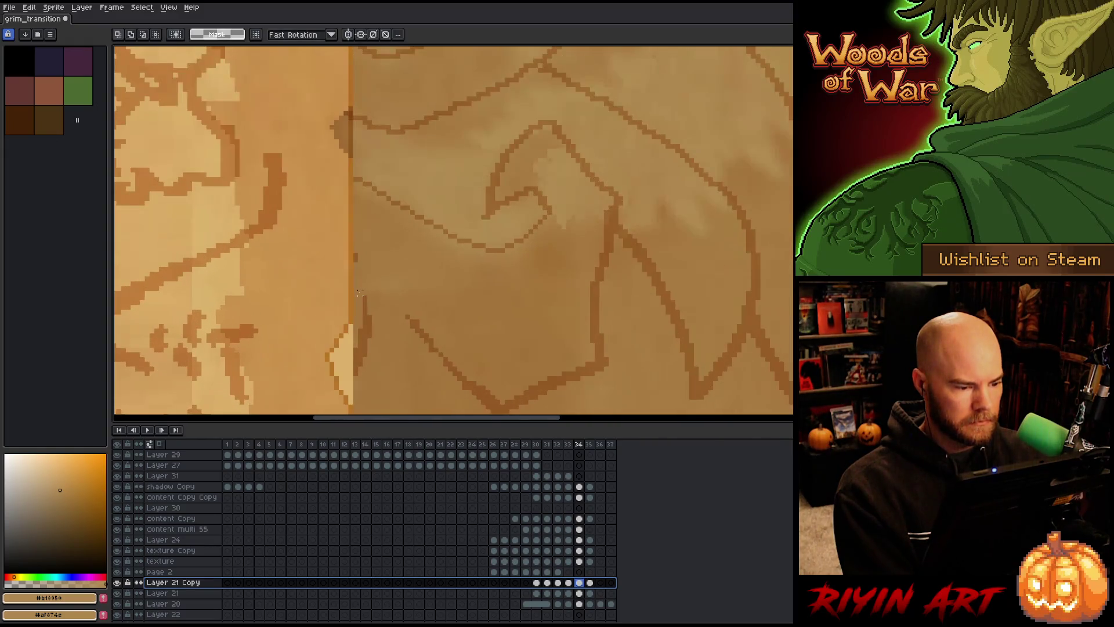
- With dark brown, repaint the shadow pixels beside the crease on shadow Copy's frame 34
left_click(52, 126)
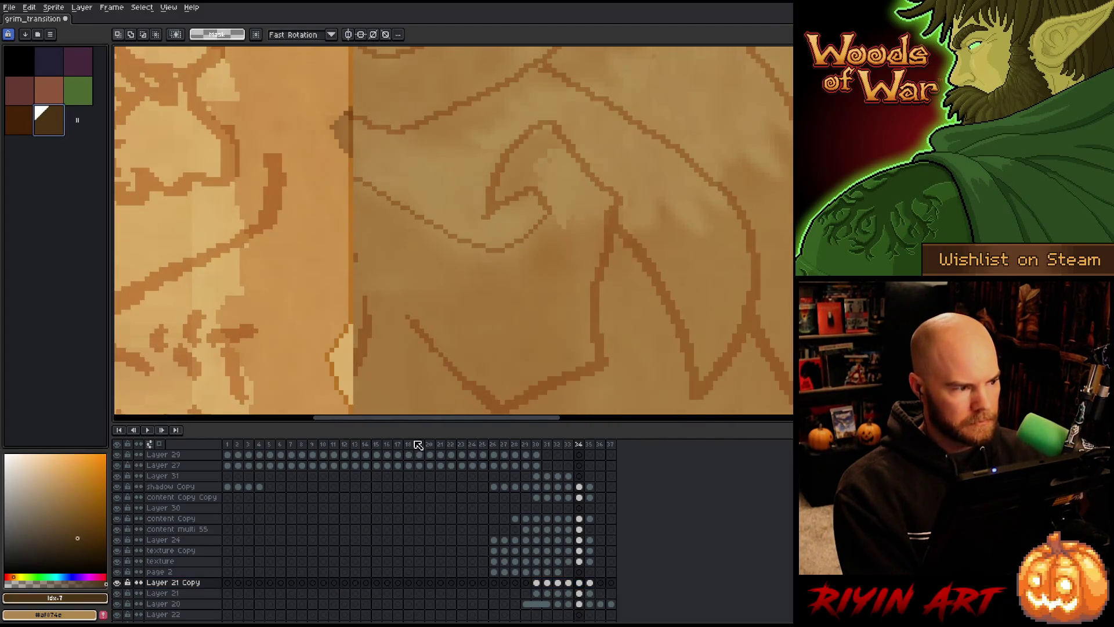
left_click(579, 487)
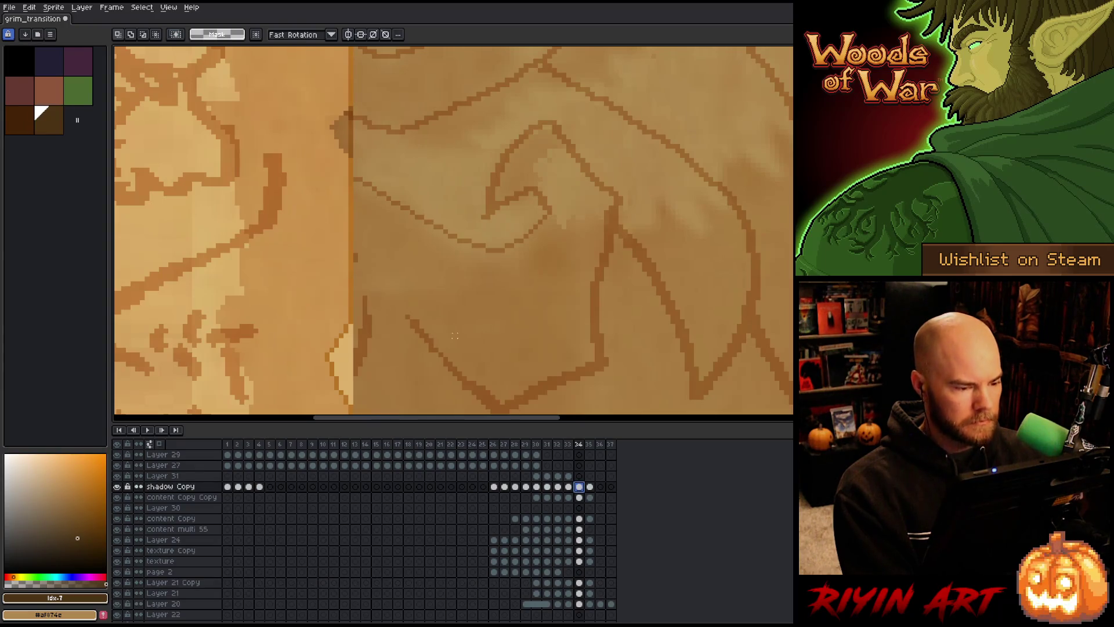
key("b")
mouse_move(349, 113)
left_mouse_down()
mouse_move(348, 169)
mouse_move(341, 123)
mouse_move(336, 143)
left_mouse_up()
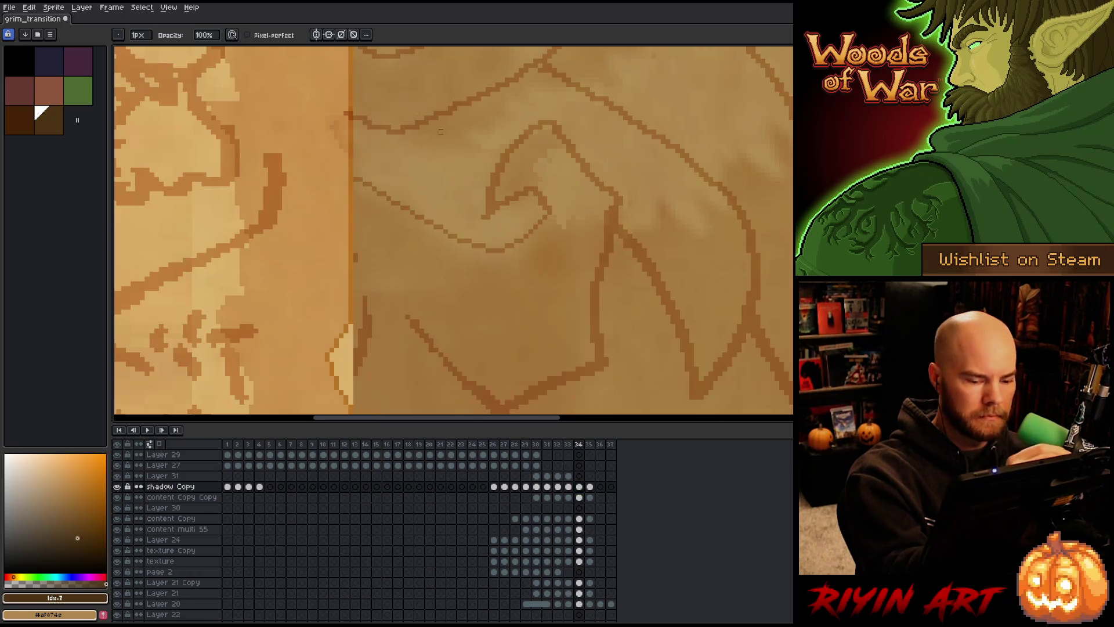
left_click(581, 497)
left_click(579, 518)
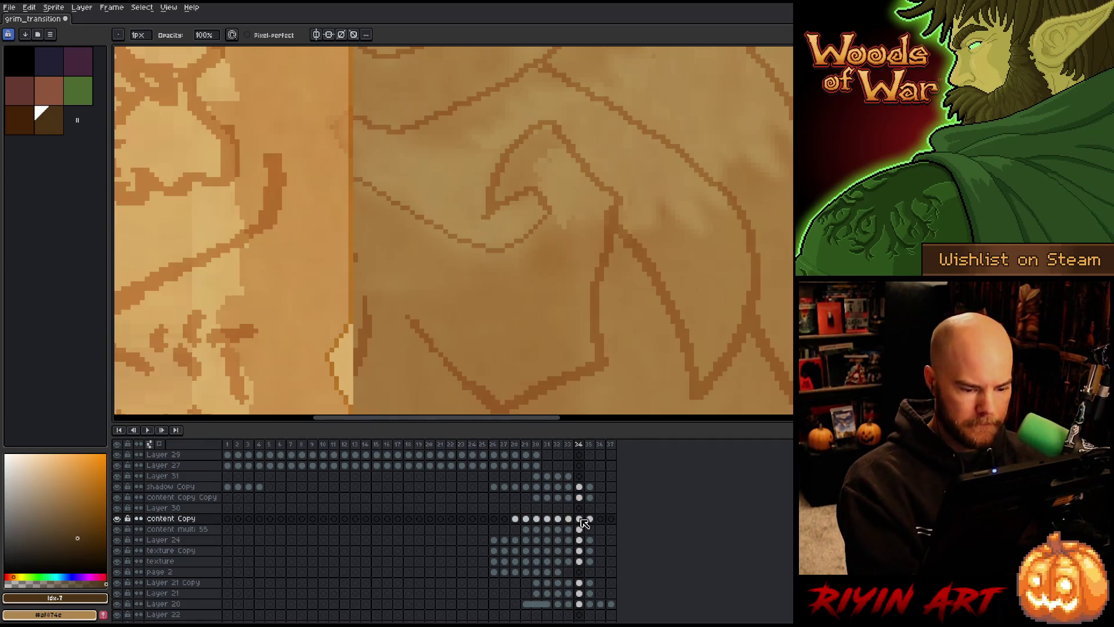
left_click(581, 497)
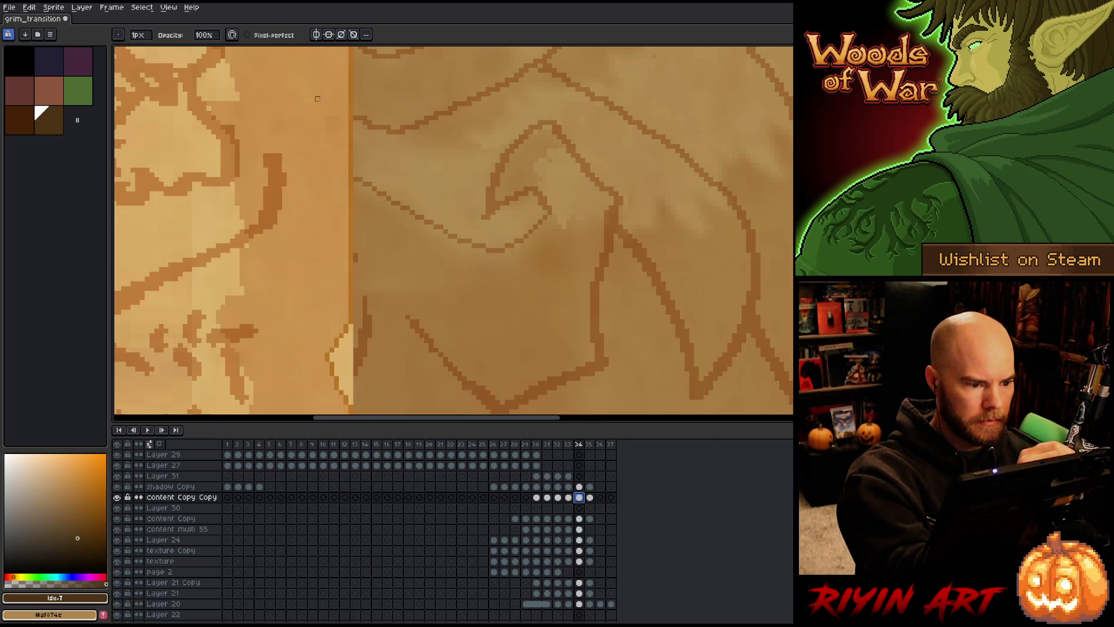
left_click(579, 486)
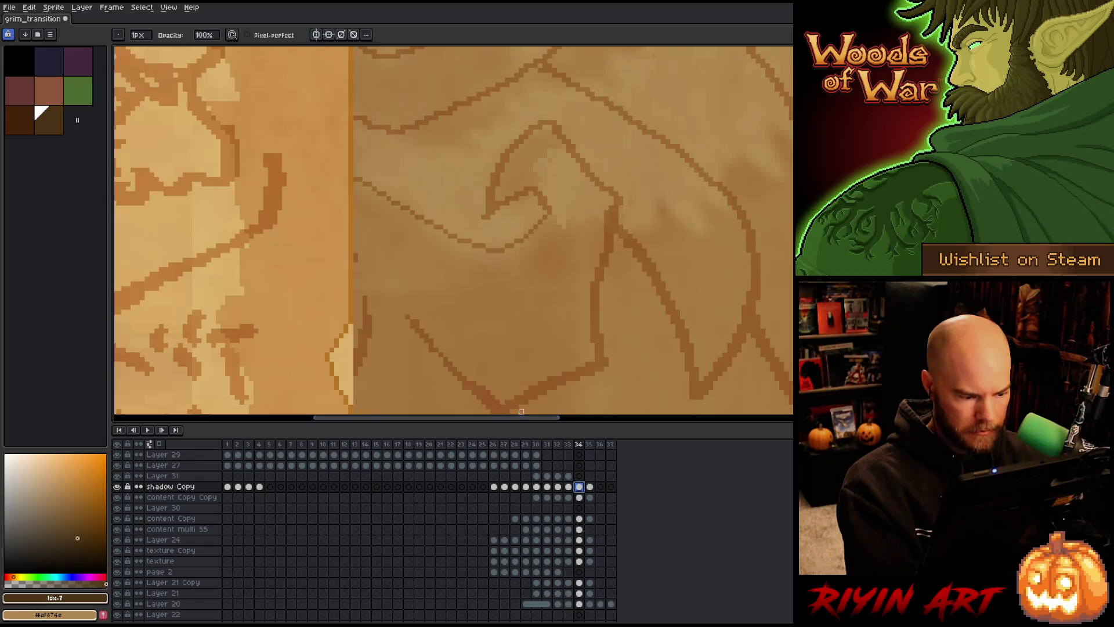
- Darken a narrow column along the crease on shadow Copy
key("e")
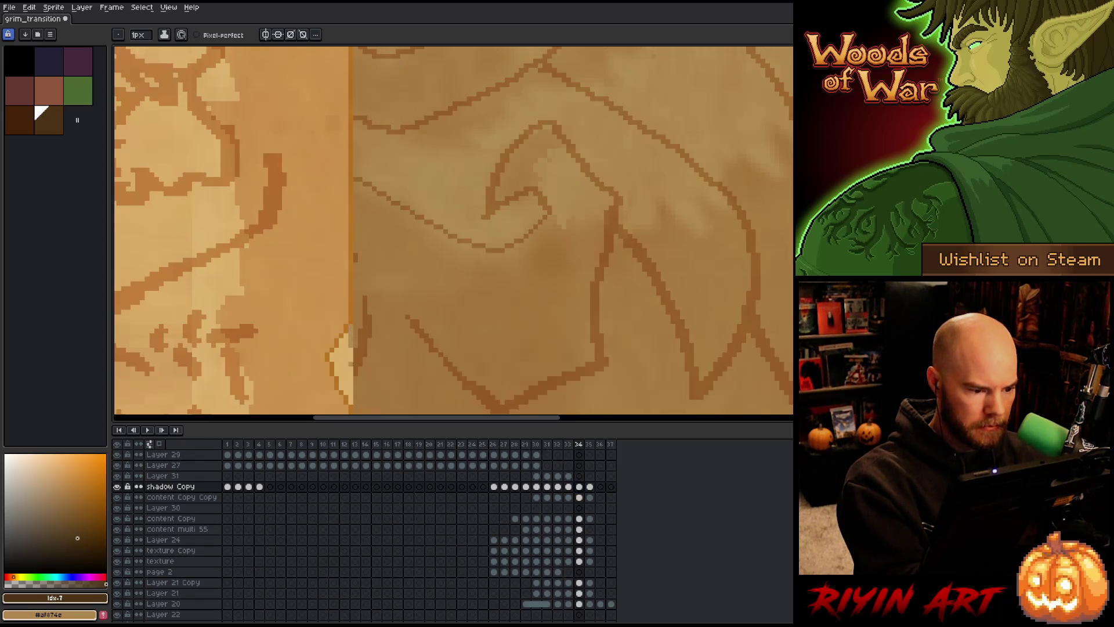
mouse_move(350, 347)
left_mouse_down()
mouse_move(351, 405)
mouse_move(345, 332)
left_mouse_up()
key("ctrl+z")
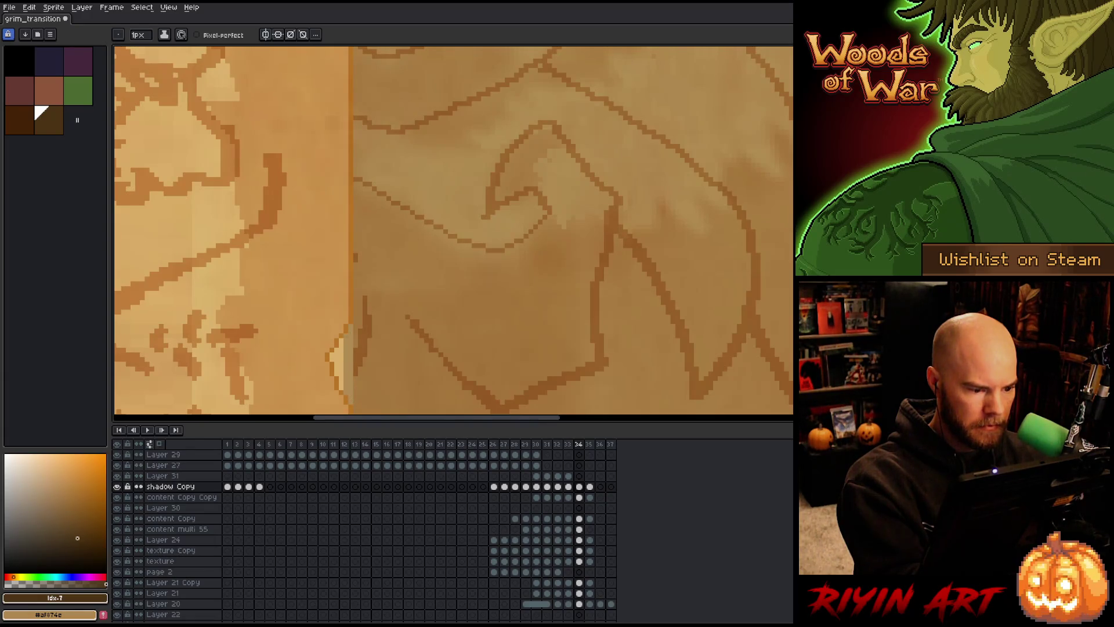
left_click_drag(341, 386, 341, 339)
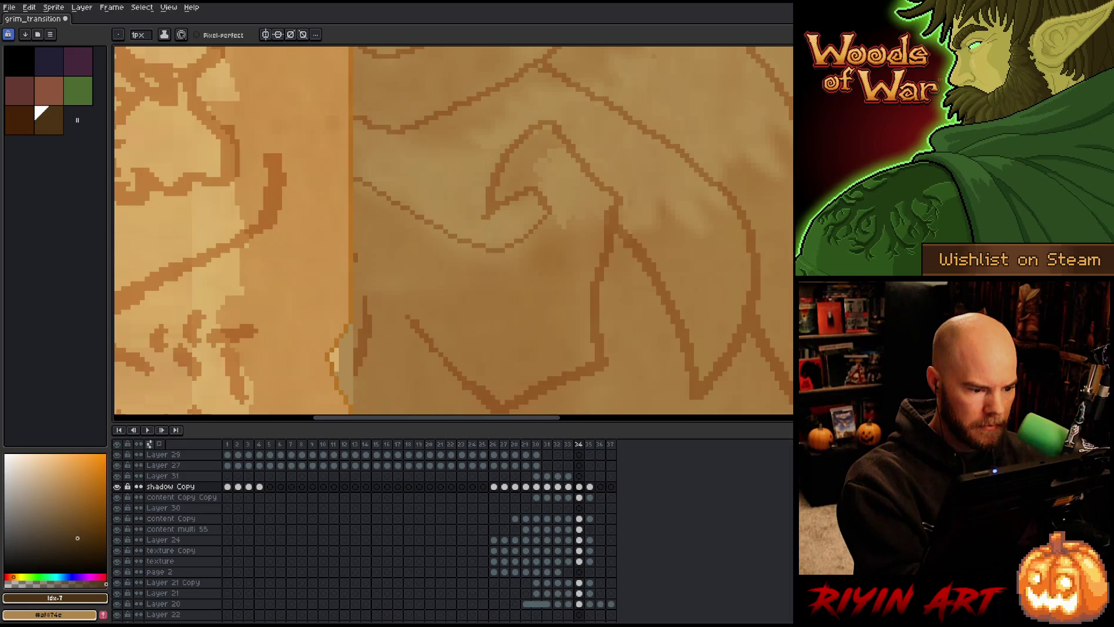
- Copy content Copy Copy's frame-34 cel into frame 35 and toggle its visibility to compare
left_click(579, 497)
key("x")
left_click_drag(584, 497, 589, 497)
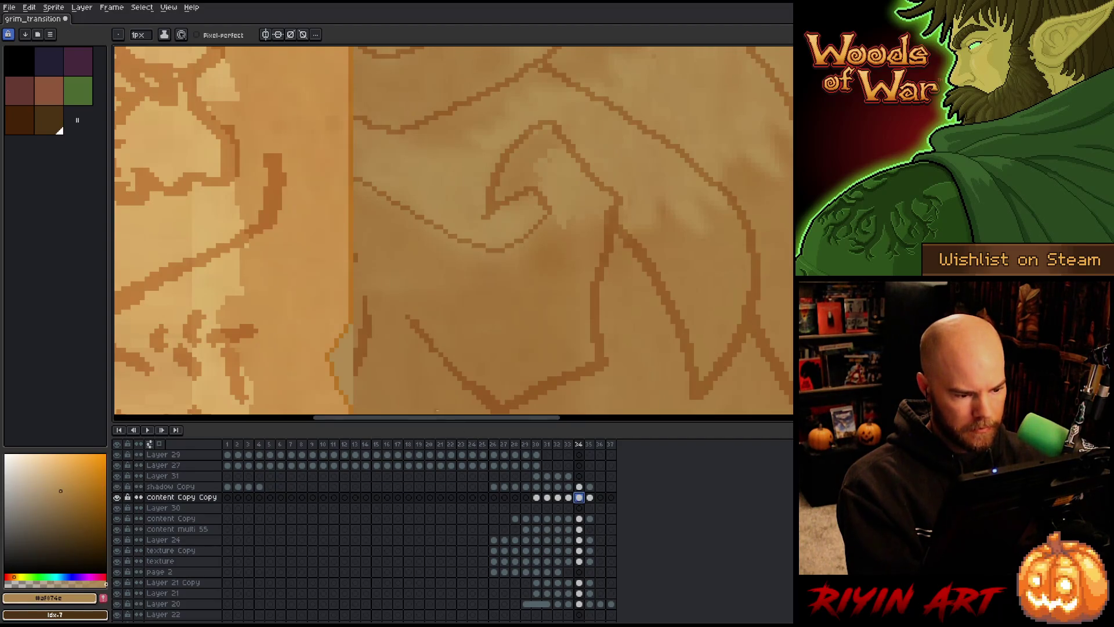
left_click(577, 497)
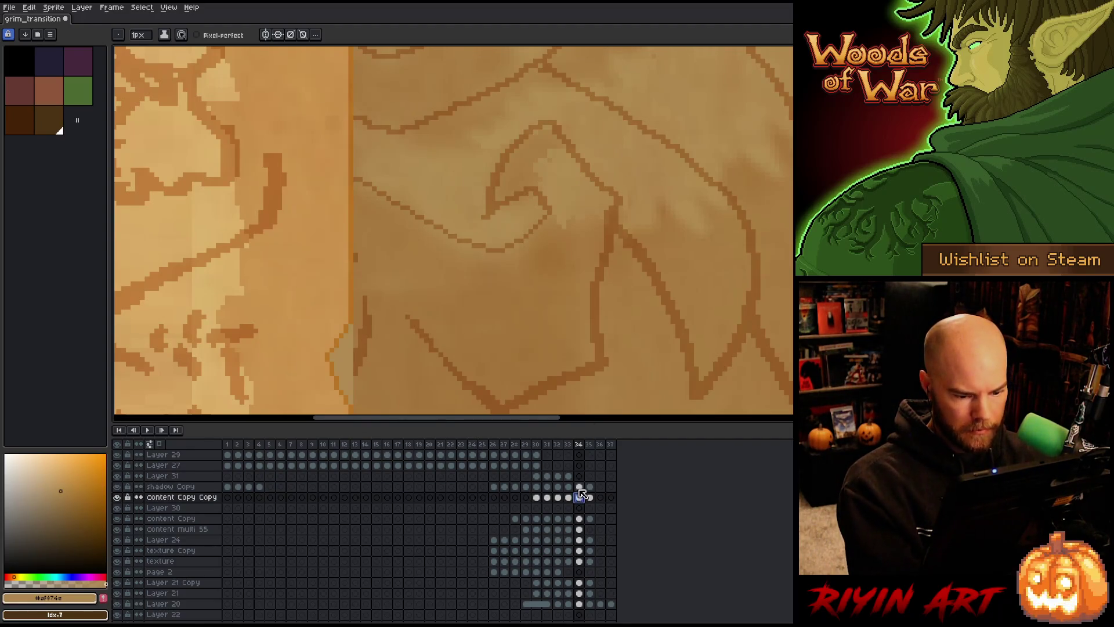
left_click(117, 497)
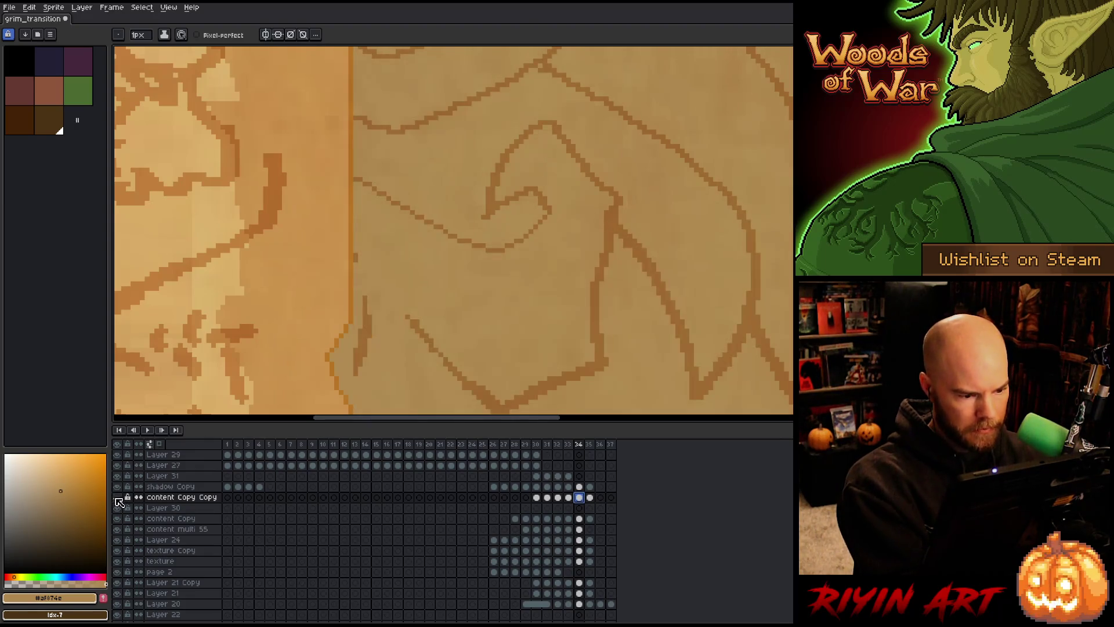
left_click(117, 497)
left_click_drag(350, 334, 350, 365)
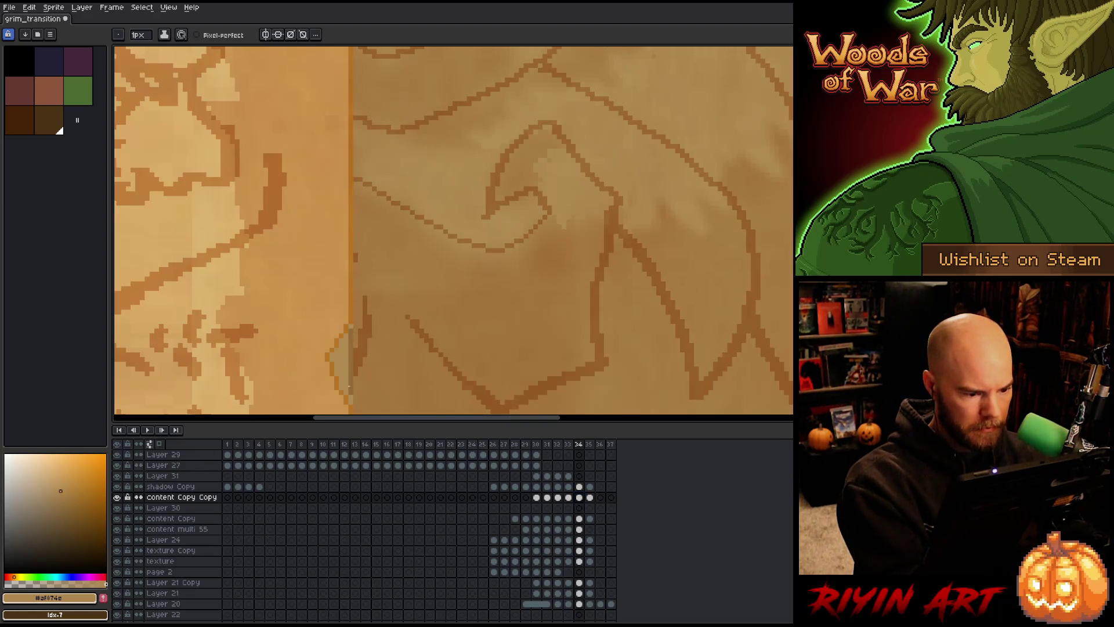
key("ctrl+z")
- Stretch the lower seam stroke wider leftward and paint a lighter strip along the crease
key("m")
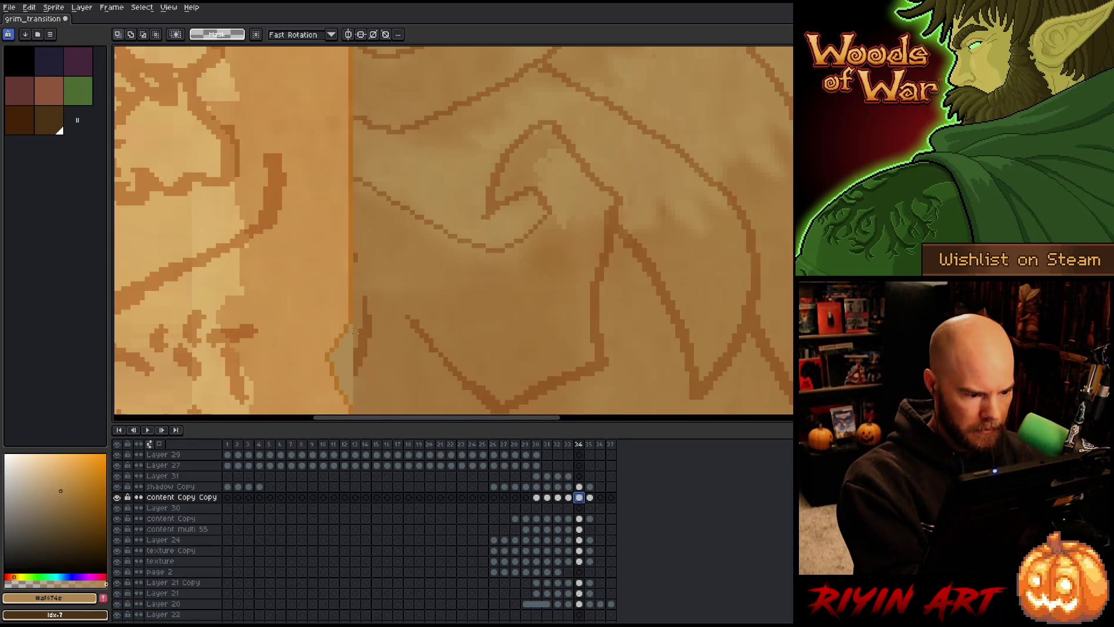
left_click_drag(355, 325, 366, 402)
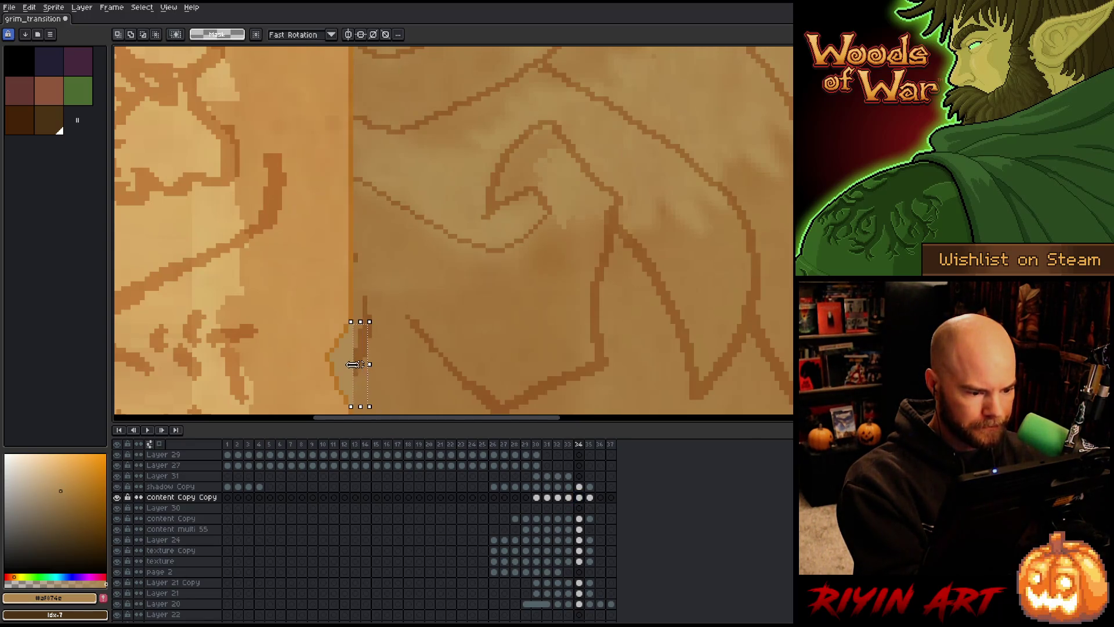
mouse_move(353, 364)
left_mouse_down()
mouse_move(314, 373)
mouse_move(323, 380)
left_mouse_up()
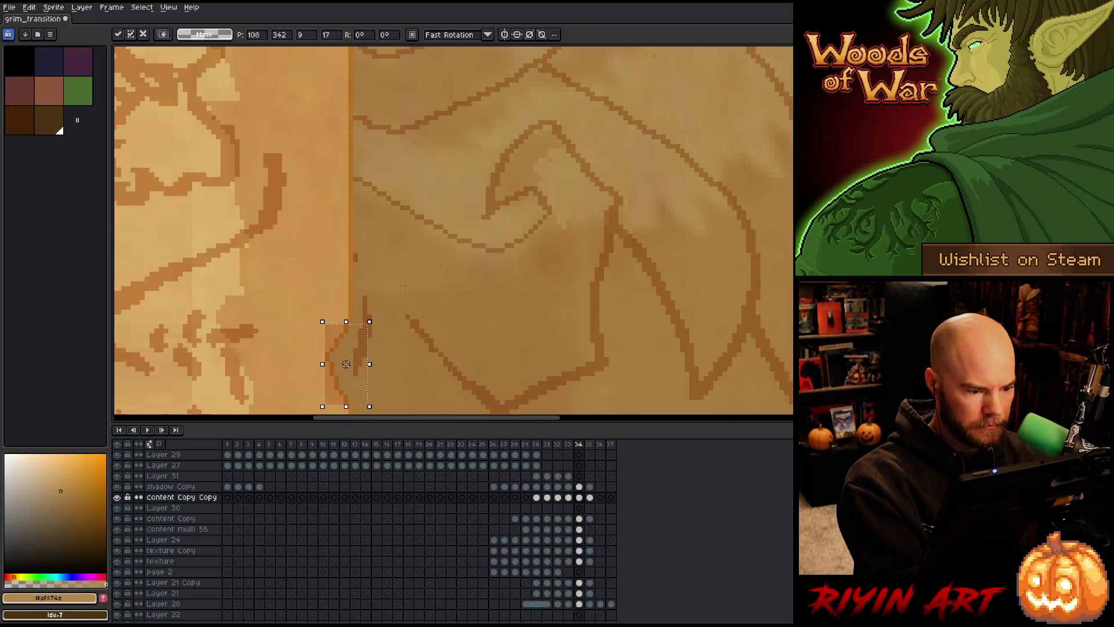
key("Return")
key("b")
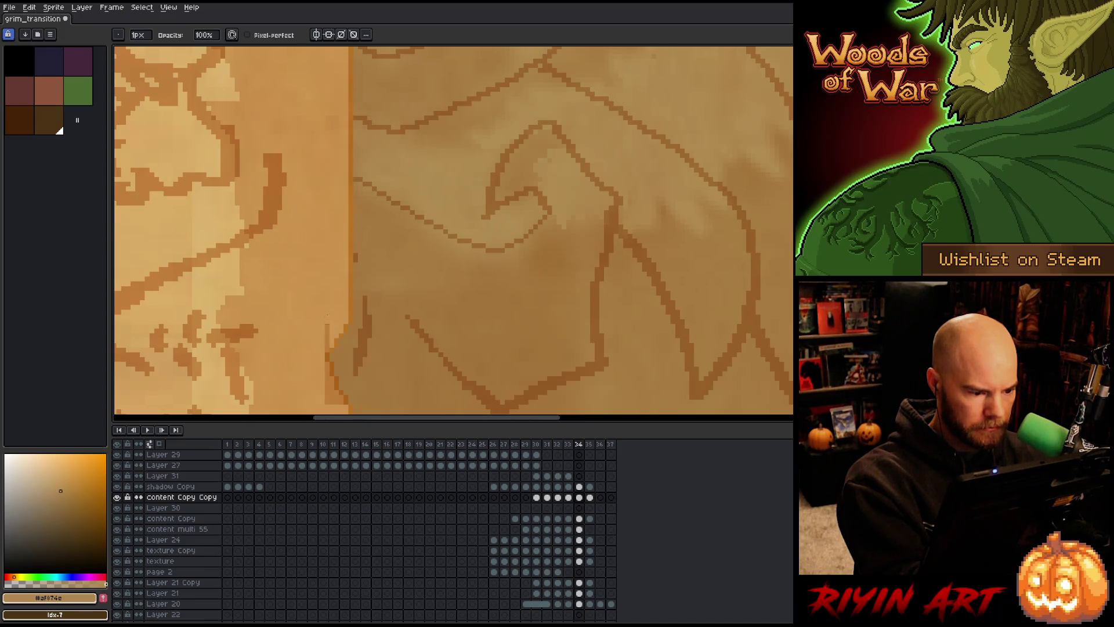
left_click_drag(327, 324, 327, 400)
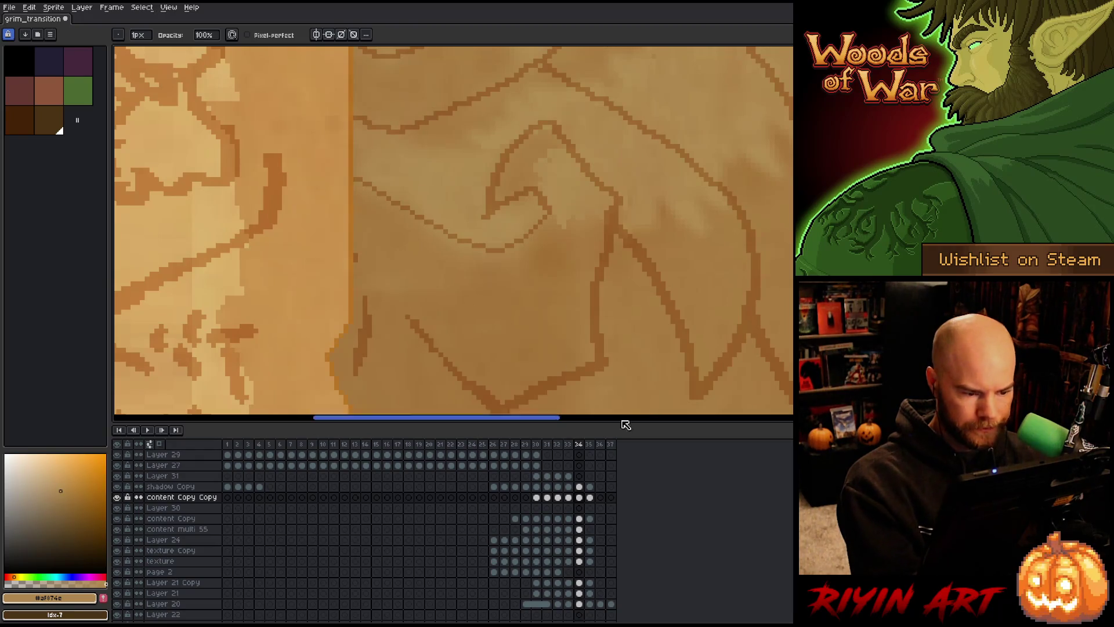
left_click(578, 516)
key("e")
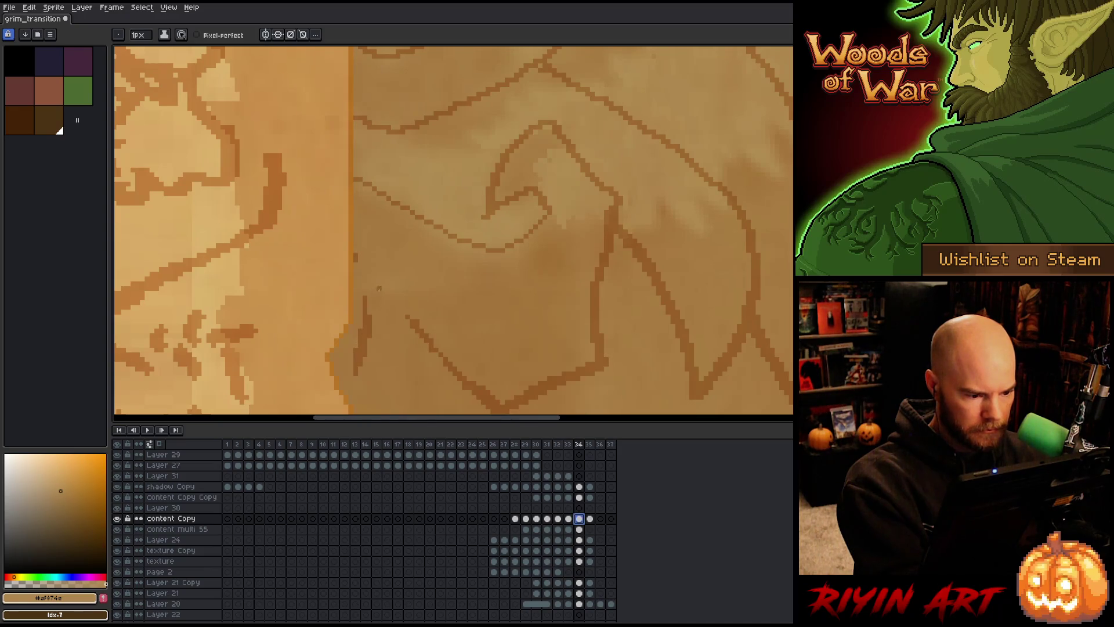
- Try a short dark stroke at the crease bottom, undo it, and marquee that small area
key("x")
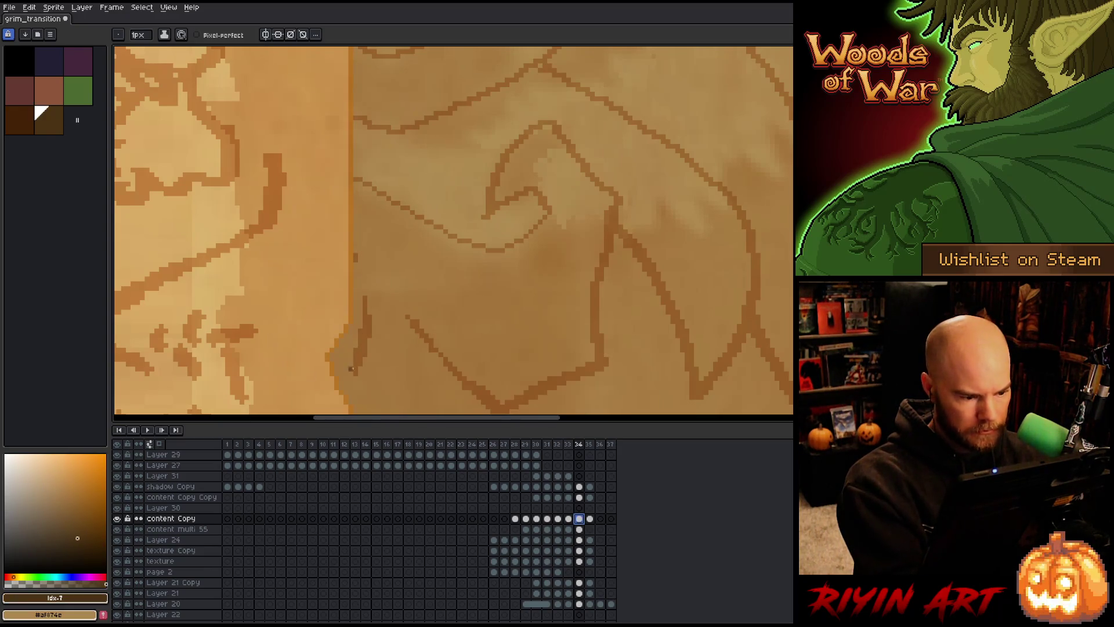
left_click_drag(350, 355, 343, 387)
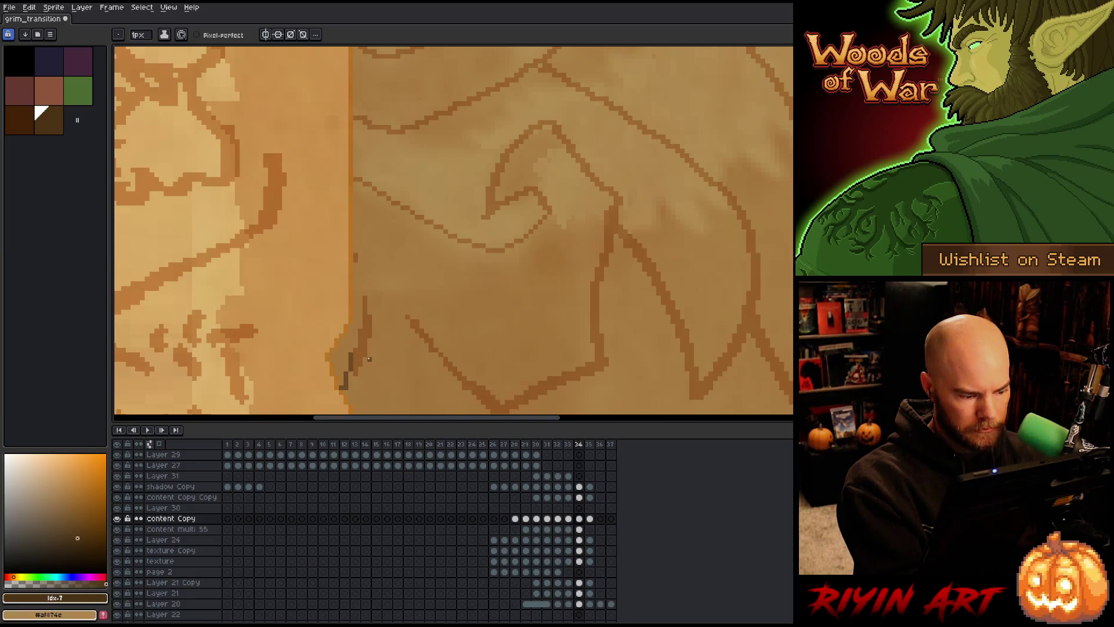
key("x")
key("ctrl+z")
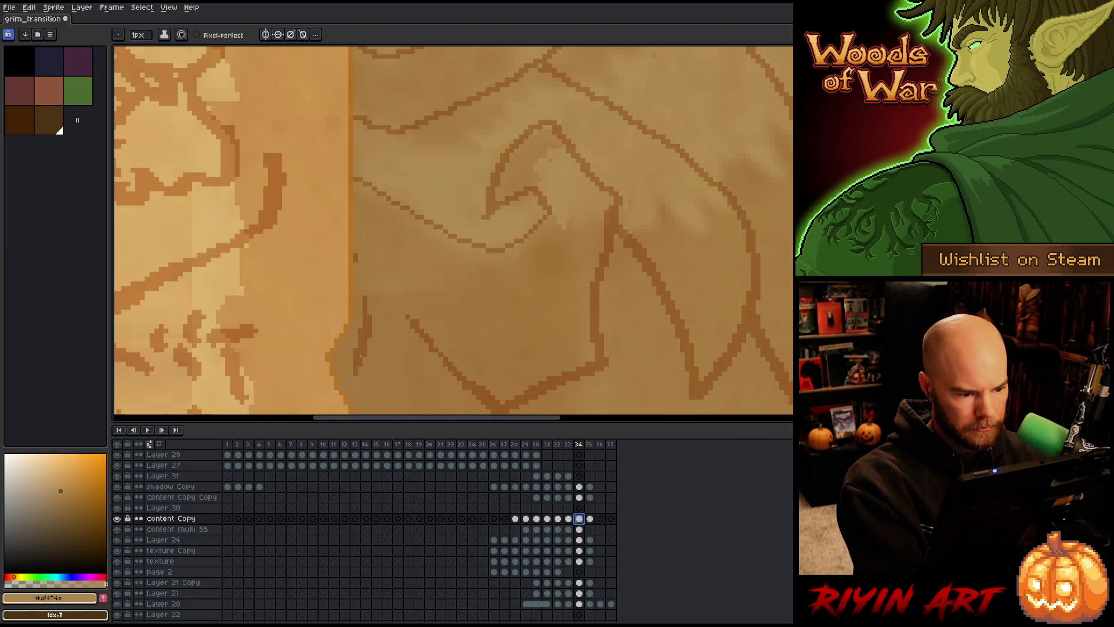
key("m")
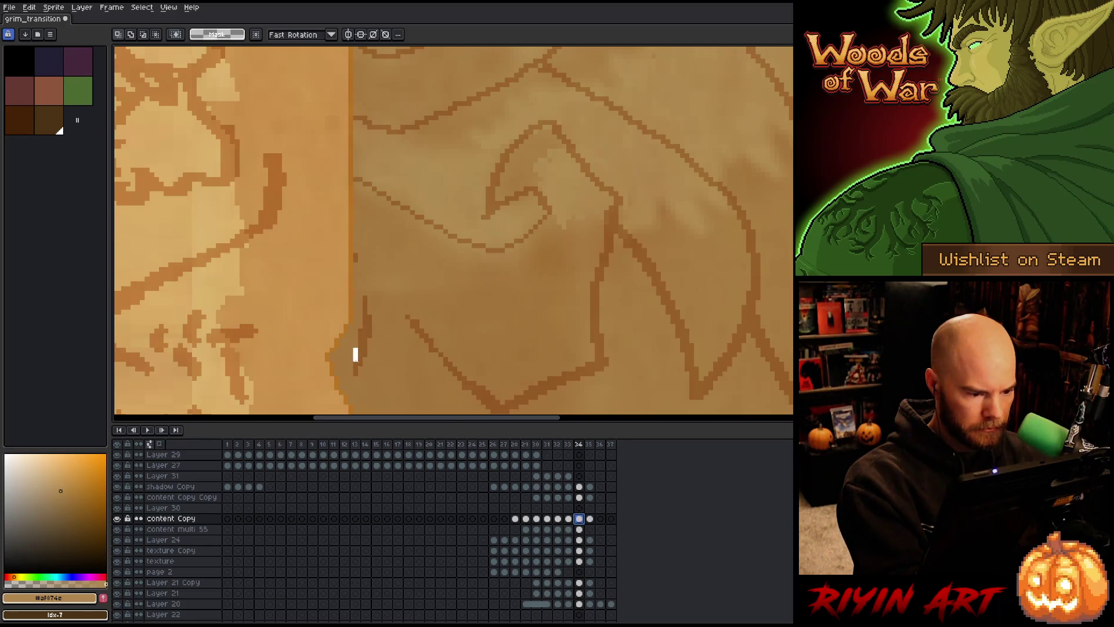
left_click_drag(357, 378, 335, 370)
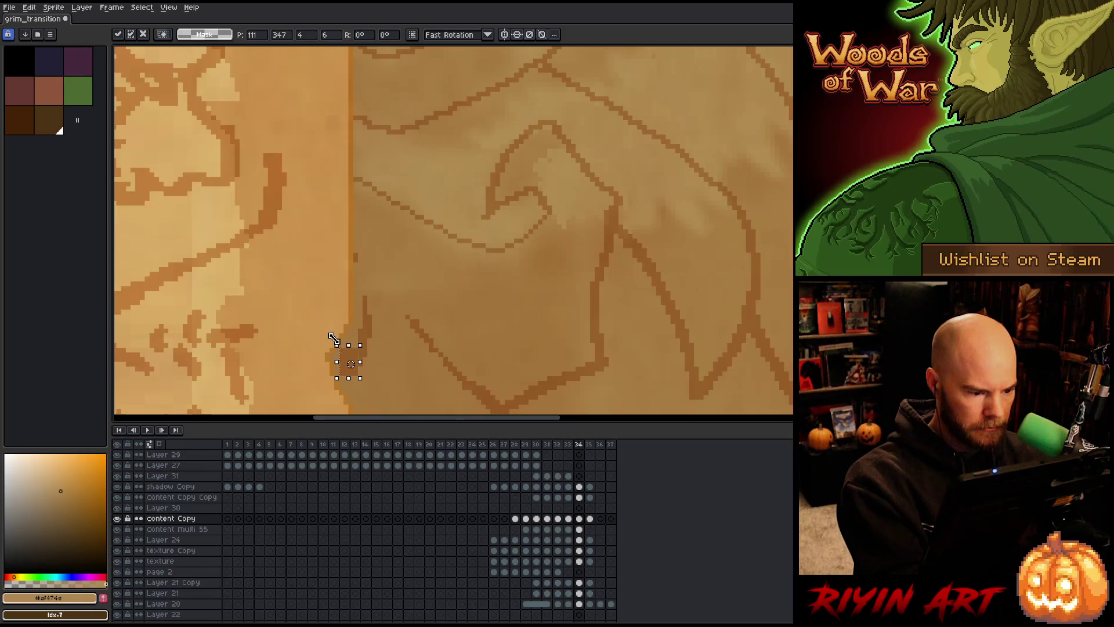
- Move the seam pixels a few pixels down-left and commit them in place
key("Escape")
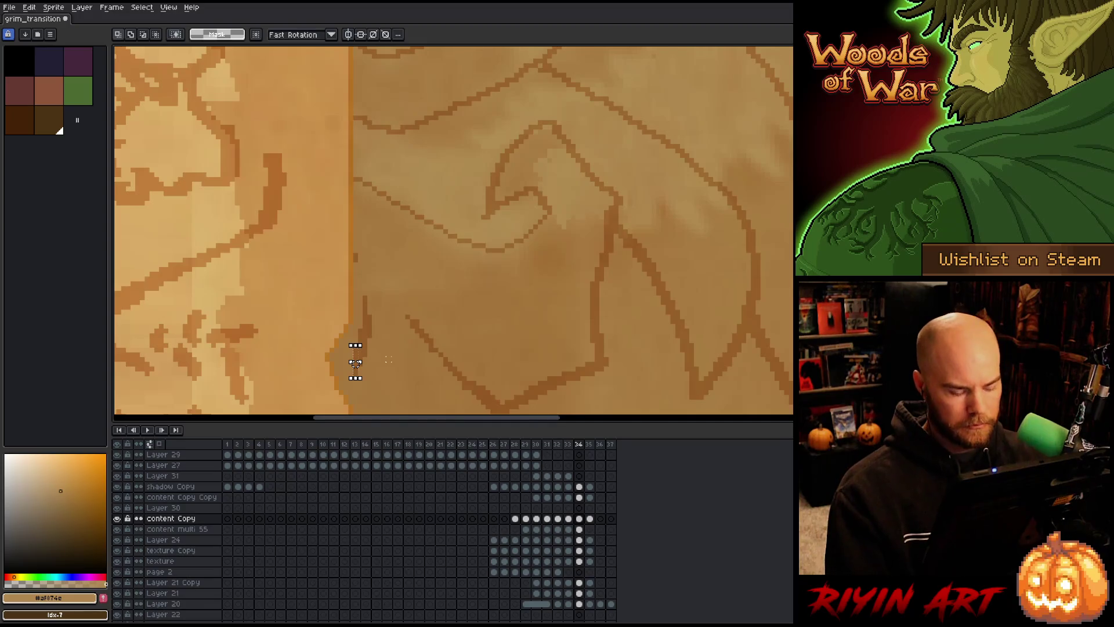
left_click_drag(355, 363, 351, 367)
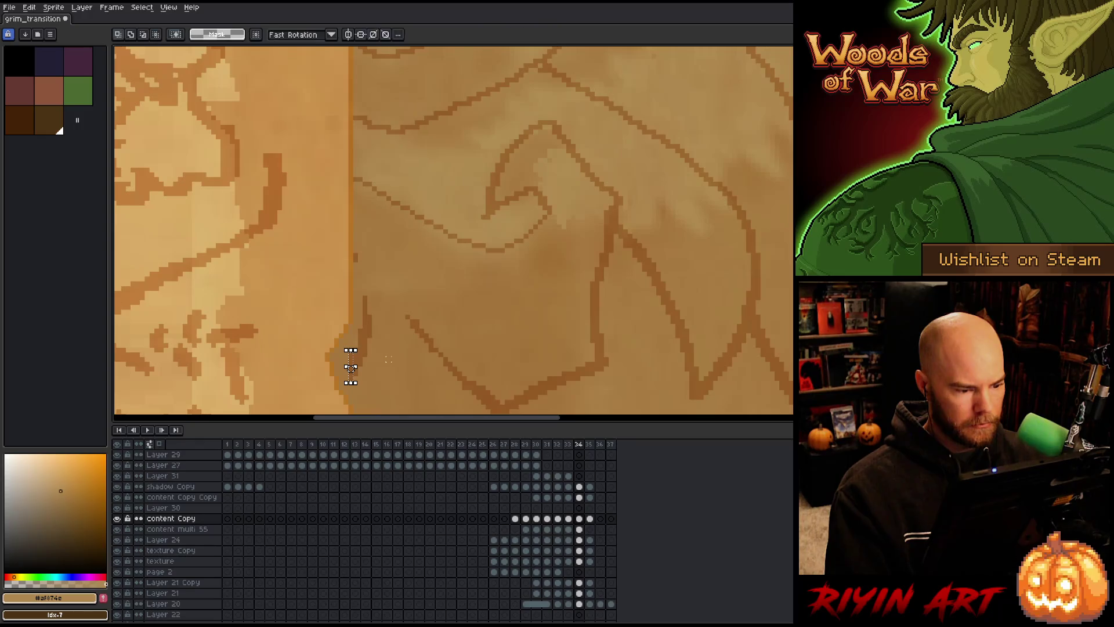
left_click_drag(350, 367, 341, 376)
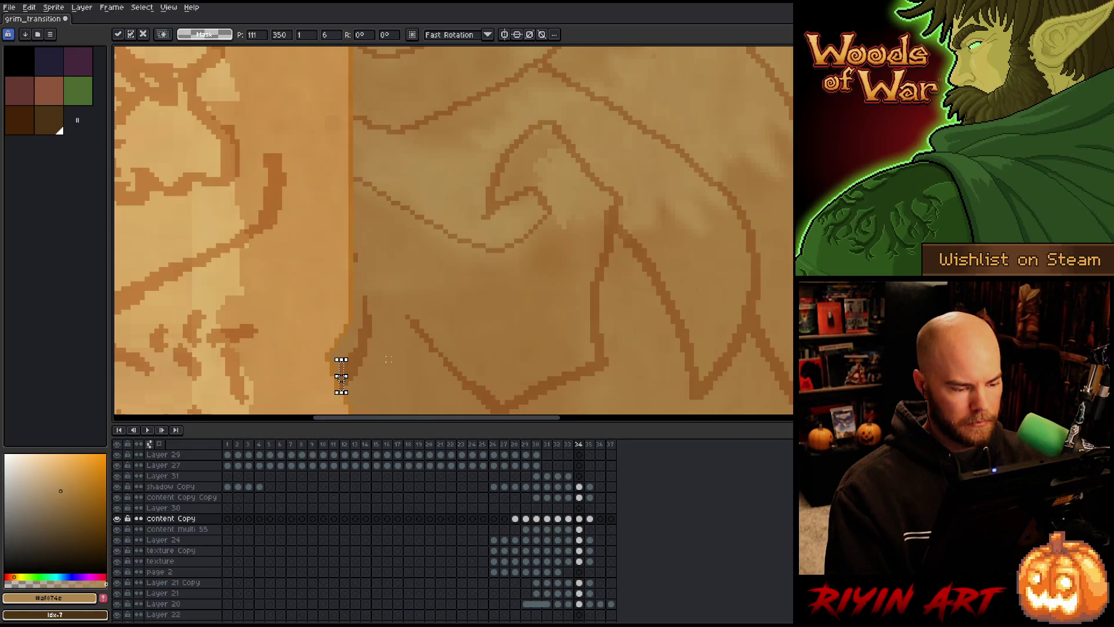
left_click_drag(341, 376, 337, 380)
key("Return")
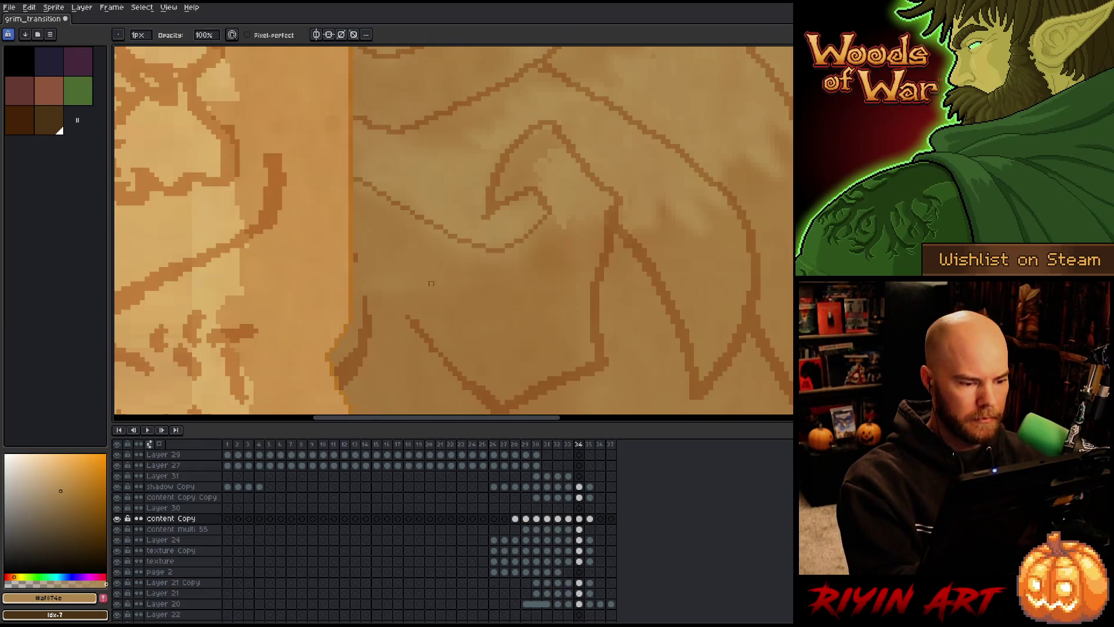
left_click(580, 497)
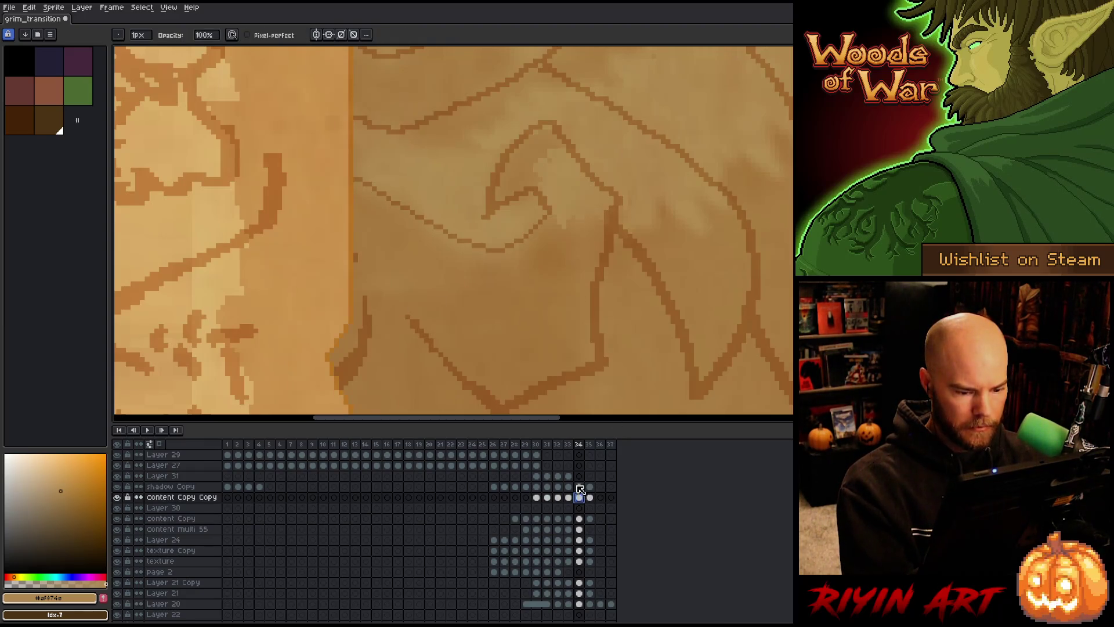
- Draw a light stroke along the fold edge on shadow Copy's frame-34 cel
left_click(578, 486)
mouse_move(422, 189)
left_mouse_down()
mouse_move(422, 364)
mouse_move(450, 112)
mouse_move(437, 150)
left_mouse_up()
key("b")
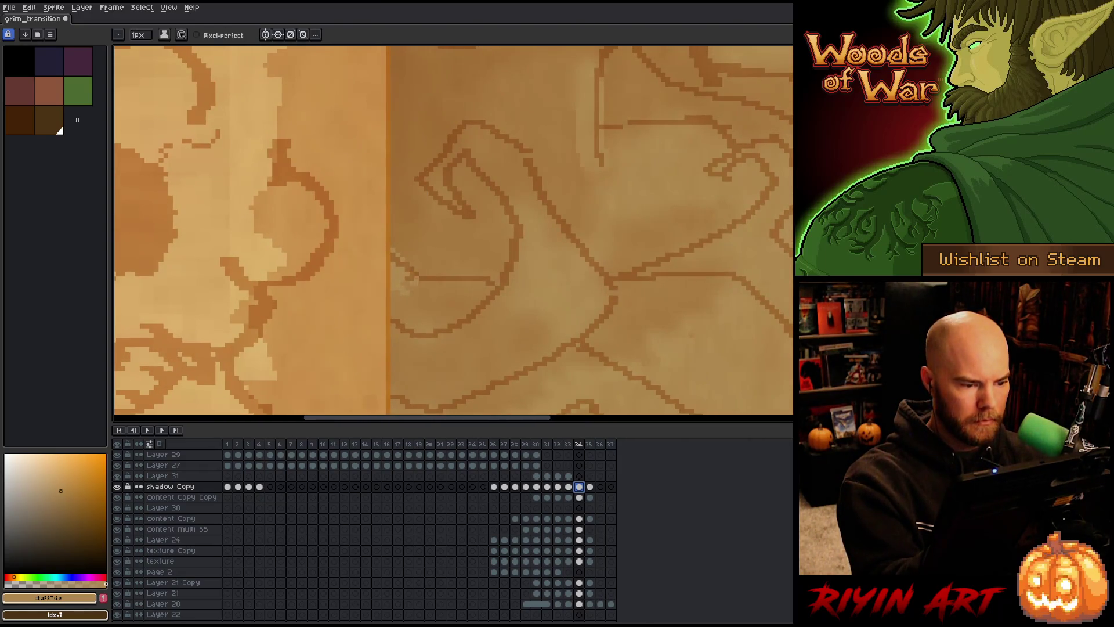
key("h")
left_click_drag(526, 65, 416, 230)
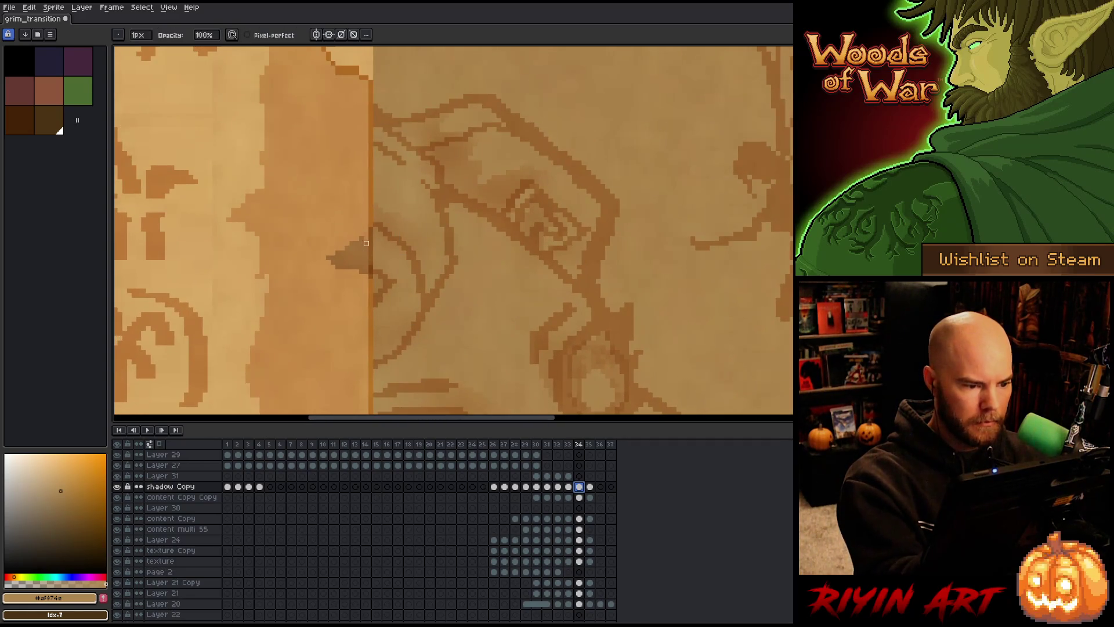
mouse_move(369, 232)
left_mouse_down()
mouse_move(370, 267)
mouse_move(345, 256)
mouse_move(329, 219)
left_mouse_up()
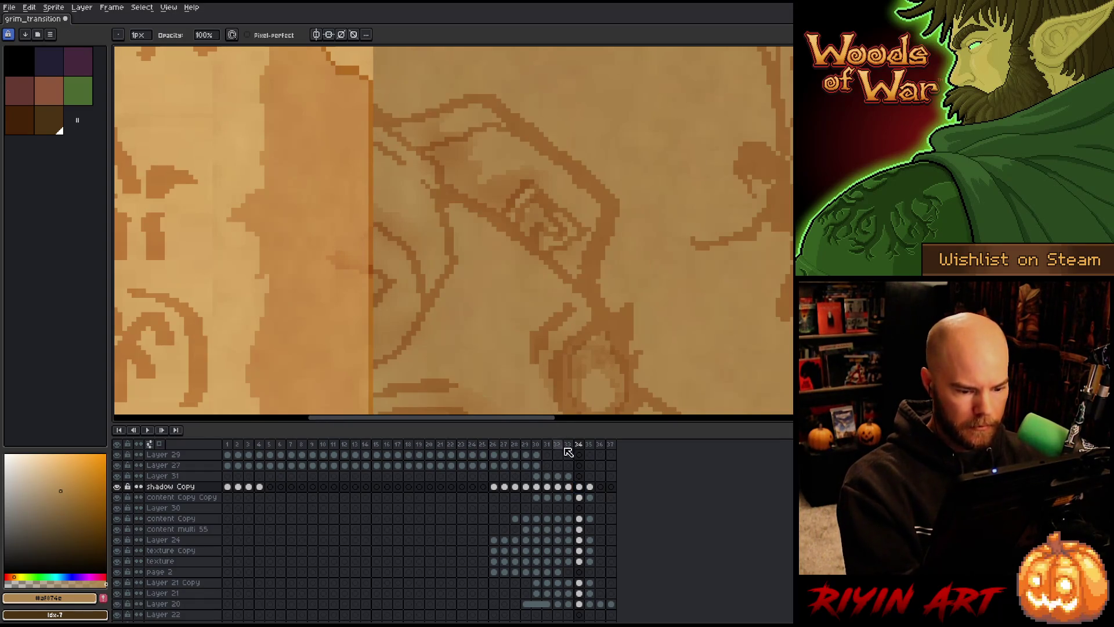
- Sample parchment tones from Layer 31, then paint a darker line down the fold seam on shadow Copy
left_click(579, 497)
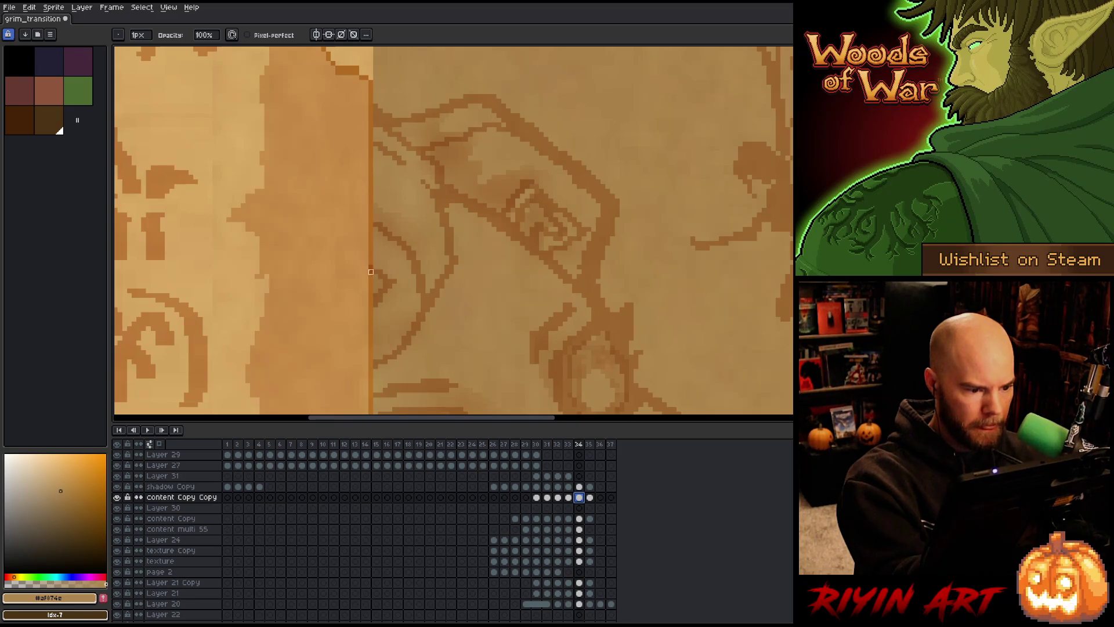
left_click(579, 518)
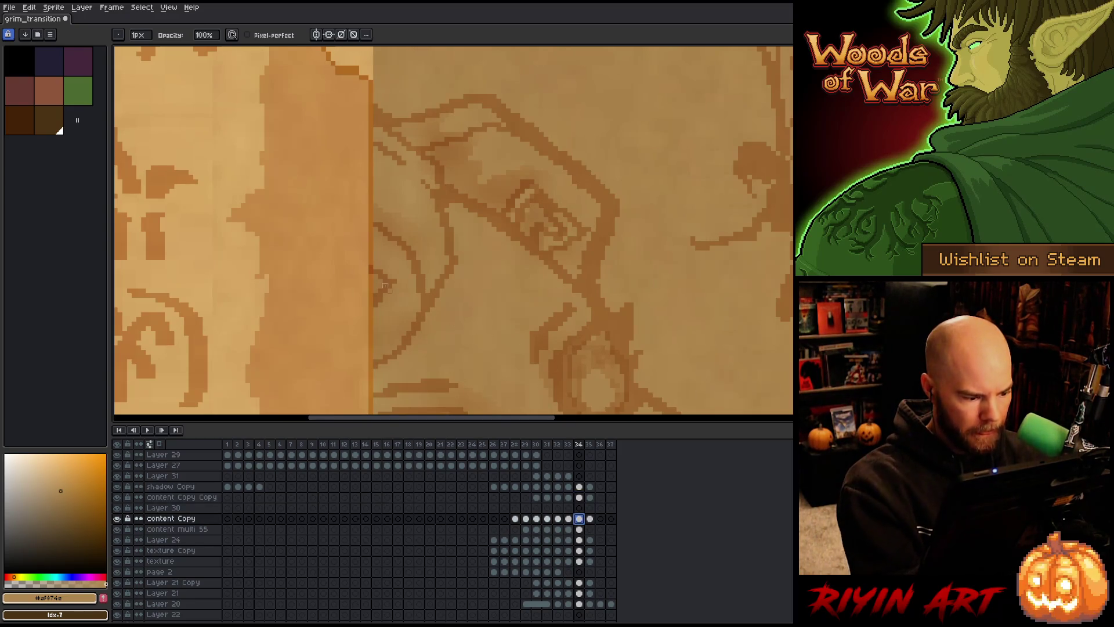
left_click_drag(385, 171, 385, 368)
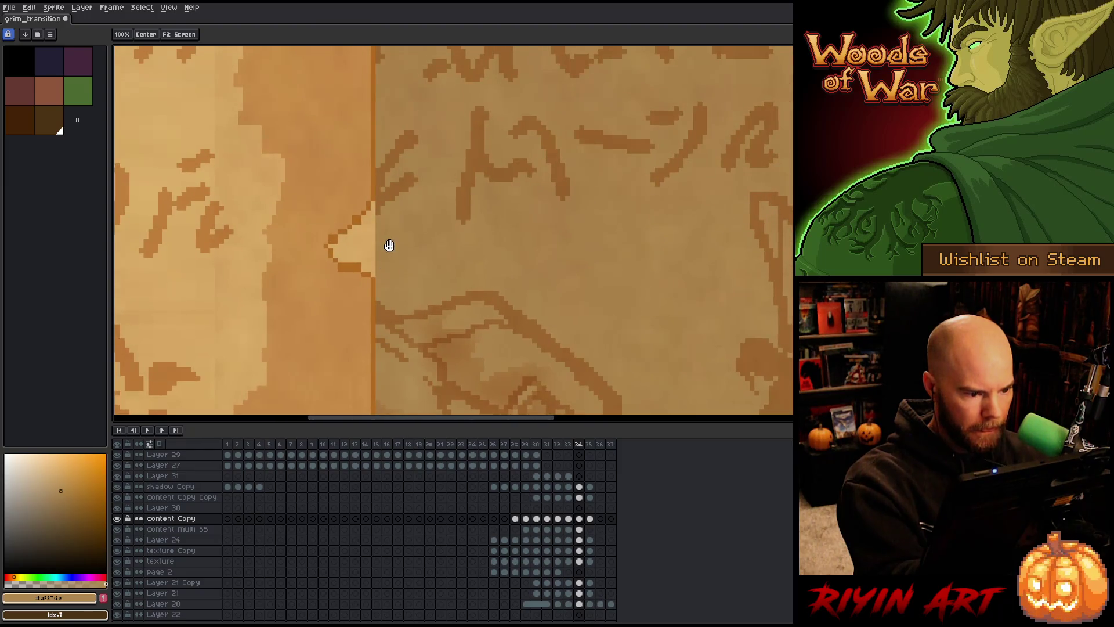
left_click(579, 476)
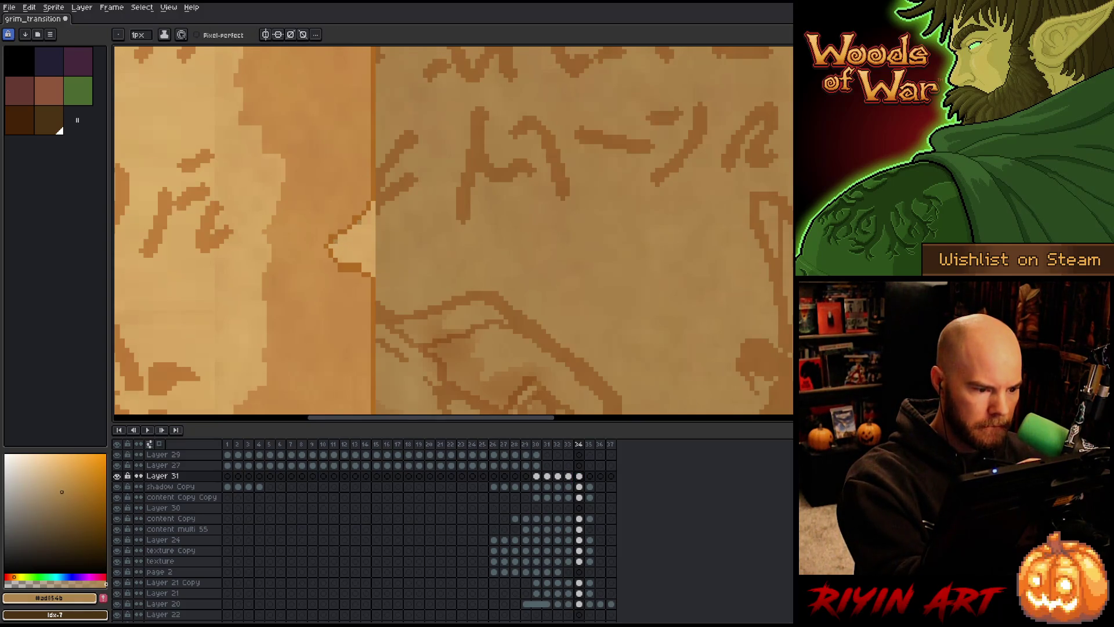
left_click(358, 186, "alt")
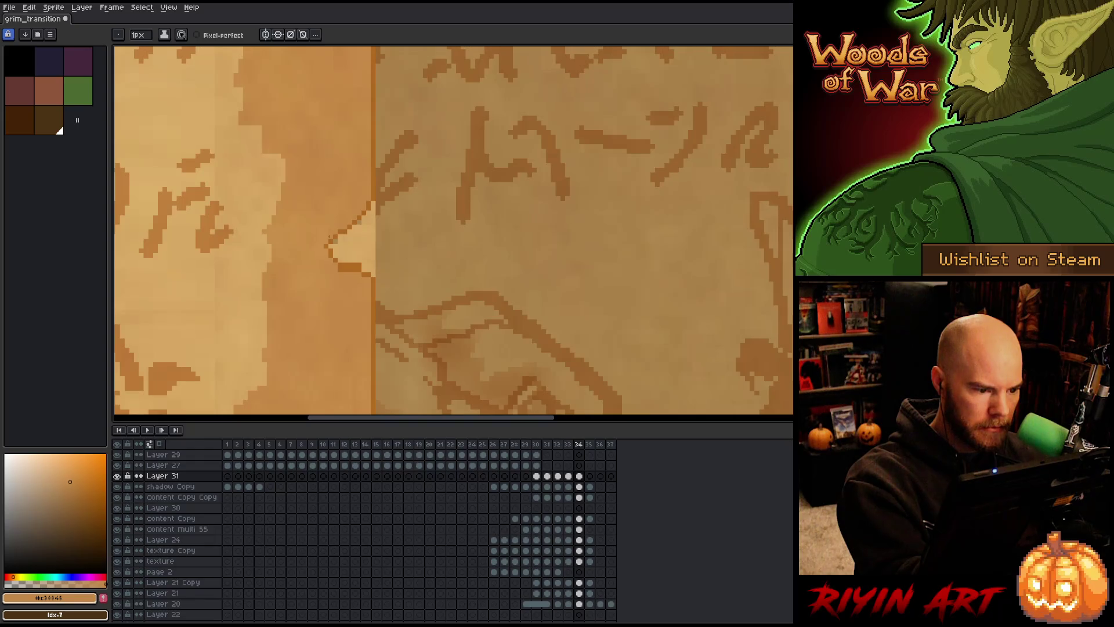
left_click(343, 272, "alt")
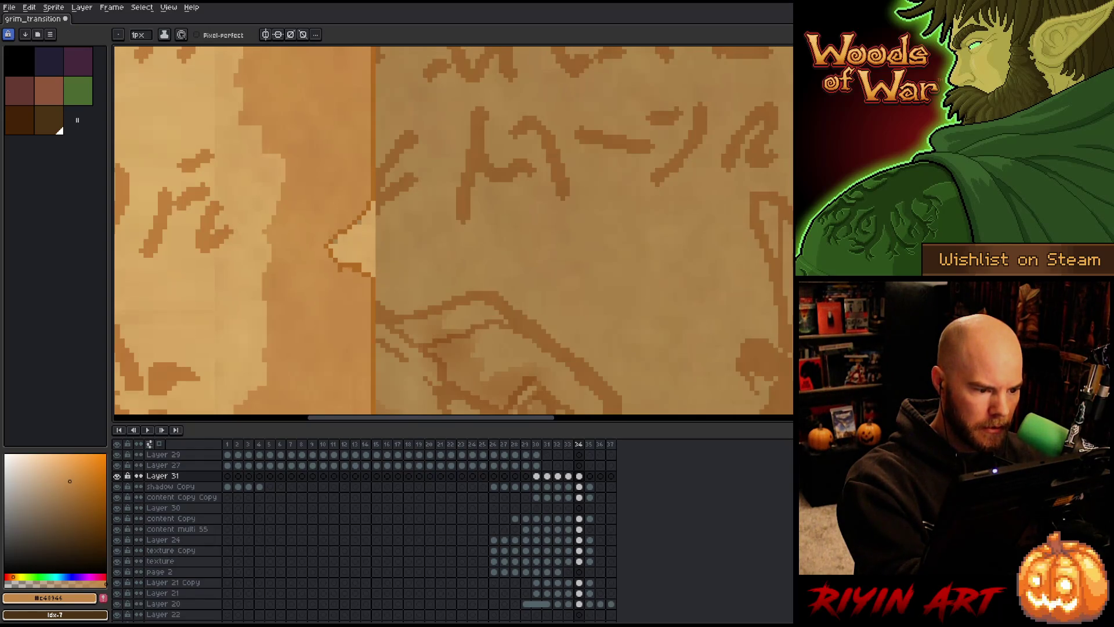
left_click(385, 259, "alt")
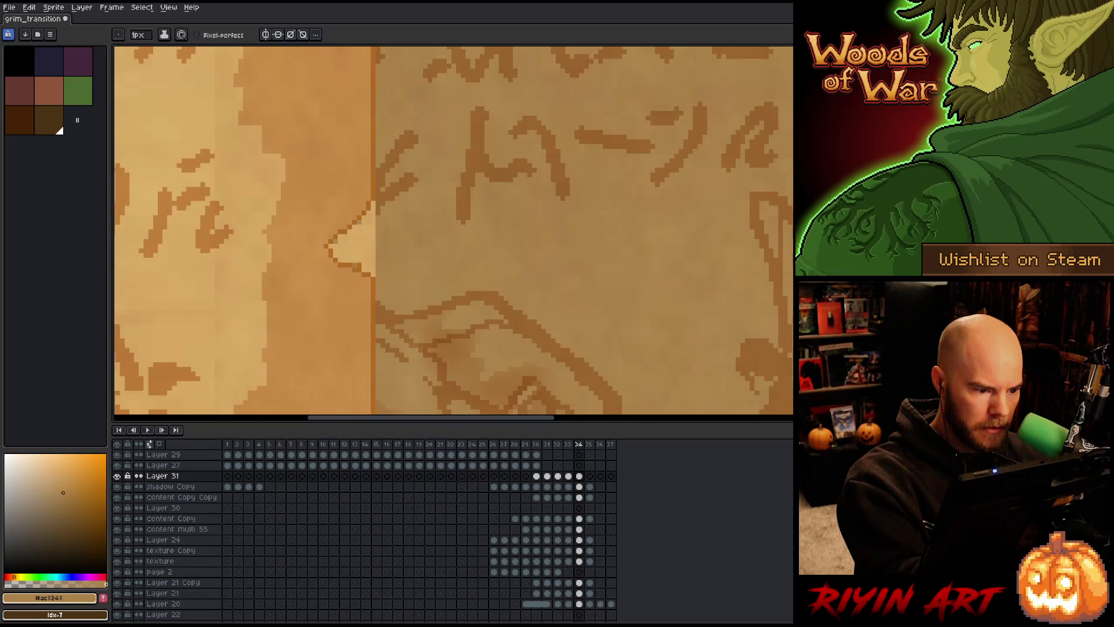
left_click(579, 486)
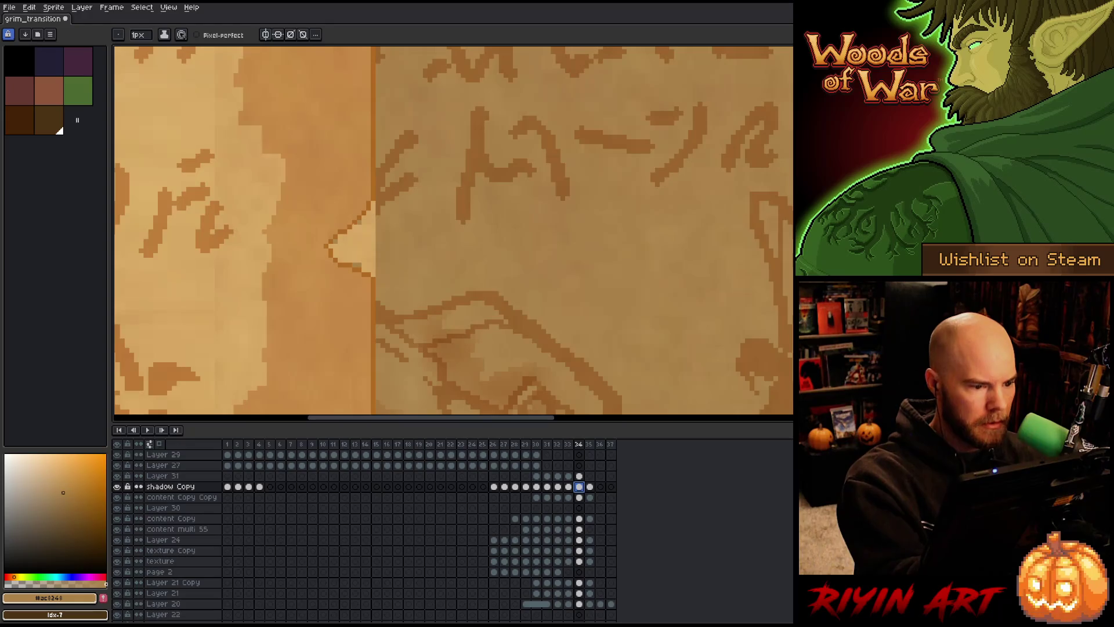
key("x")
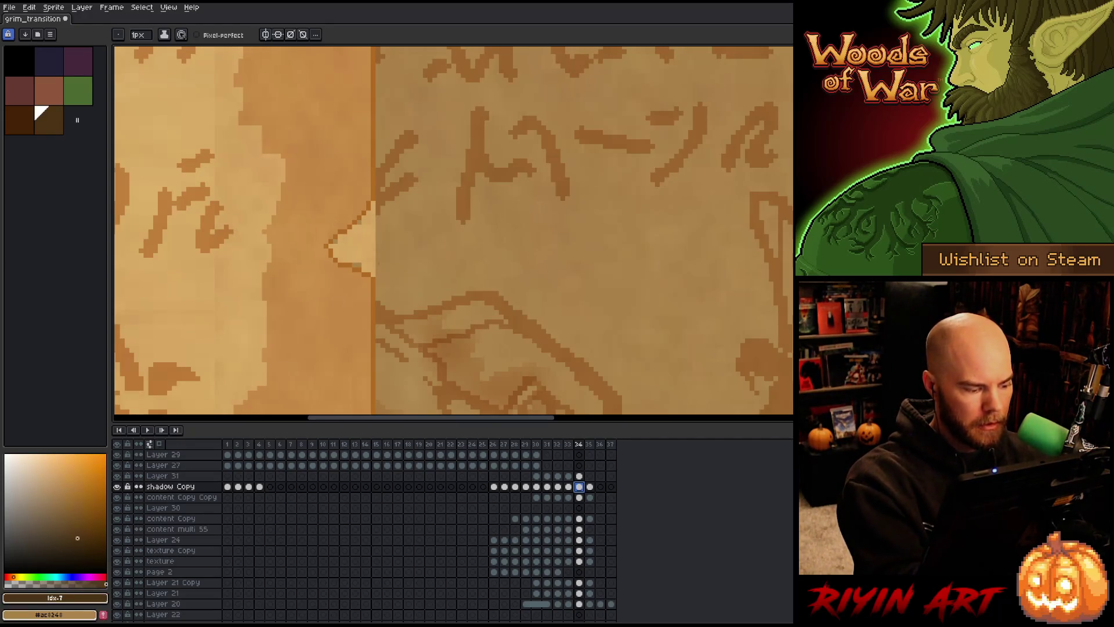
left_click_drag(373, 200, 364, 273)
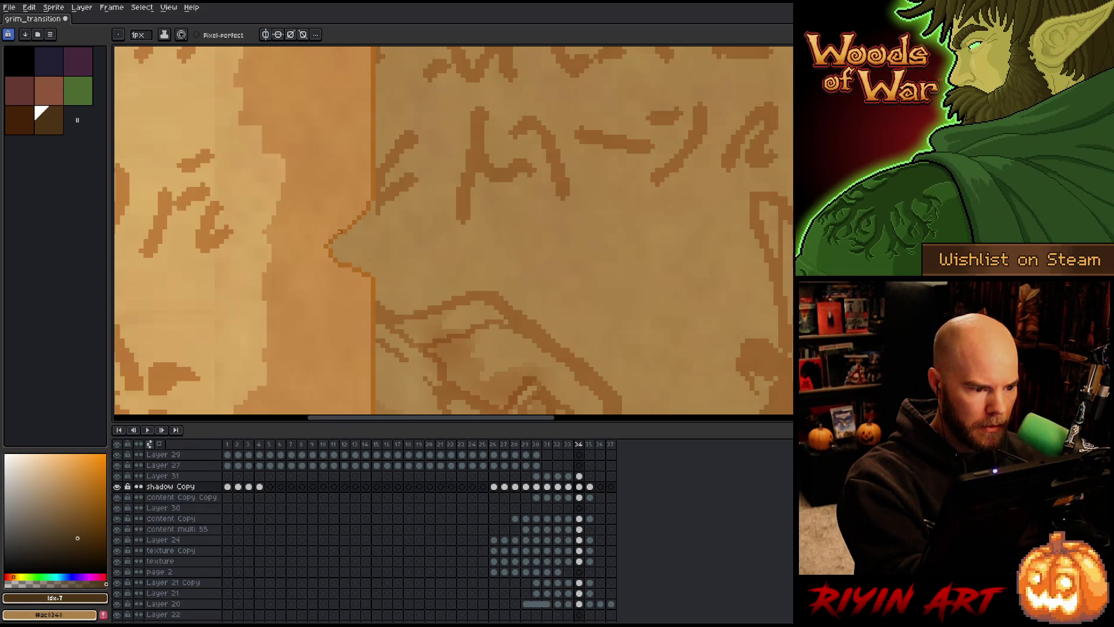
- Compare frames 34 and 35 back and forth, ending on frame 35 with its lone orange strip
scroll(483, 224, "down", 3)
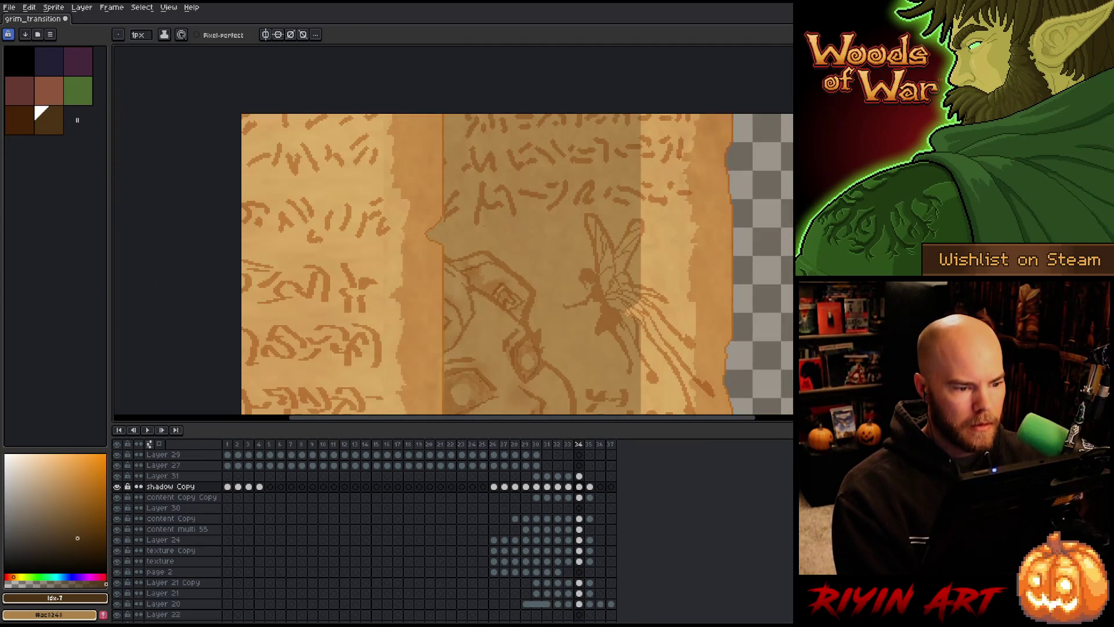
scroll(410, 214, "down", 2)
scroll(410, 213, "up", 1)
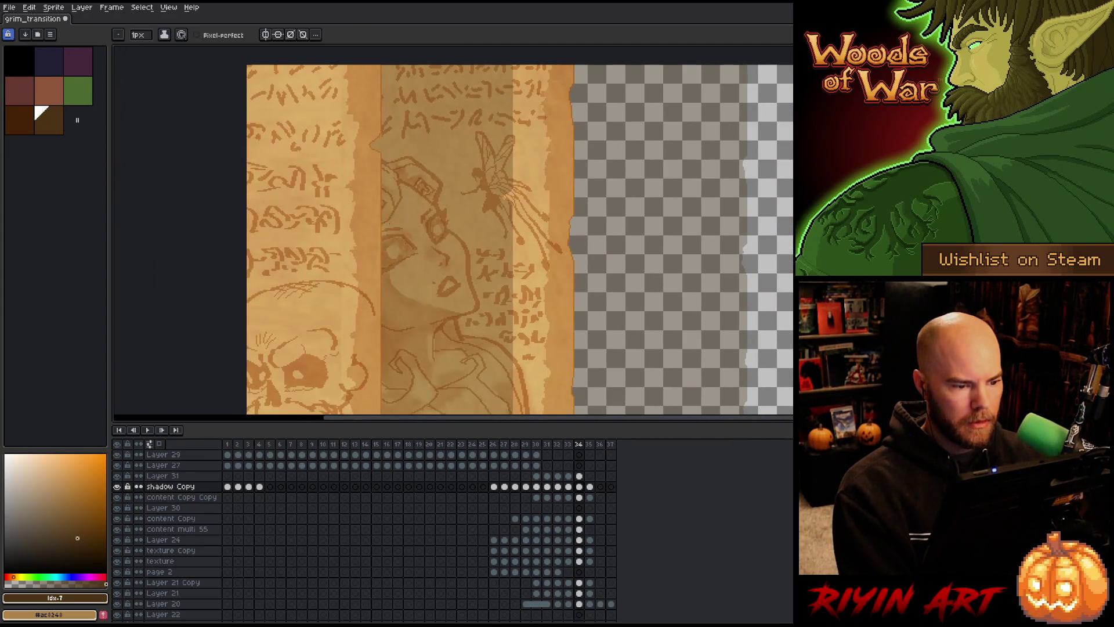
scroll(390, 204, "down", 1)
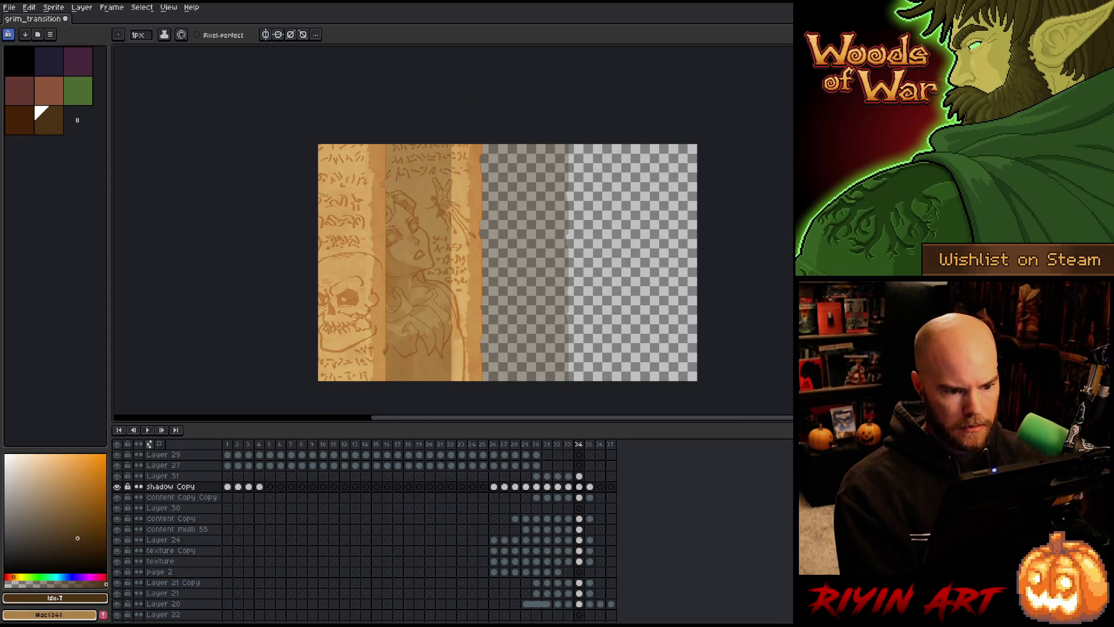
key("period")
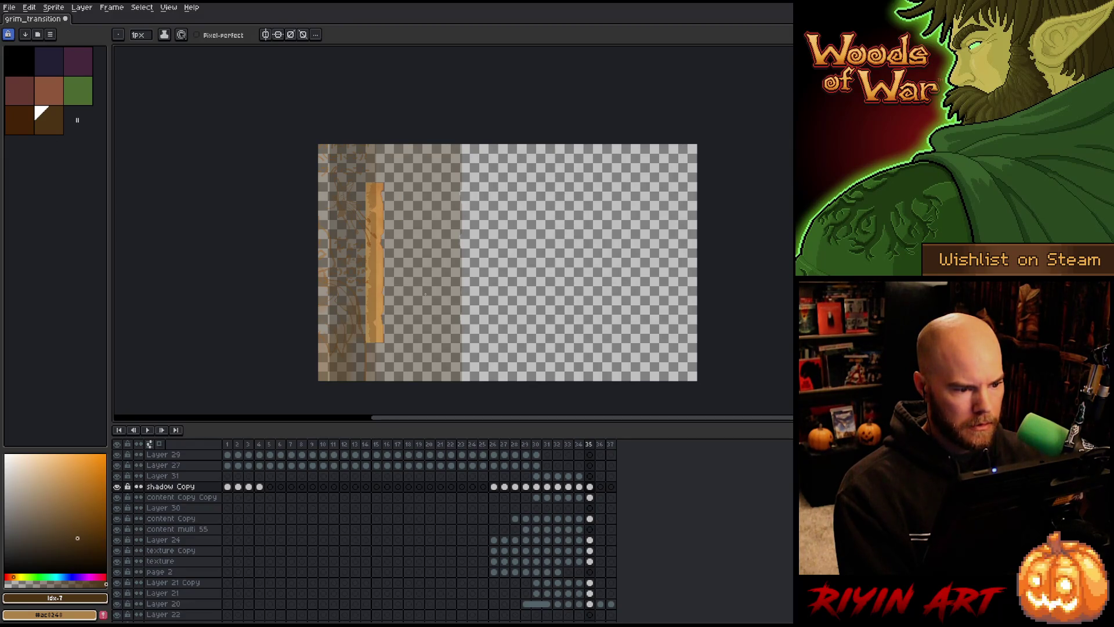
key("comma")
key("period")
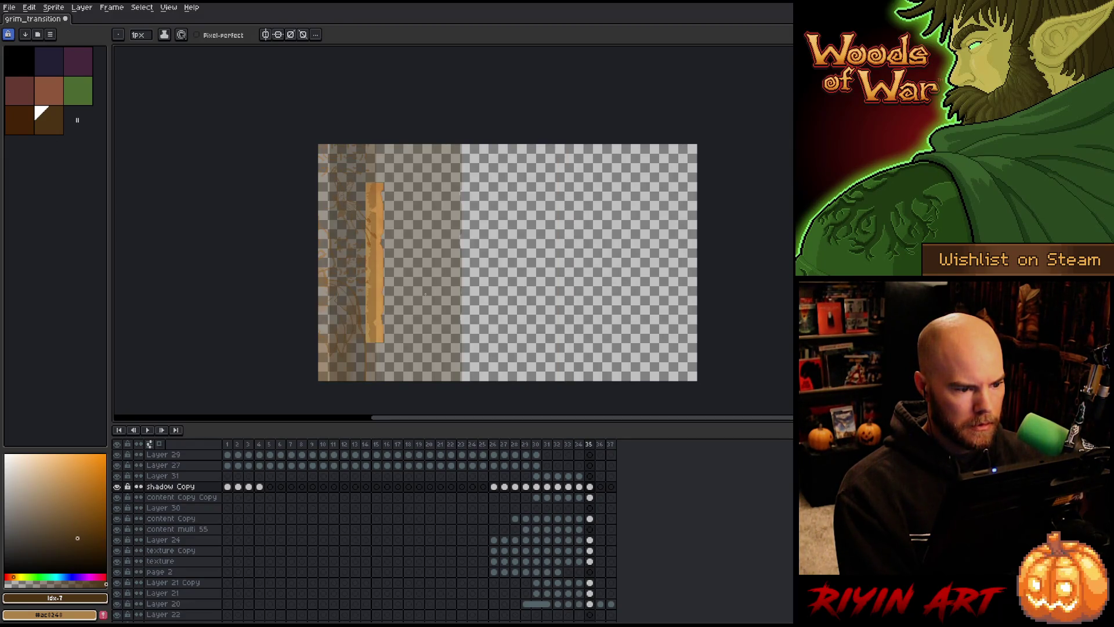
key("comma")
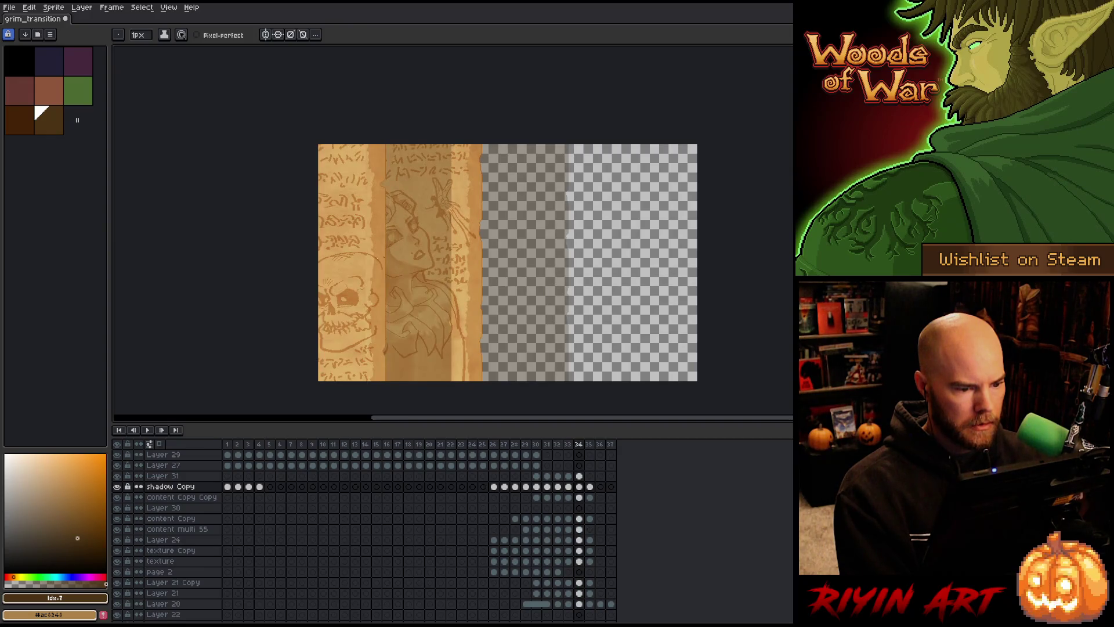
key("period")
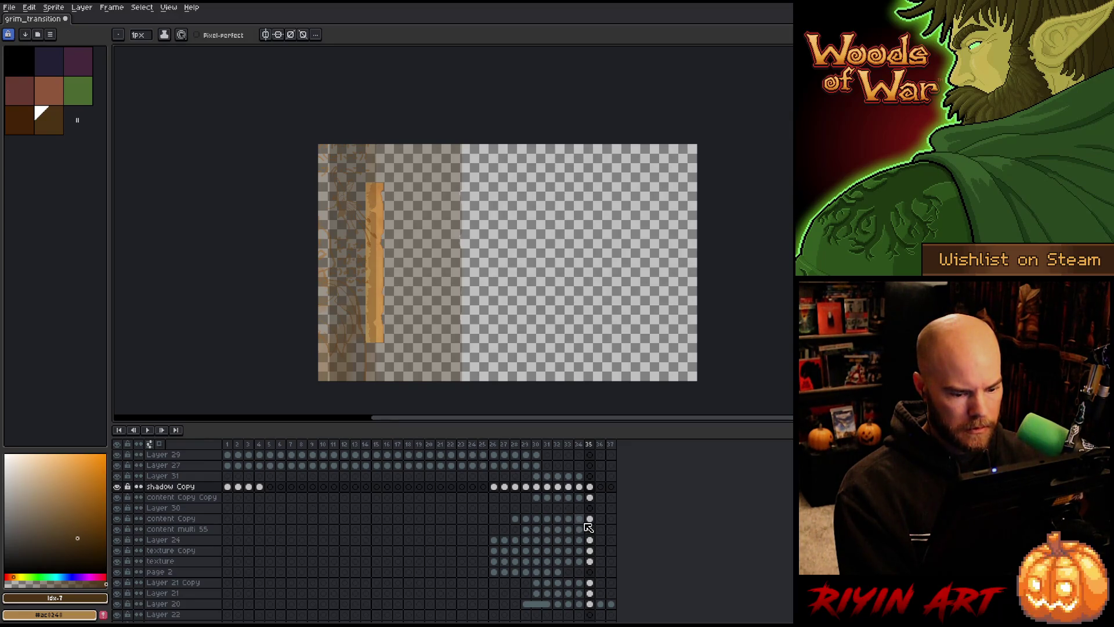
key("comma")
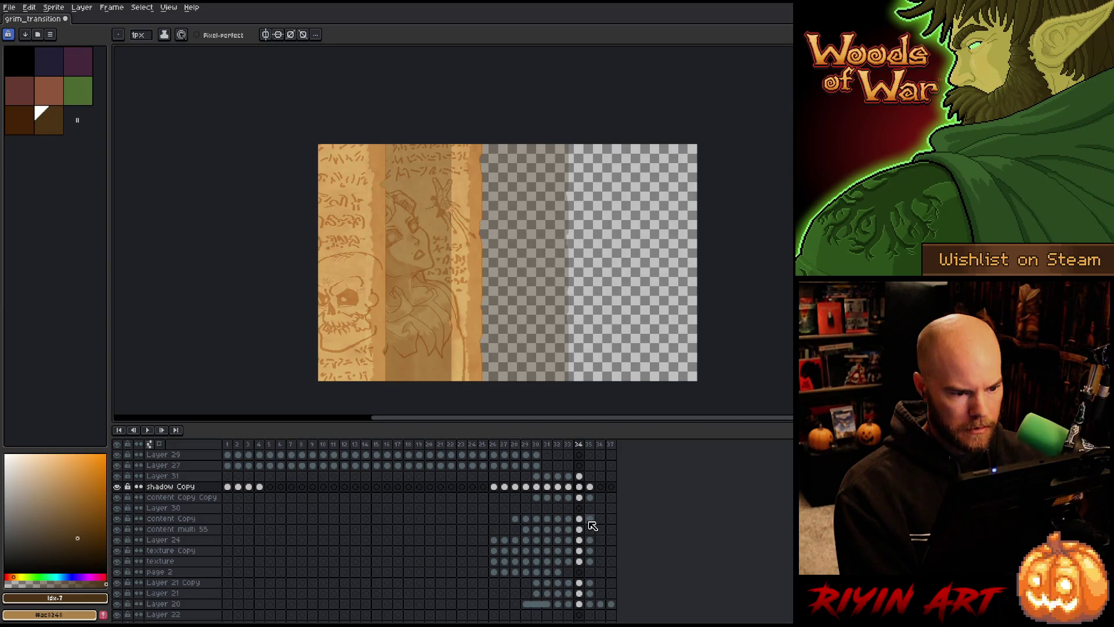
key("period")
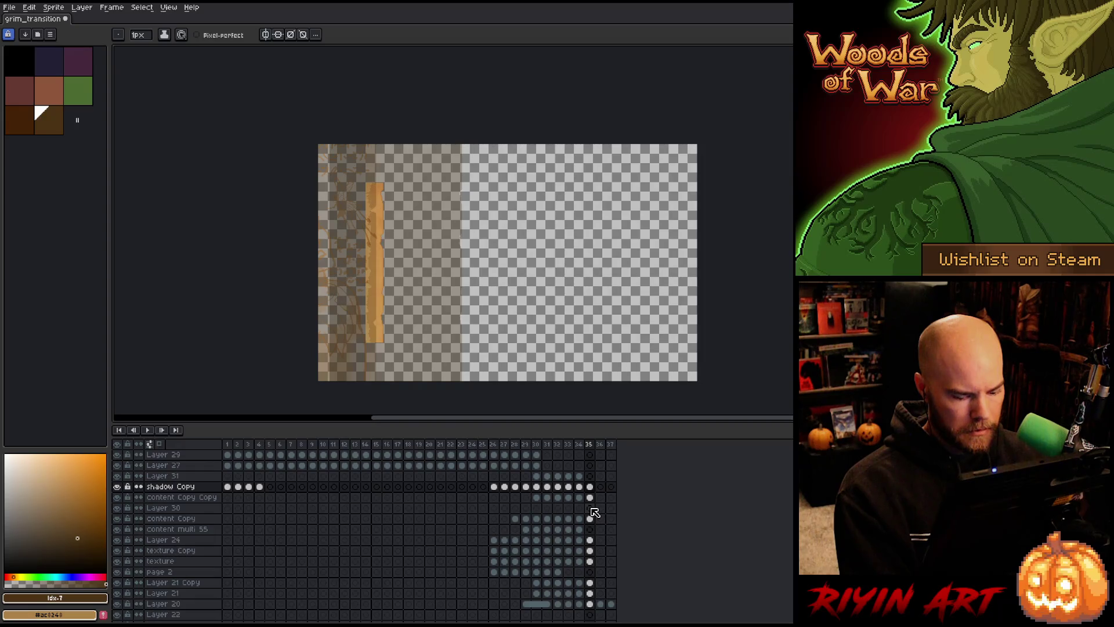
key("m")
scroll(382, 182, "up", 2)
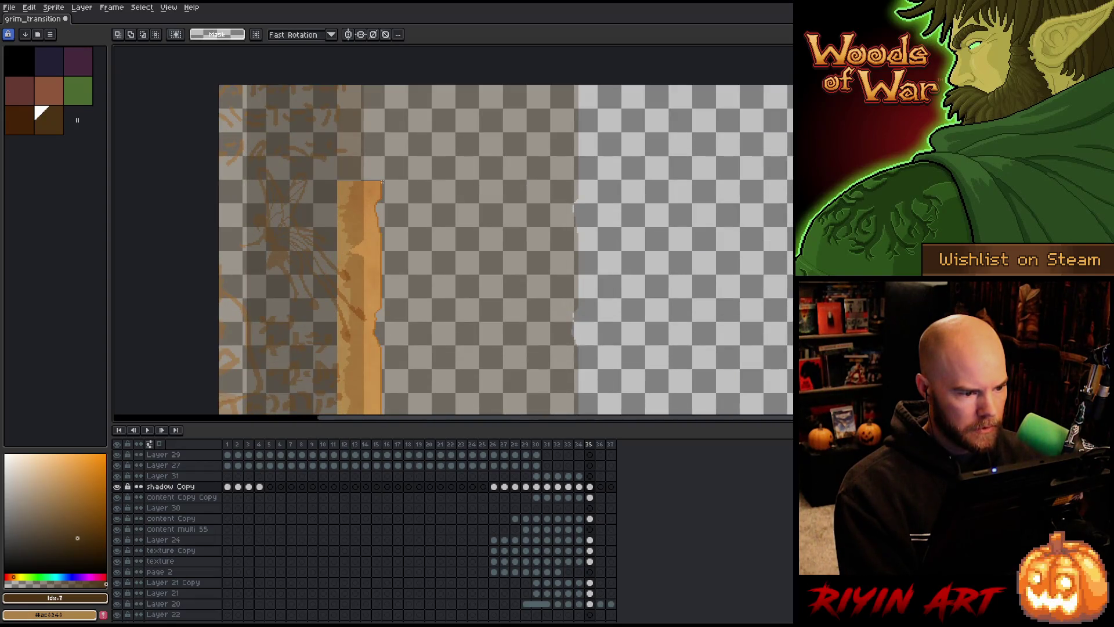
- Marquee the orange page strip on frame 35 and save grim_transition
mouse_move(381, 181)
left_mouse_down()
mouse_move(380, 412)
mouse_move(381, 158)
mouse_move(336, 156)
left_mouse_up()
scroll(342, 169, "down", 4)
scroll(348, 187, "up", 3)
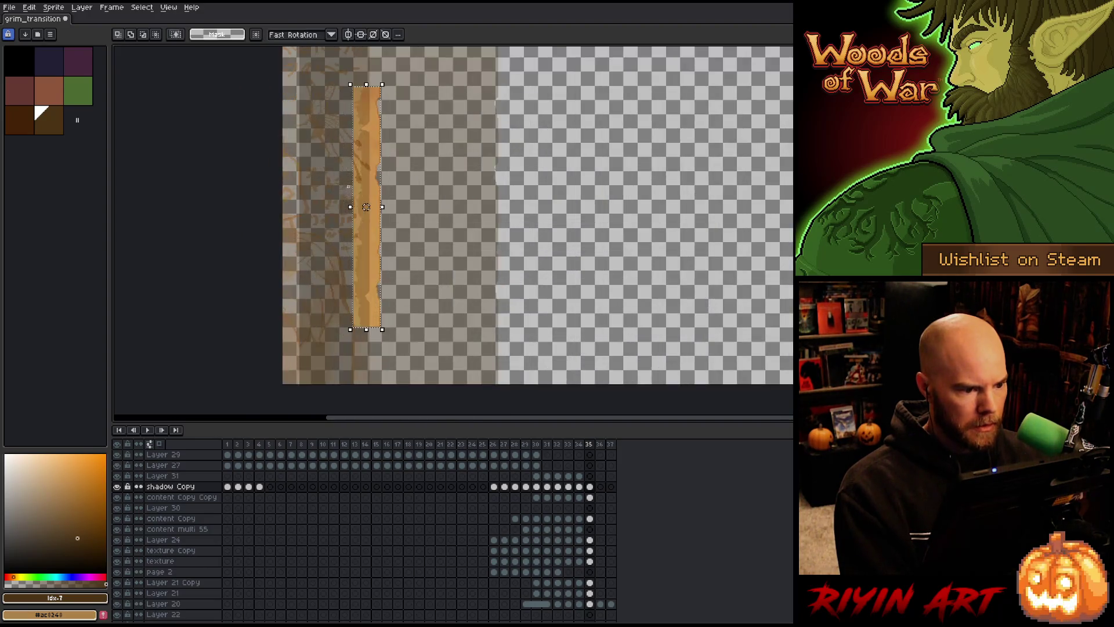
key("ctrl+s")
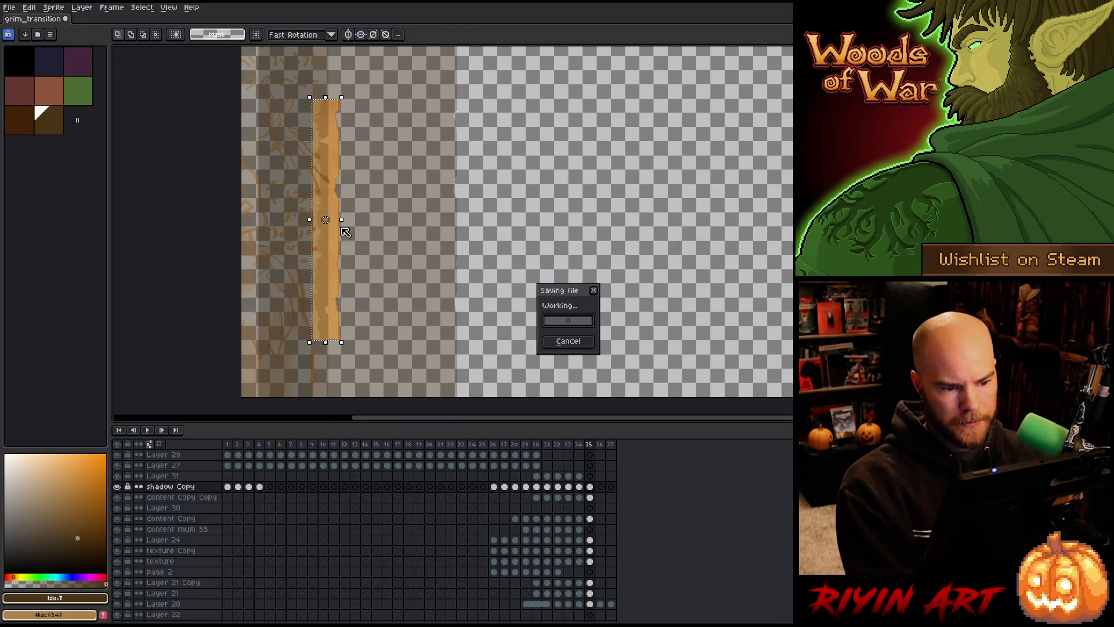
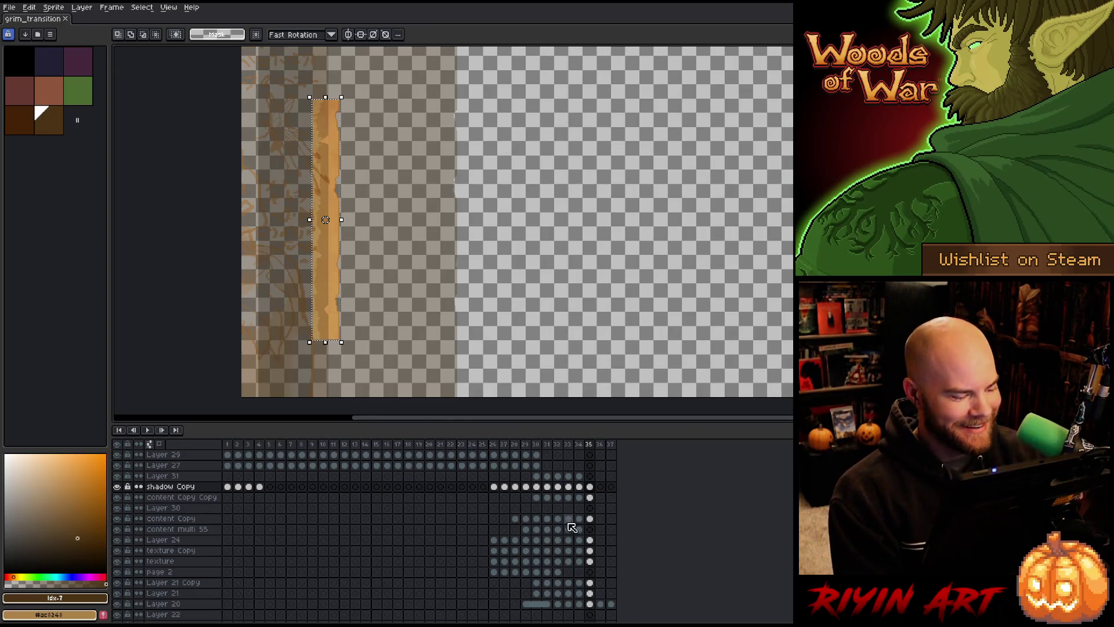
- Select the frame 35 page-layer cels and stretch the strip up toward the canvas top
left_click_drag(589, 500, 592, 600)
left_click(590, 540)
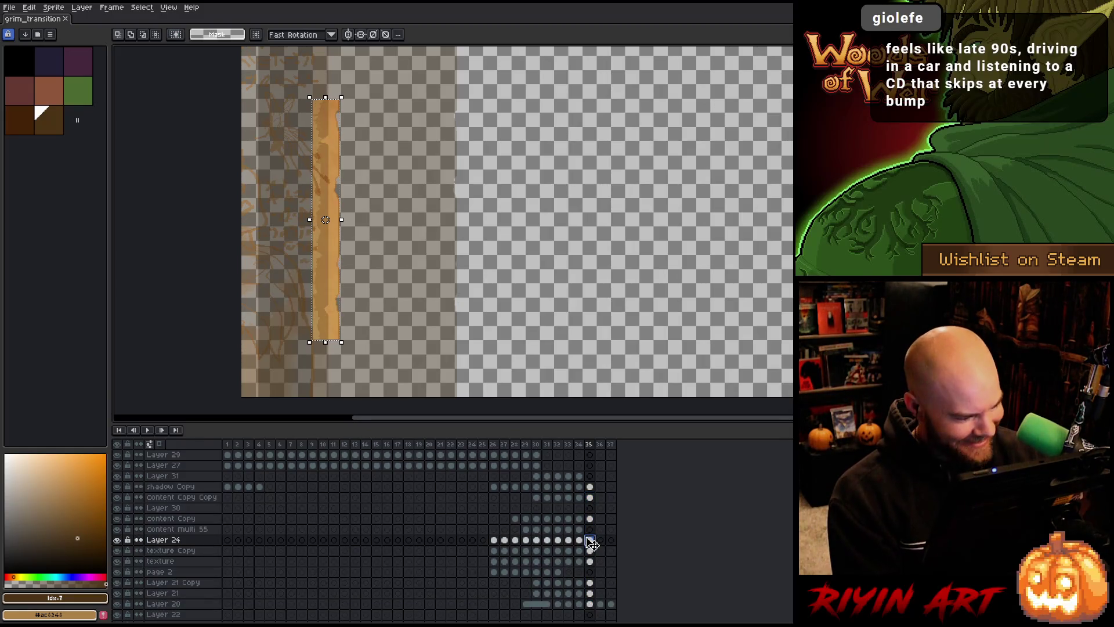
scroll(592, 544, "down", 2)
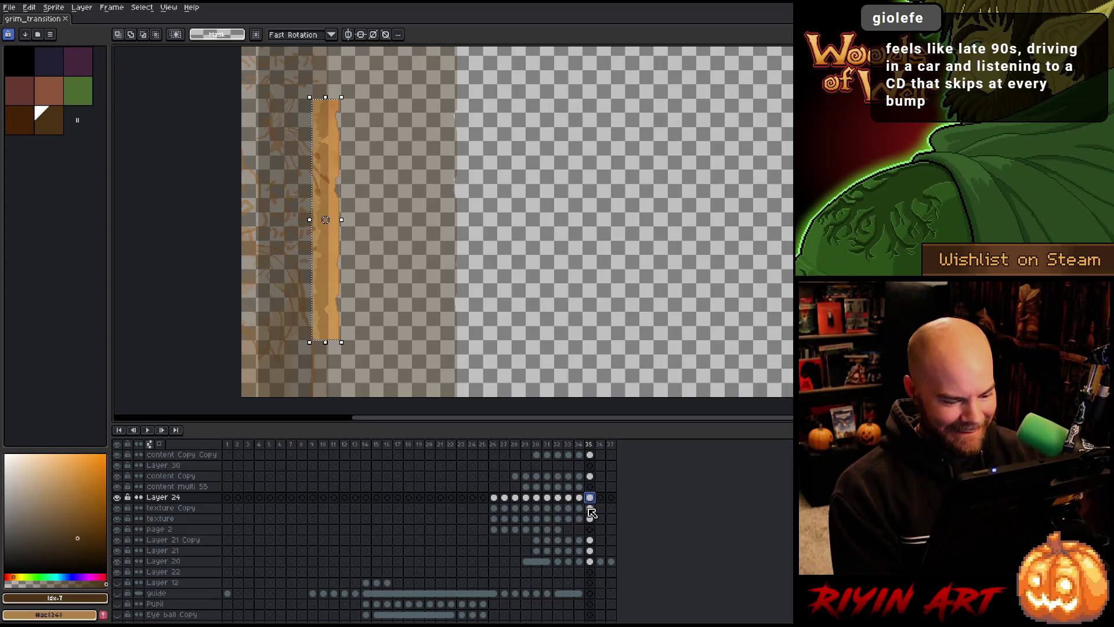
left_click_drag(592, 511, 590, 561)
scroll(340, 210, "down", 3)
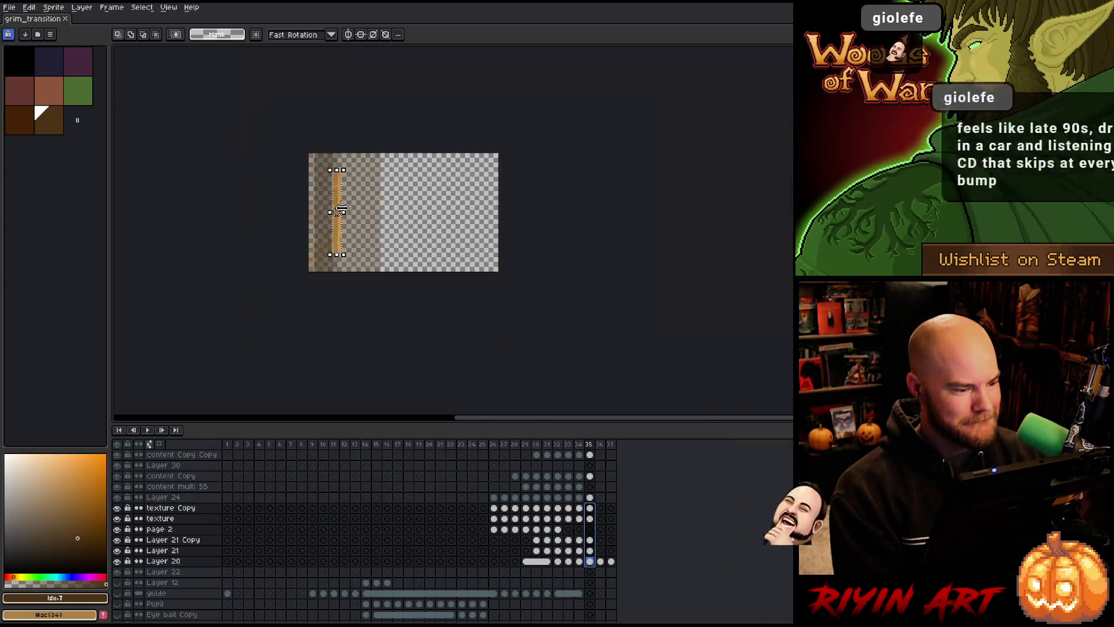
scroll(343, 229, "up", 3)
scroll(348, 224, "down", 1)
mouse_move(348, 224)
left_mouse_down()
mouse_move(378, 214)
mouse_move(373, 180)
left_mouse_up()
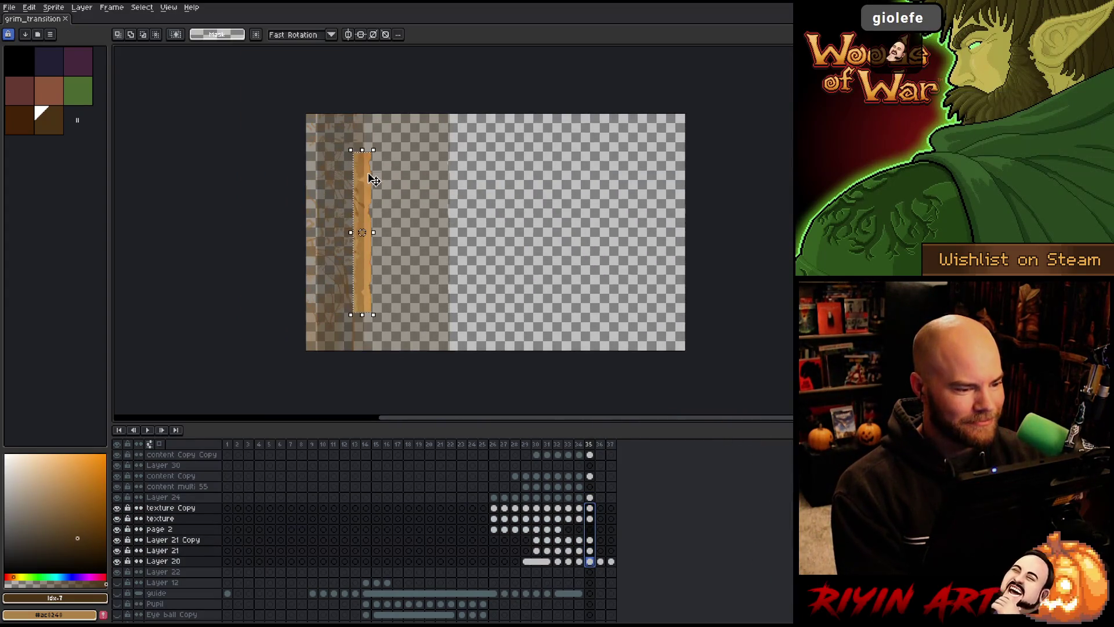
scroll(373, 180, "up", 1)
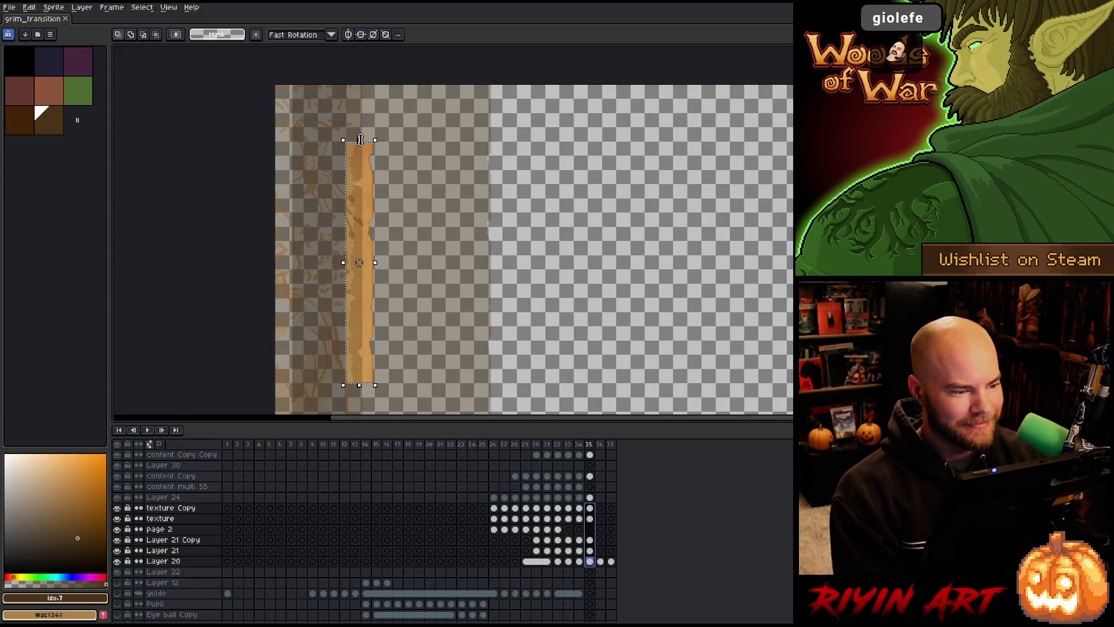
left_click_drag(360, 140, 359, 94)
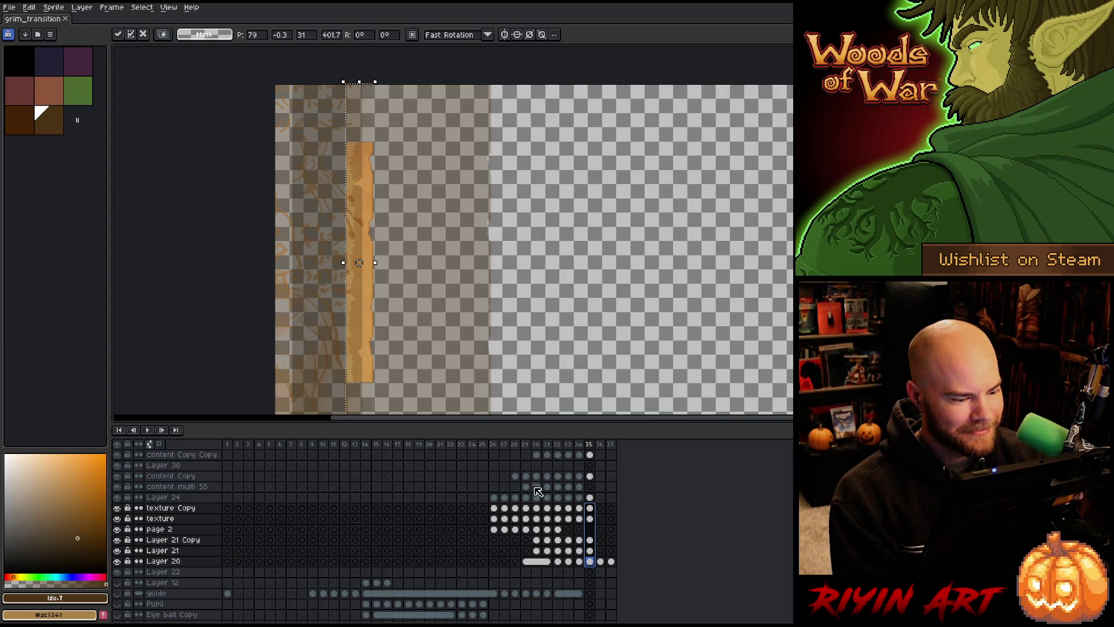
left_click(589, 518)
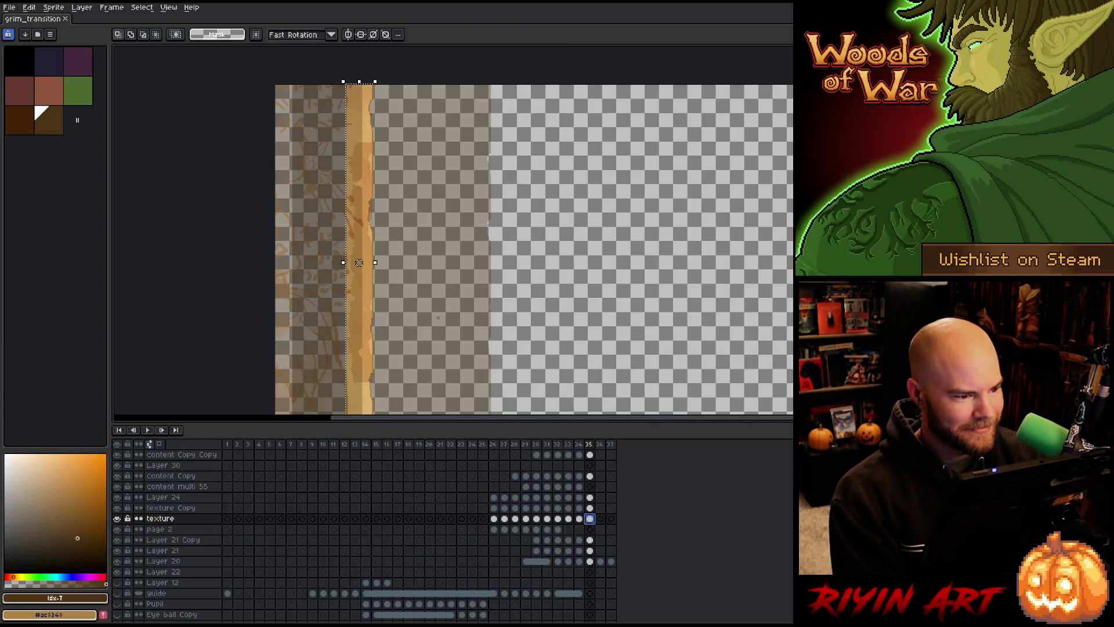
- Reselect the frame 35 cels from Layer 24 to Layer 20 and stretch them to the canvas top
left_click_drag(589, 508, 590, 561)
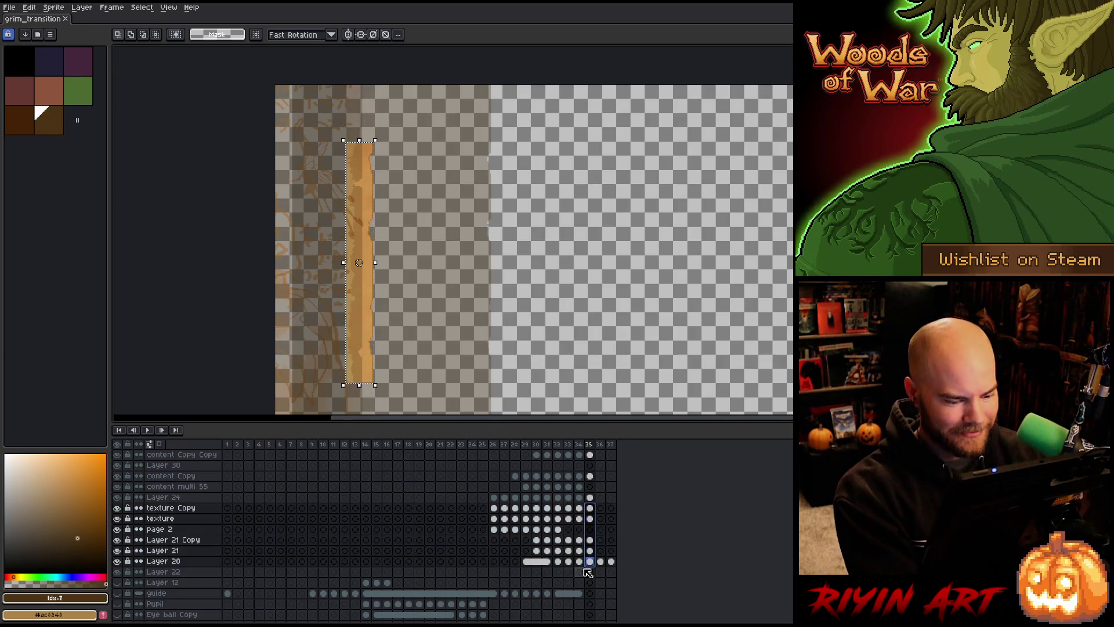
left_click_drag(590, 497, 589, 561)
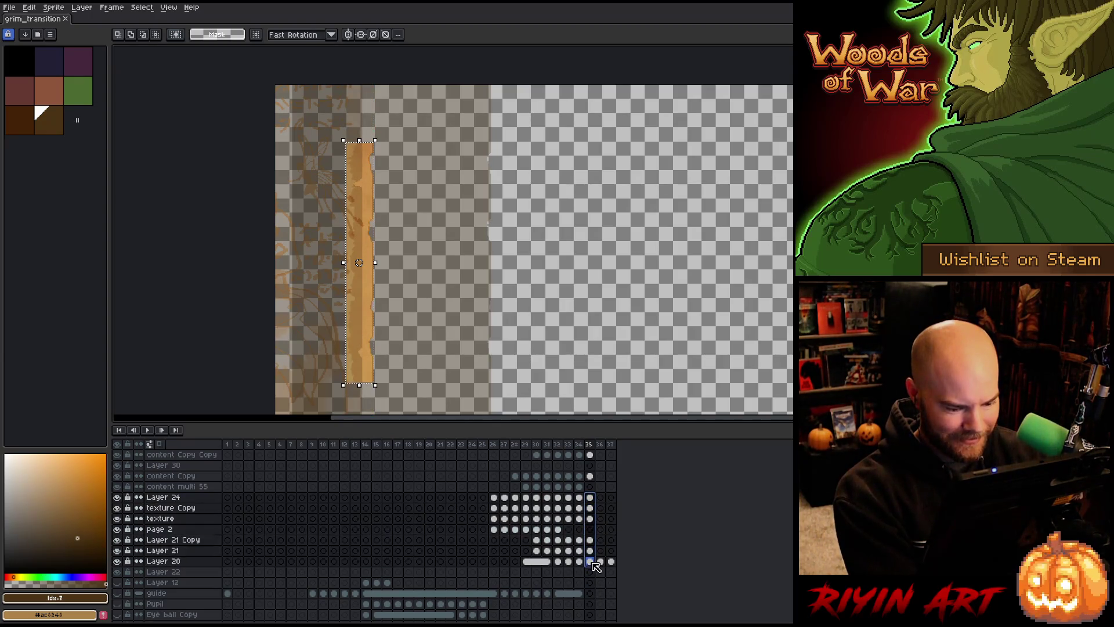
left_click(366, 145)
left_click_drag(360, 96, 359, 83)
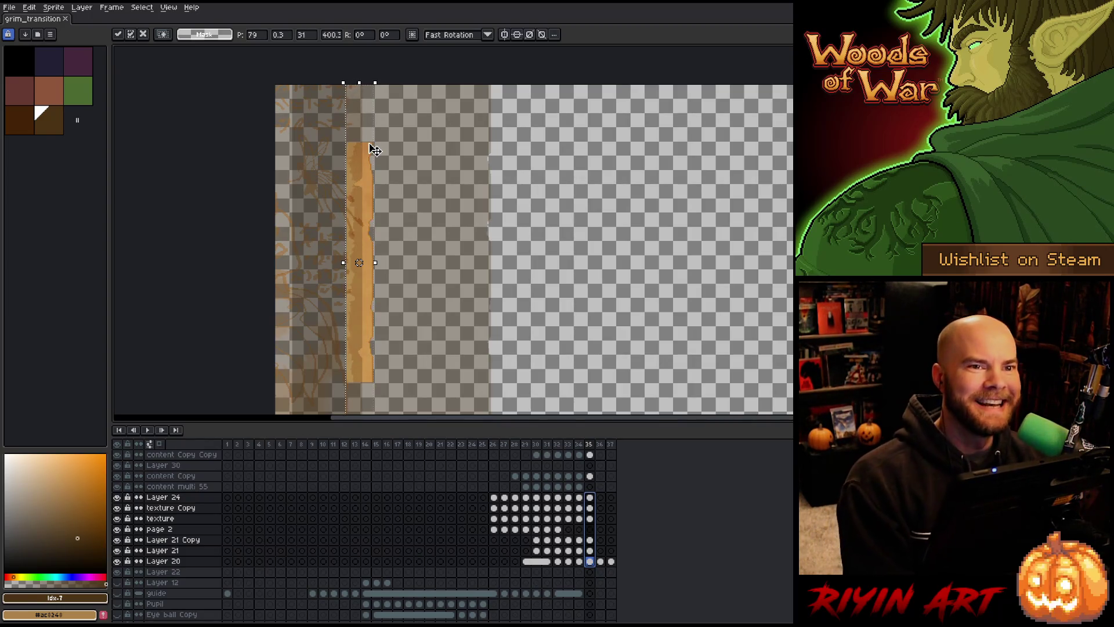
scroll(373, 151, "down", 2)
scroll(372, 148, "up", 2)
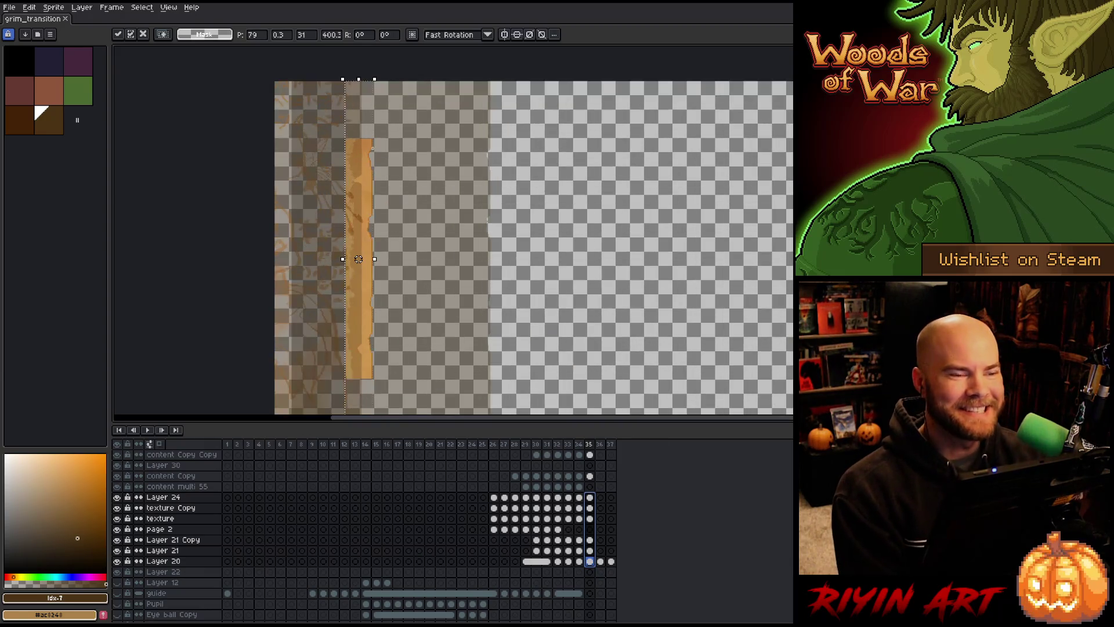
left_click_drag(373, 205, 358, 176)
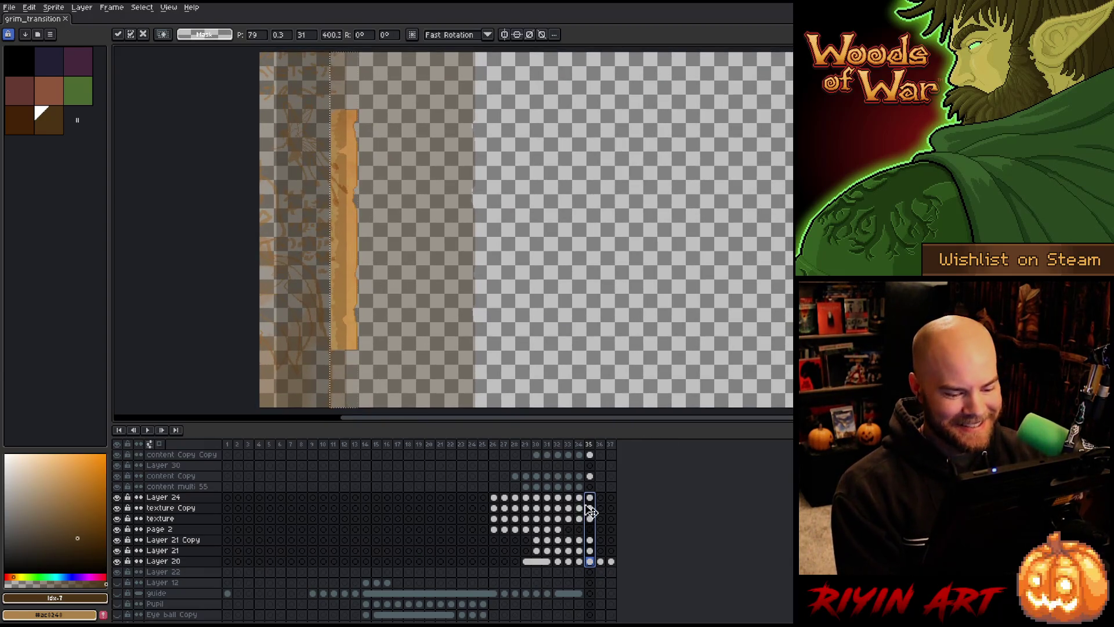
left_click(590, 509)
scroll(402, 315, "down", 1)
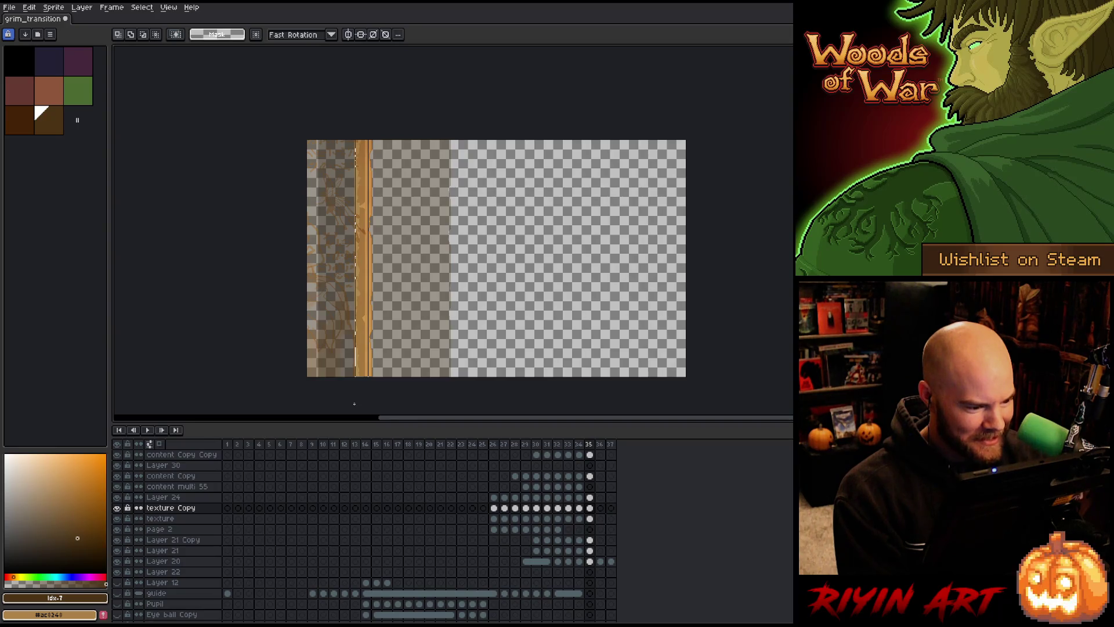
- Widen the frame 35 cels from texture Copy to Layer 20 left to the canvas edge
scroll(355, 308, "up", 2)
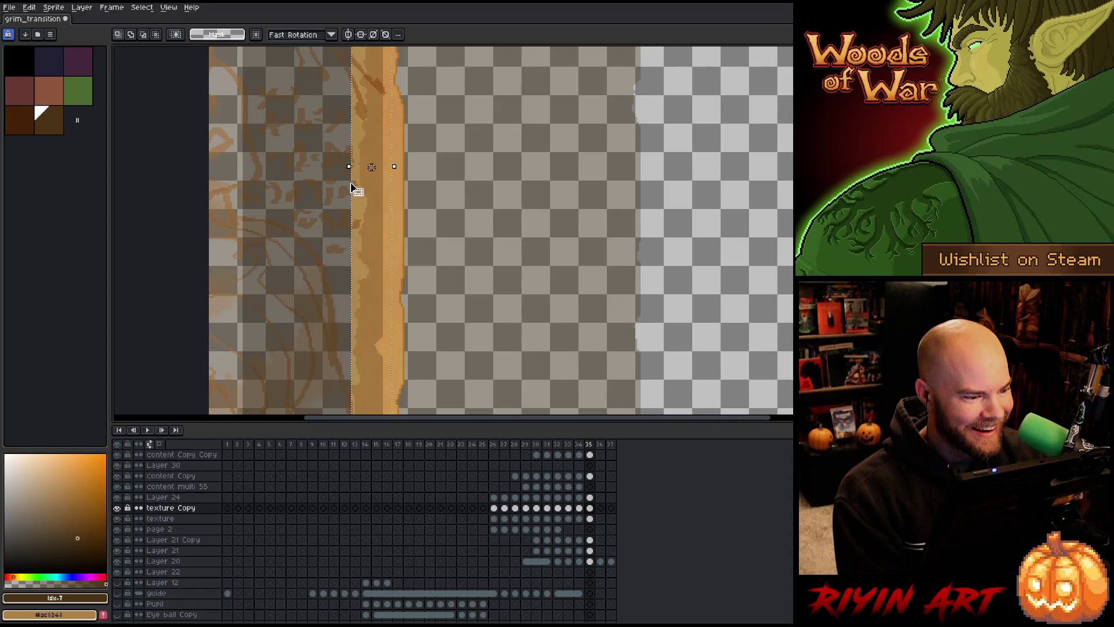
scroll(353, 187, "down", 3)
scroll(355, 187, "up", 2)
scroll(355, 186, "down", 1)
key("space")
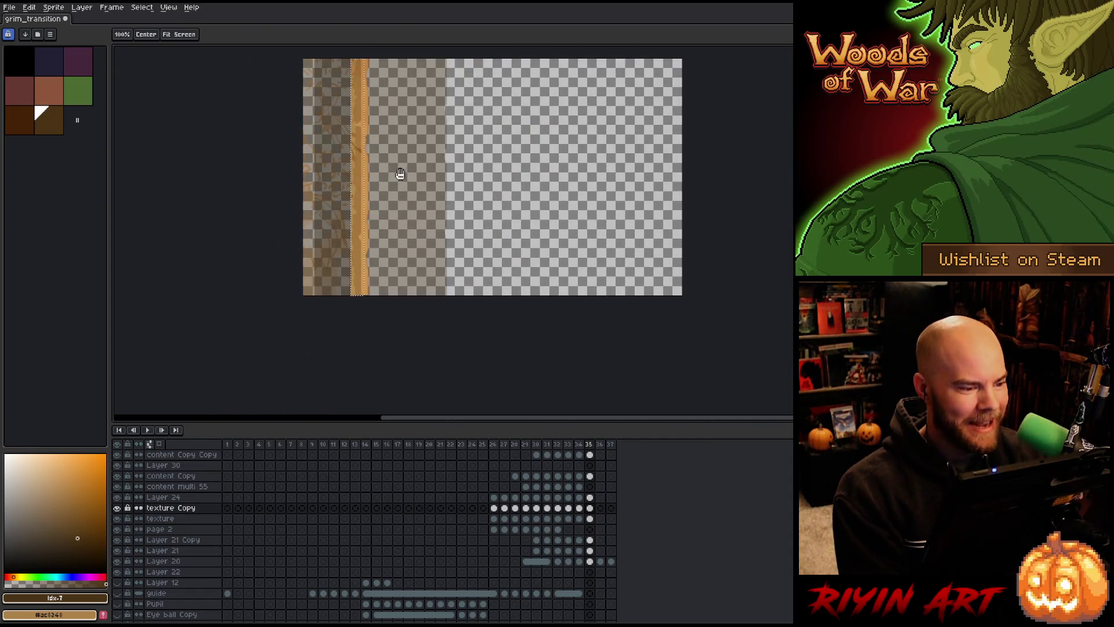
left_click_drag(400, 174, 384, 239)
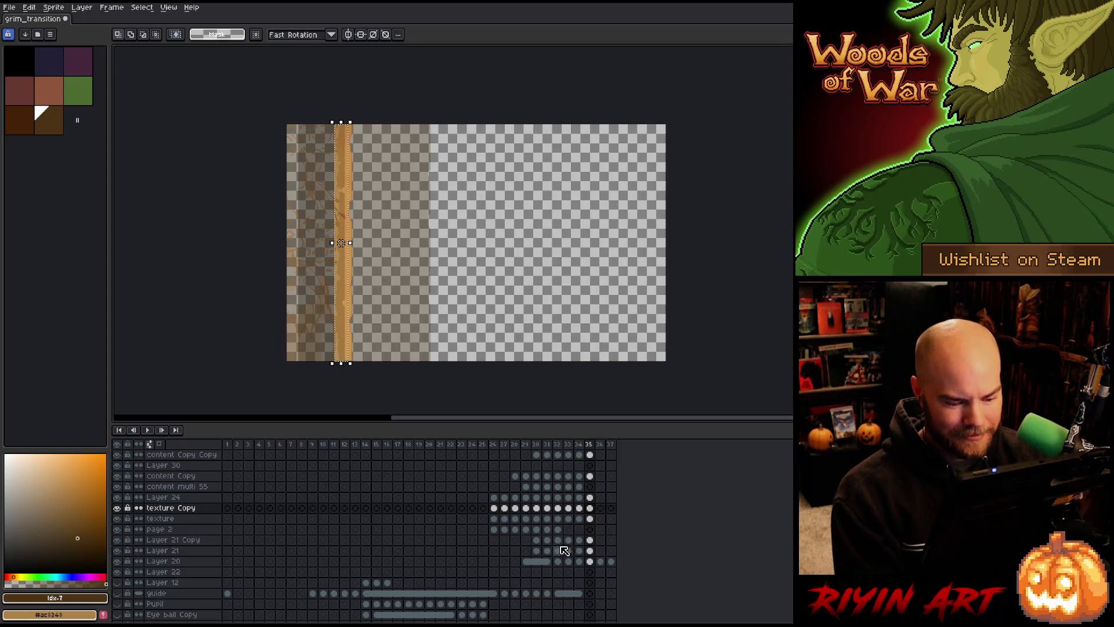
left_click(590, 519)
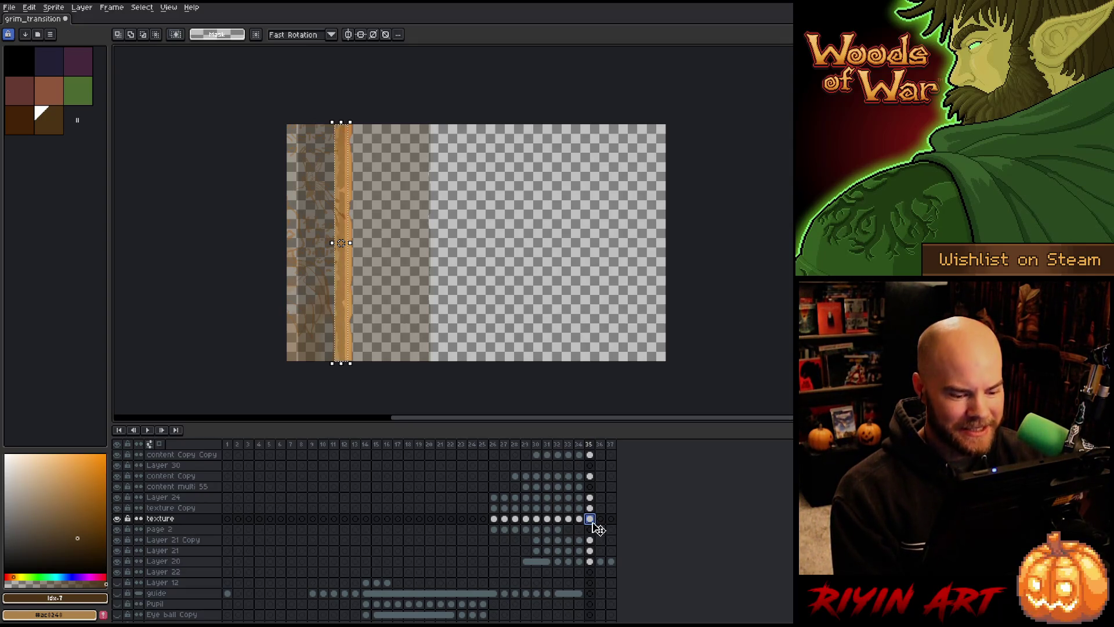
left_click(593, 511)
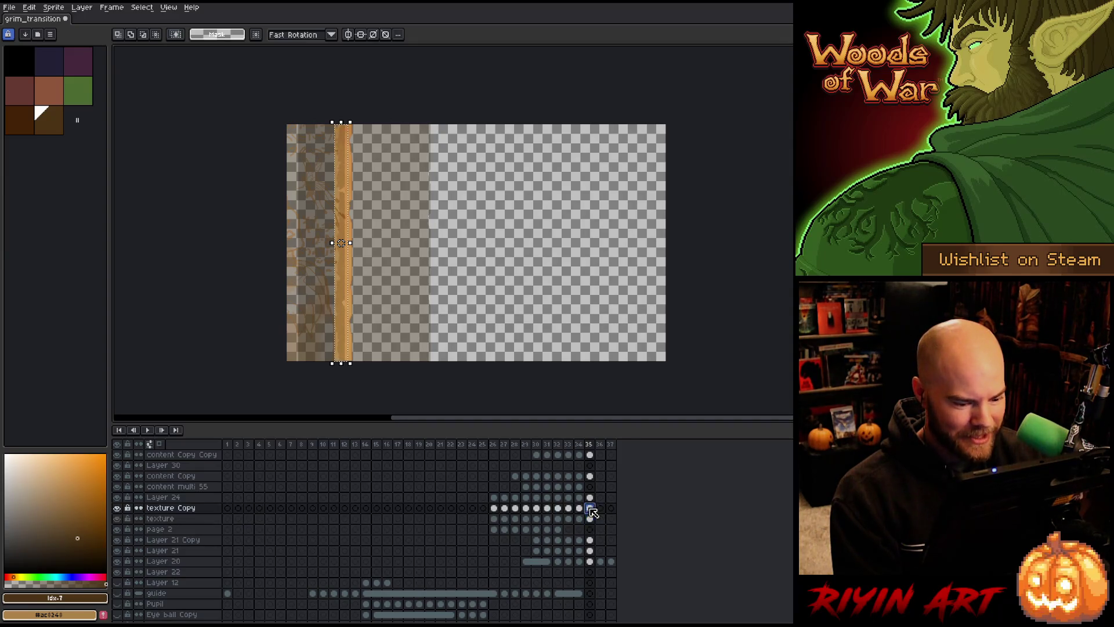
left_click(591, 519)
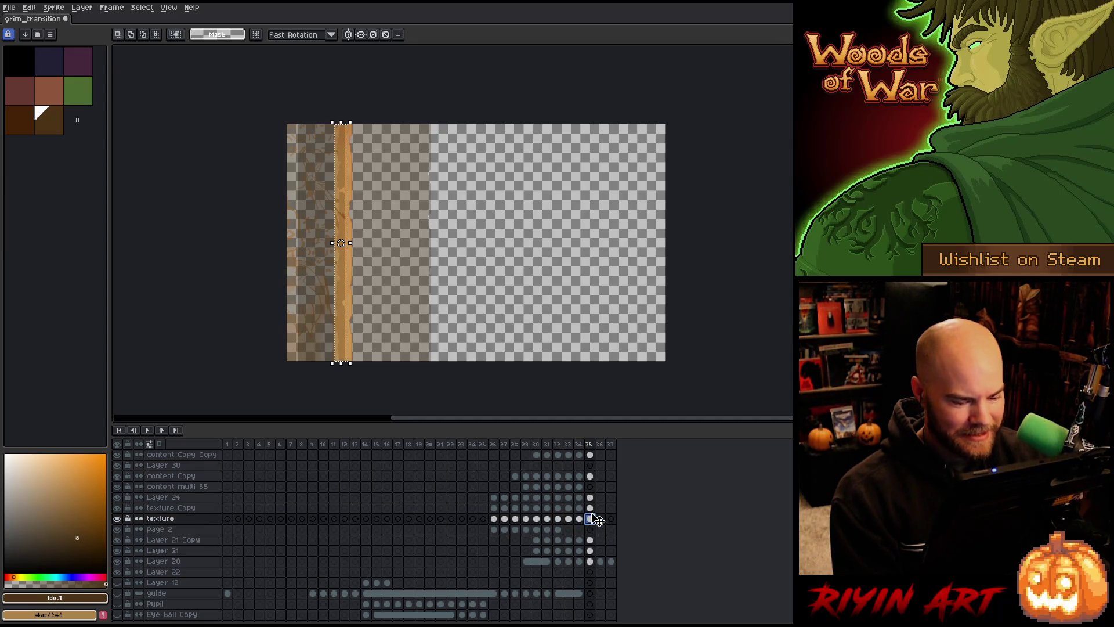
left_click(591, 508)
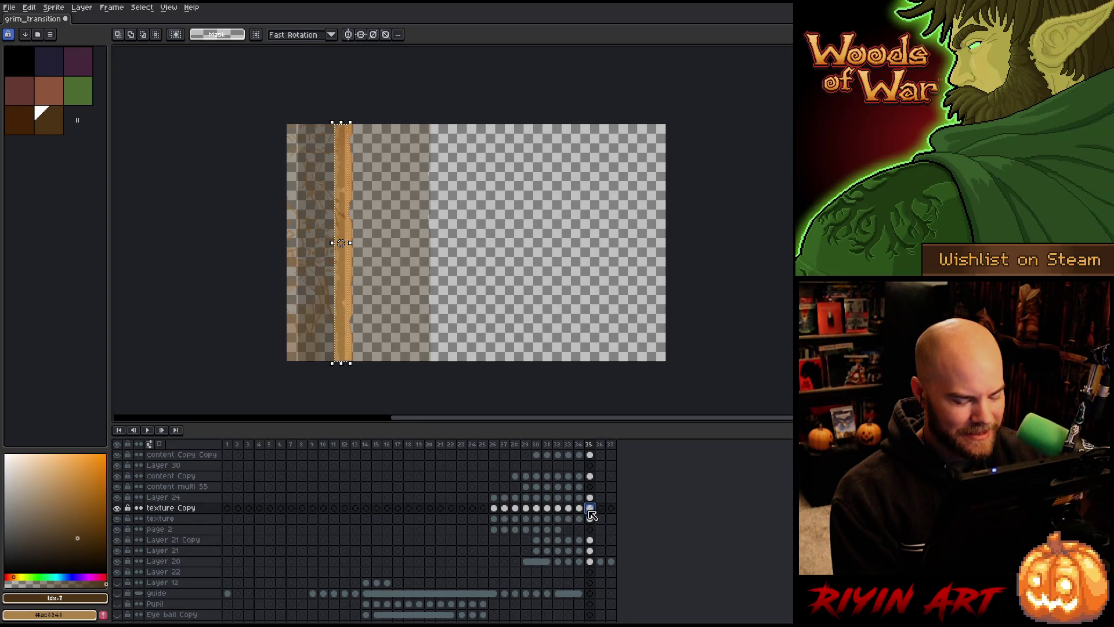
left_click_drag(590, 521, 594, 563)
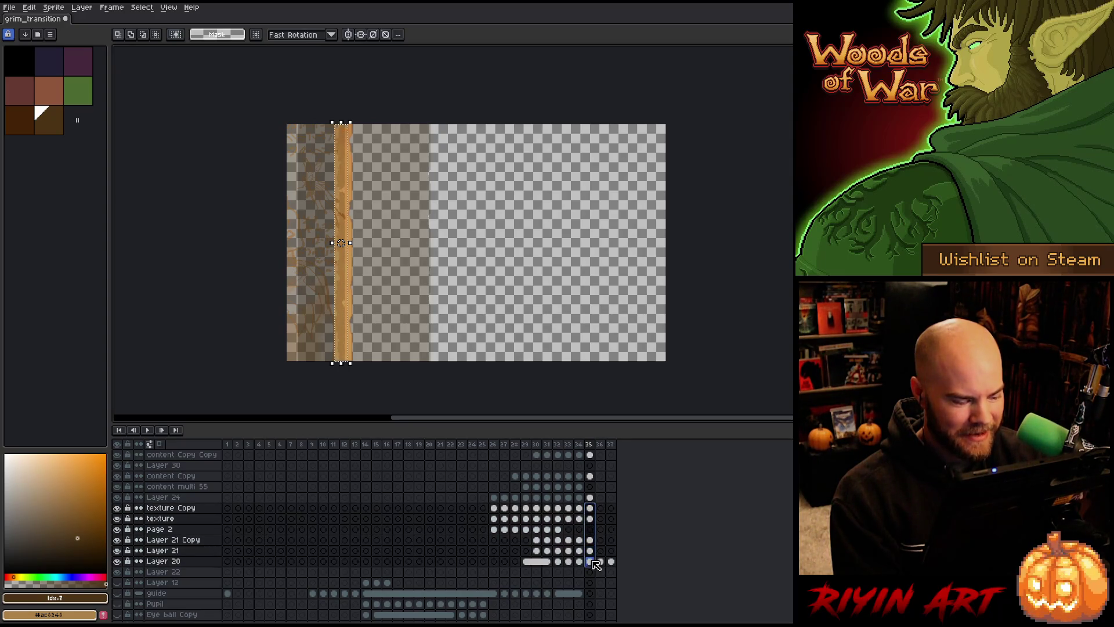
left_click_drag(332, 240, 284, 244)
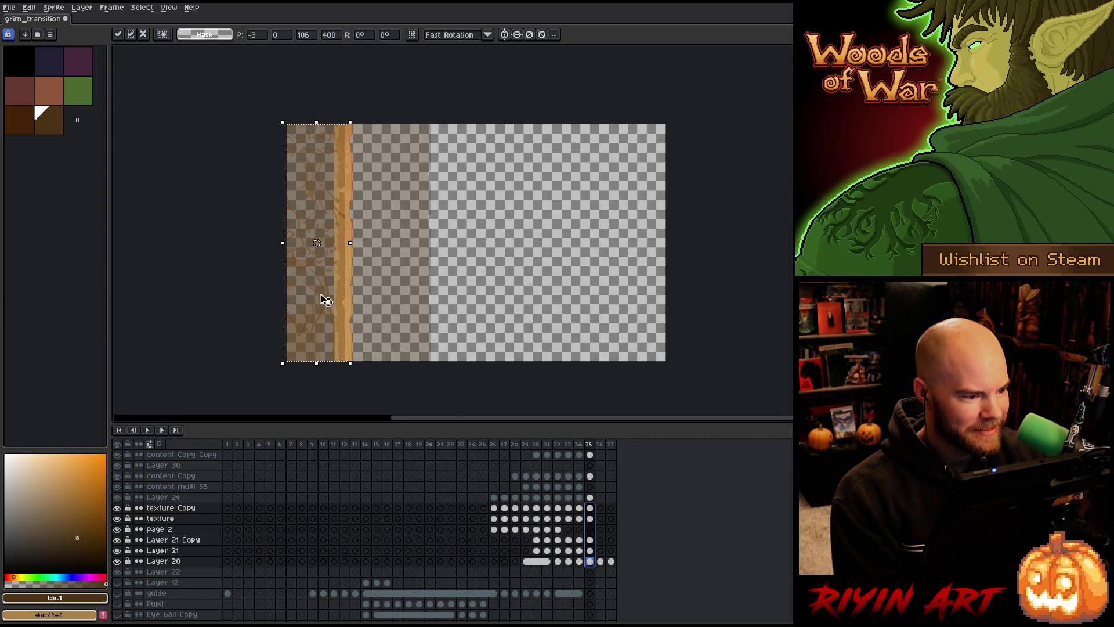
left_click(589, 508)
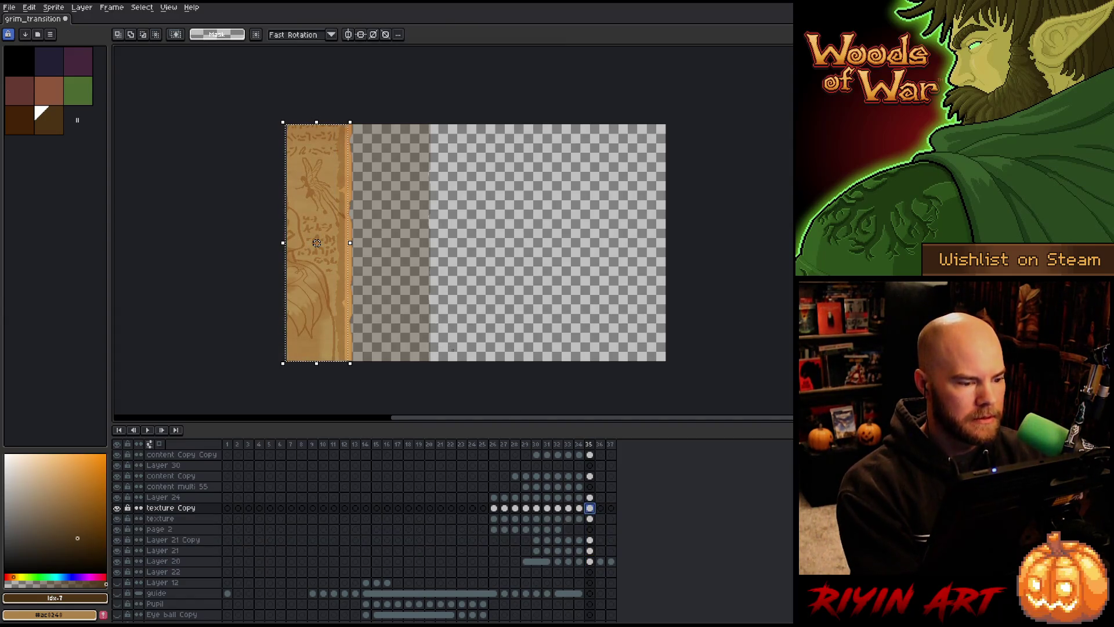
- Deselect, zoom in on frame 35, and eyedrop the dark brown #4b3315 from the strip's edge
key("ctrl+d")
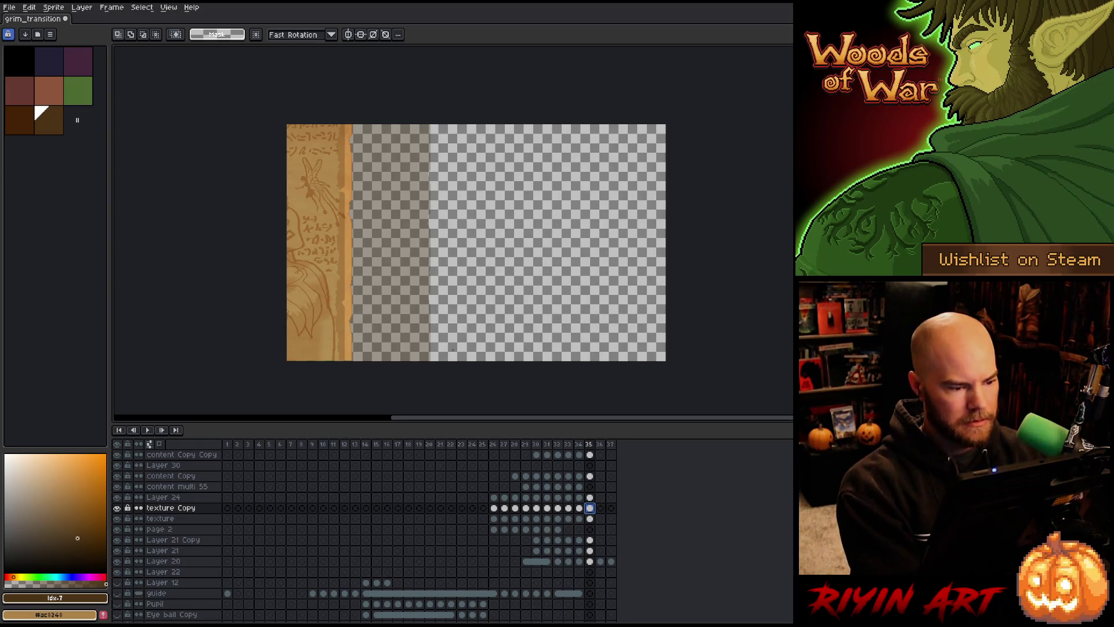
scroll(346, 158, "up", 3)
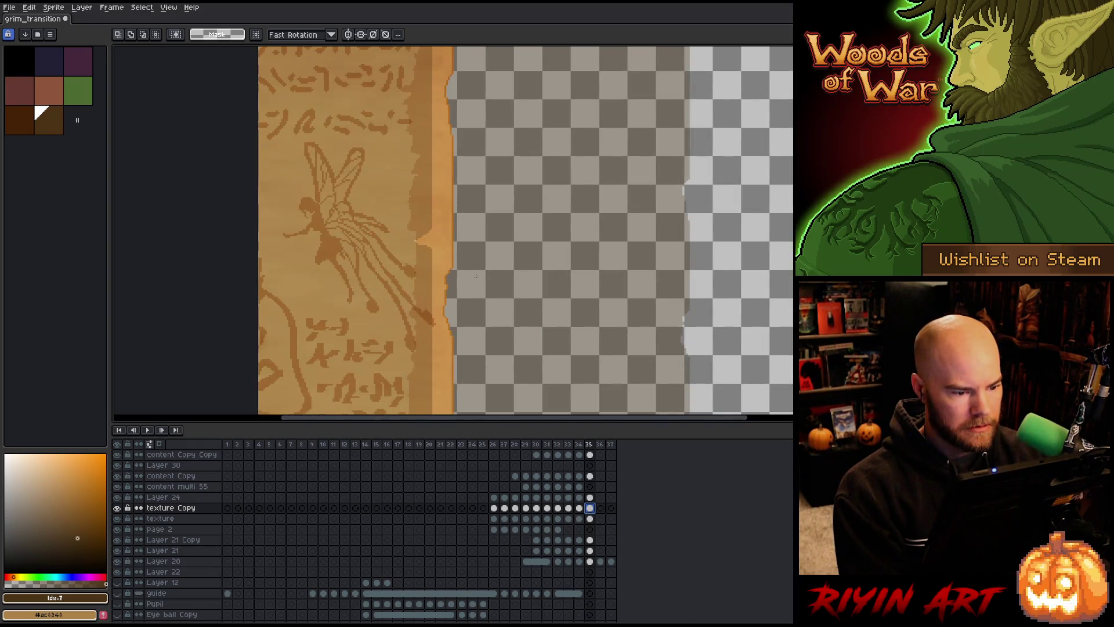
mouse_move(475, 276)
left_mouse_down()
mouse_move(420, 176)
mouse_move(408, 340)
left_mouse_up()
scroll(407, 340, "up", 3)
scroll(386, 334, "down", 5)
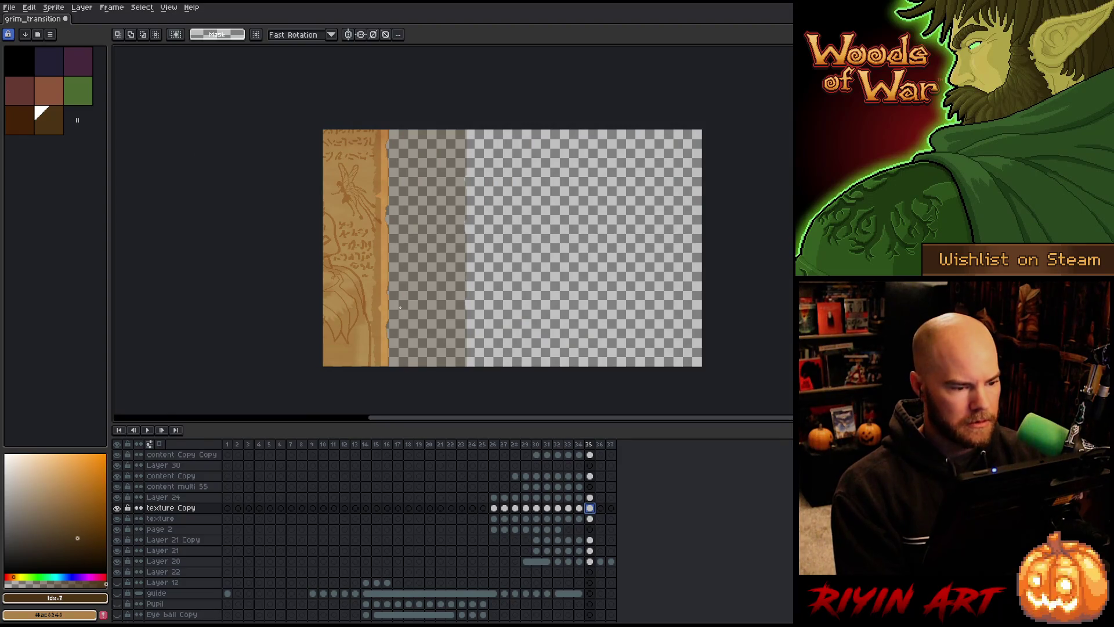
key("Right")
key("Left")
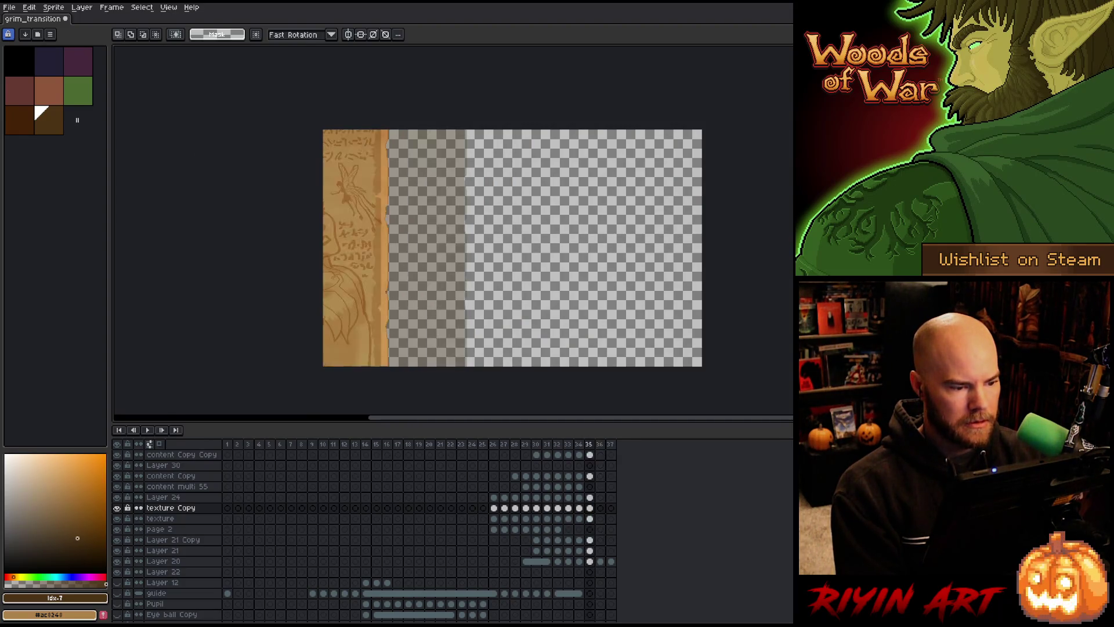
scroll(390, 219, "up", 2)
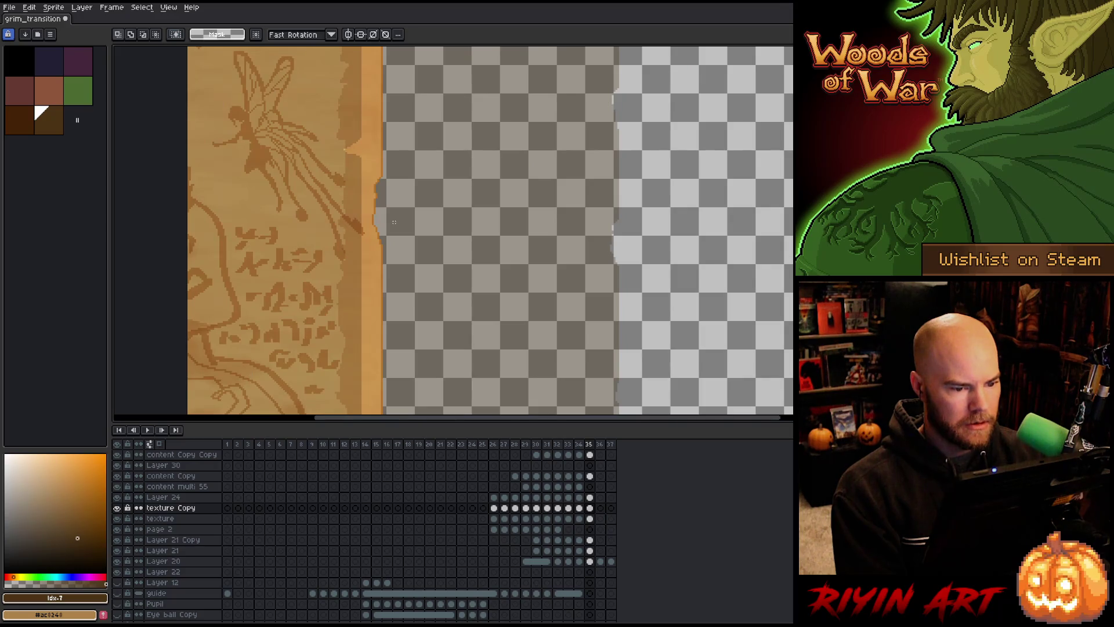
key("i")
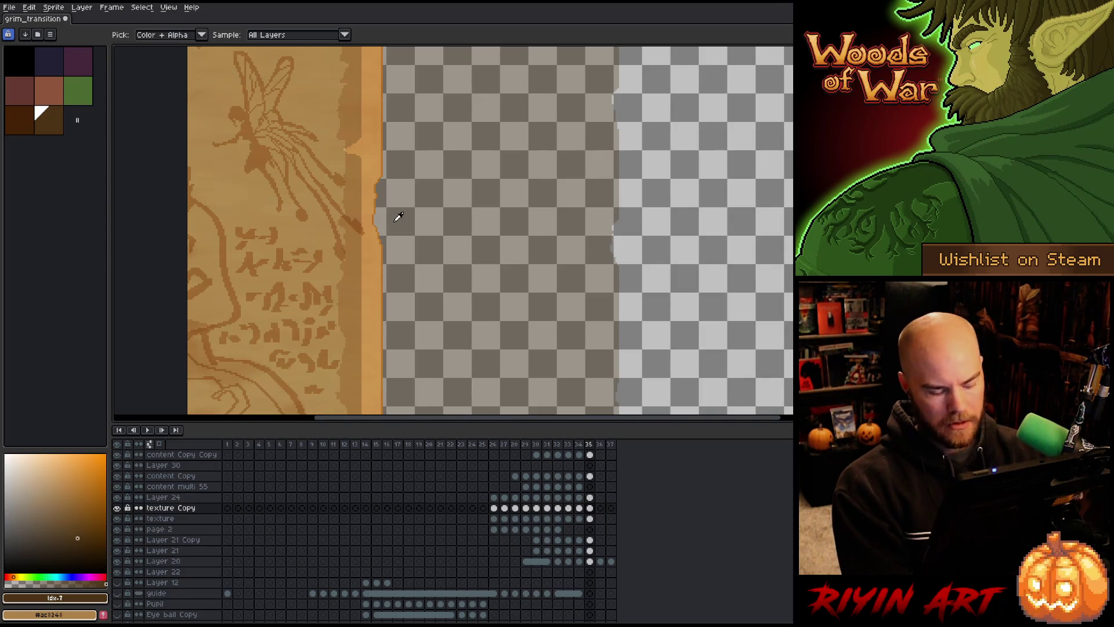
left_click(395, 220)
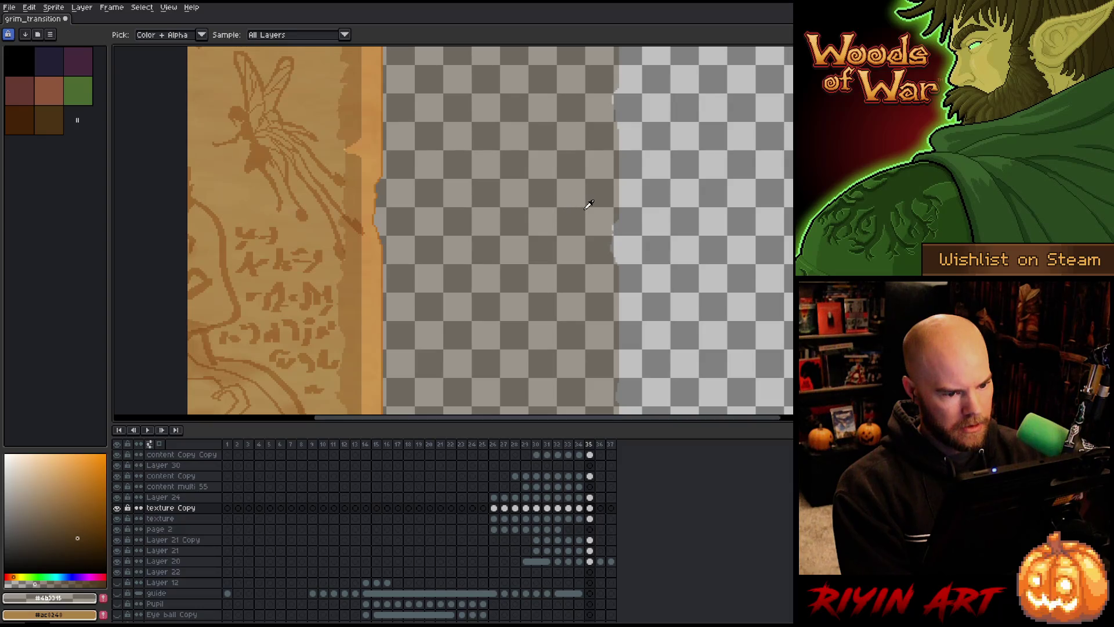
key("Right")
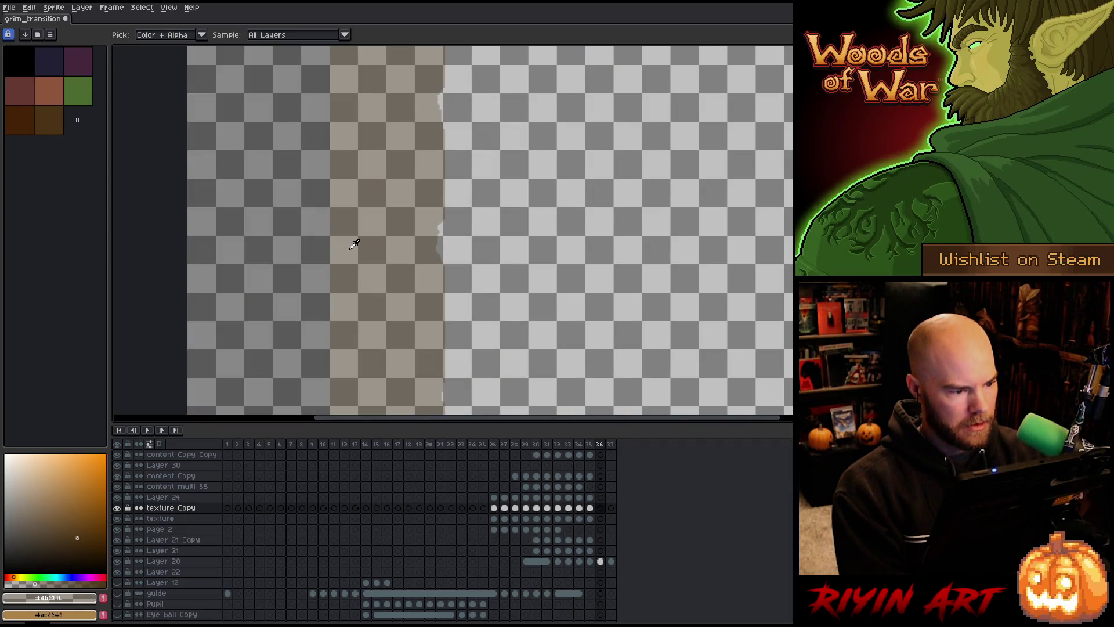
- Select Layer 20's cel in the last frame after dismissing a no-active-image error
key("w")
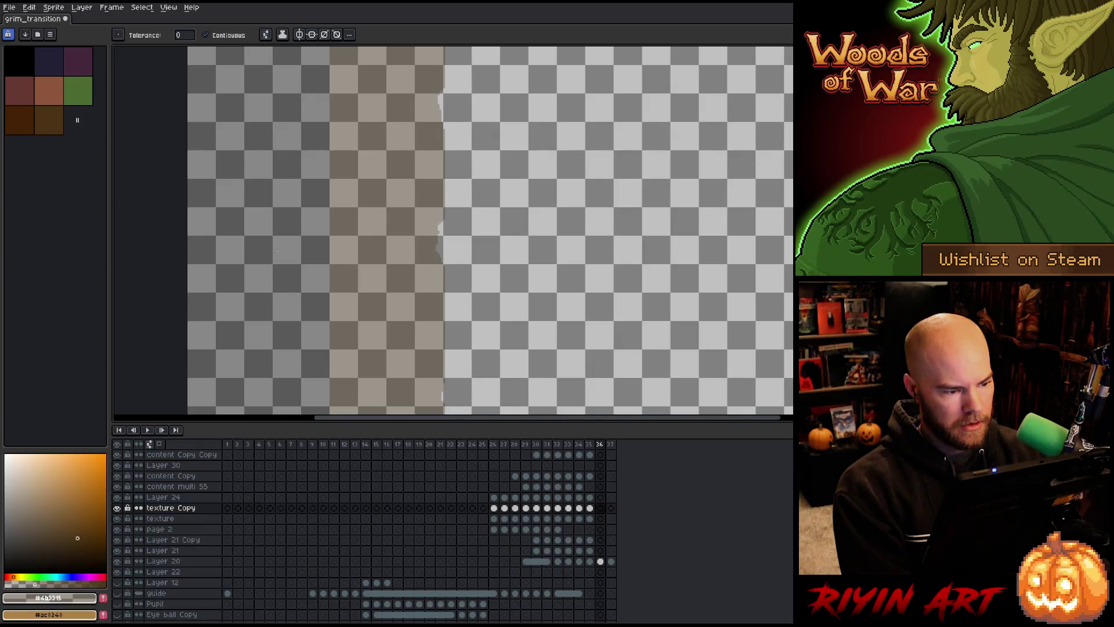
key("ctrl+i")
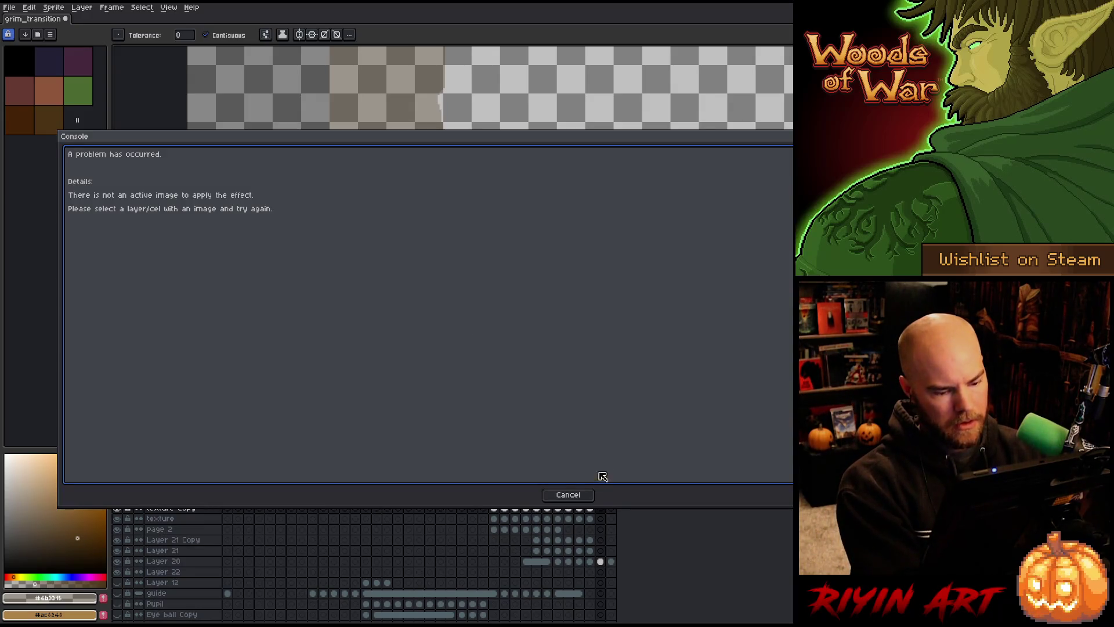
left_click(583, 496)
scroll(600, 481, "up", 2)
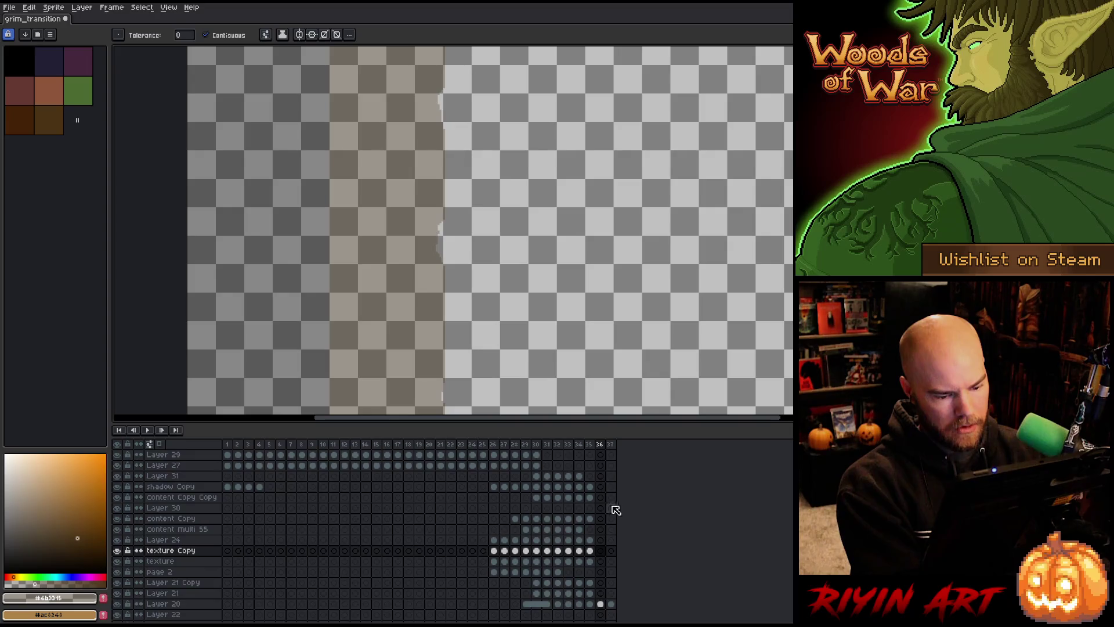
scroll(615, 509, "down", 2)
left_click(602, 562)
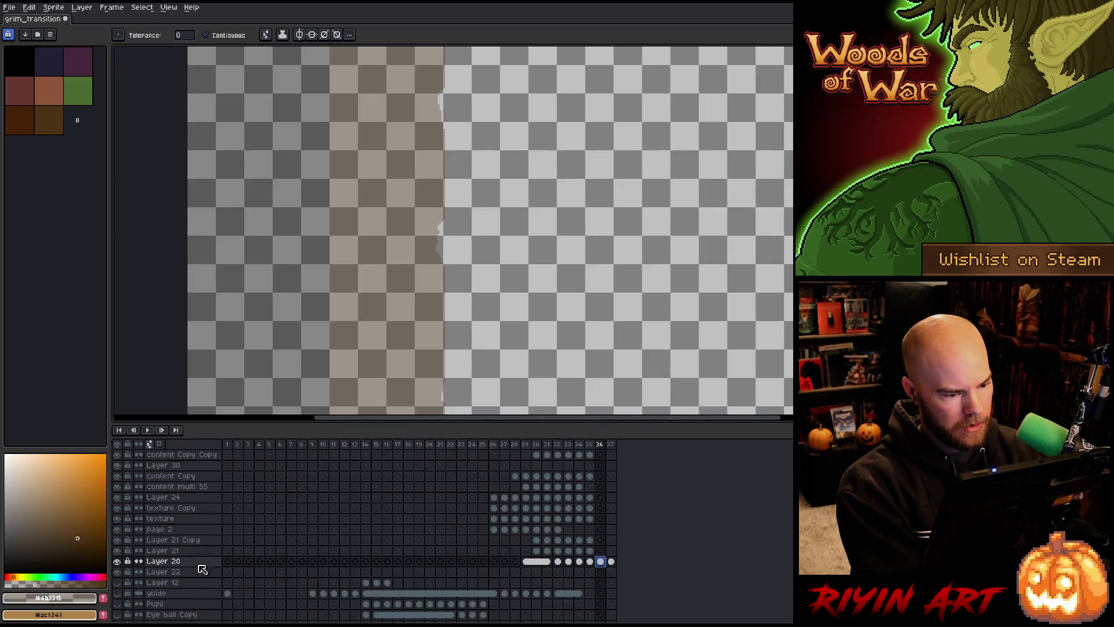
double_click(117, 561)
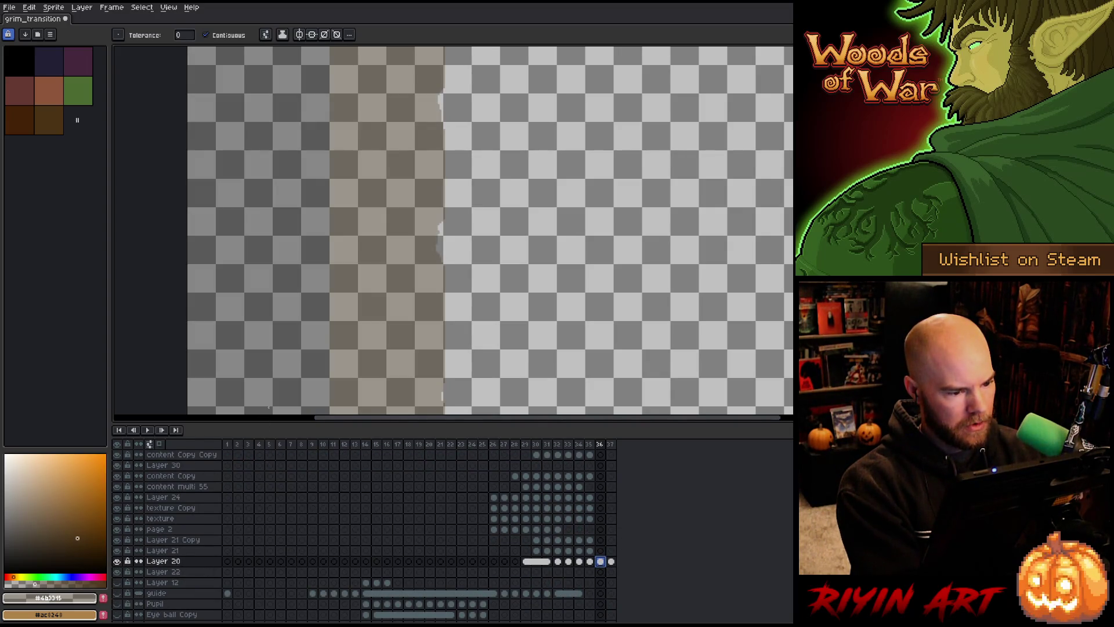
key("shift+r")
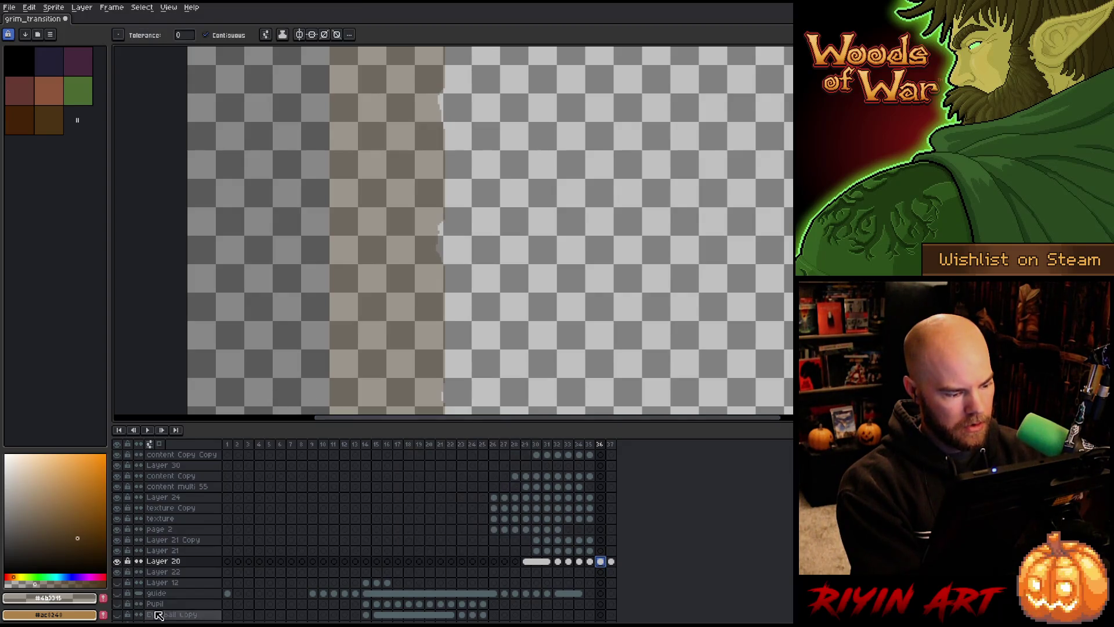
left_click(509, 463)
- Set Layer 20 to 100% opacity and replace its black with the dark brown
double_click(168, 566)
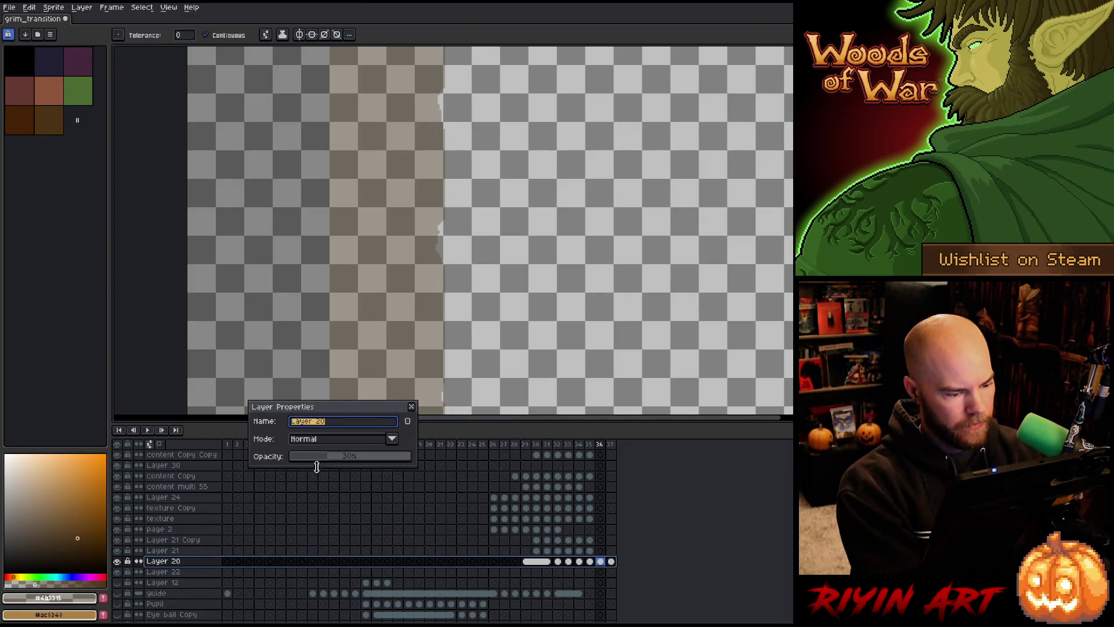
left_click_drag(334, 461, 546, 441)
left_click(411, 406)
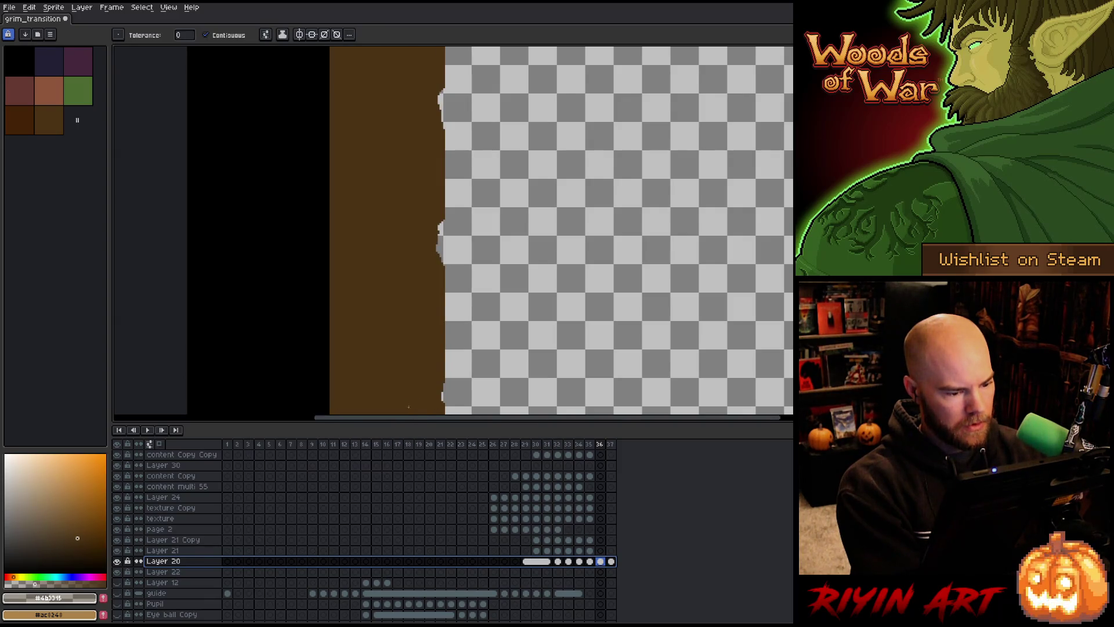
key("shift+r")
left_click_drag(449, 462, 270, 345)
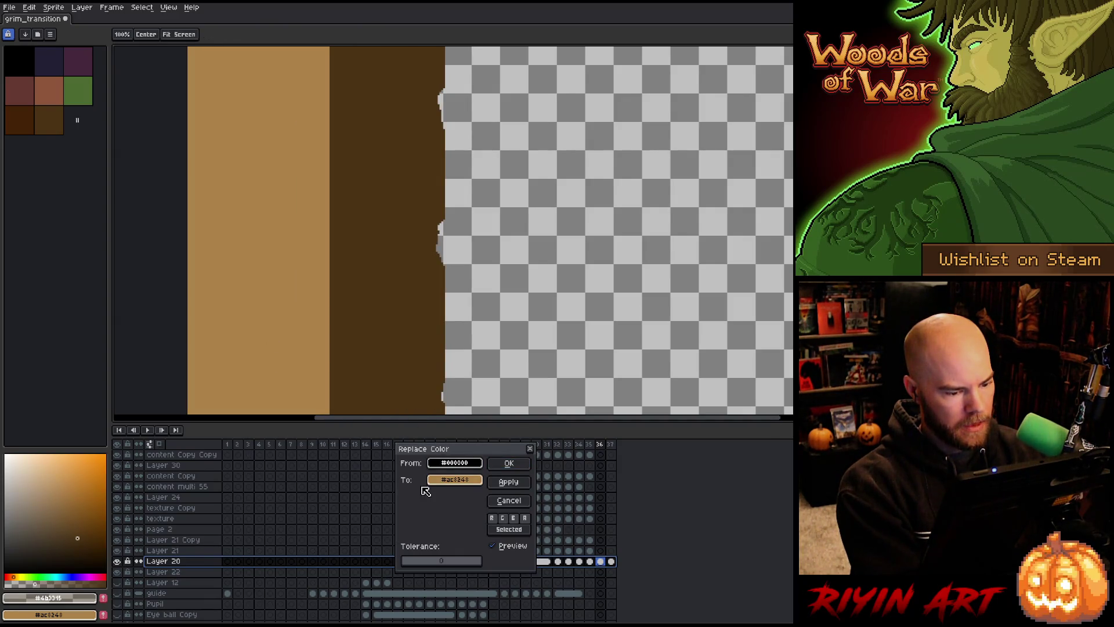
mouse_move(423, 488)
left_mouse_down()
mouse_move(422, 427)
mouse_move(400, 374)
left_mouse_up()
left_click(508, 463)
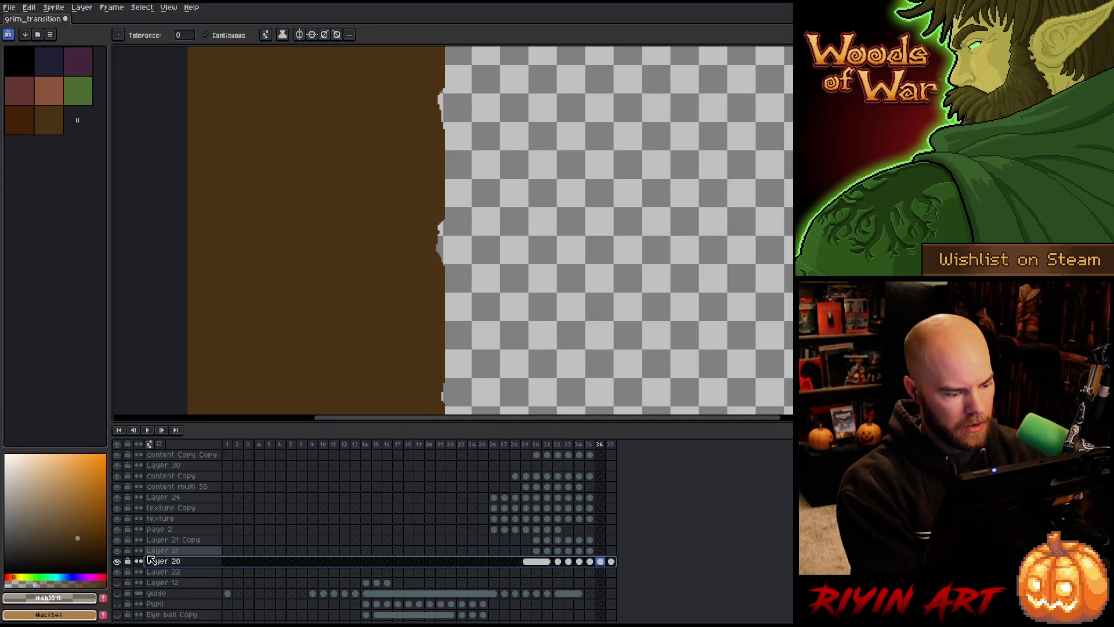
- Lower Layer 20's opacity back to about 28%
double_click(154, 560)
left_click(320, 459)
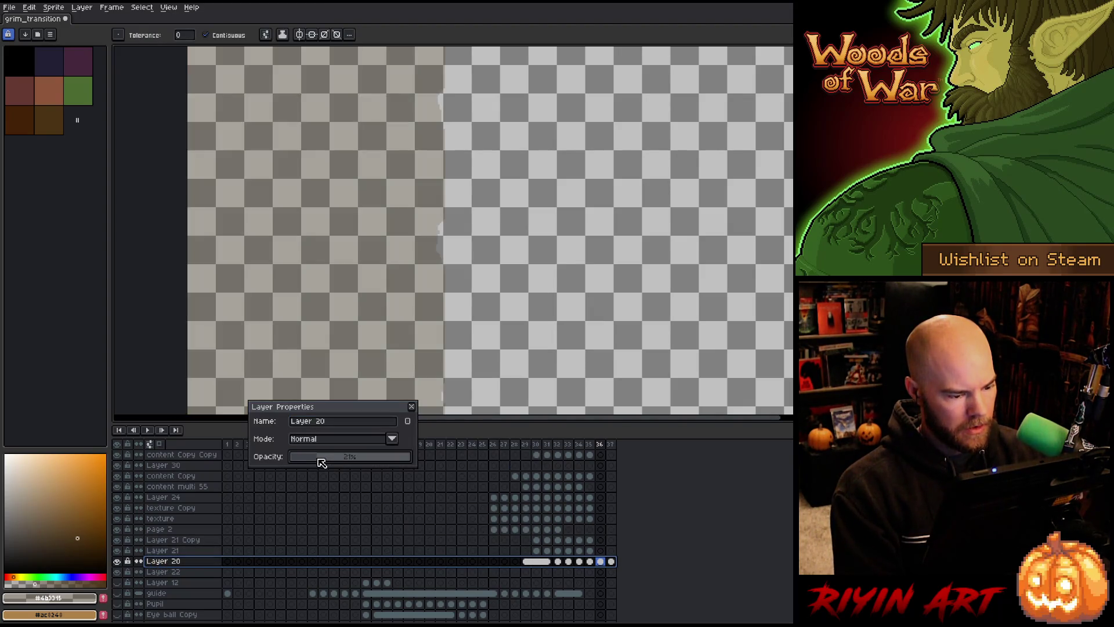
left_click_drag(329, 463, 330, 463)
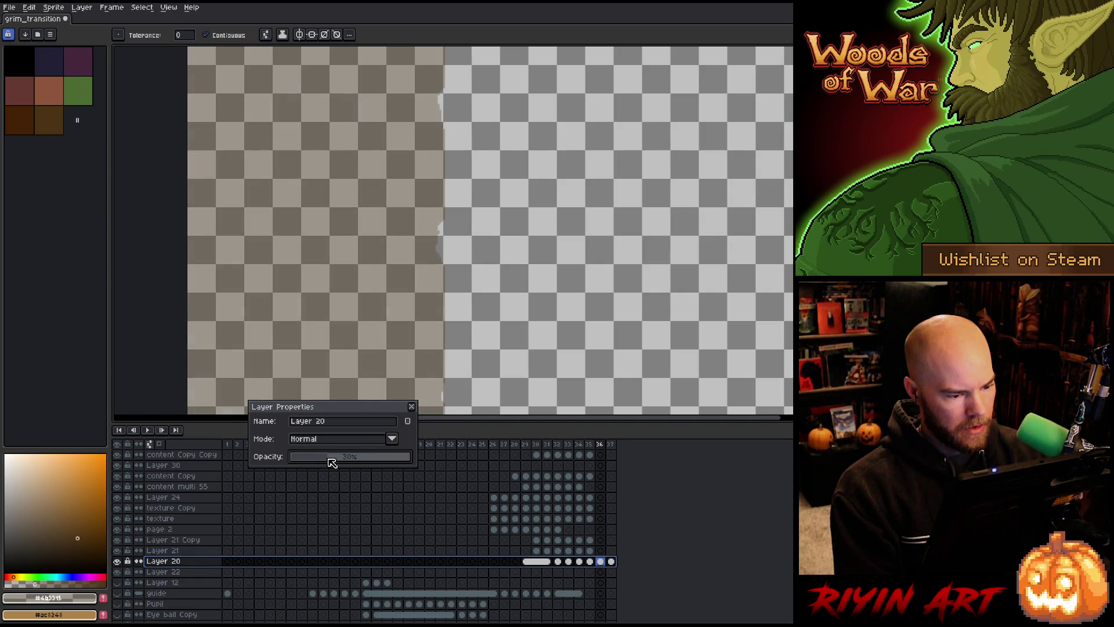
left_click(411, 407)
scroll(397, 304, "down", 2)
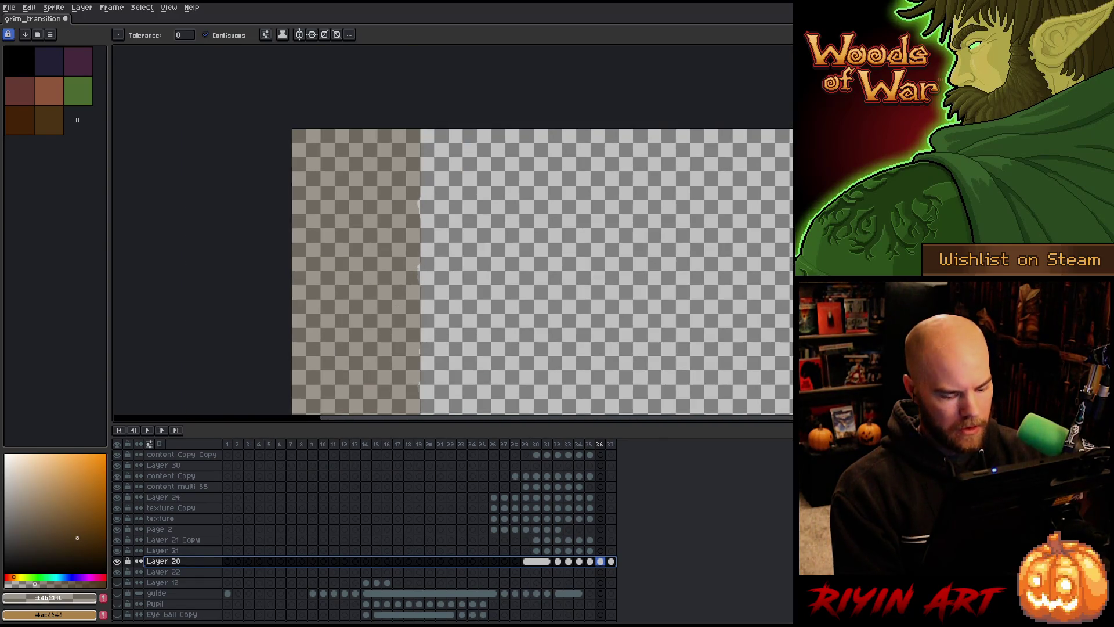
- Check Layer 20's properties and step back through the frames to frame 26
key("Right")
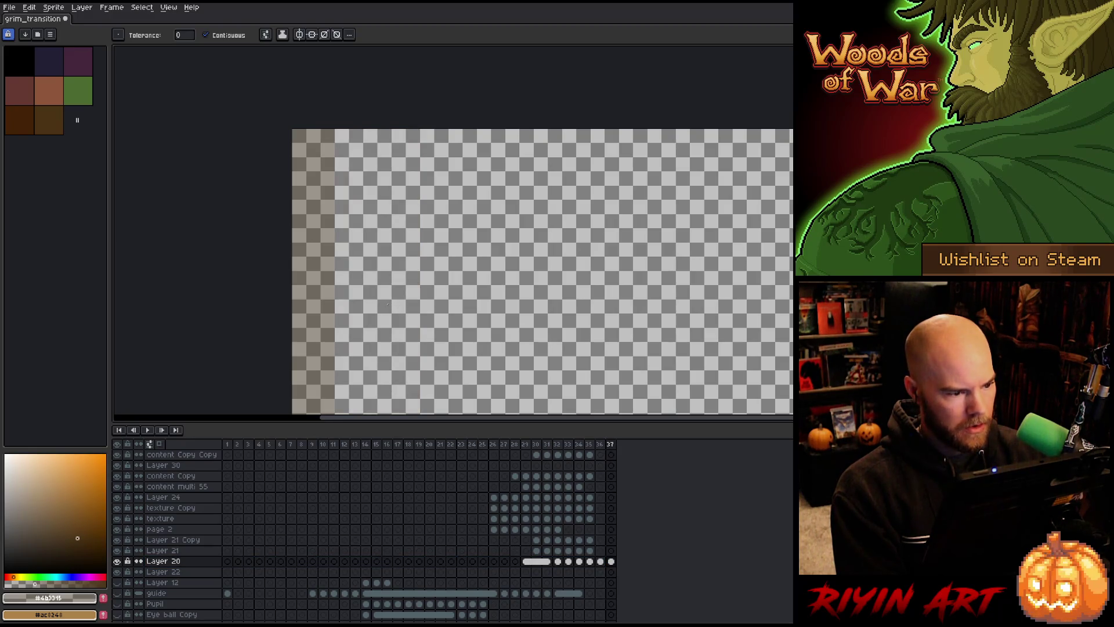
key("Left")
key("Left")
key("Left")
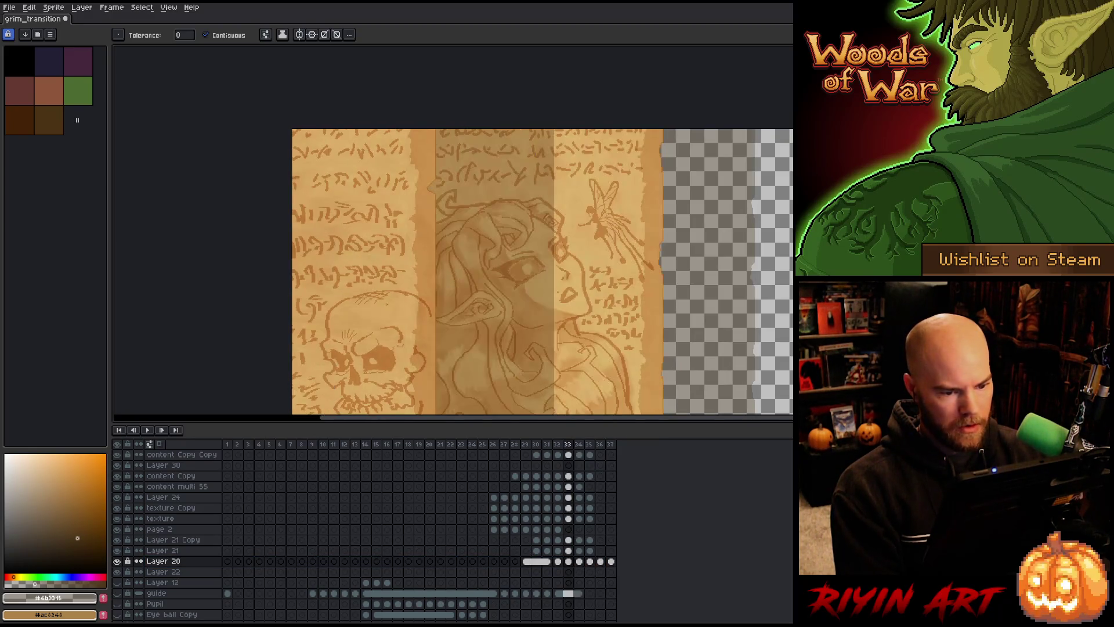
double_click(161, 561)
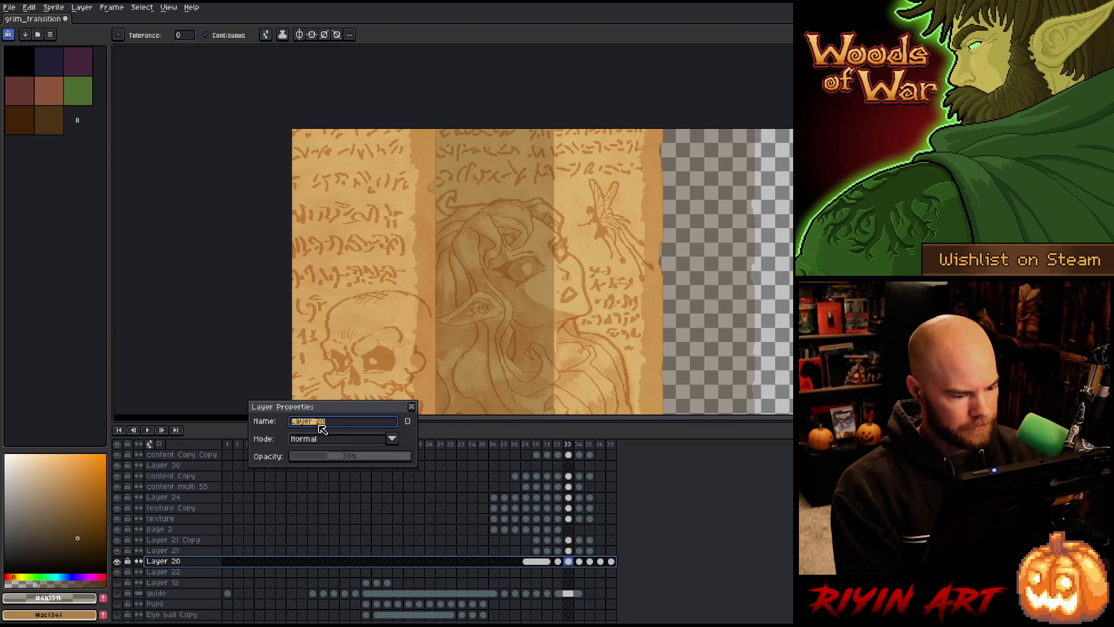
left_click(411, 406)
key("Left")
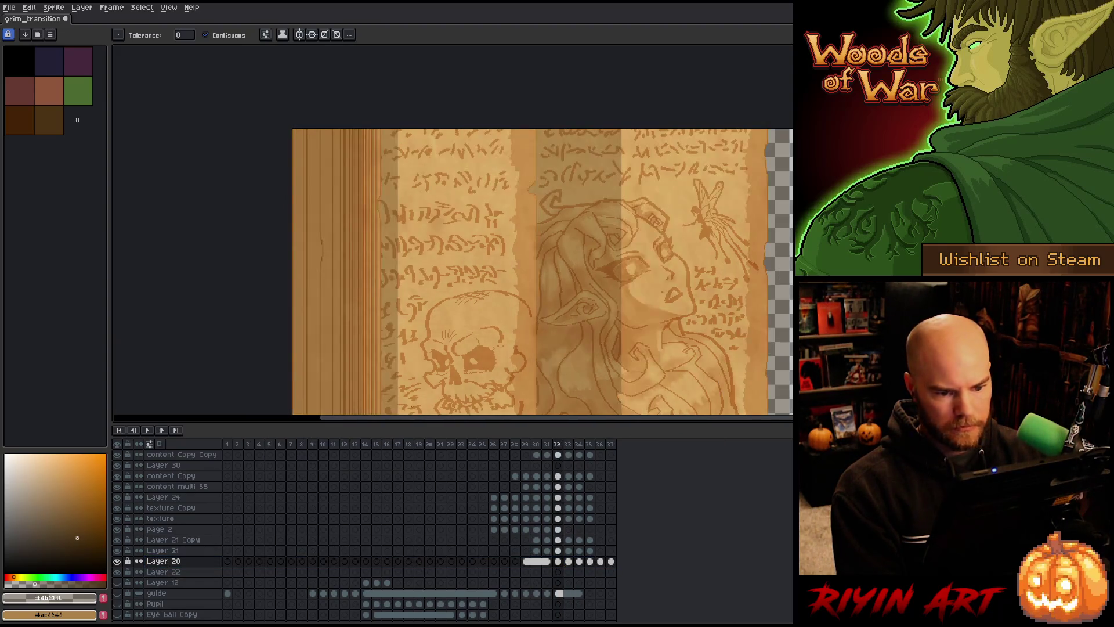
key("Left")
key("Left")
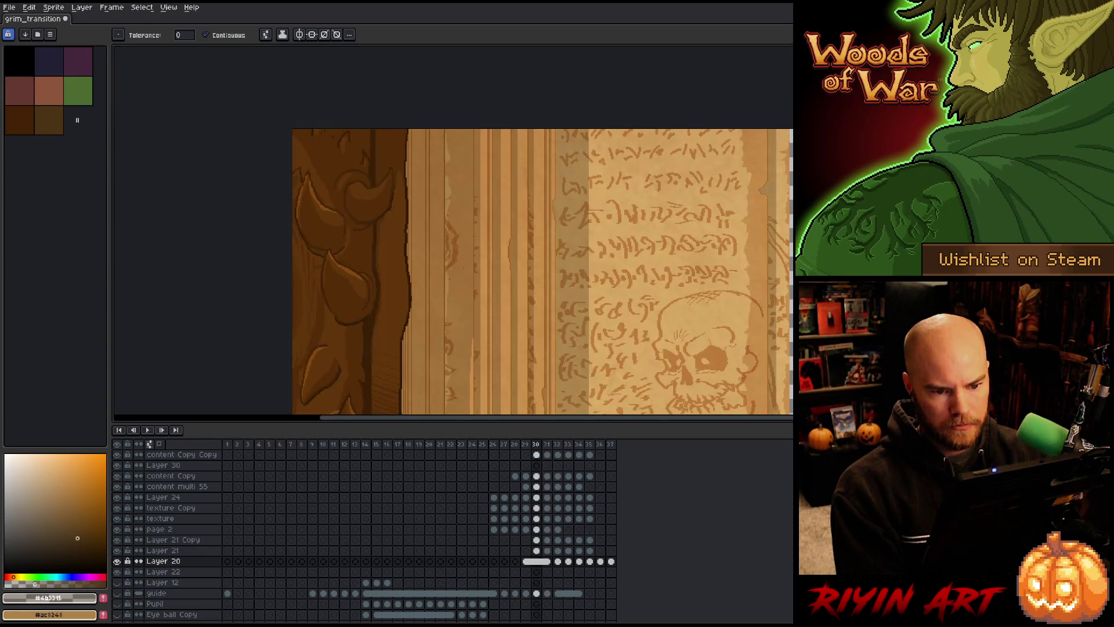
left_click_drag(770, 286, 551, 169)
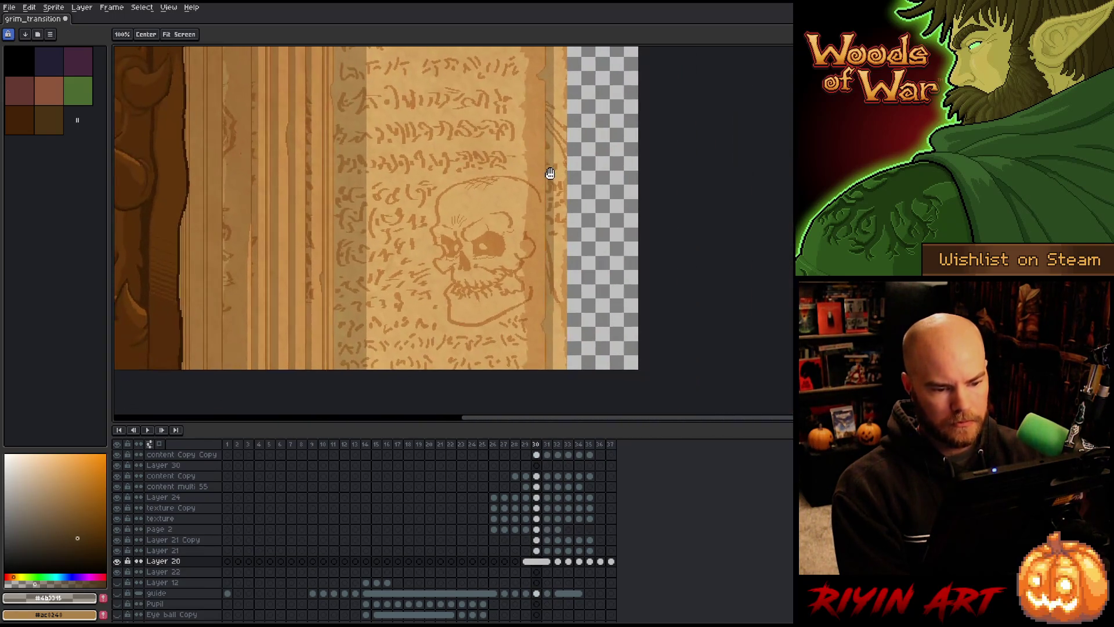
key("Left")
key("Left")
key("Left")
key("Left")
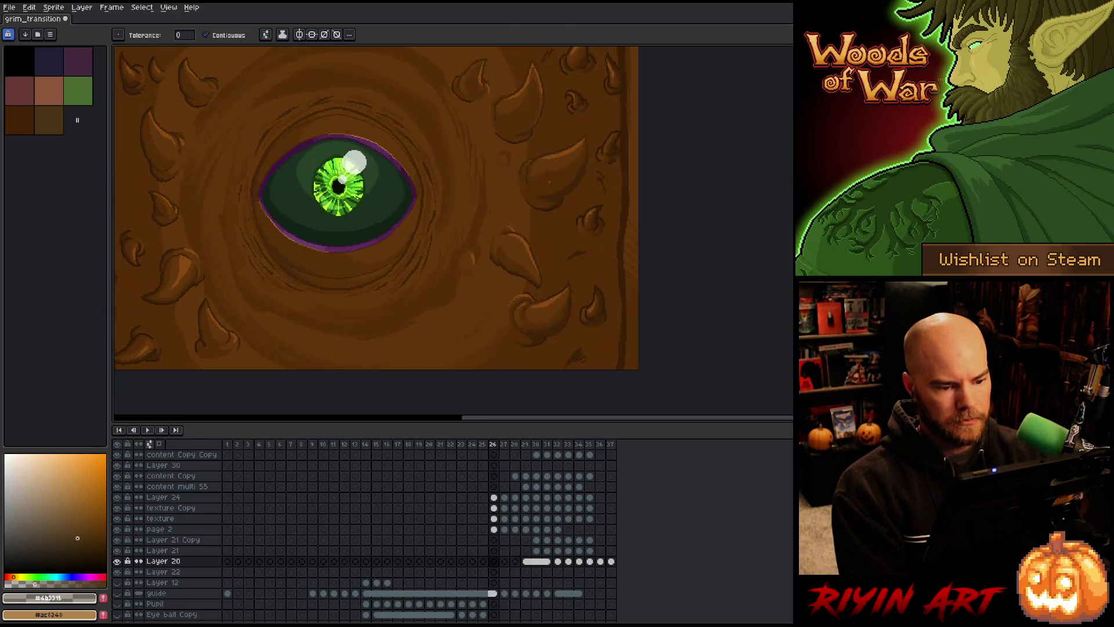
- Step through the eye and parchment frames to review the transition
key("Right")
scroll(548, 182, "down", 3)
scroll(551, 183, "up", 3)
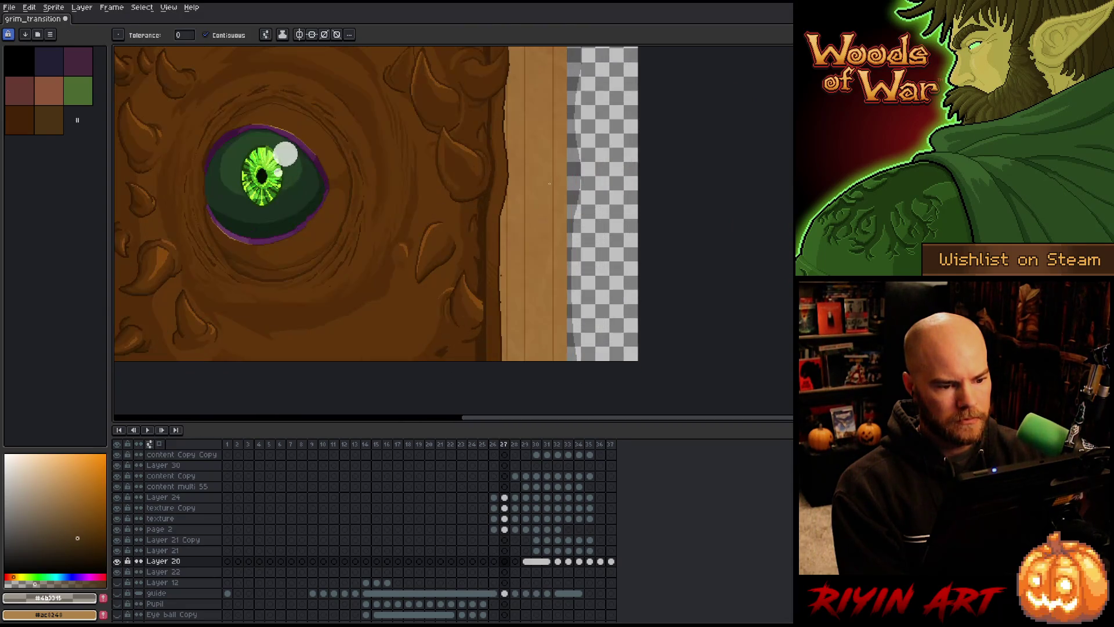
scroll(554, 185, "down", 1)
key("Right")
key("Right")
key("Right")
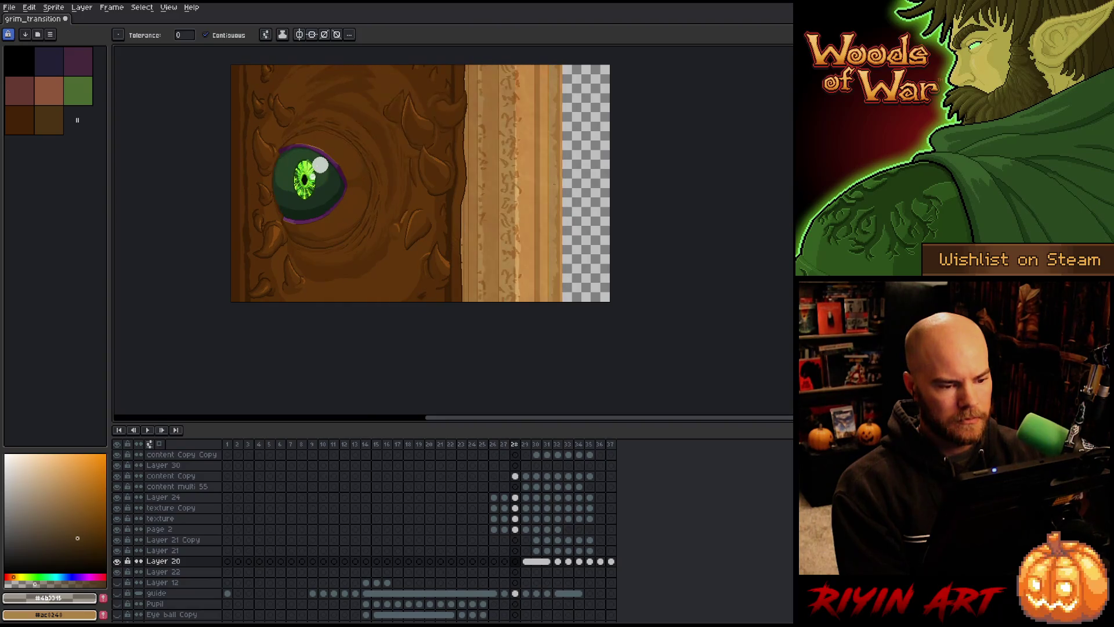
key("Right")
key("Right")
key("Right")
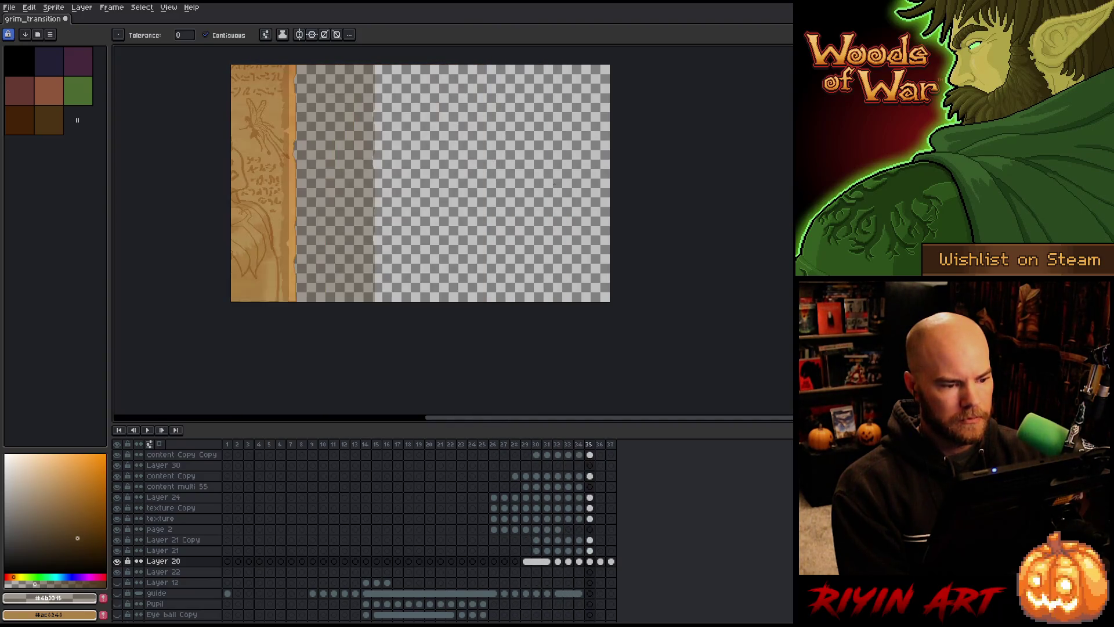
key("Left")
key("Left")
key("Left")
key("Left")
key("Left")
key("Left")
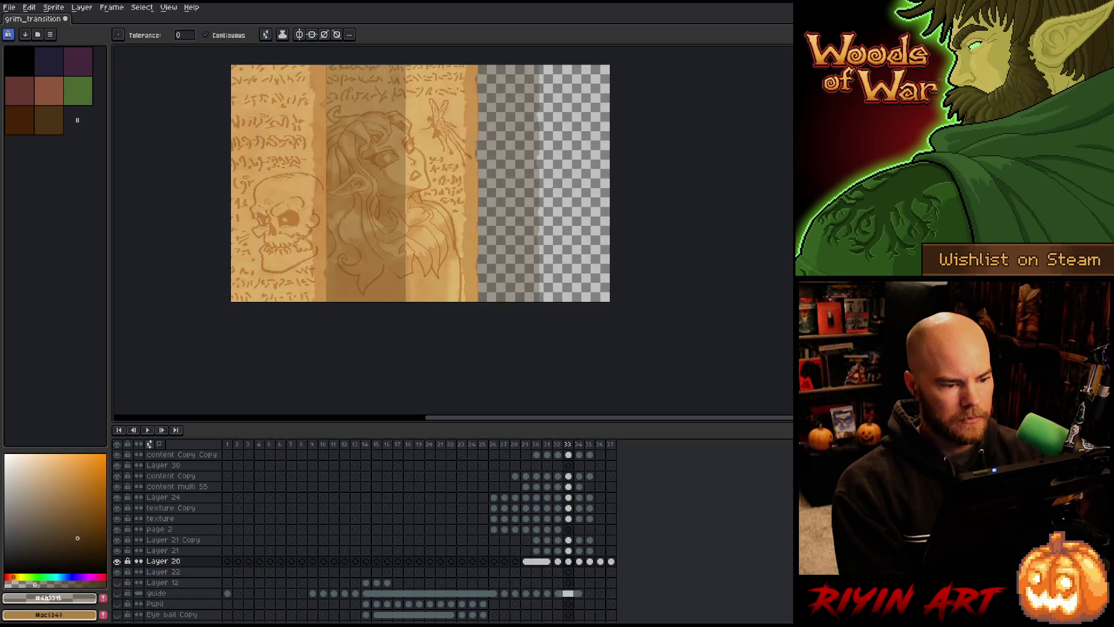
key("Right")
key("Right")
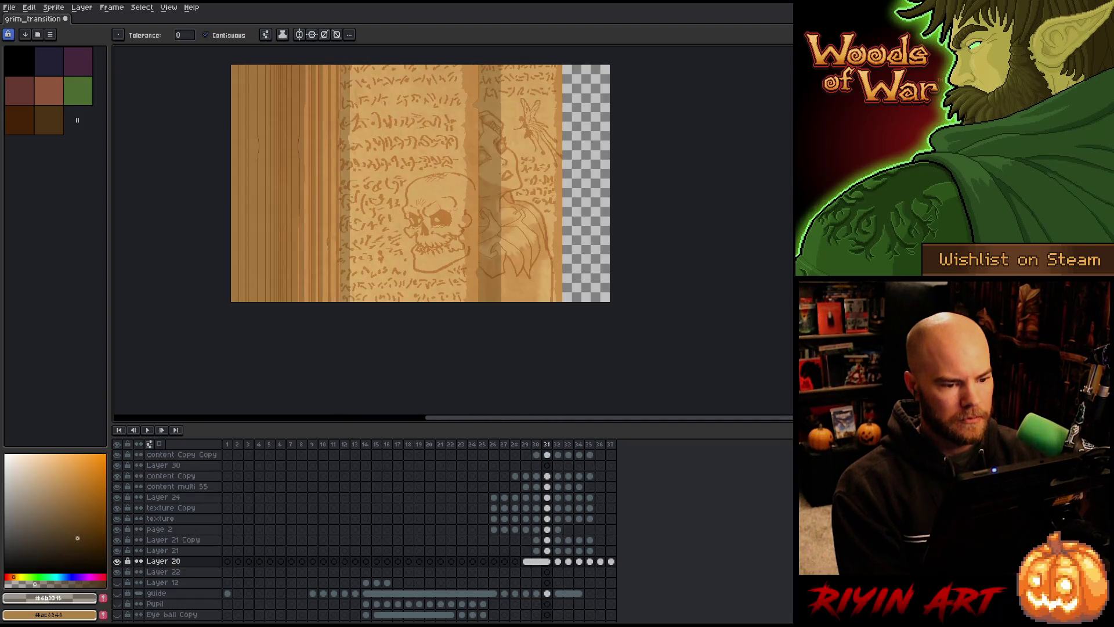
left_click_drag(420, 182, 333, 243)
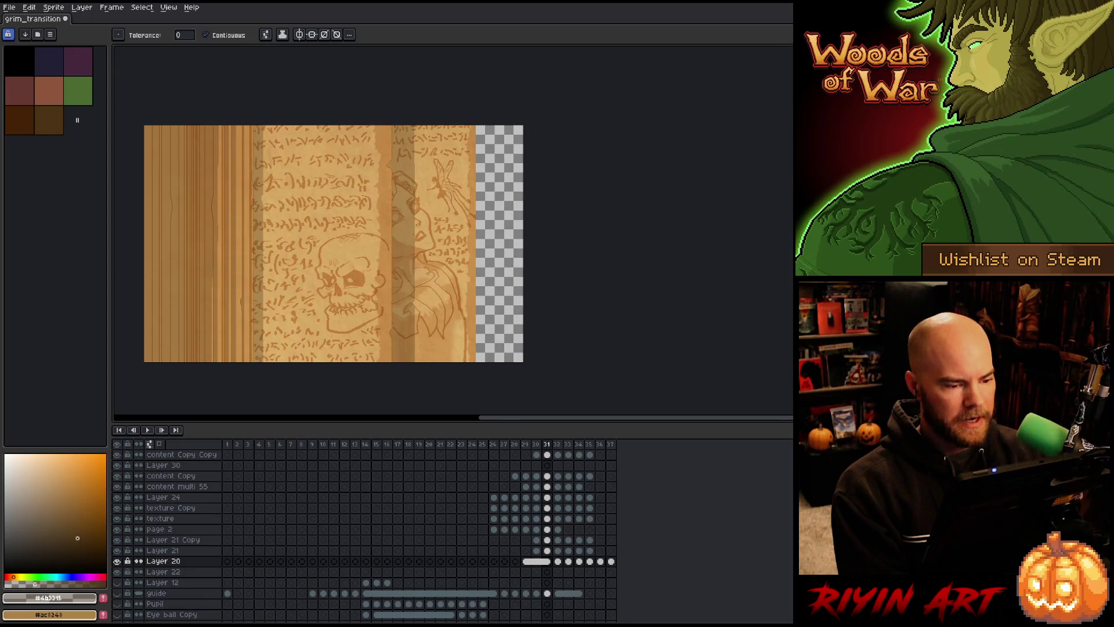
scroll(517, 275, "up", 2)
scroll(517, 275, "down", 2)
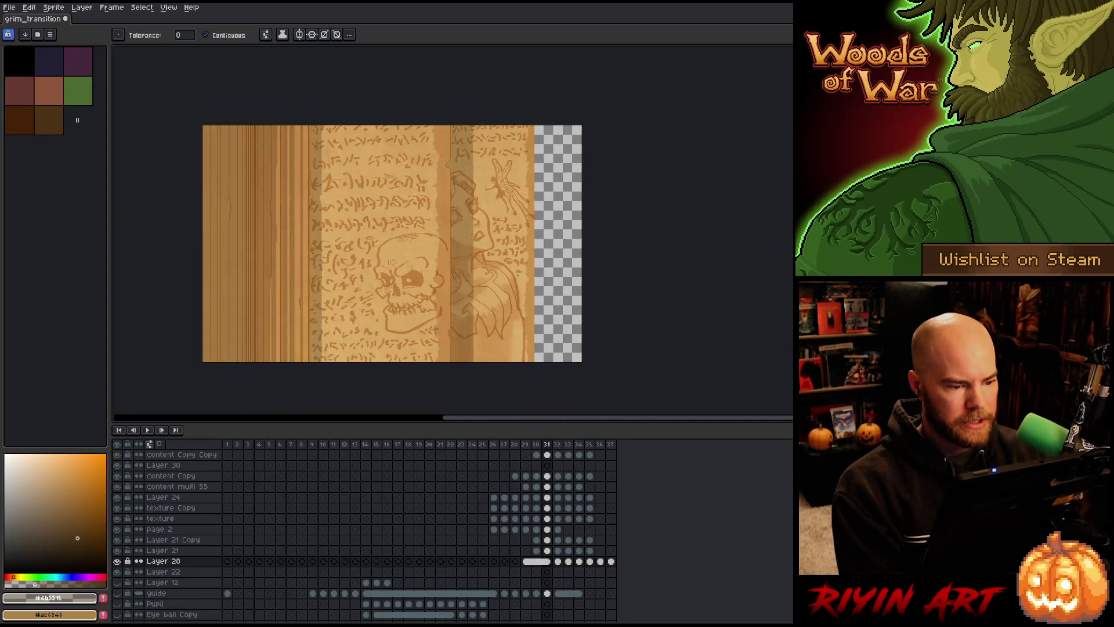
scroll(520, 275, "up", 1)
key("Left")
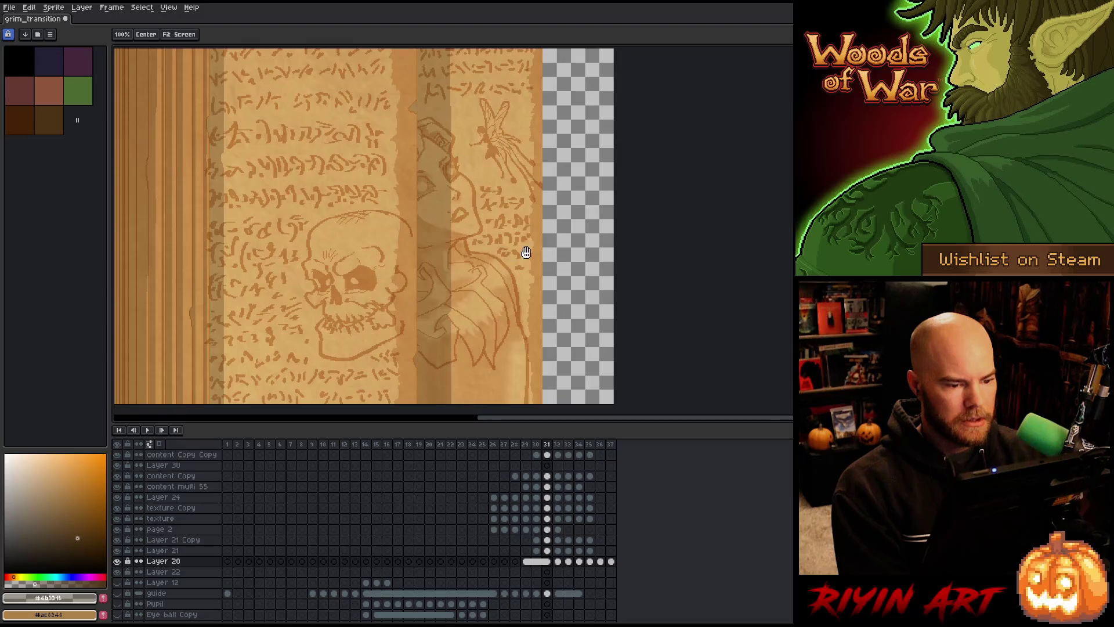
scroll(522, 248, "down", 1)
key("Left")
key("Left")
key("Left")
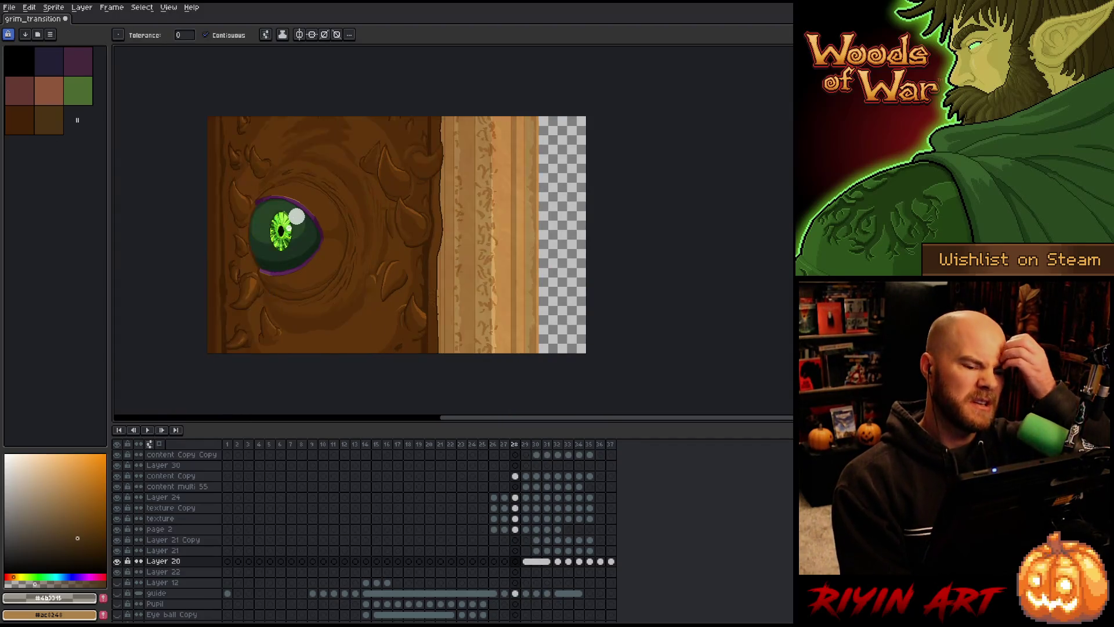
key("Right")
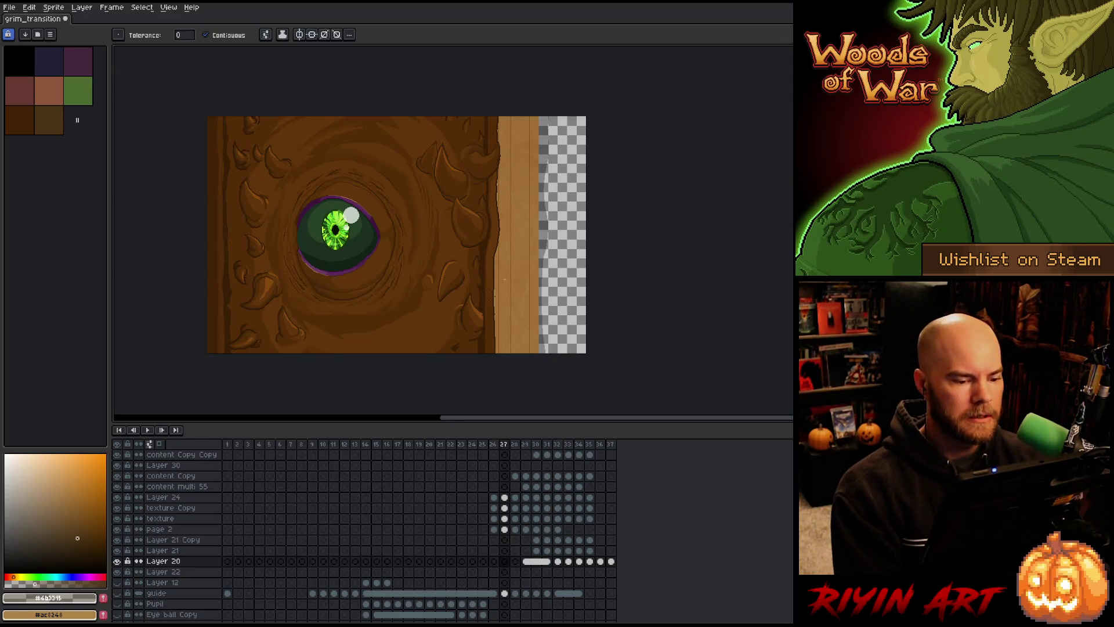
- Play the animation, then jump to frame 37 and select Layer 20–21 cels in frames 34–37
key("Return")
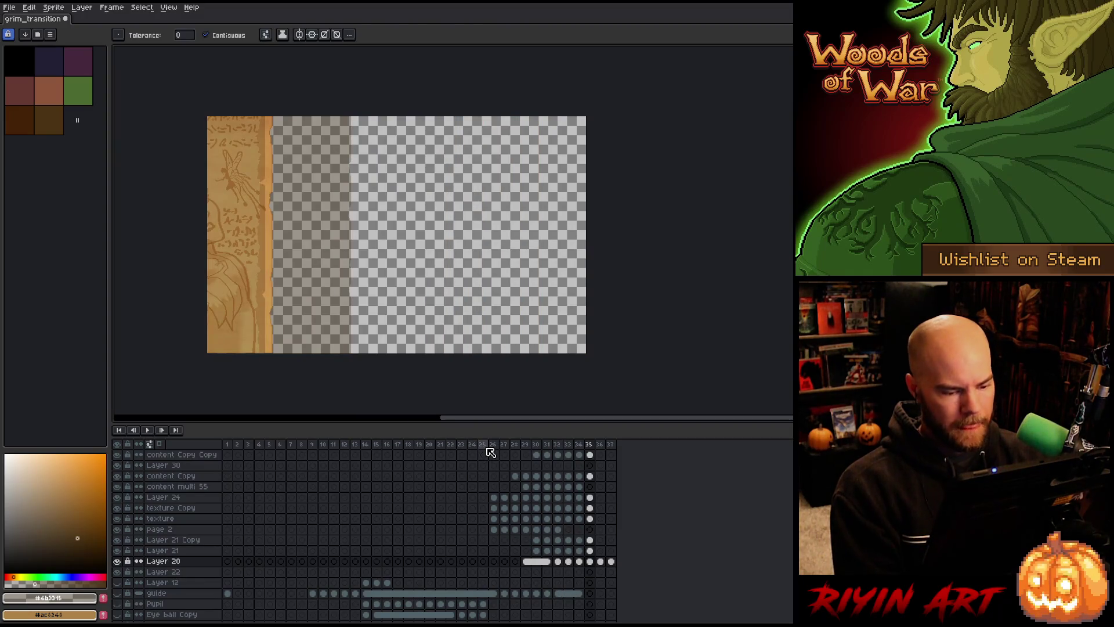
left_click(489, 454)
key("Right")
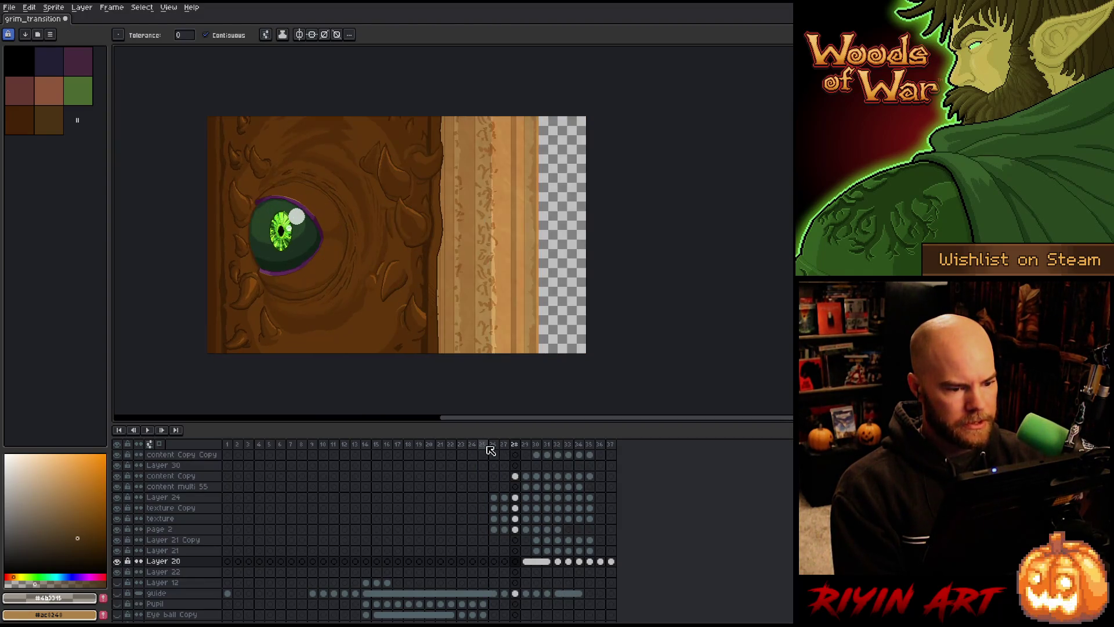
key("Left")
key("Right")
key("Right")
key("Right")
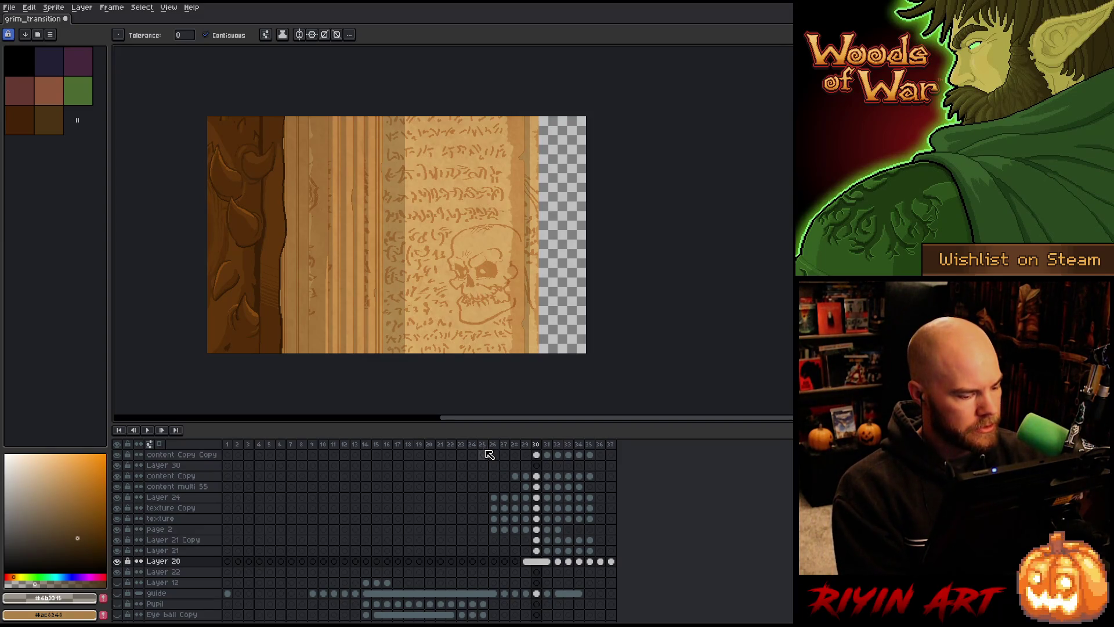
left_click(611, 560)
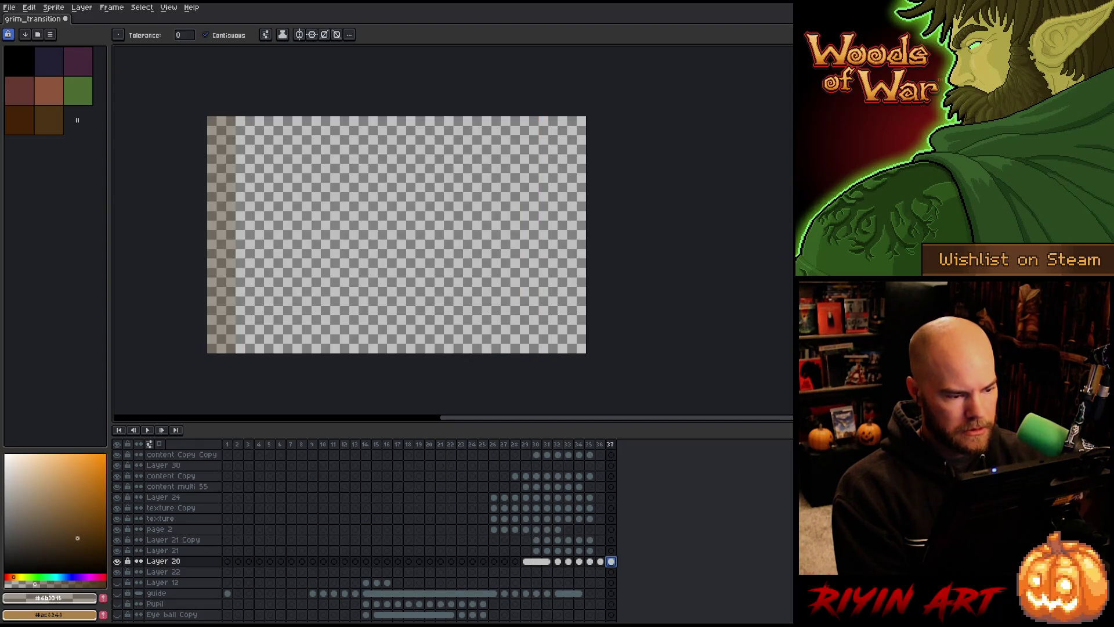
mouse_move(611, 561)
left_mouse_down()
mouse_move(539, 519)
mouse_move(516, 456)
mouse_move(499, 484)
mouse_move(516, 485)
left_mouse_up()
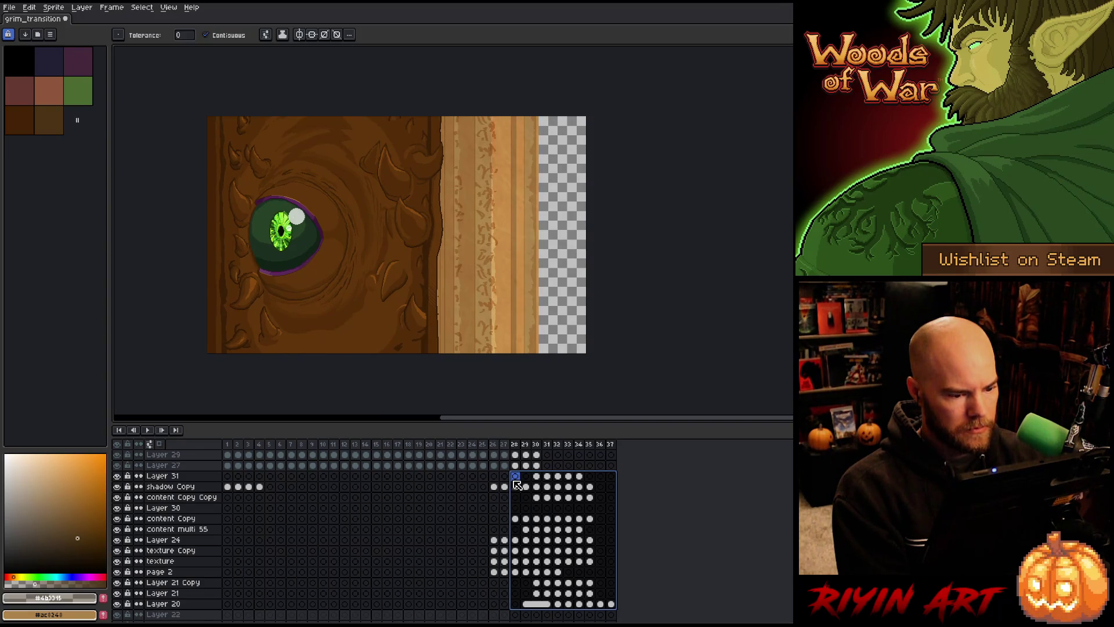
- Extend the cel selection to frame 27 and move the parchment page right over the transparent gap
left_click_drag(516, 485, 516, 485)
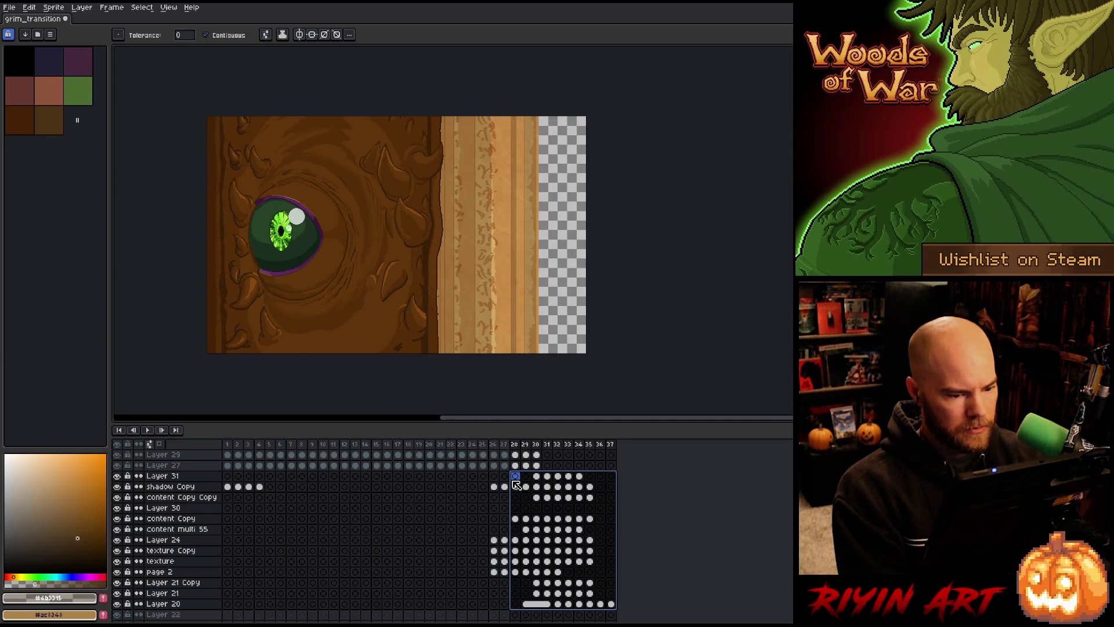
key("v")
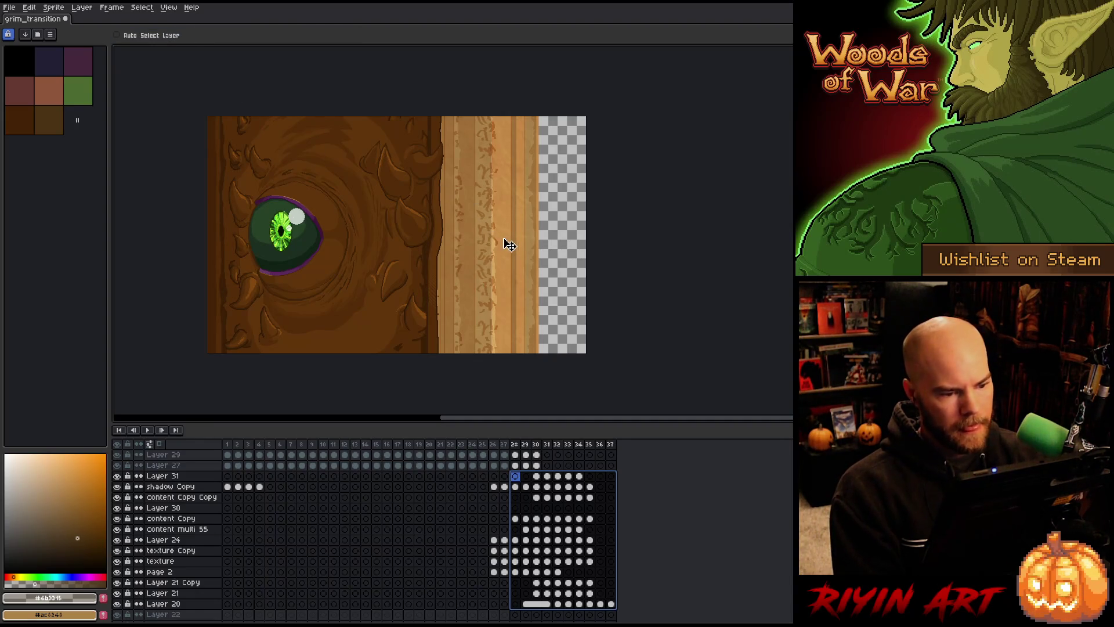
left_click_drag(506, 244, 551, 231)
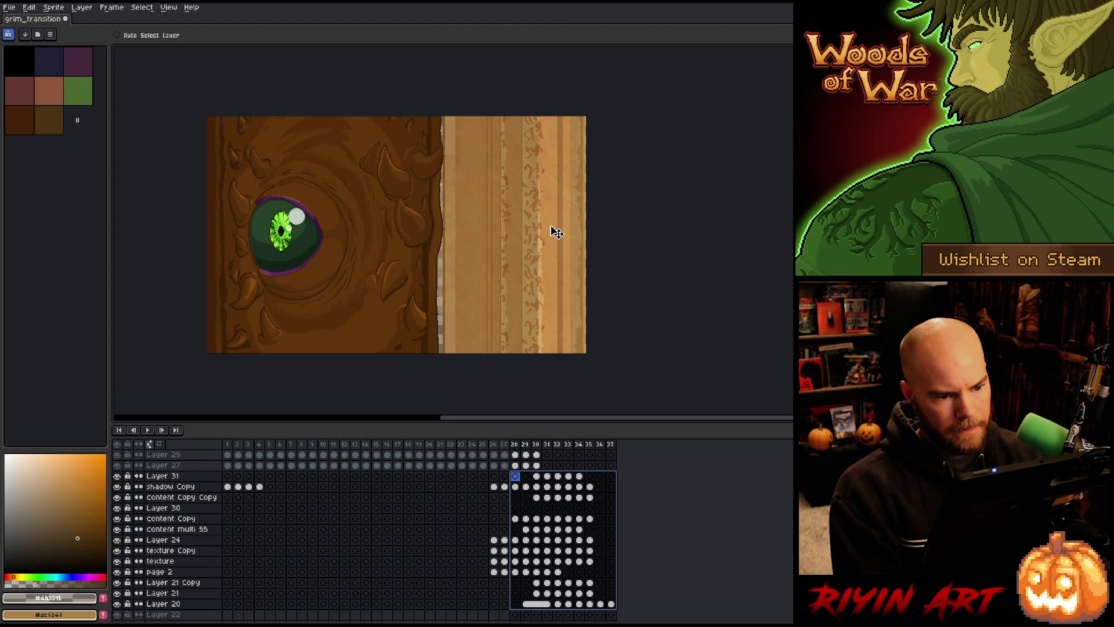
left_click_drag(555, 231, 556, 230)
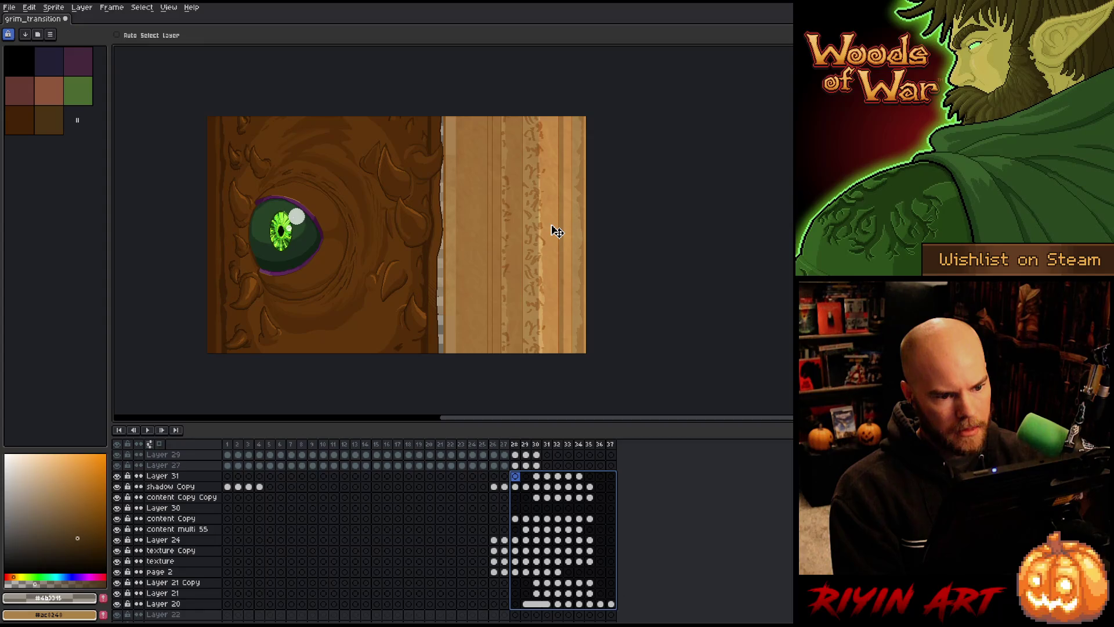
left_click(507, 446)
mouse_move(507, 445)
left_mouse_down()
mouse_move(612, 432)
mouse_move(606, 443)
left_mouse_up()
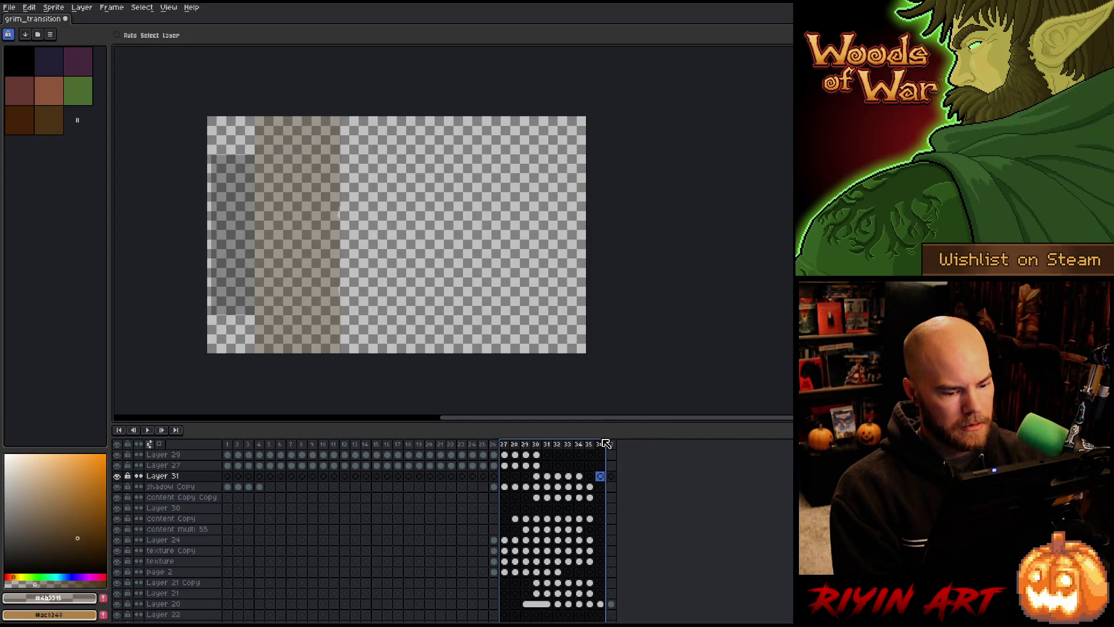
- Stretch the shaded shadow column in frames 36 and 37 wider toward the left edge
left_click(600, 604)
key("Left")
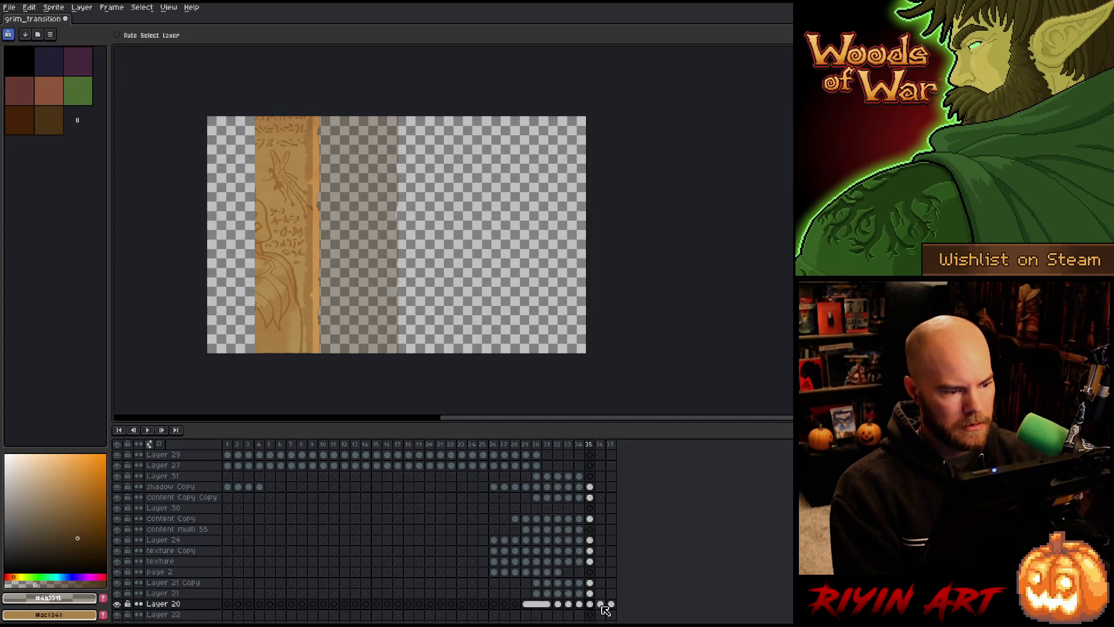
key("Right")
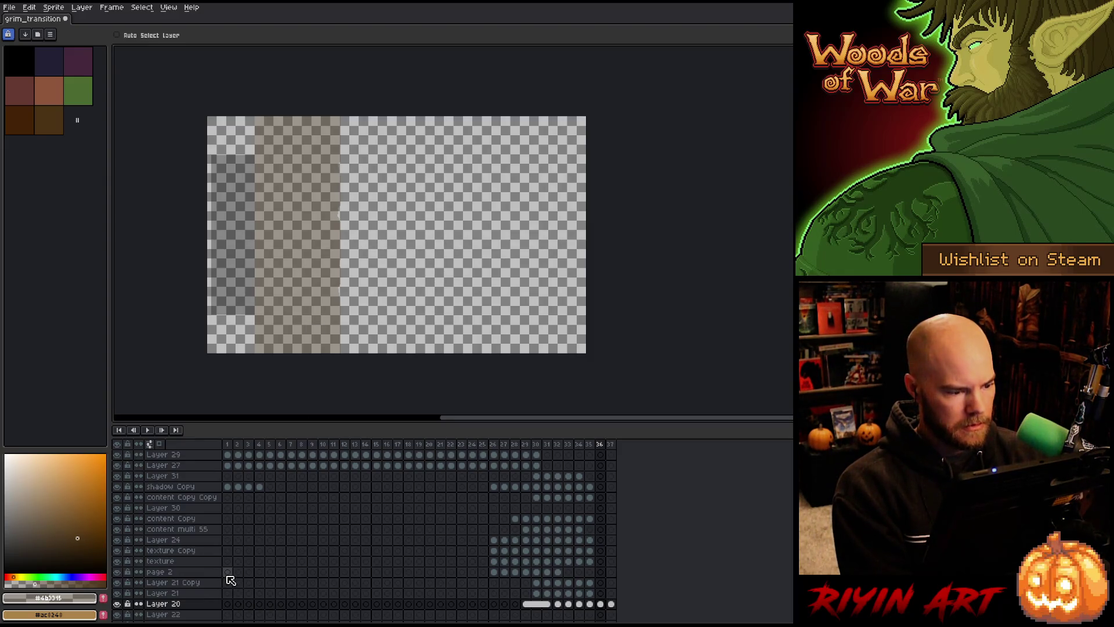
key("m")
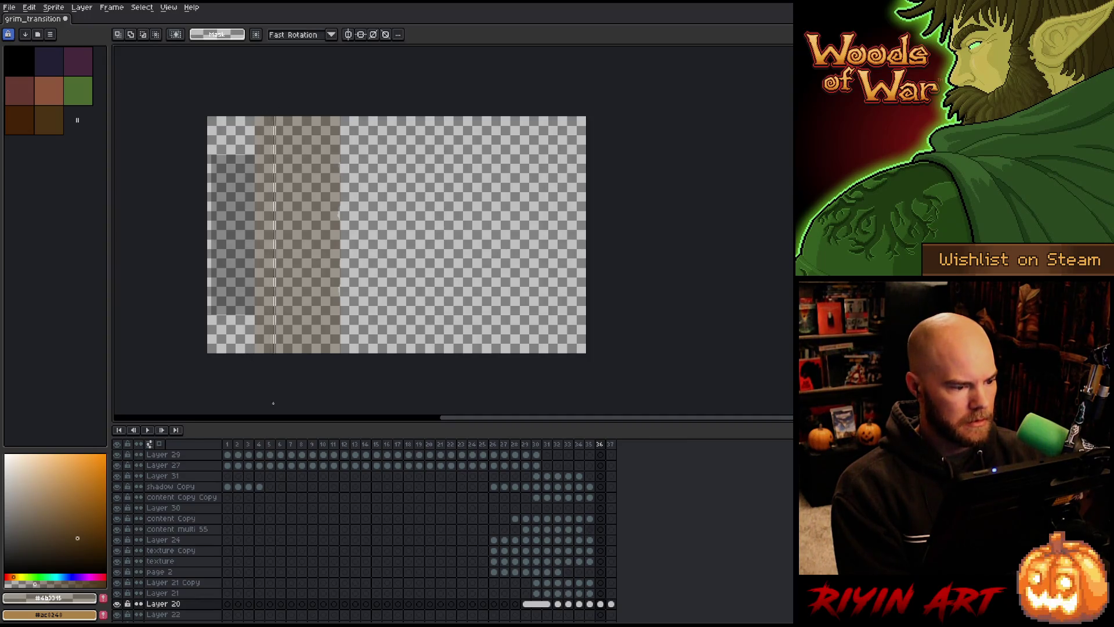
key("ctrl+z")
left_click_drag(260, 232, 119, 235)
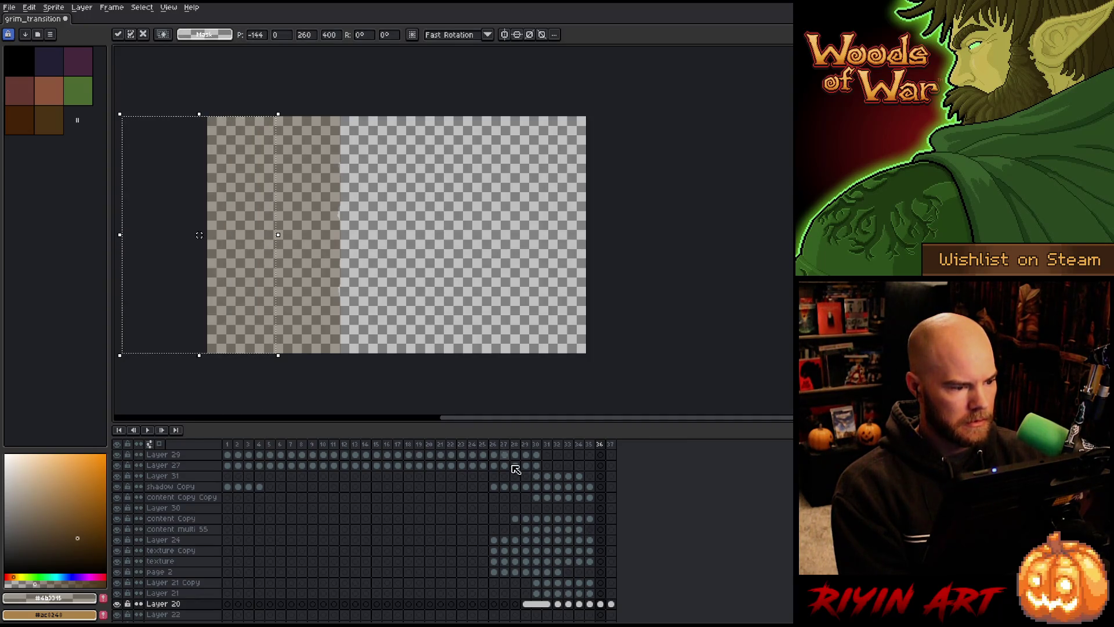
left_click(611, 604)
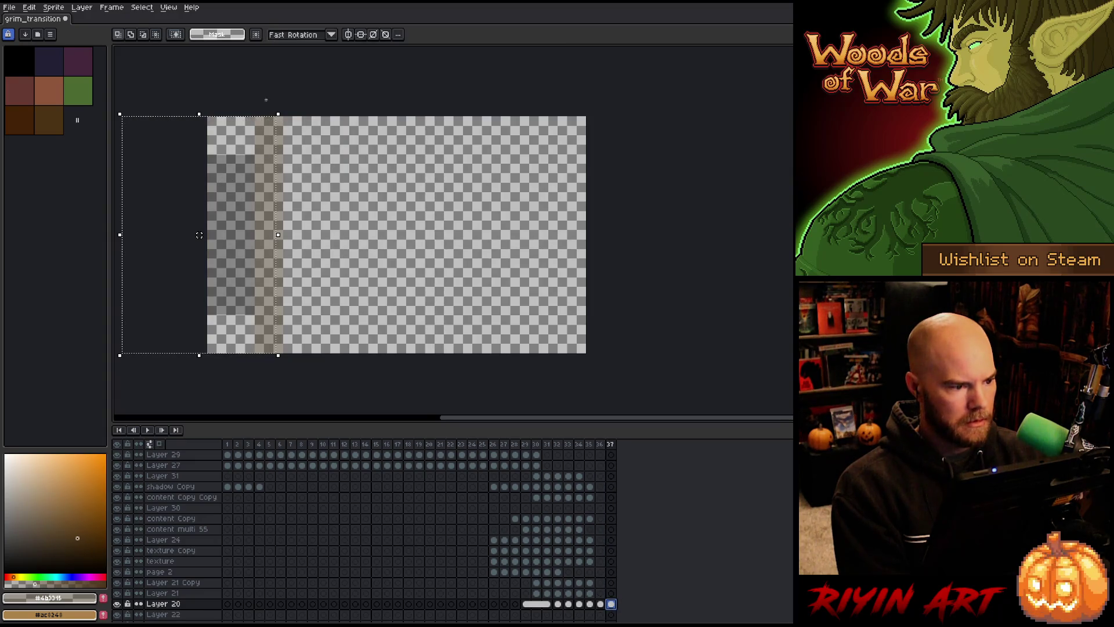
mouse_move(273, 108)
left_mouse_down()
mouse_move(247, 232)
mouse_move(122, 234)
left_mouse_up()
key("ctrl+z")
key("Return")
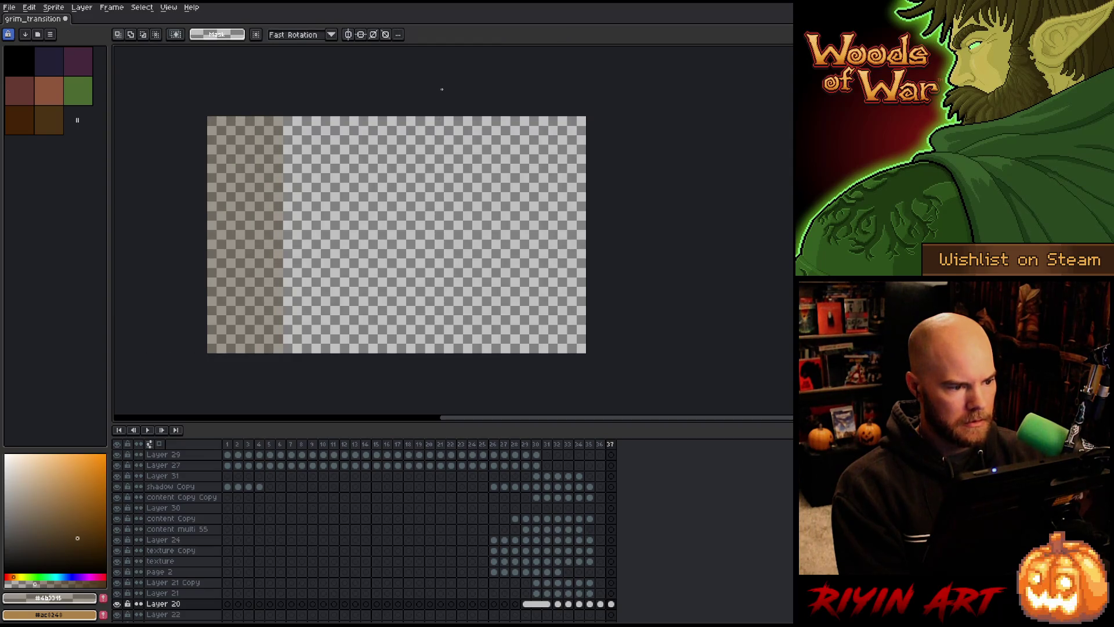
key("Return")
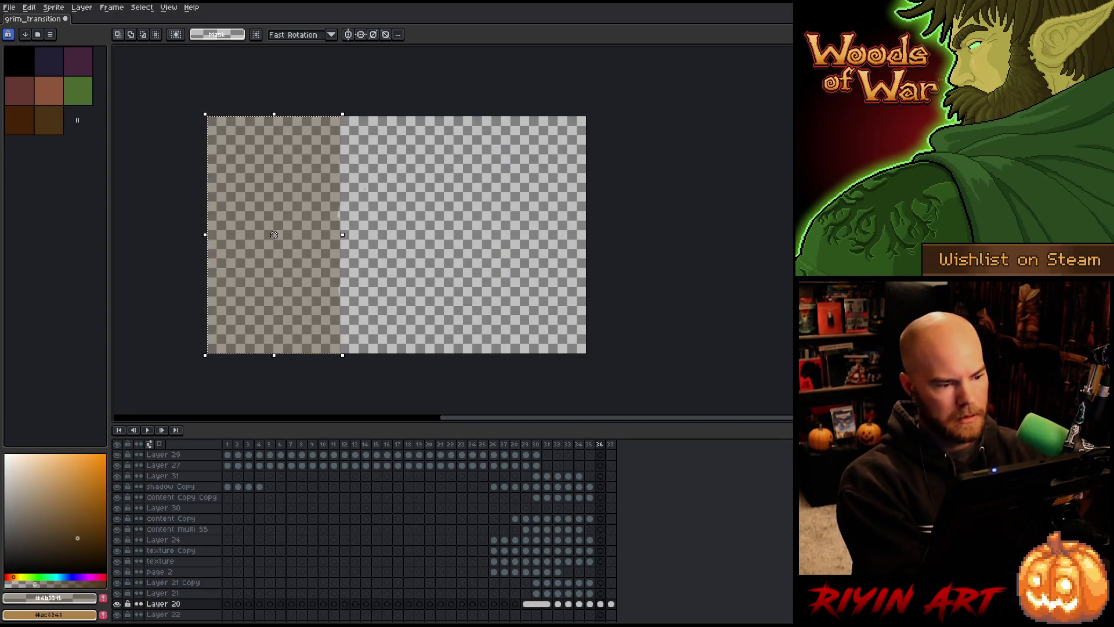
- Shift the shadow about 20 px left, play the whole transition, and return to frame 27
left_click_drag(305, 174, 269, 179)
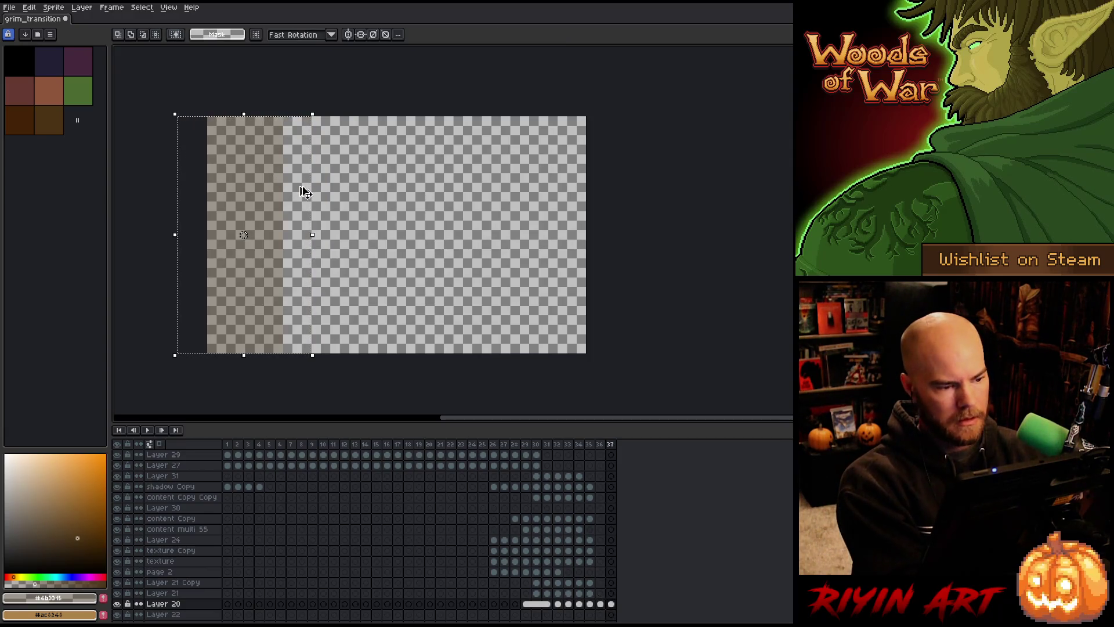
left_click(603, 603)
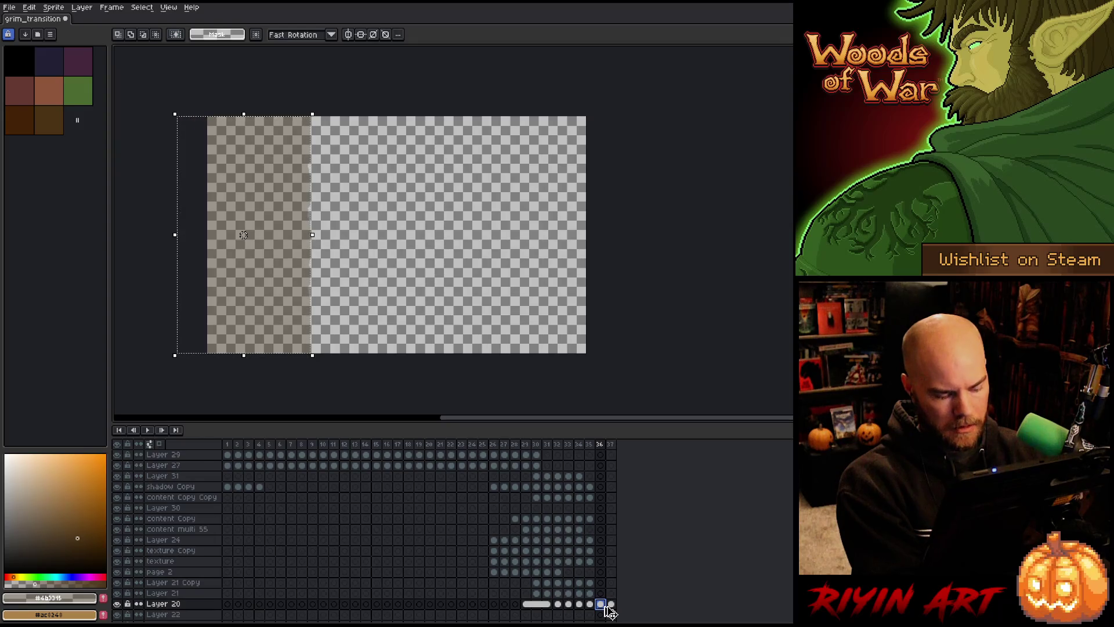
left_click(612, 606)
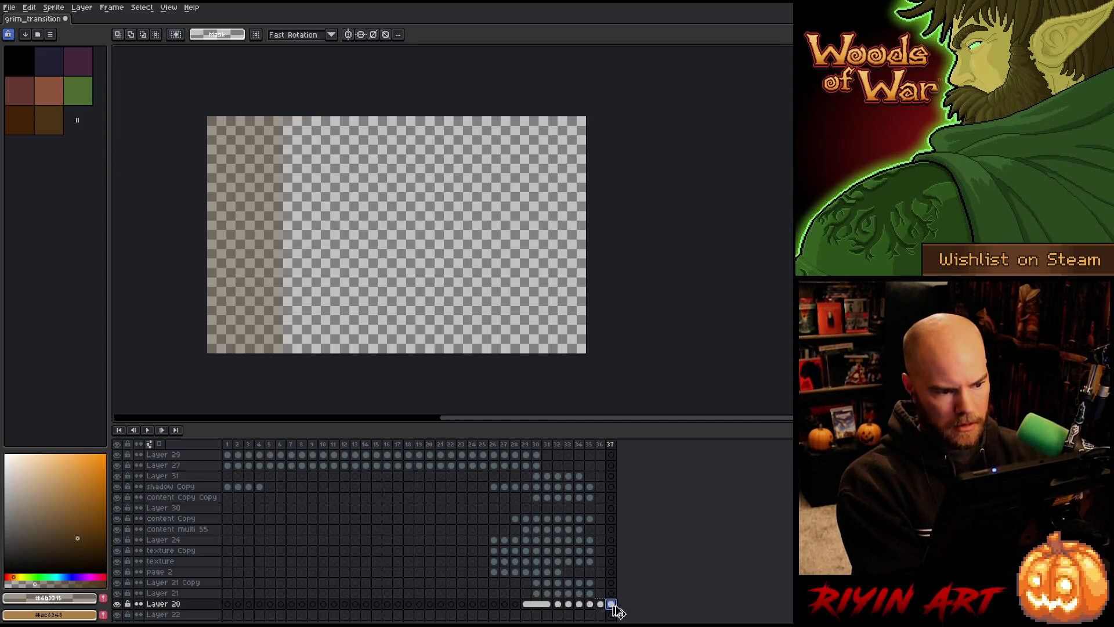
key("v")
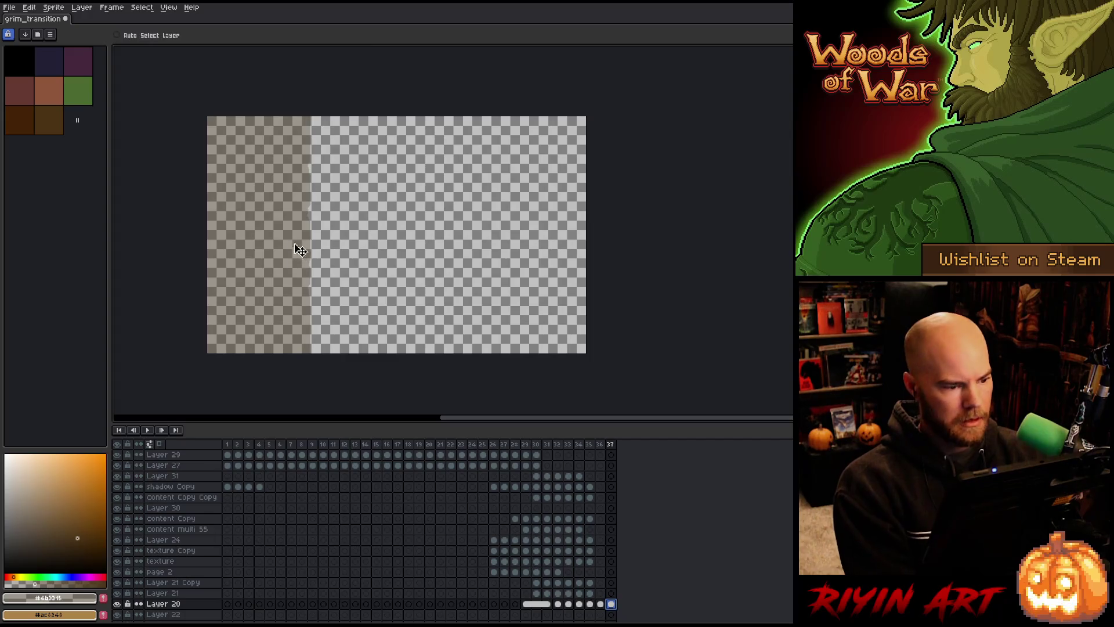
key("Left")
key("Right")
key("Left")
key("Left")
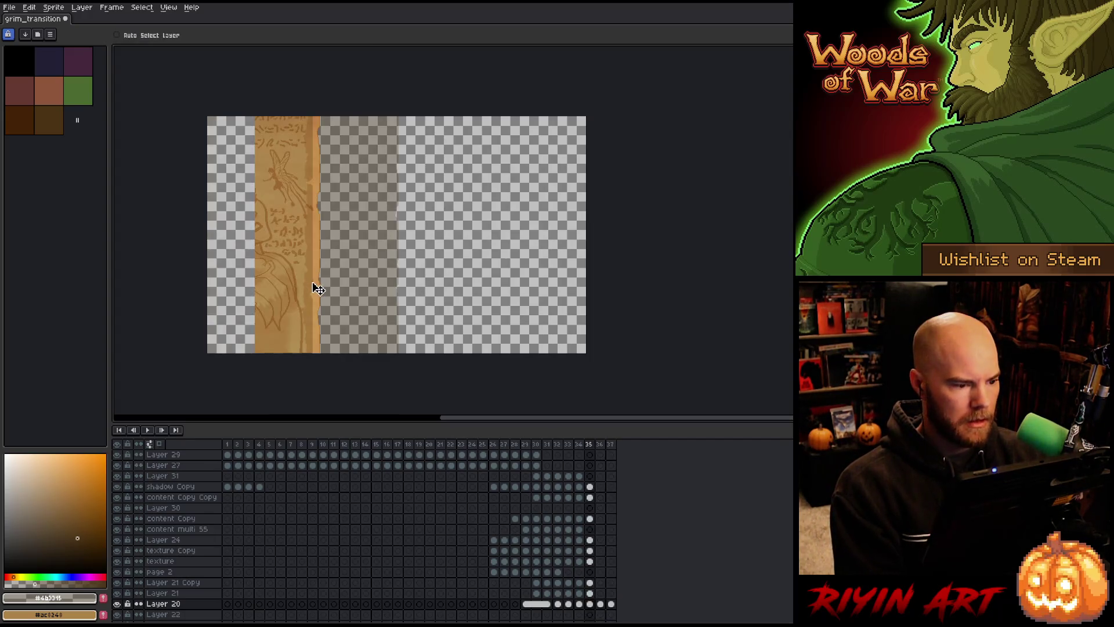
key("Right")
key("Right")
key("Right")
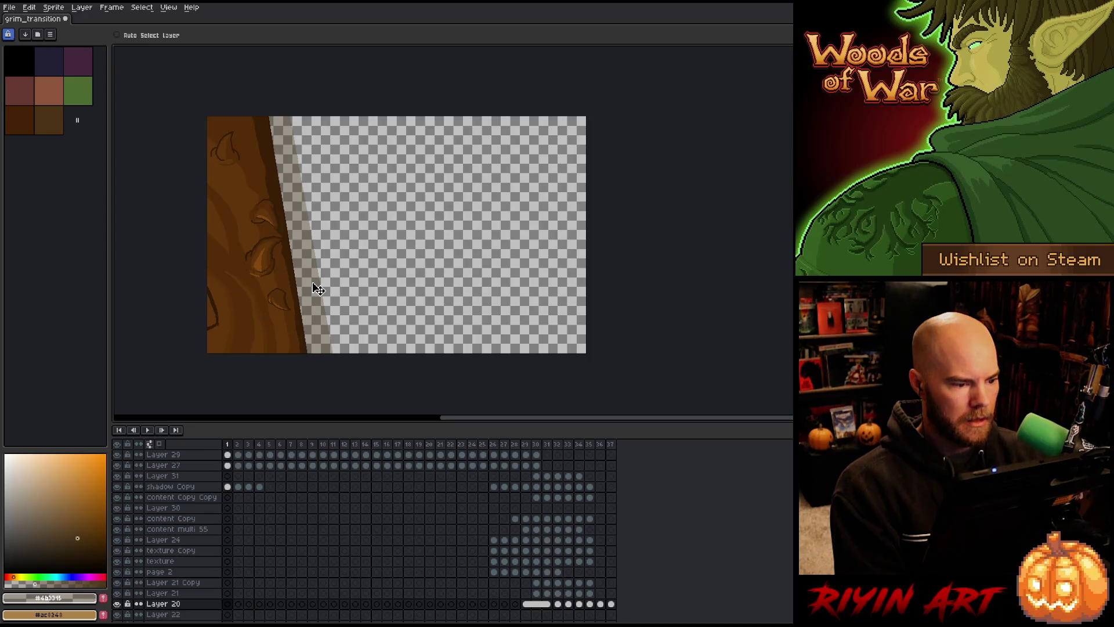
key("Left")
key("Return")
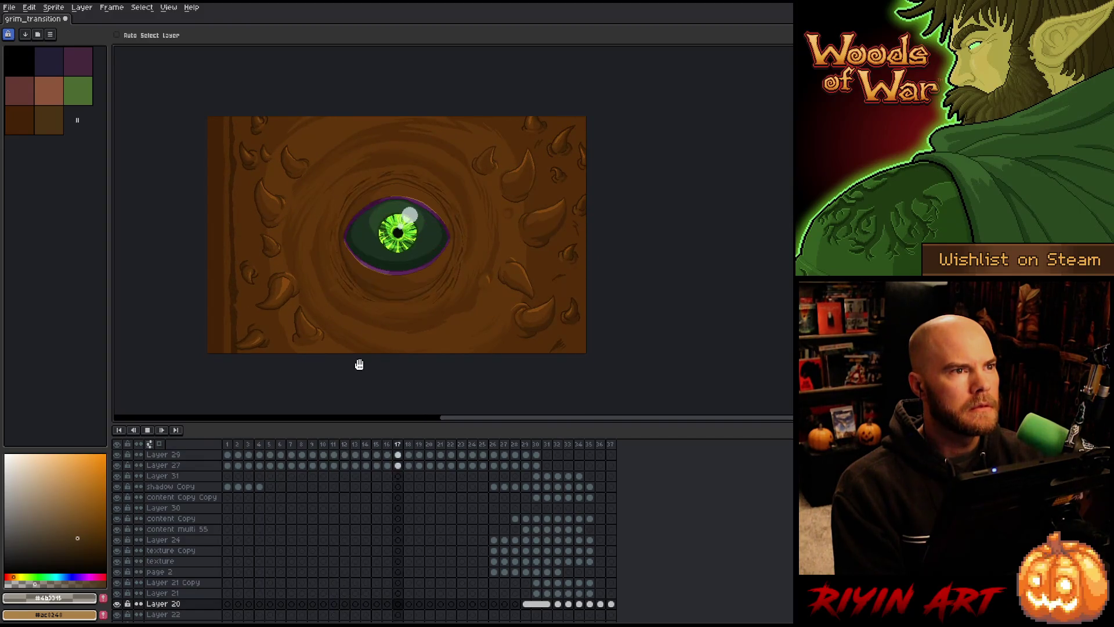
key("Return")
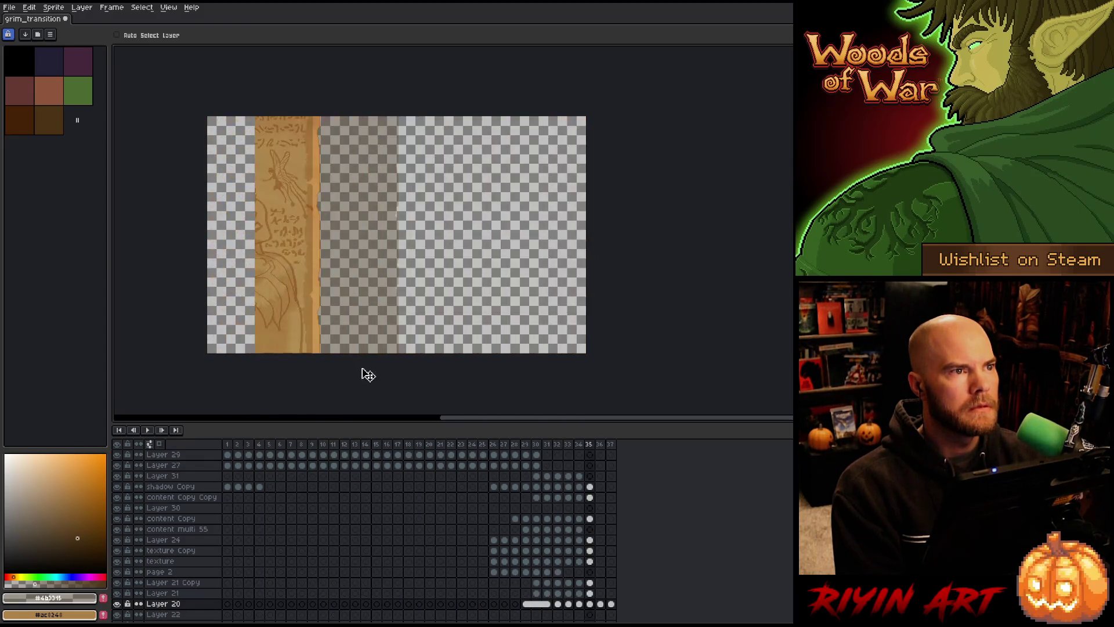
left_click(501, 449)
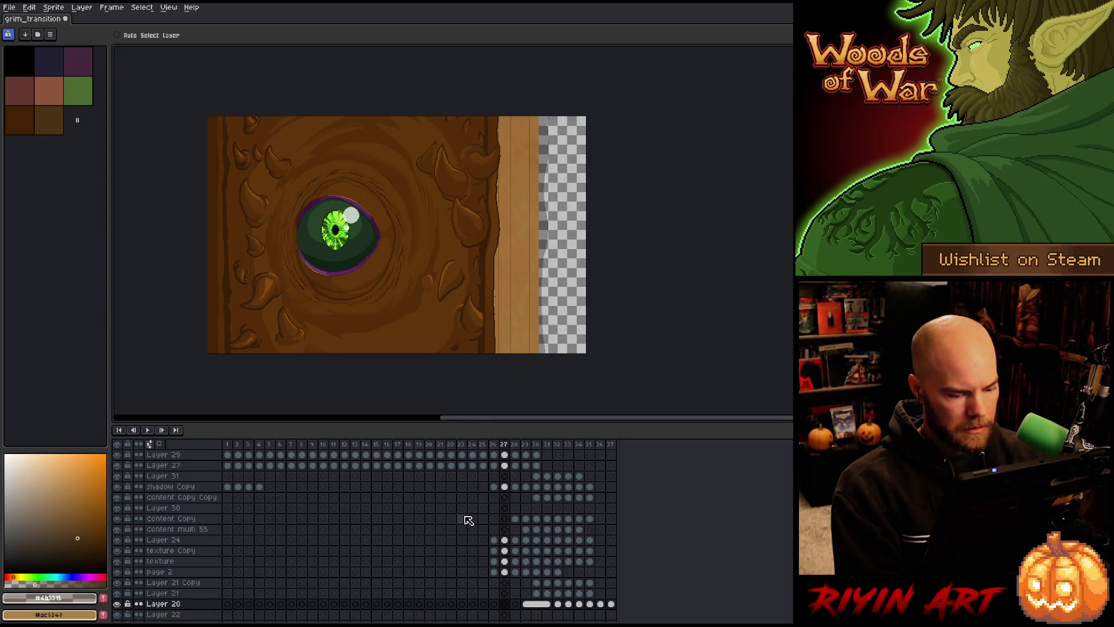
- Enable auto-picking layers and toggle shadow Copy's visibility to compare, undoing a trial shadow shift
left_click(144, 36)
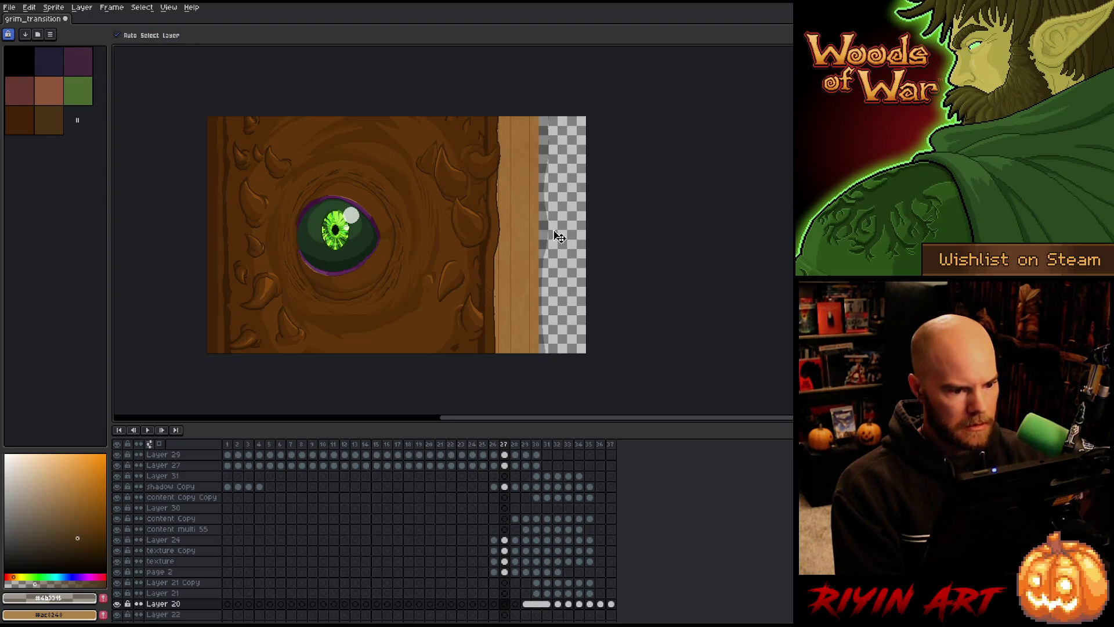
left_click(531, 243)
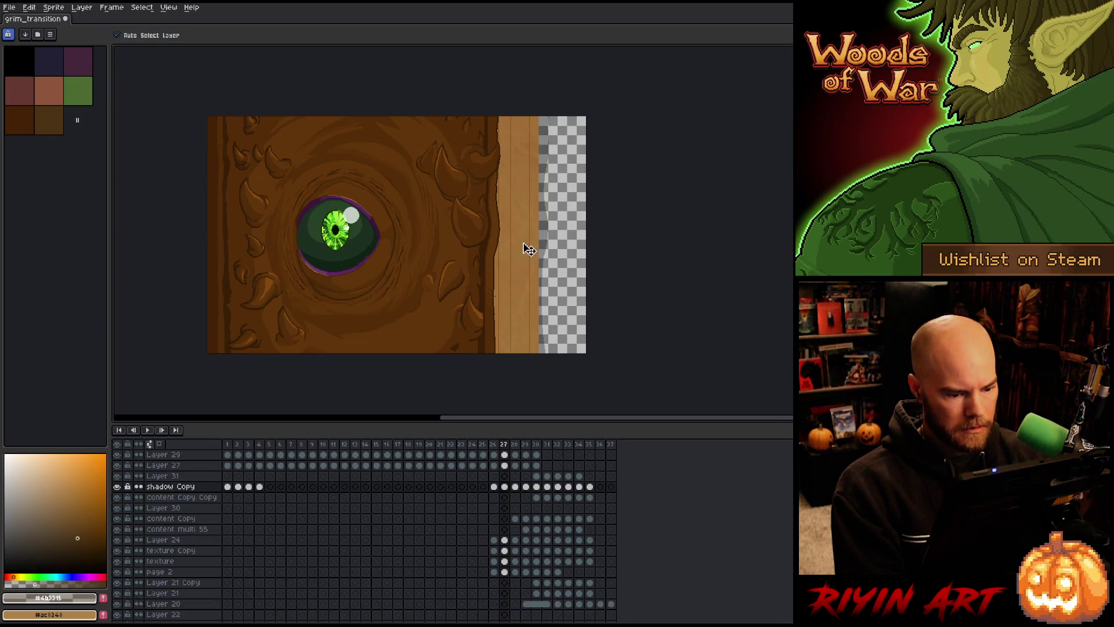
left_click(118, 487)
left_click(118, 489)
left_click(118, 489)
left_click(117, 490)
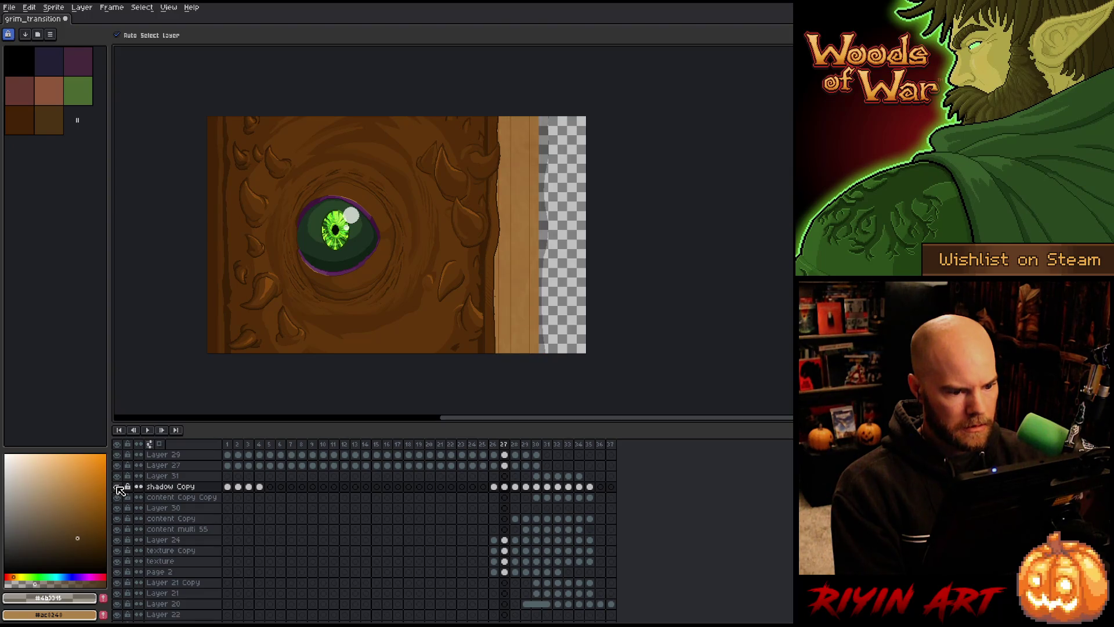
left_click(117, 489)
left_click(118, 489)
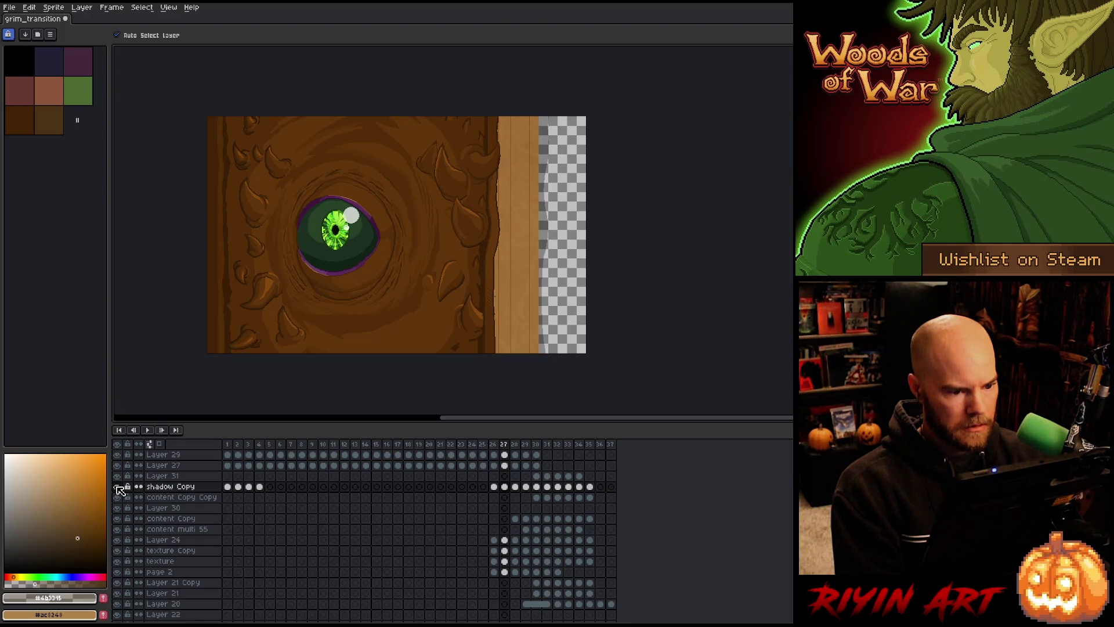
left_click(505, 541)
left_click_drag(505, 572, 507, 544)
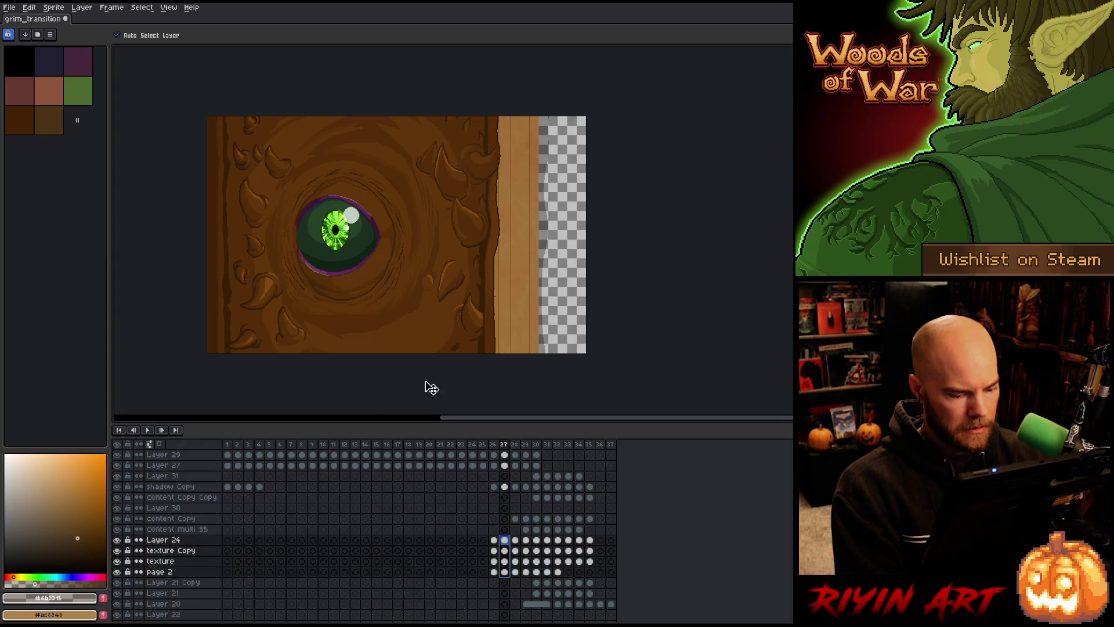
left_click_drag(524, 251, 537, 256)
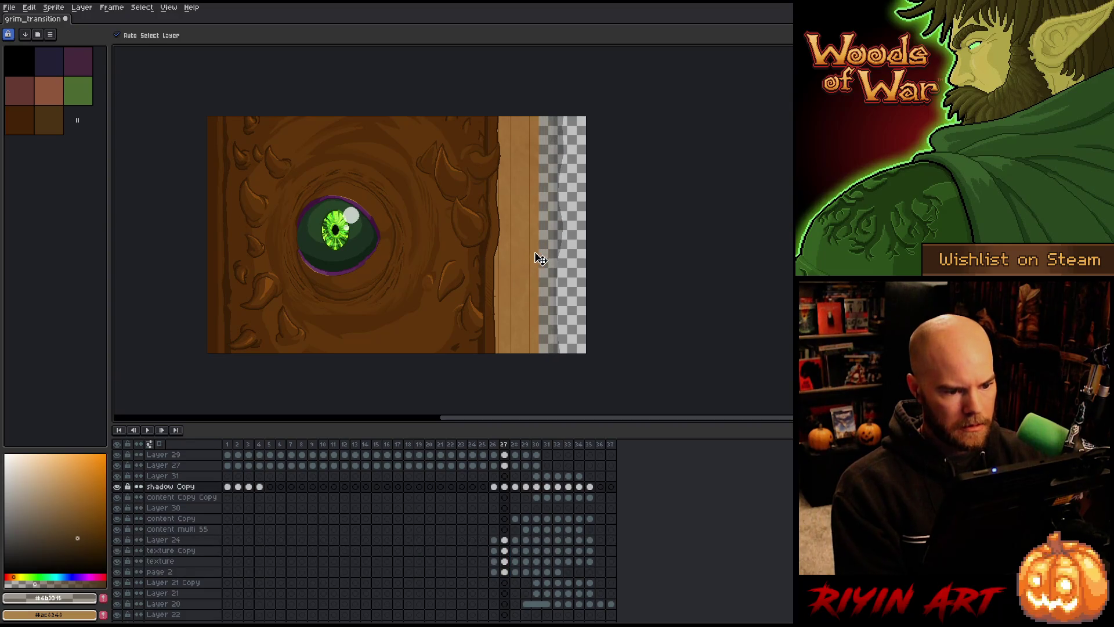
key("ctrl+z")
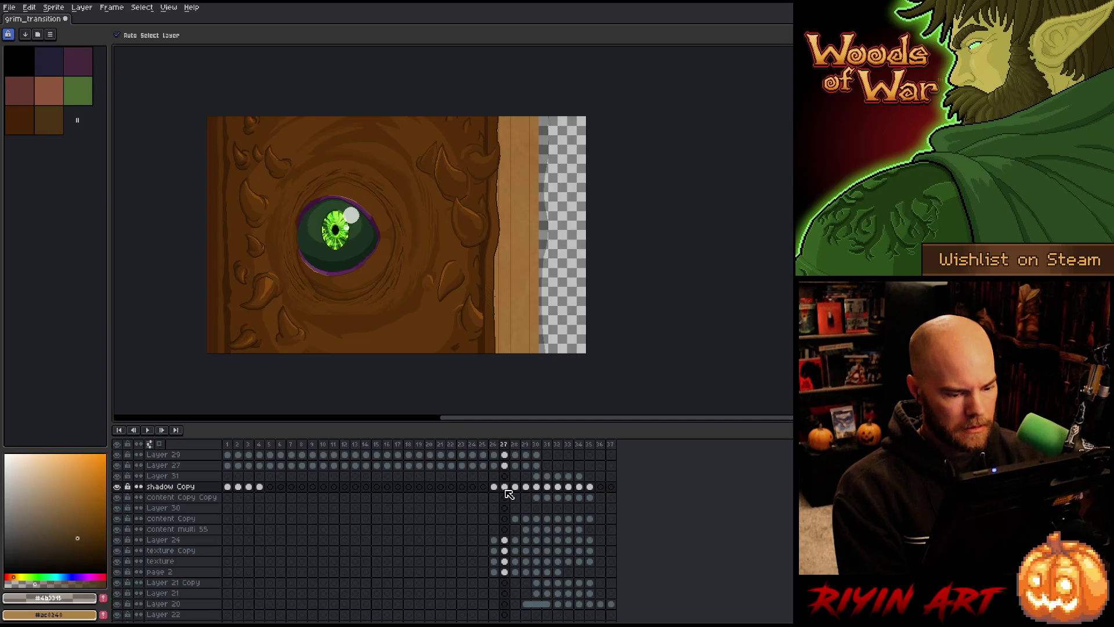
- Move frame 27's cels from shadow Copy to page 2 right to fill the gap
left_click_drag(505, 490, 504, 572)
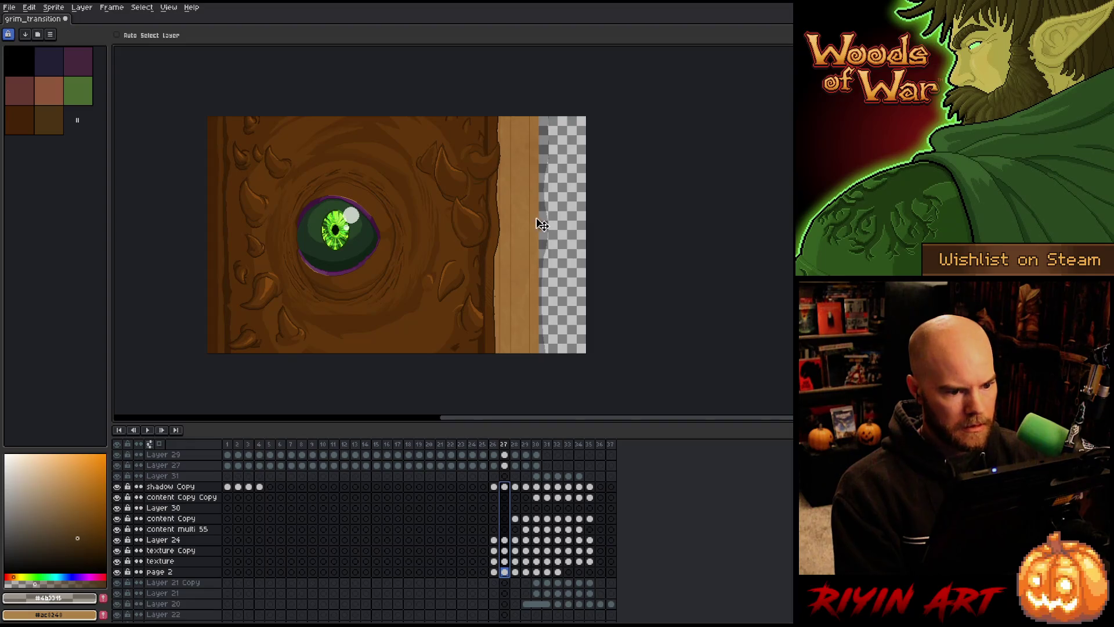
left_click_drag(537, 224, 585, 230)
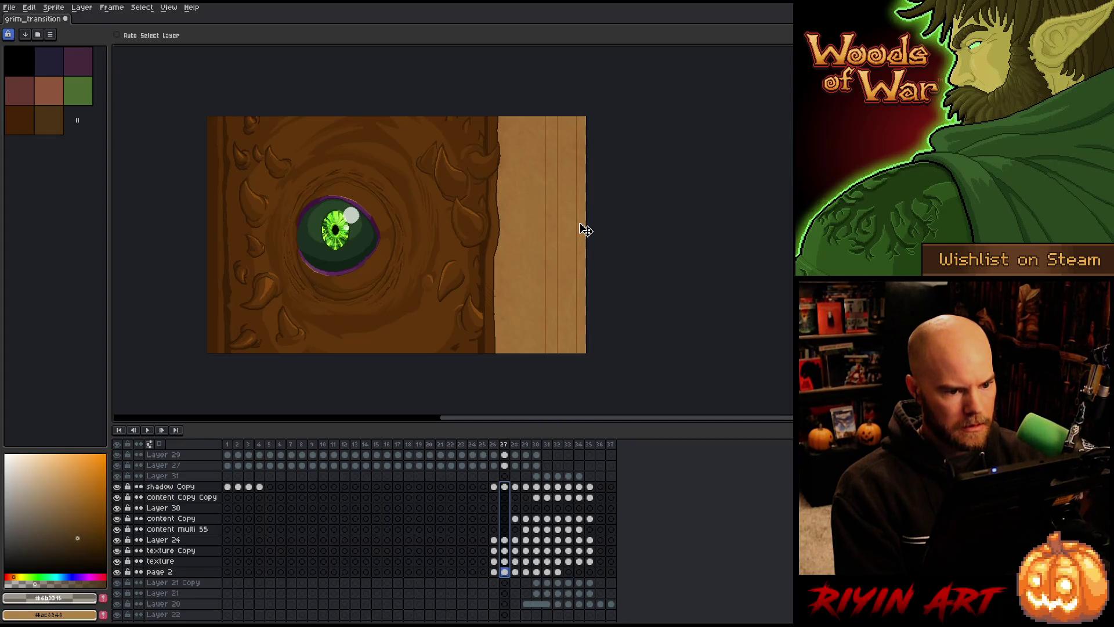
left_click_drag(584, 230, 582, 229)
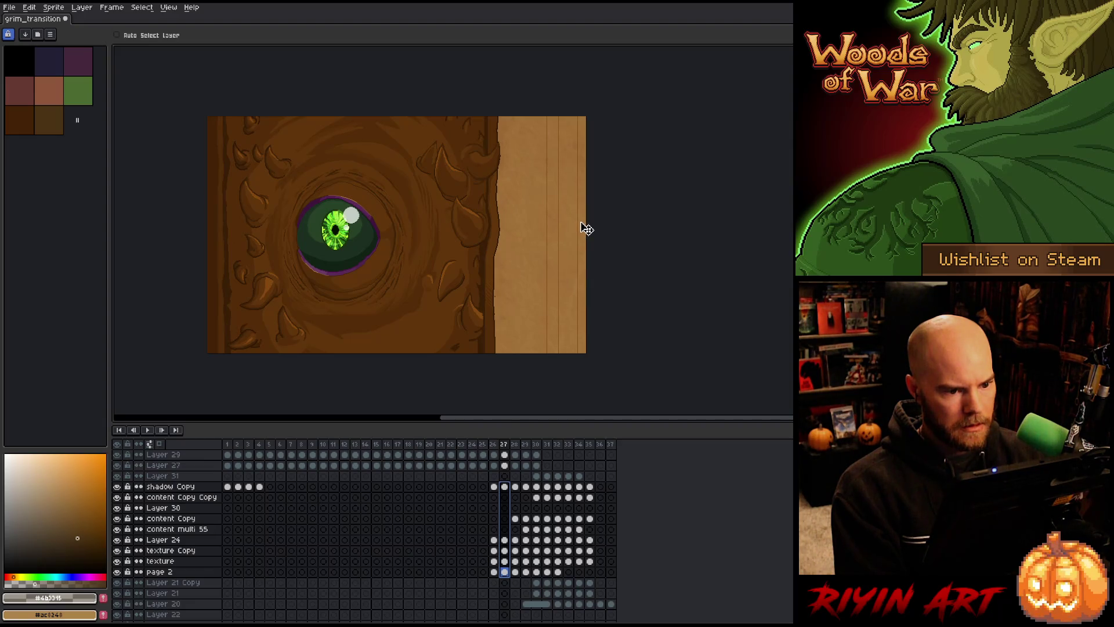
left_click(508, 572)
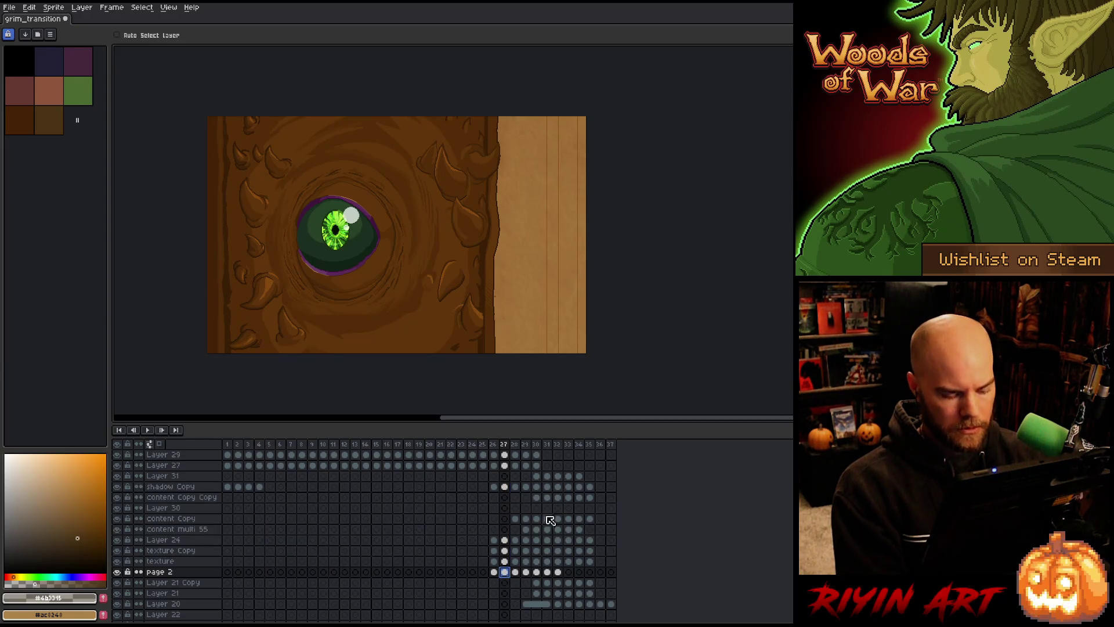
- Move frame 27's right parchment strip about 96 px left and commit it
key("m")
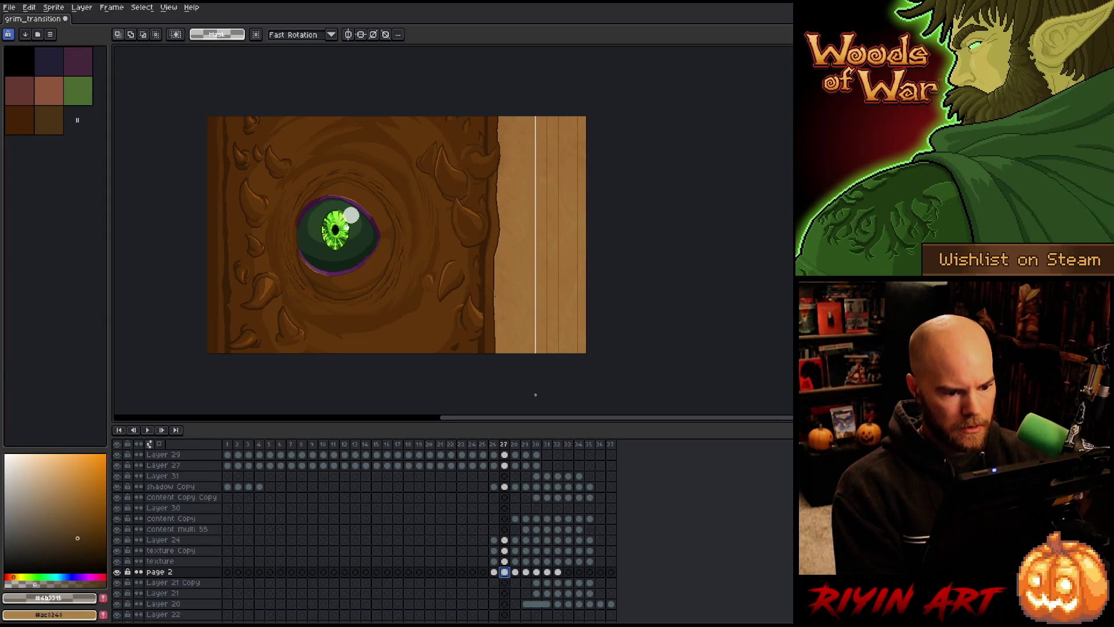
left_click_drag(543, 393, 589, 113)
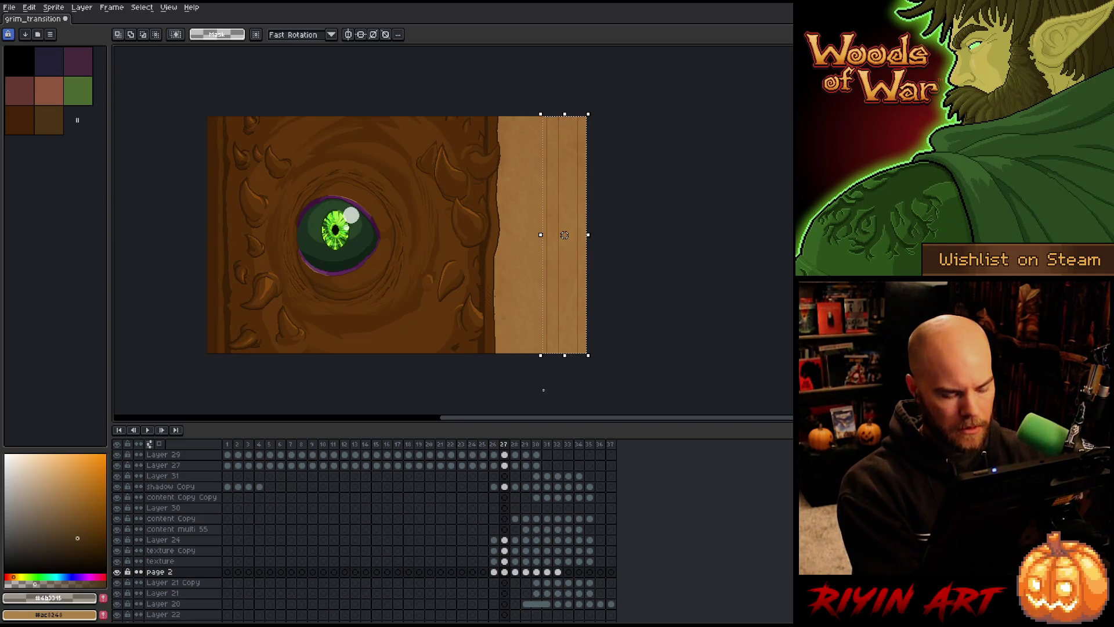
mouse_move(572, 278)
left_mouse_down()
mouse_move(520, 306)
mouse_move(534, 310)
left_mouse_up()
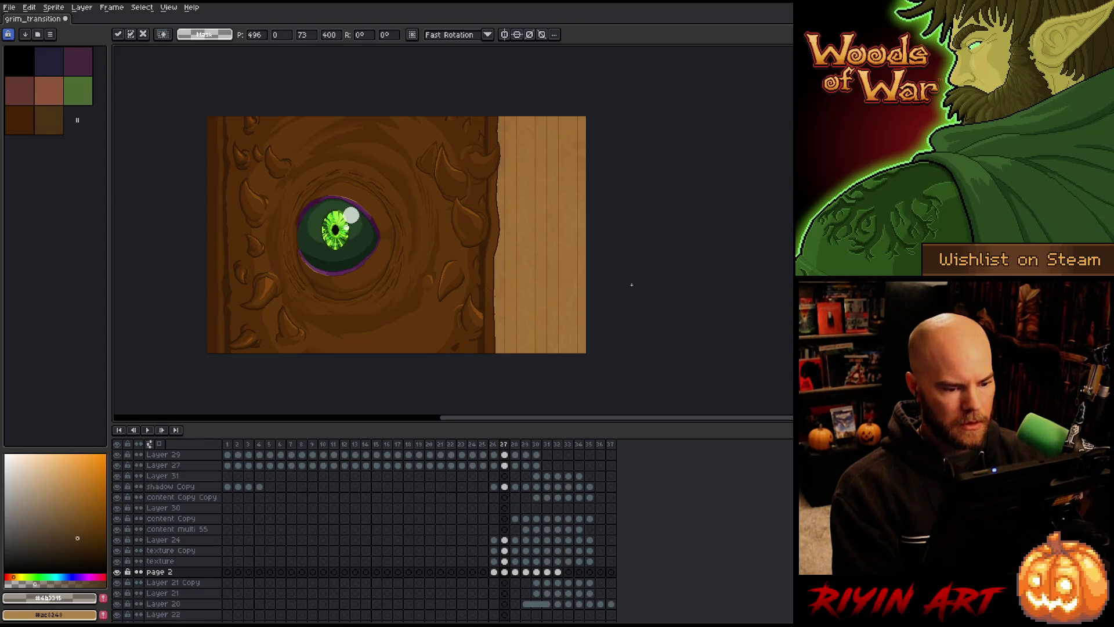
key("Return")
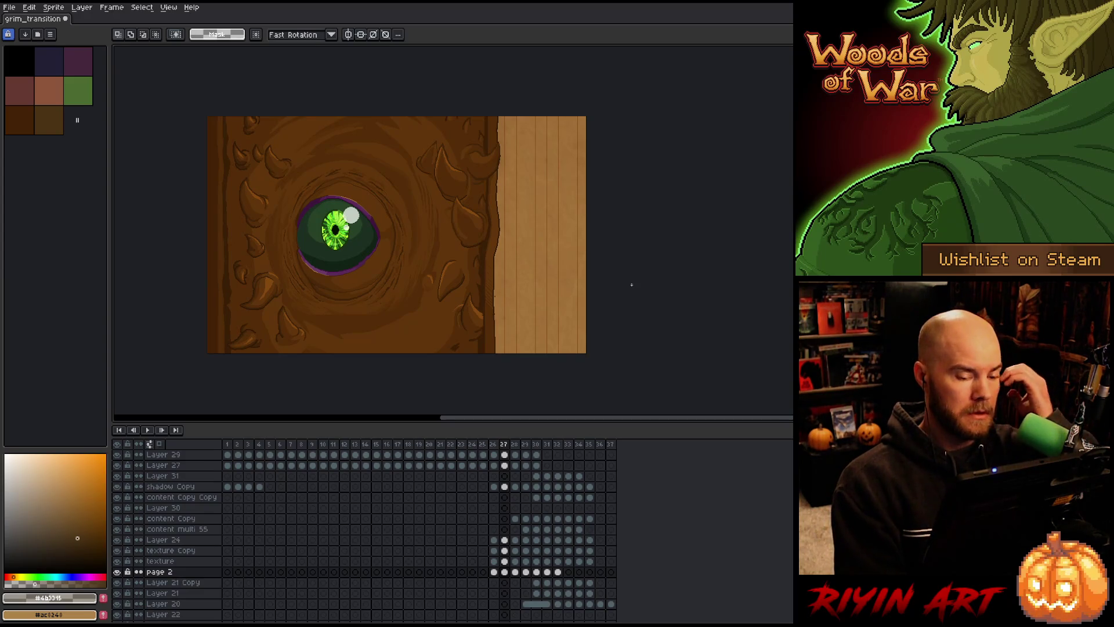
- Paste the copied strip into frame 28 and slide it left onto the page
key("Right")
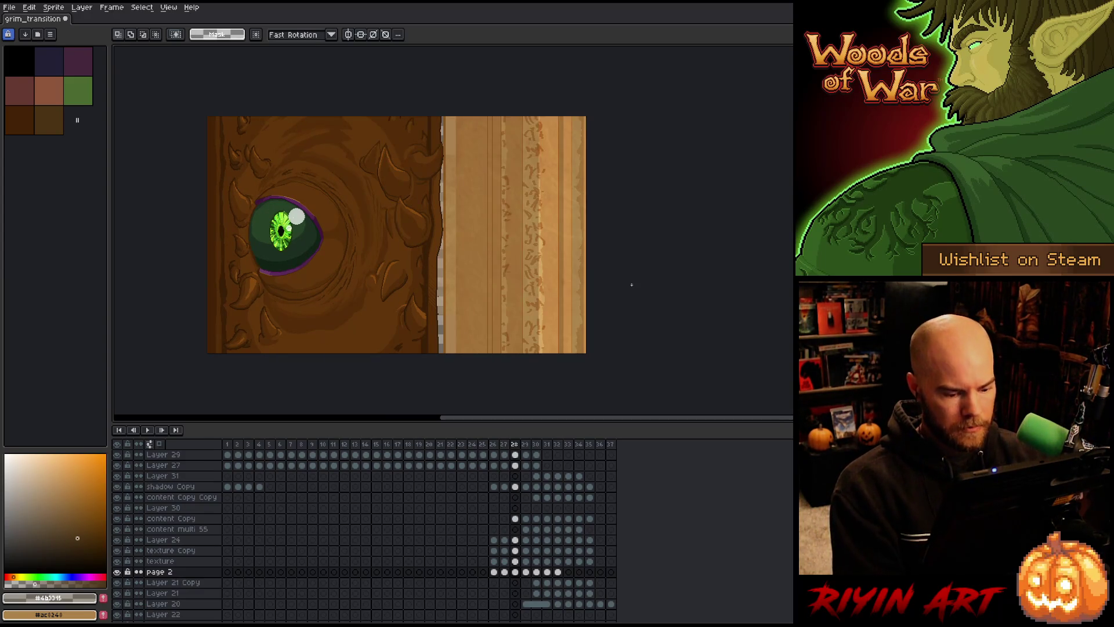
key("ctrl+v")
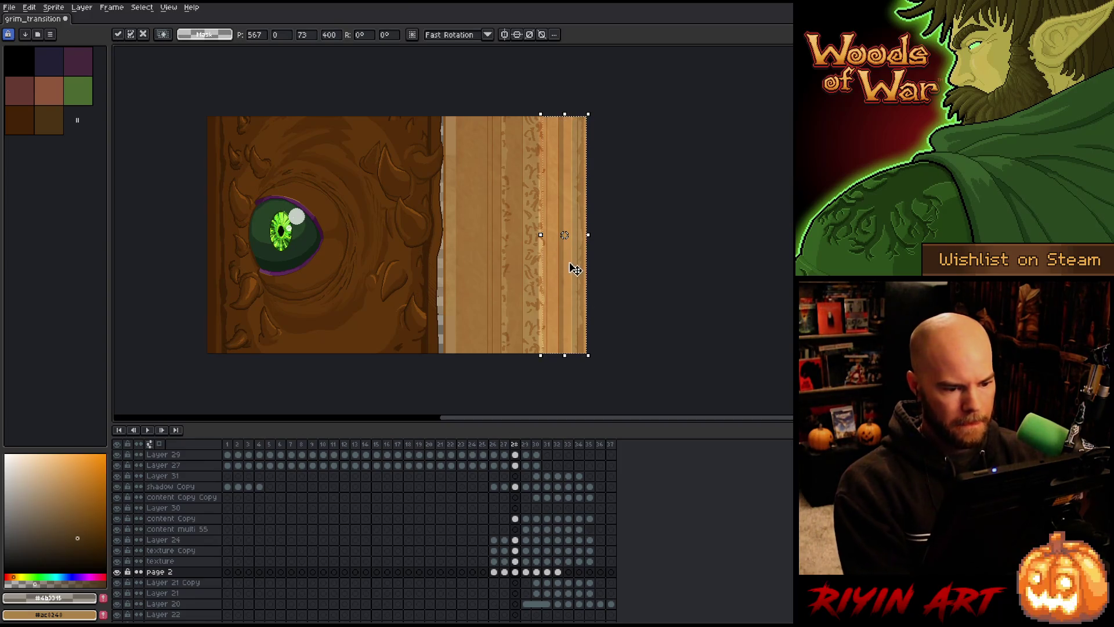
mouse_move(575, 269)
left_mouse_down()
mouse_move(381, 301)
mouse_move(470, 297)
left_mouse_up()
left_click(563, 287)
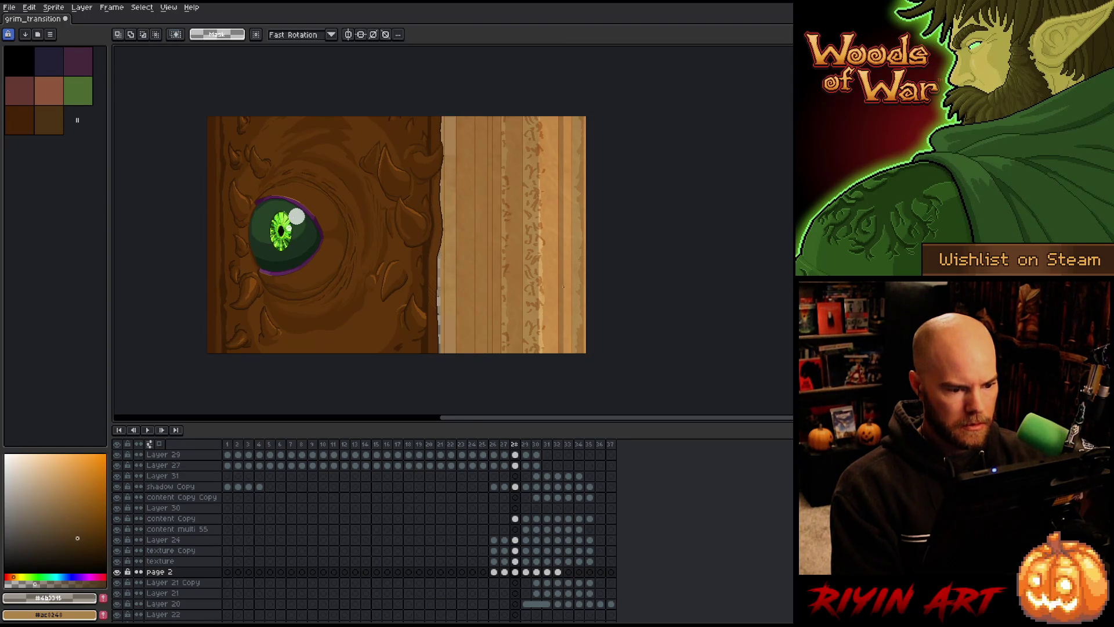
- Widen frame 28's thin page strip leftward, then undo the extra texture stretch
left_click(516, 518)
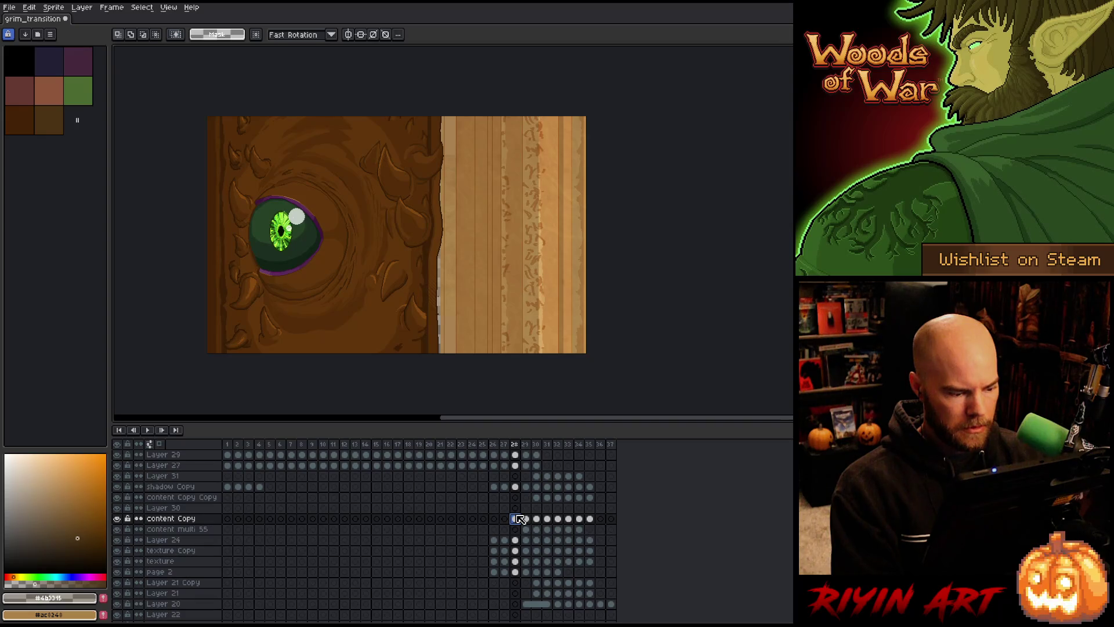
left_click(516, 539)
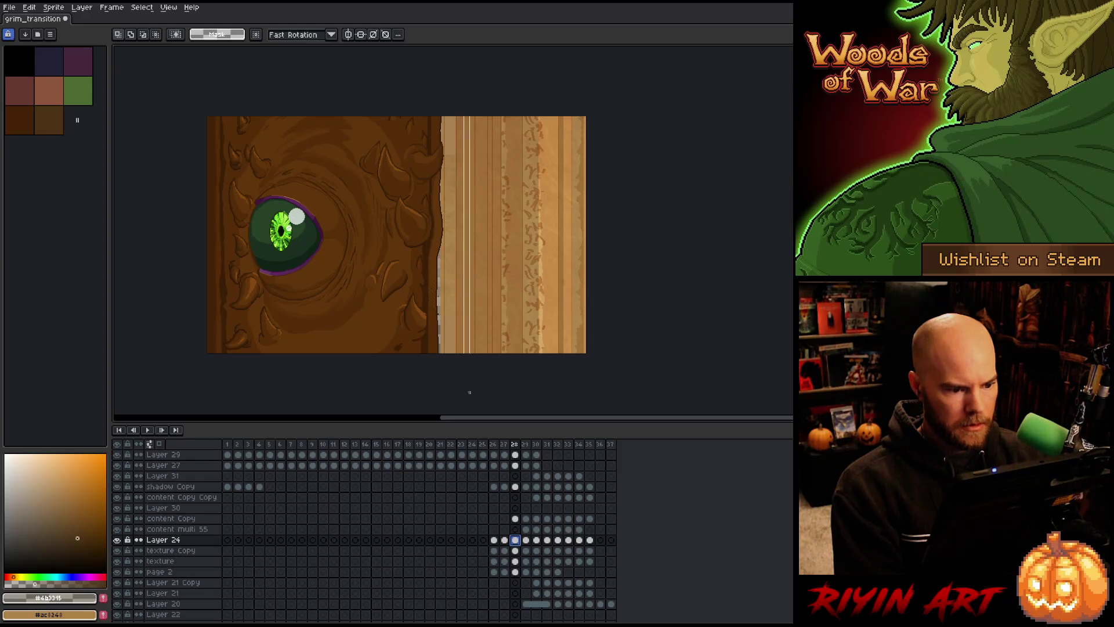
left_click_drag(455, 235, 419, 236)
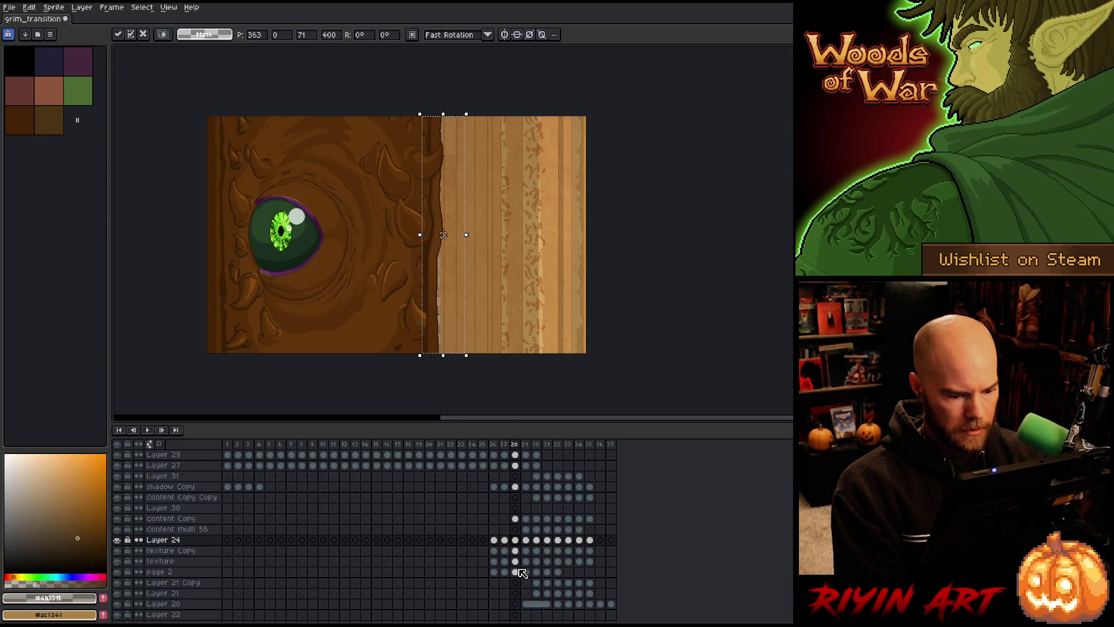
left_click_drag(515, 571, 514, 550)
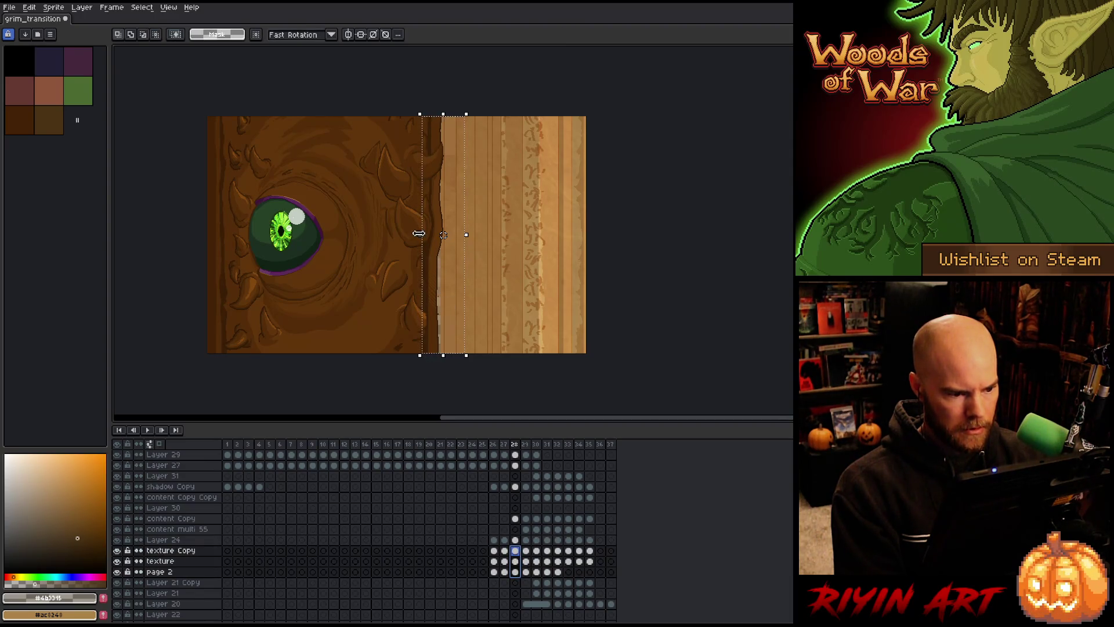
left_click_drag(419, 235, 418, 235)
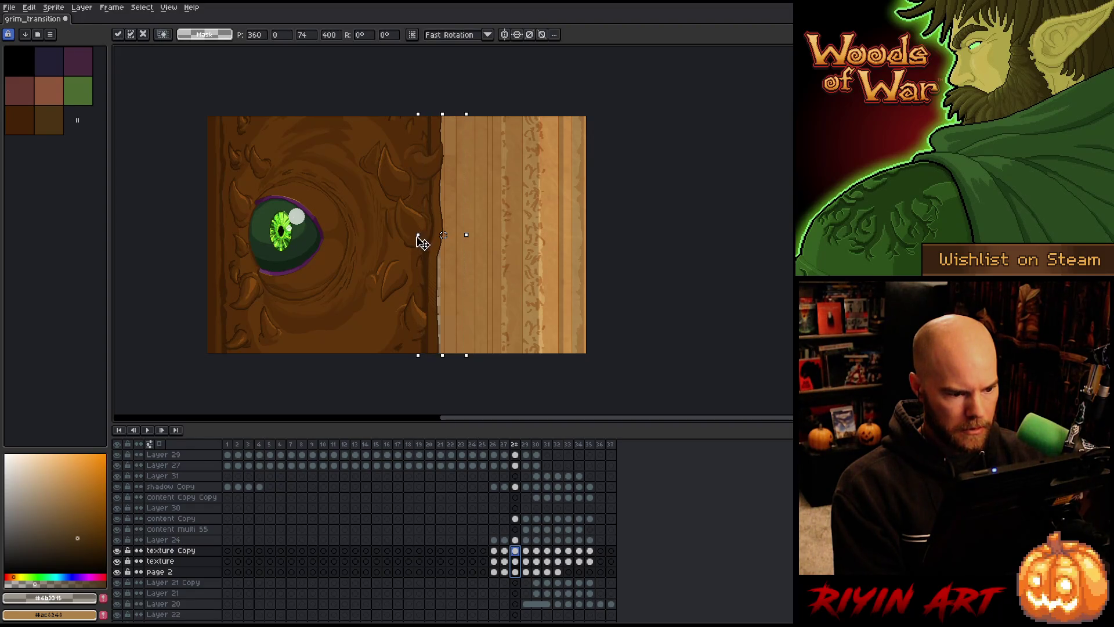
left_click(515, 561)
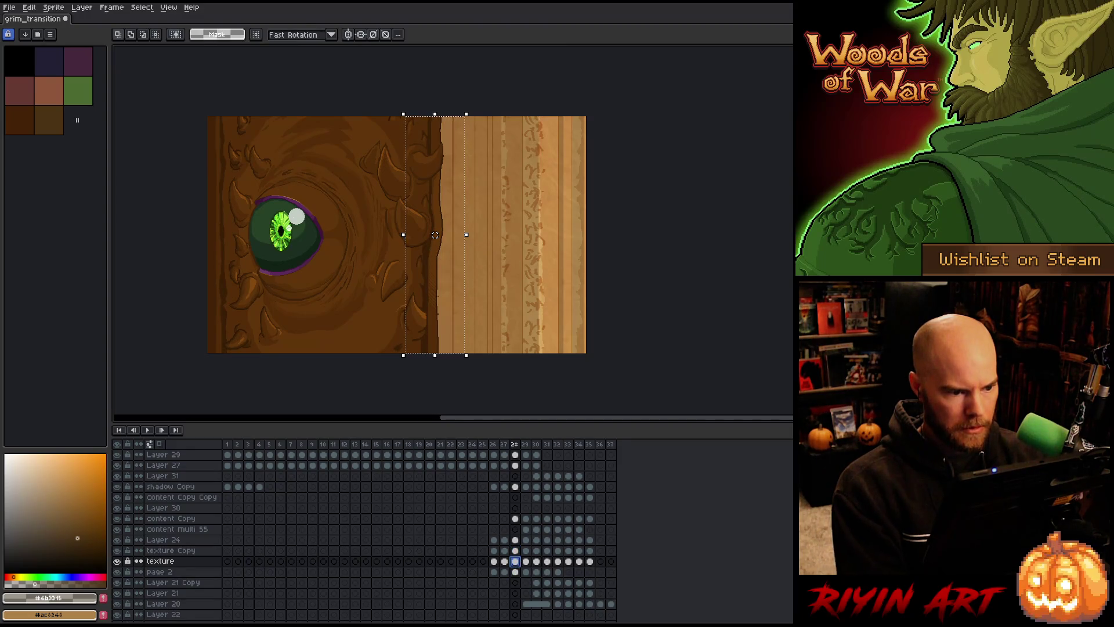
key("ctrl+z")
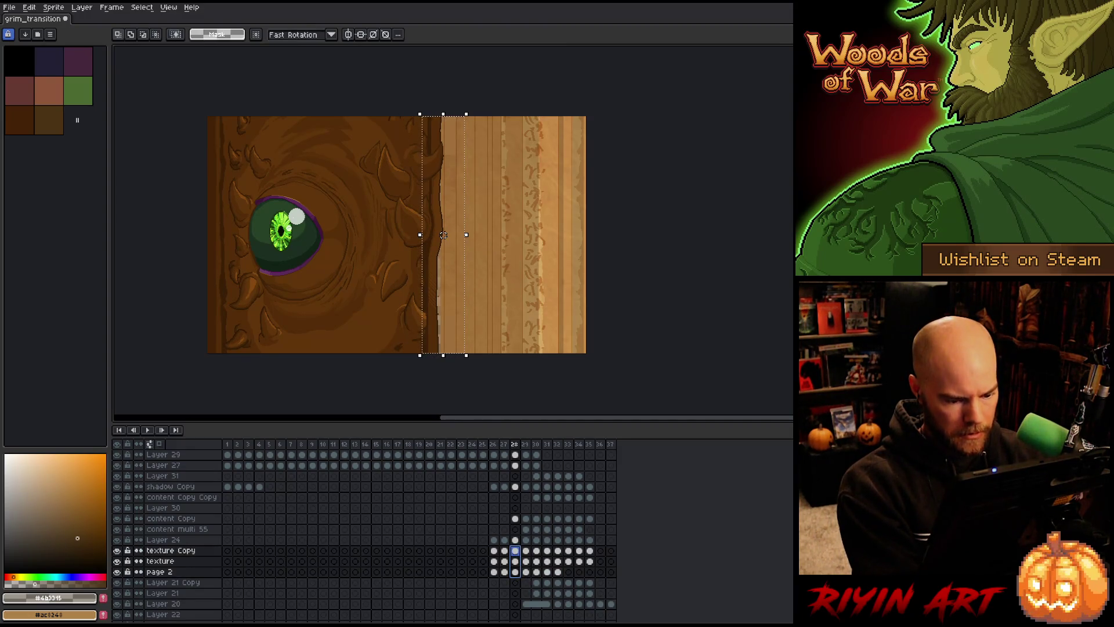
- Reselect frame 28's page 2 and texture cels and stretch the strip left to the wood
left_click(515, 561)
left_click(515, 572)
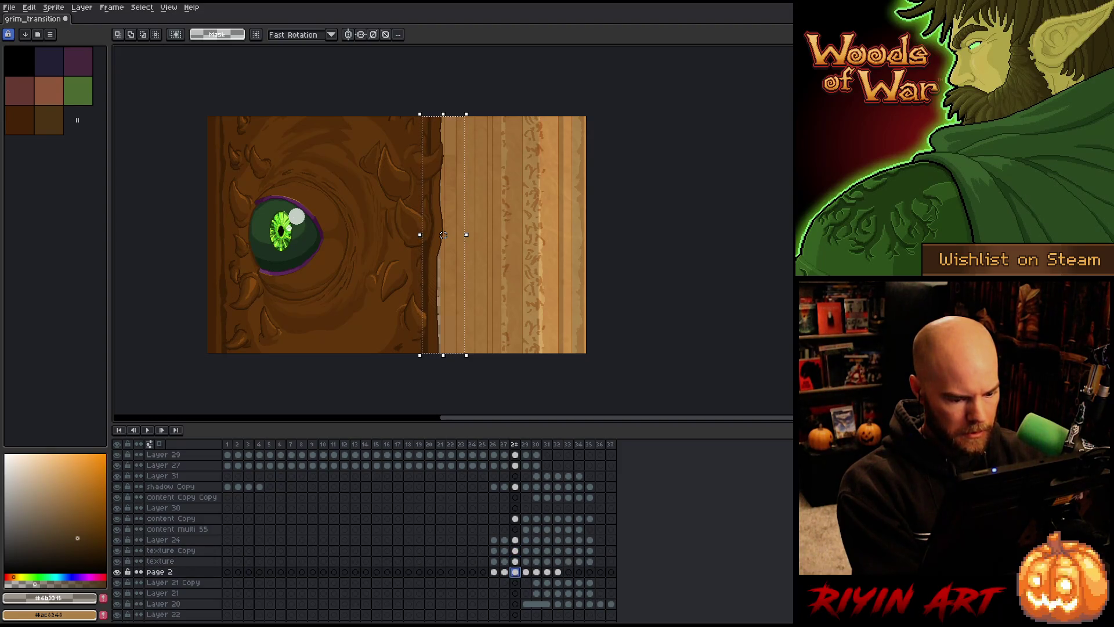
left_click(515, 561)
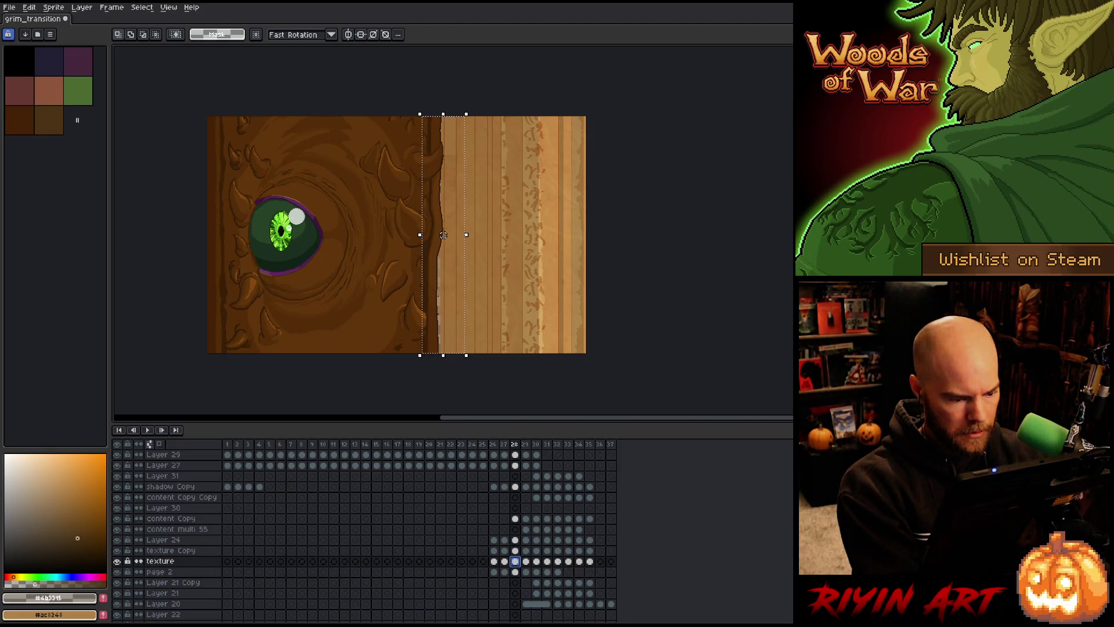
left_click(515, 551, "shift")
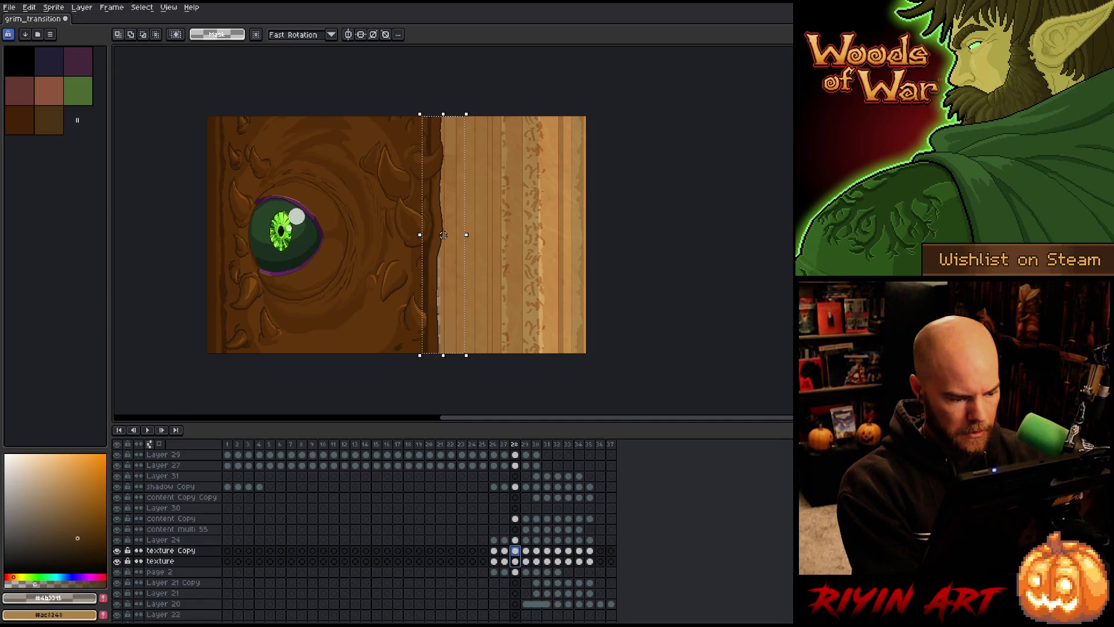
left_click(515, 571)
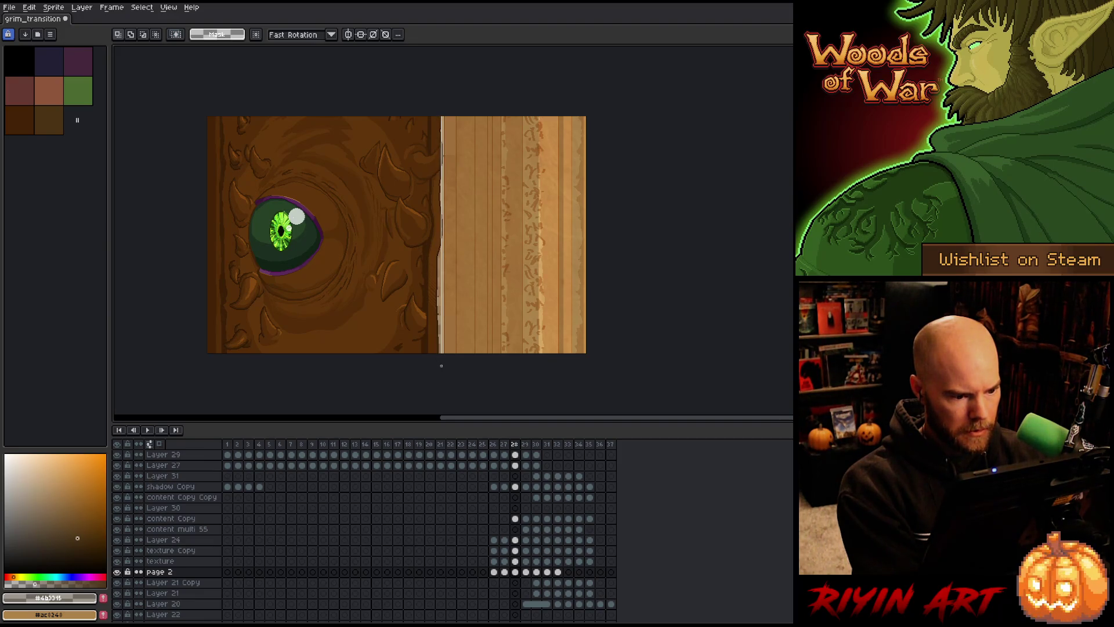
key("ctrl+shift+d")
left_click_drag(516, 551, 515, 572)
left_click_drag(439, 237, 421, 240)
left_click(515, 561)
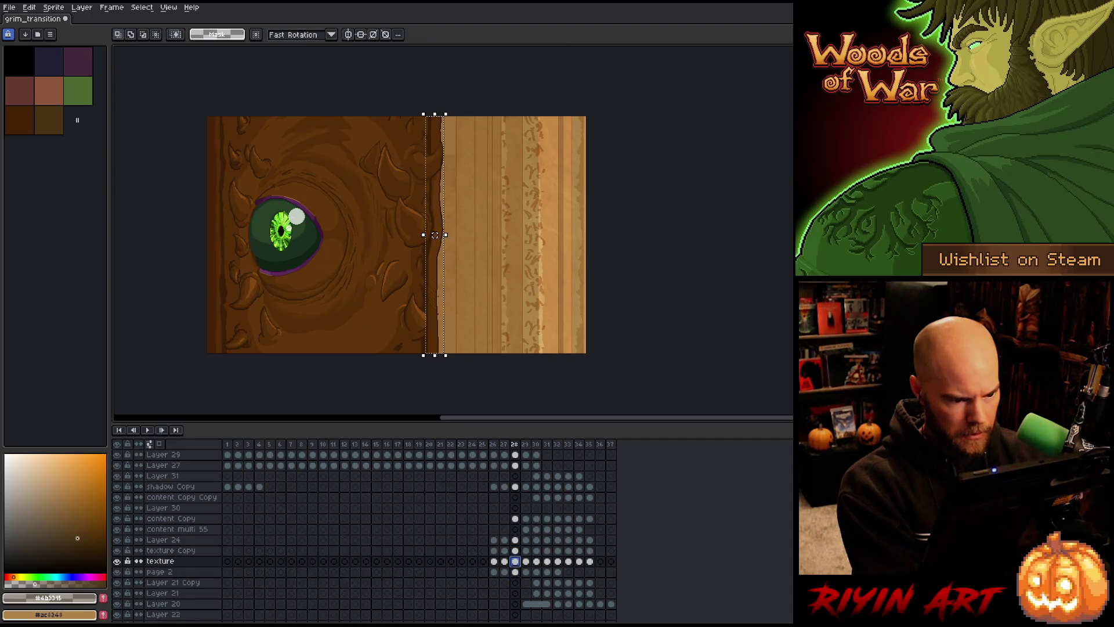
left_click(616, 336)
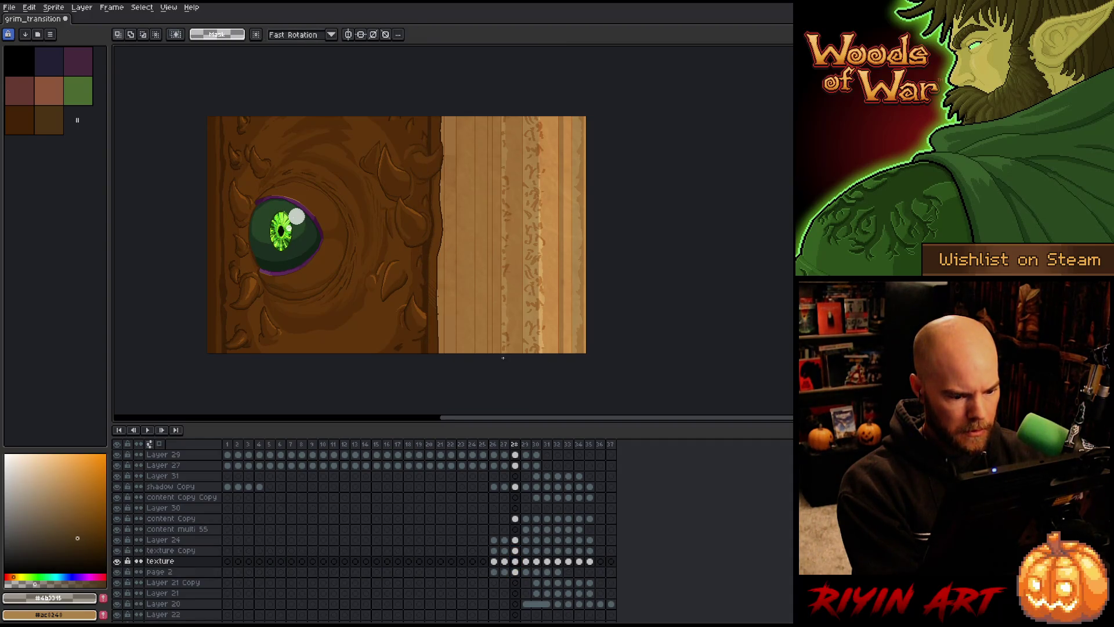
- Pick Layer 29 from the canvas and sample the dark brown colour from the artwork
scroll(425, 320, "up", 3)
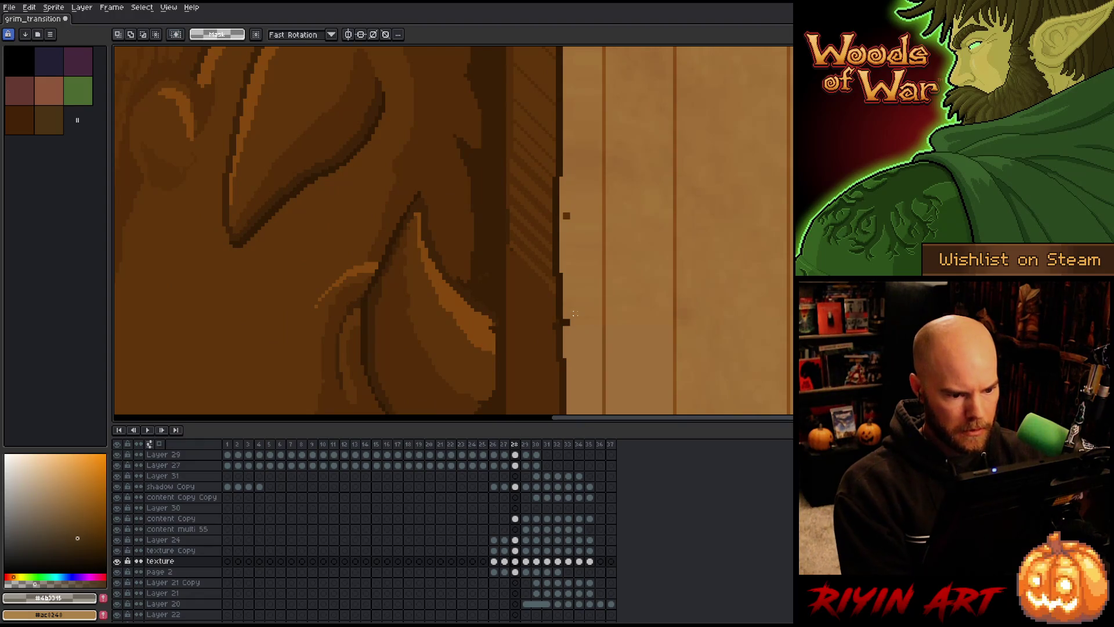
key("v")
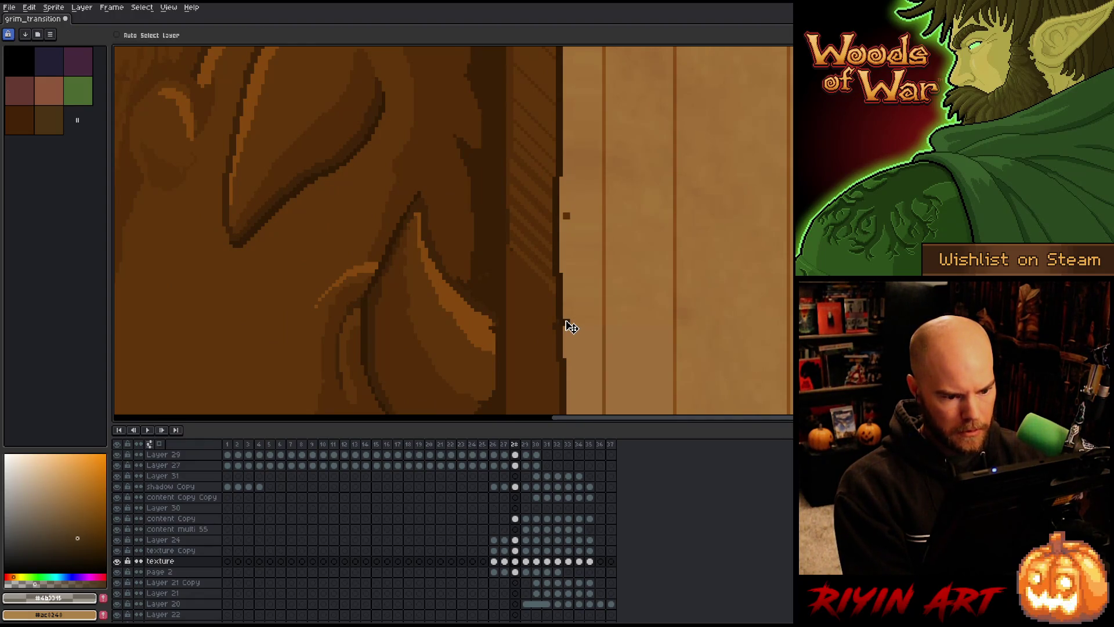
left_click(117, 35)
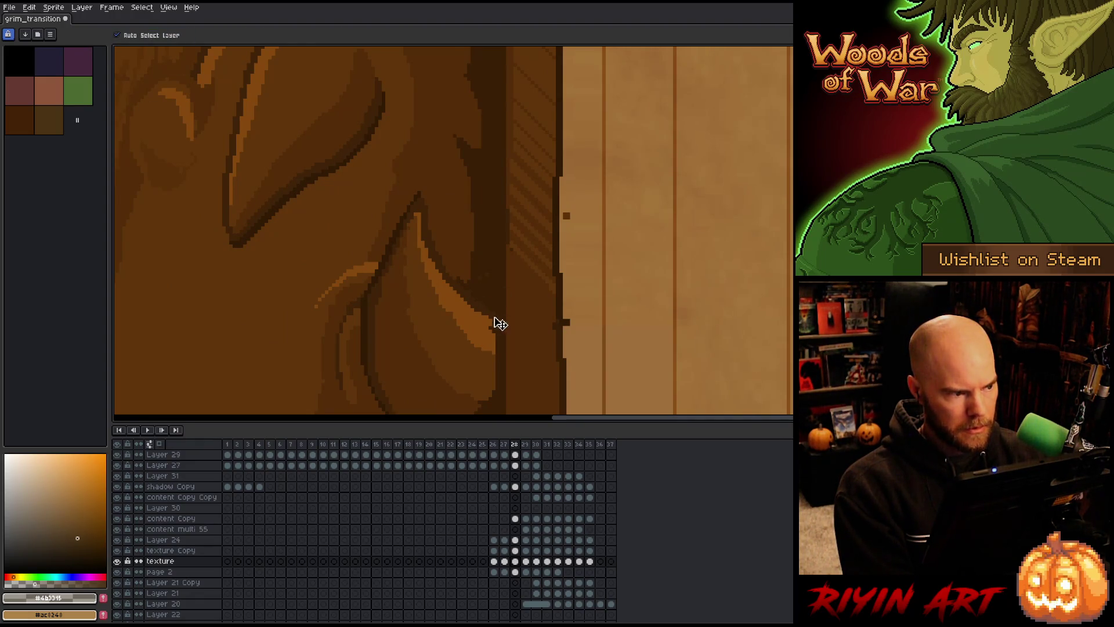
left_click(571, 328)
key("b")
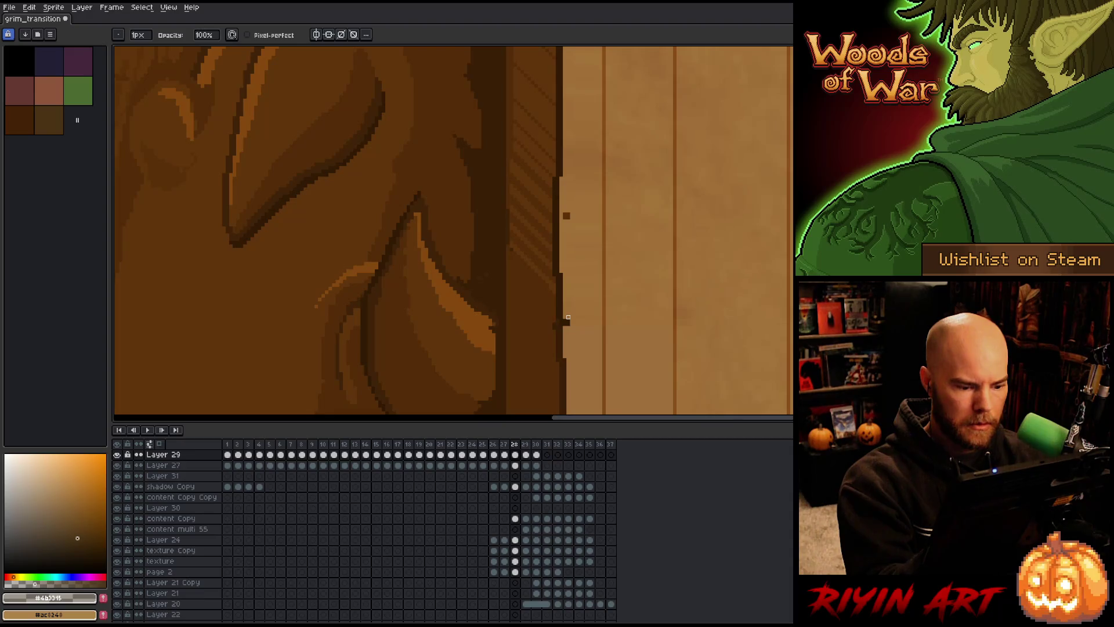
key("v")
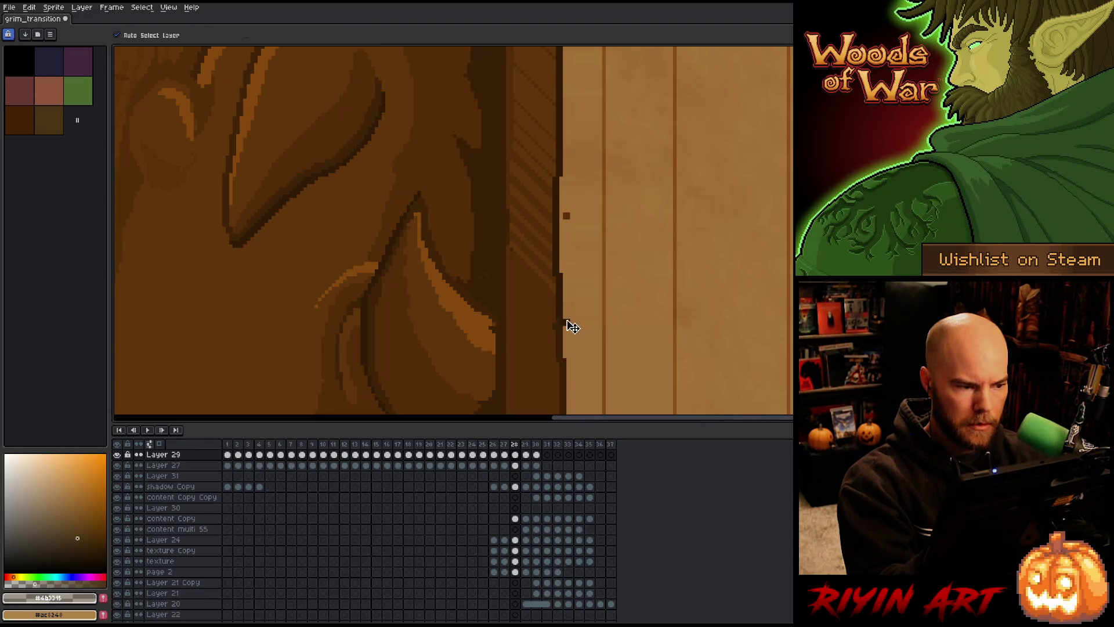
key("b")
left_click(565, 323, "ctrl")
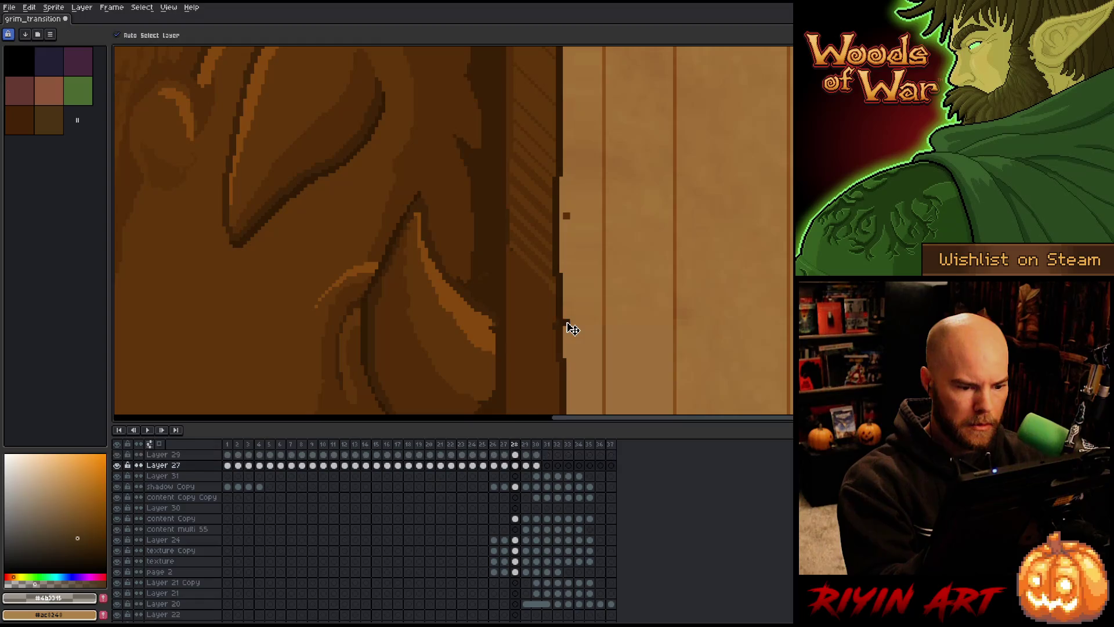
left_click(568, 220, "ctrl")
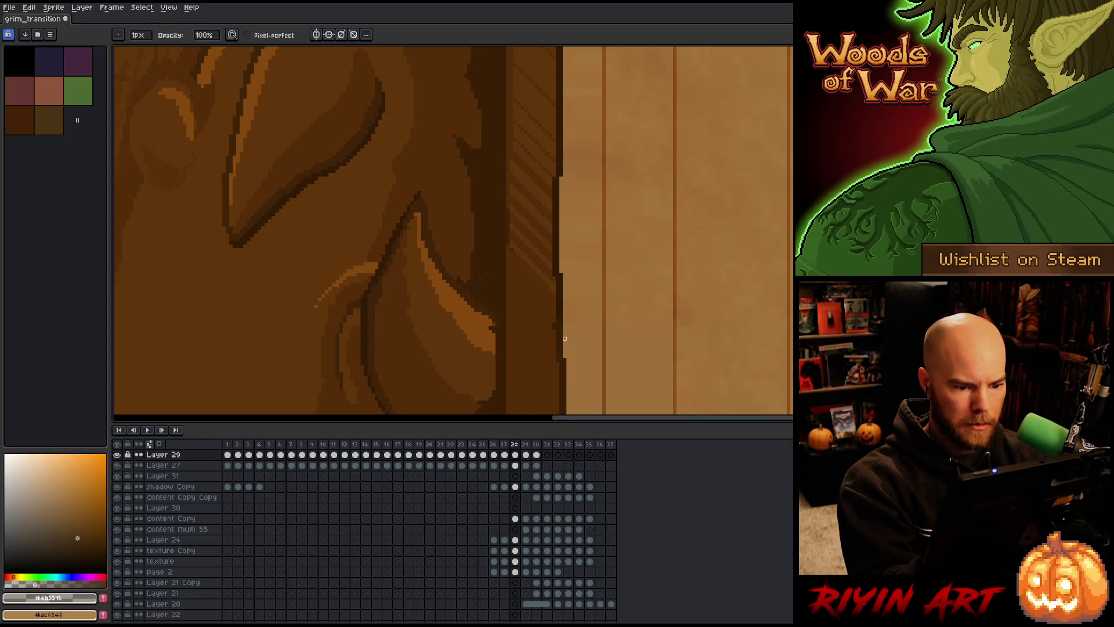
left_click(512, 252, "alt")
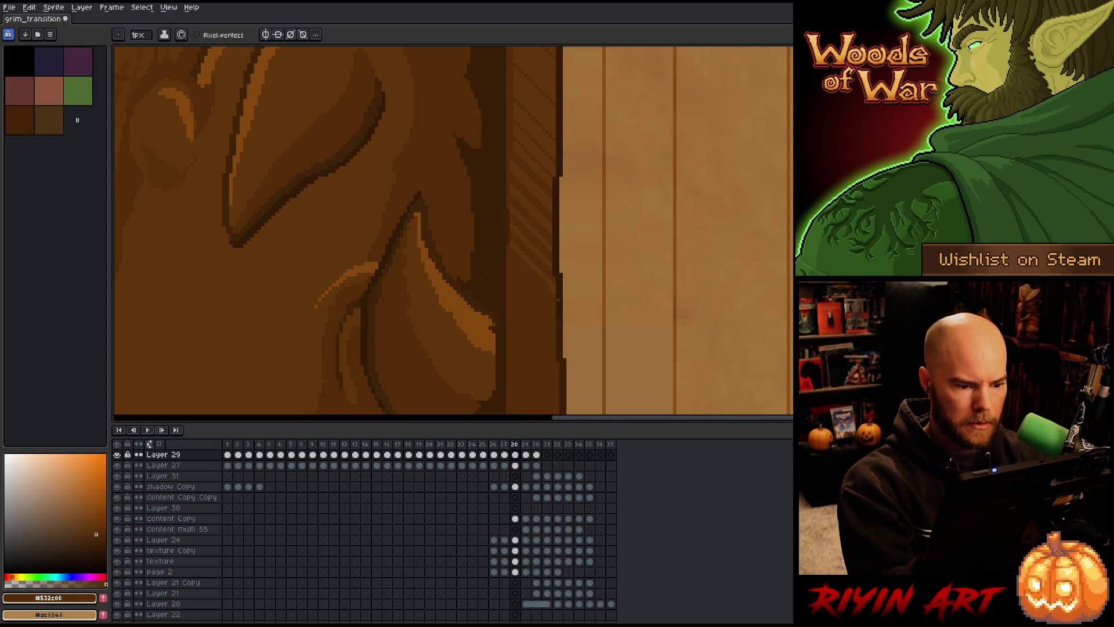
- Save the grim_transition file
scroll(558, 300, "down", 2)
scroll(372, 331, "up", 1)
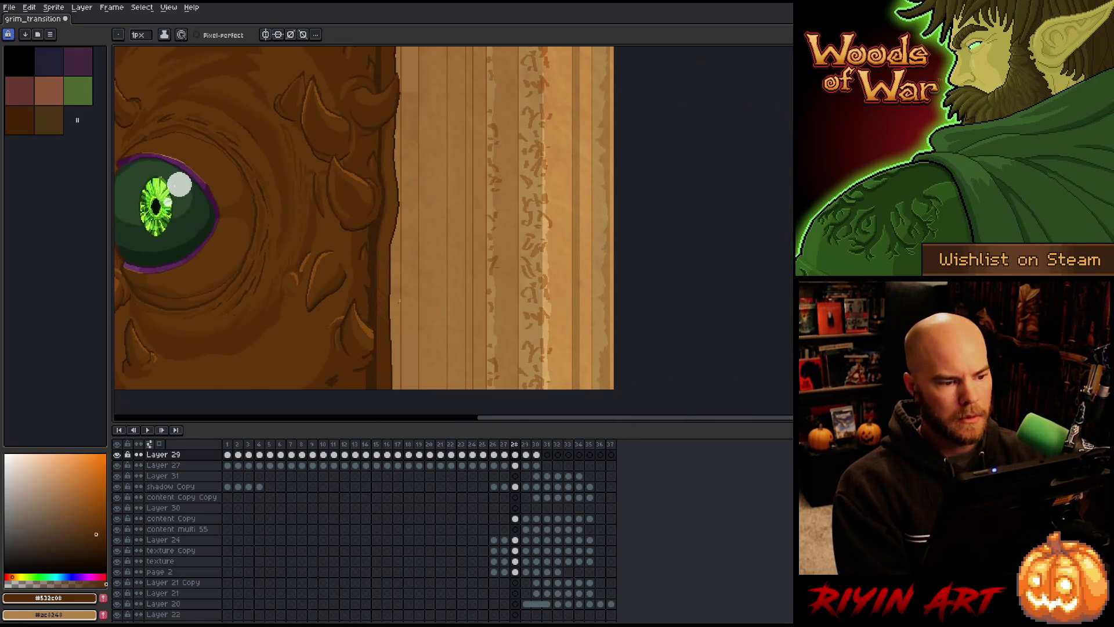
scroll(399, 301, "down", 1)
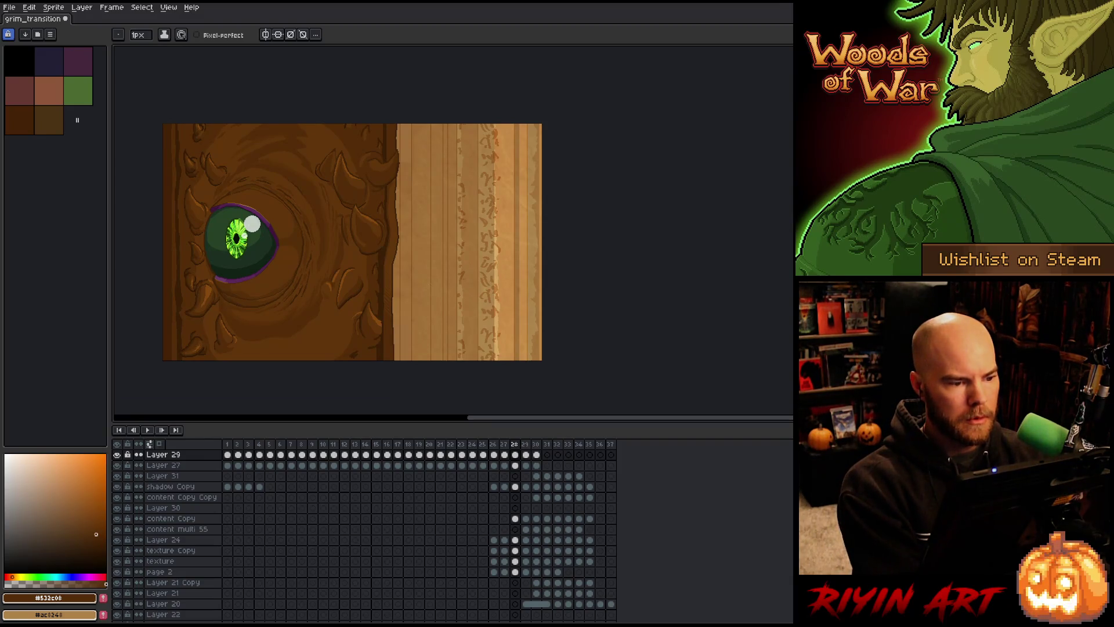
key("ctrl+s")
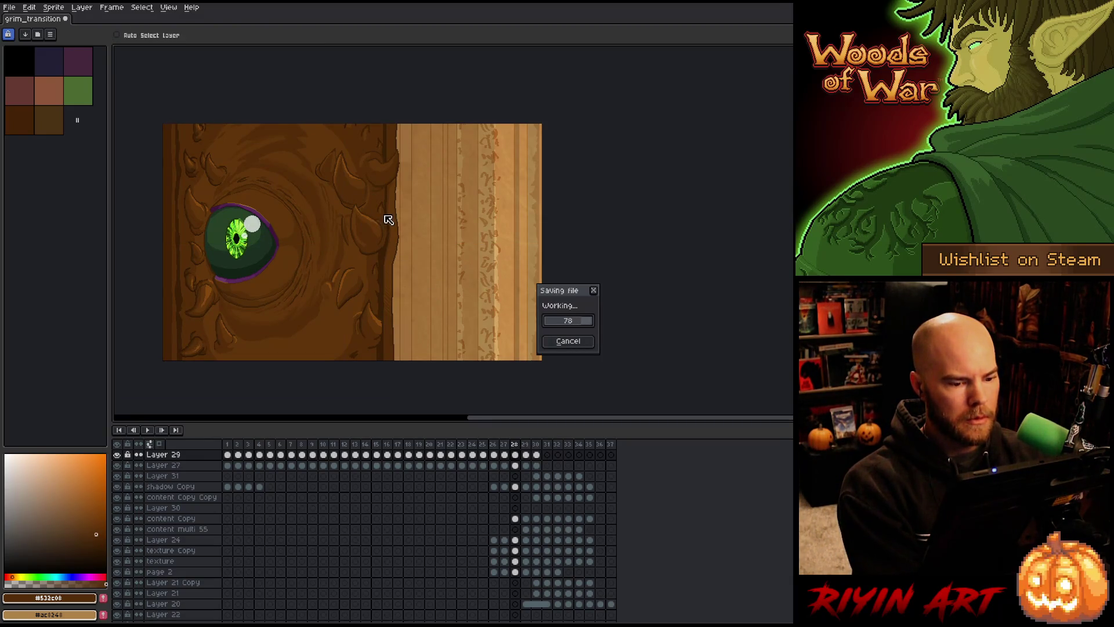
scroll(389, 219, "up", 2)
scroll(432, 100, "up", 1)
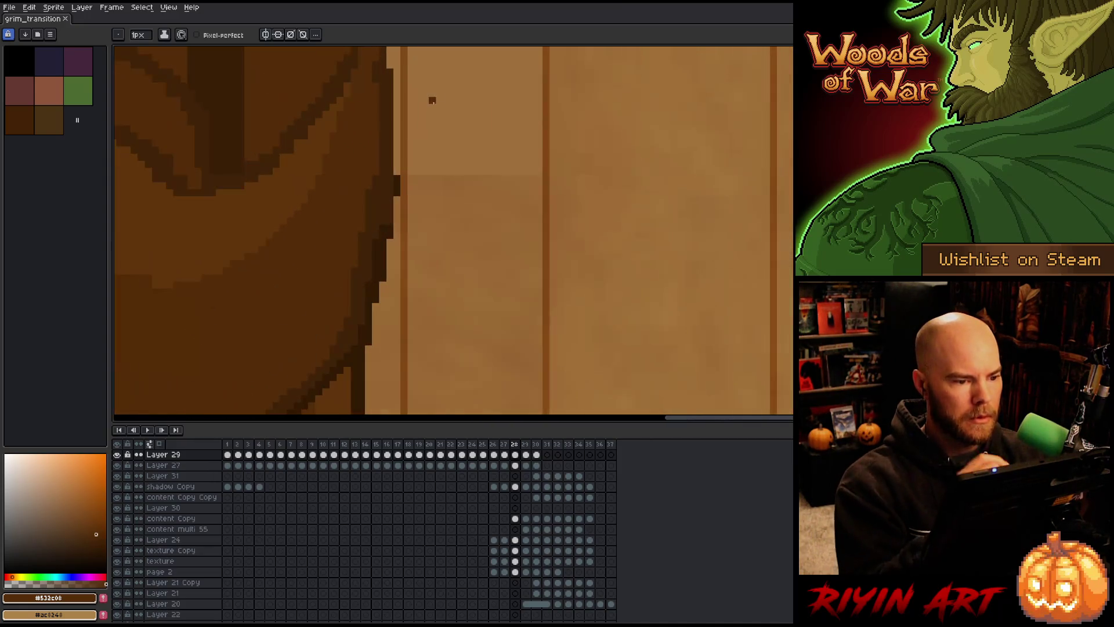
- Zoom in on frame 28's page edge and pick the texture Copy cel from the canvas
key("v")
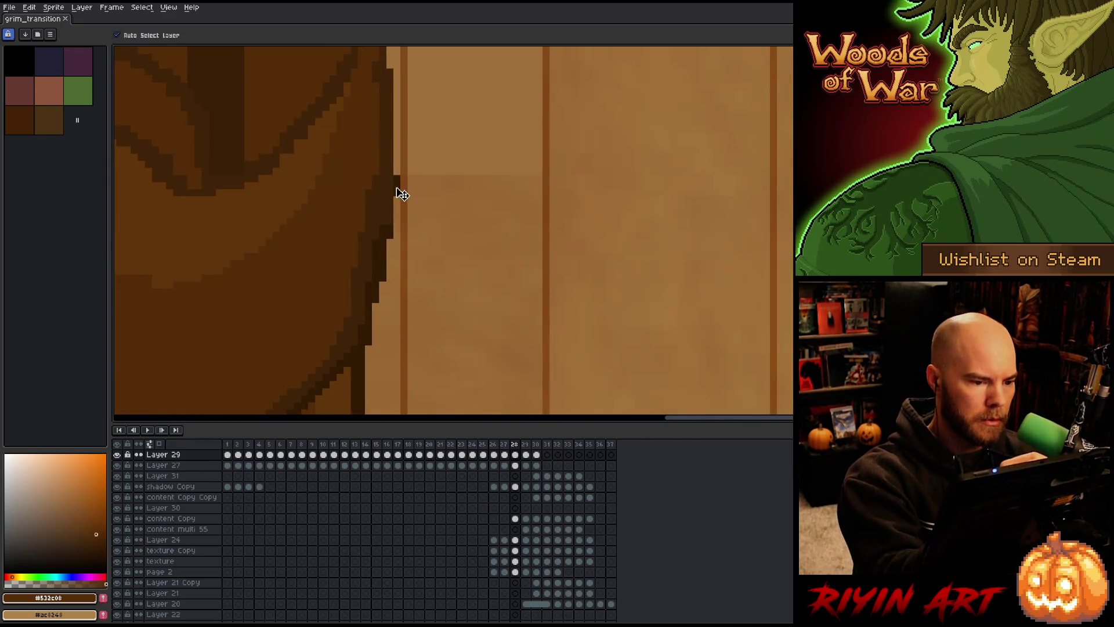
key("b")
scroll(418, 169, "down", 5)
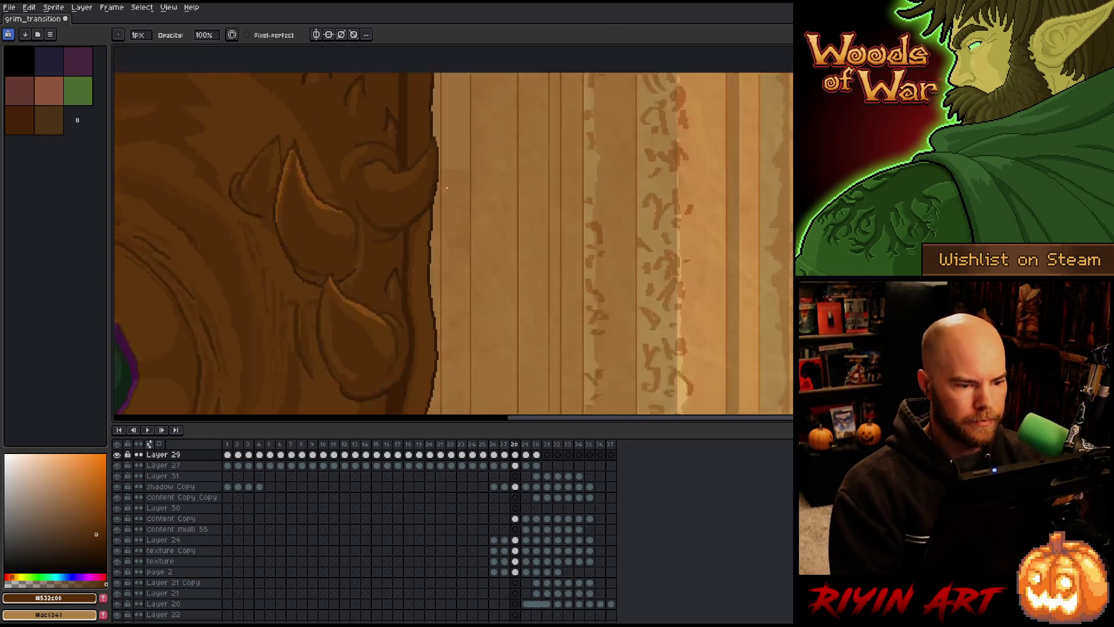
key("space")
scroll(456, 215, "up", 5)
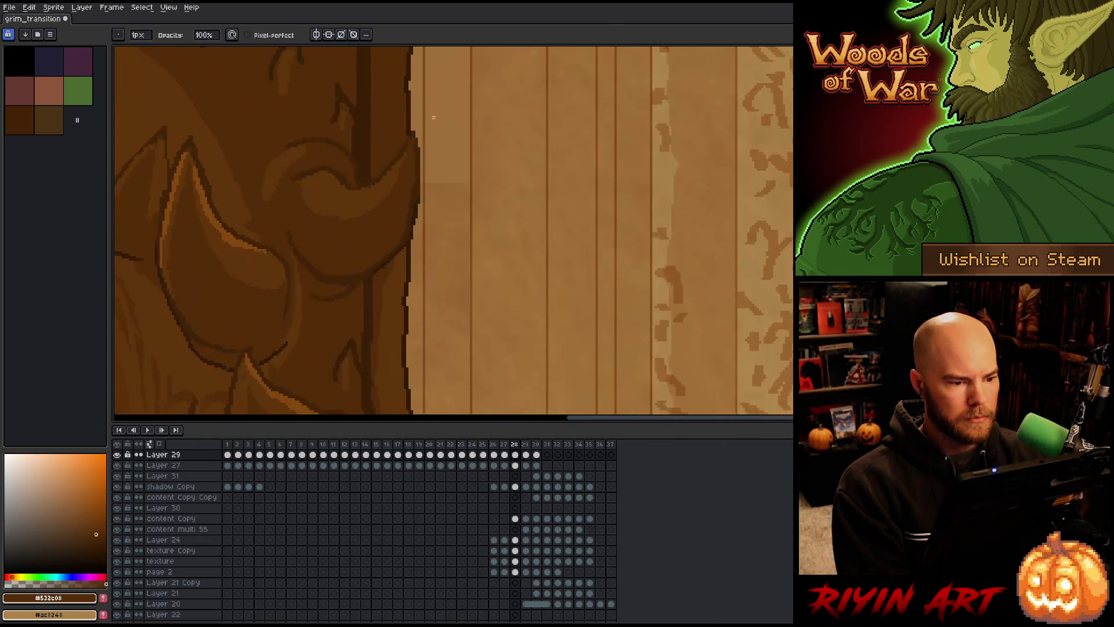
key("v")
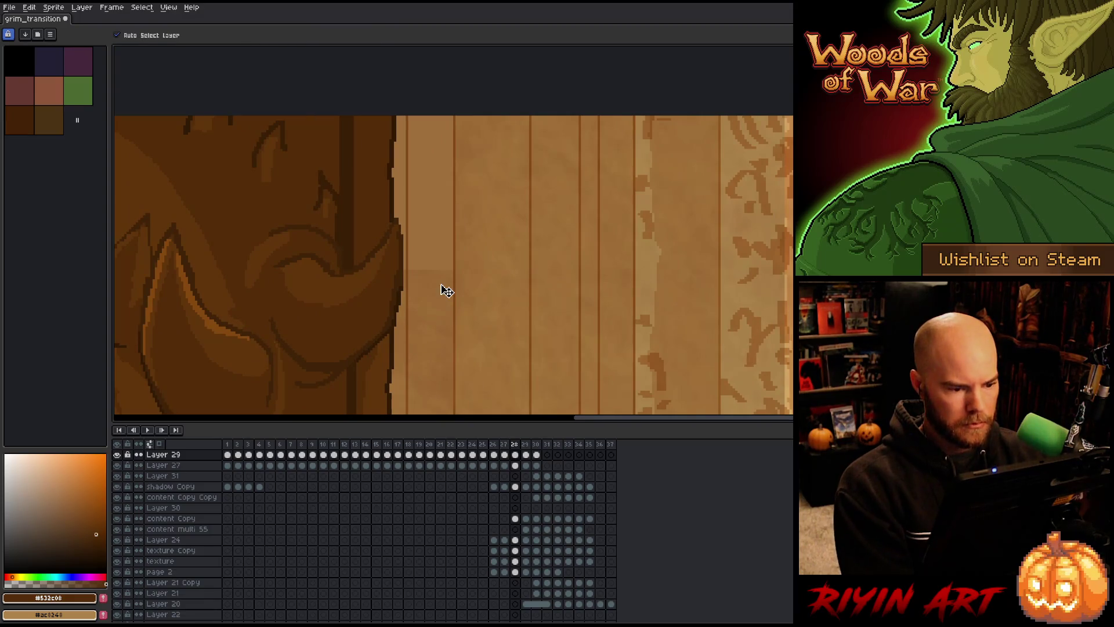
left_click(444, 289)
left_click(445, 289)
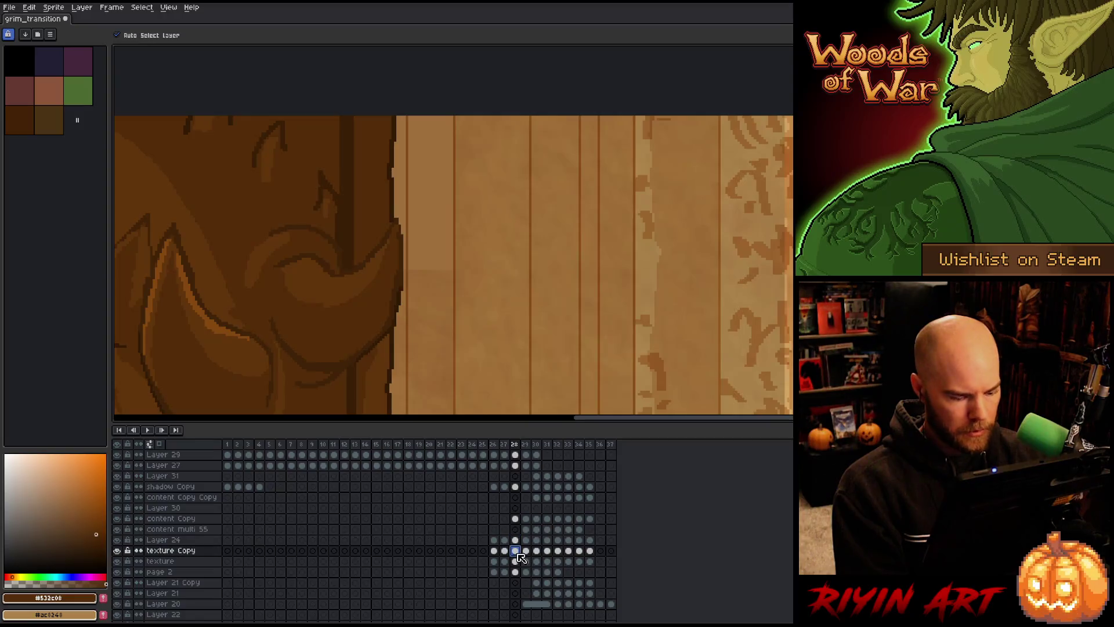
- Stretch the page-edge strip on both texture layers up to the sprite's top
key("m")
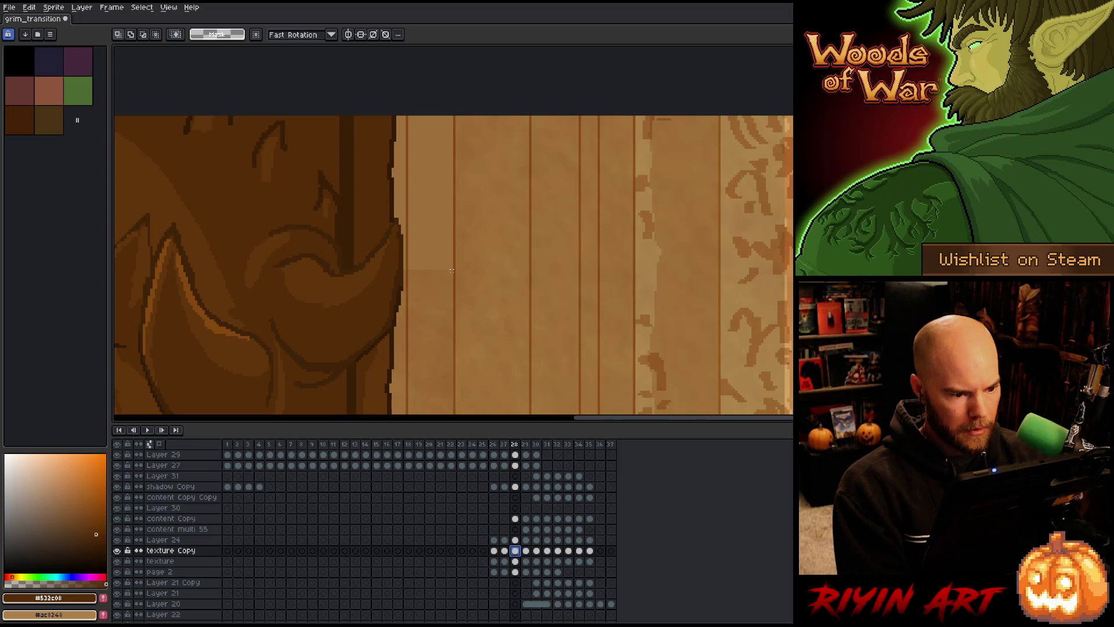
mouse_move(451, 271)
left_mouse_down()
mouse_move(348, 411)
mouse_move(332, 414)
left_mouse_up()
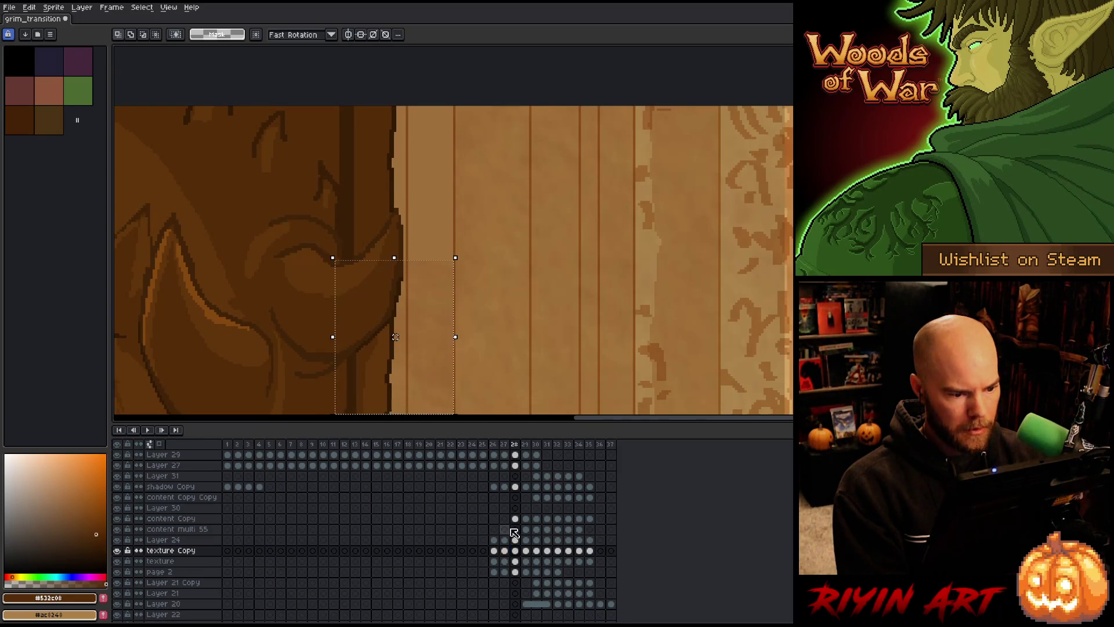
left_click_drag(515, 561, 515, 551)
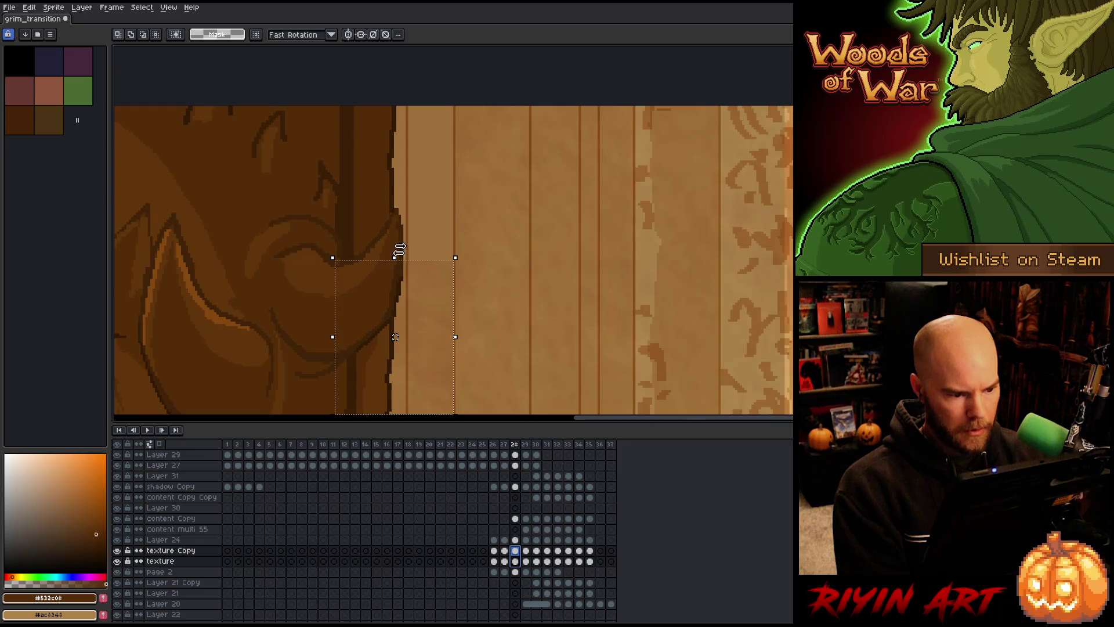
mouse_move(398, 256)
left_mouse_down()
mouse_move(363, 75)
mouse_move(368, 102)
left_mouse_up()
key("Return")
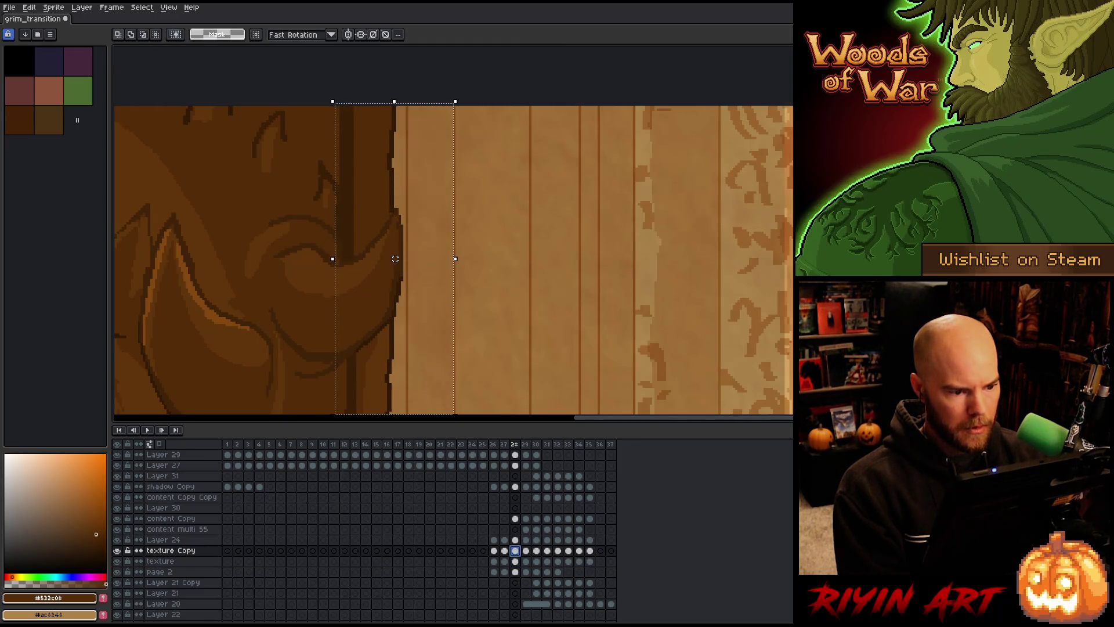
- Clear the selection and compare frame 28 against frames 27 and 29
scroll(529, 303, "down", 4)
left_click_drag(529, 303, 421, 150)
key("ctrl+d")
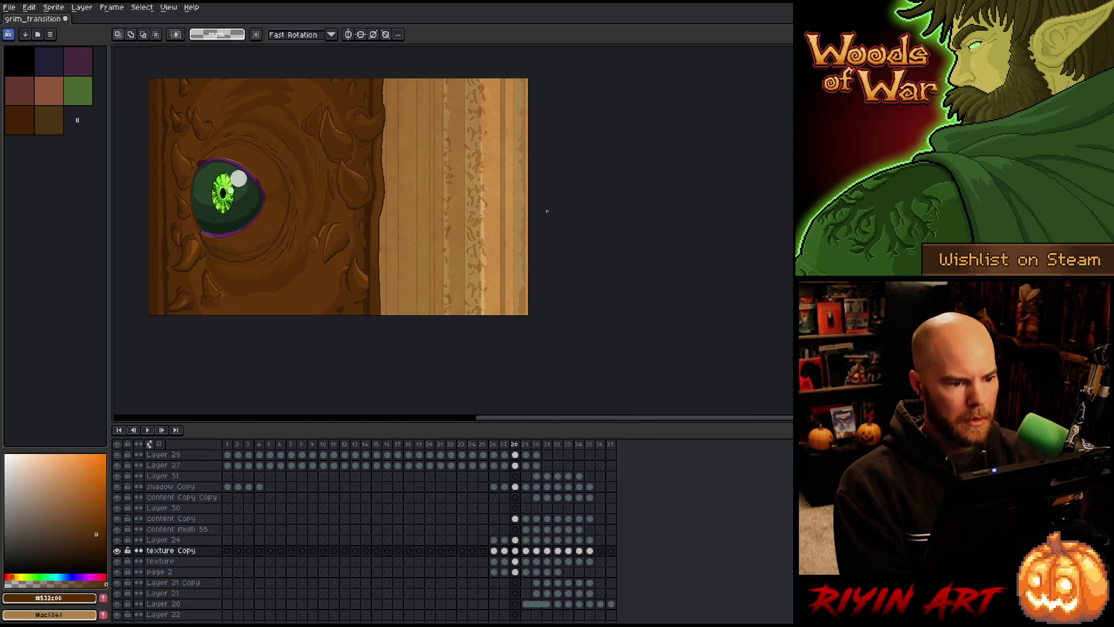
key("Left")
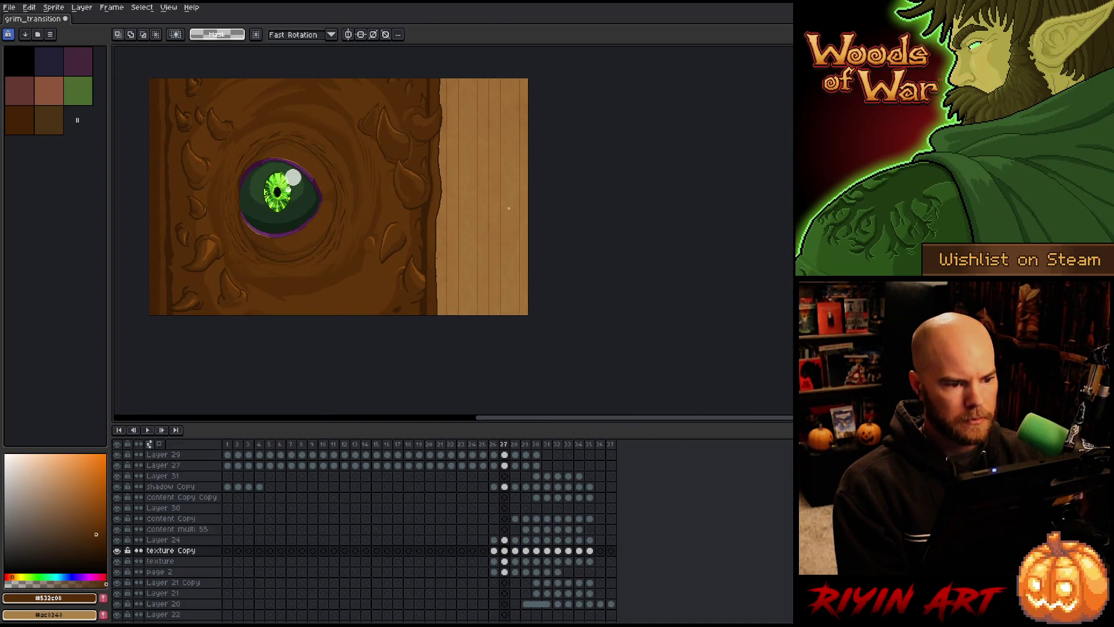
key("Right")
key("Right")
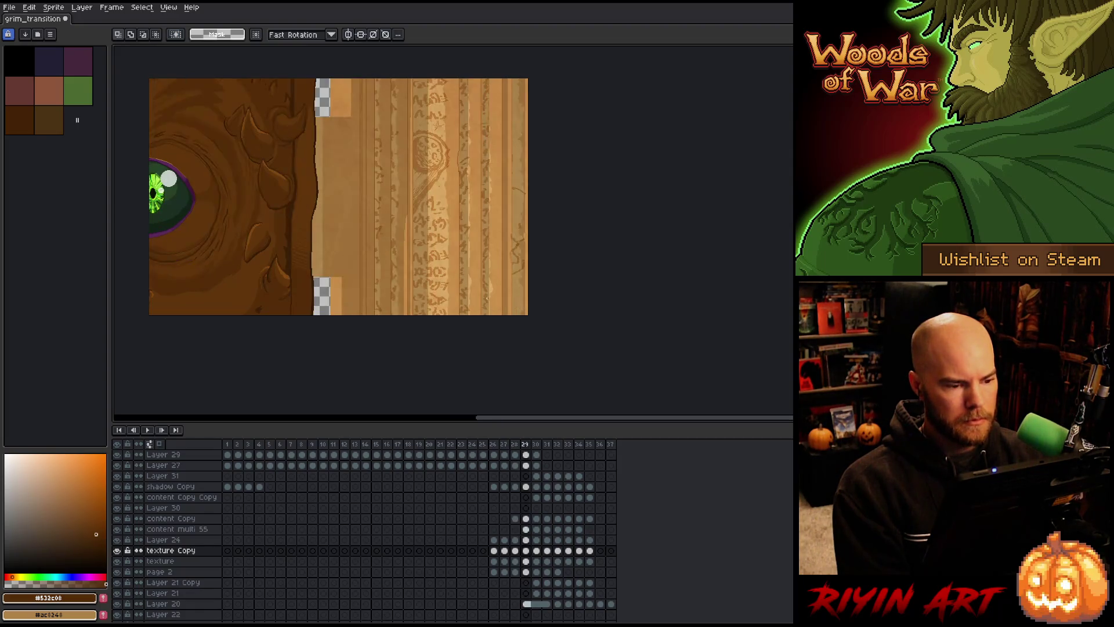
key("Left")
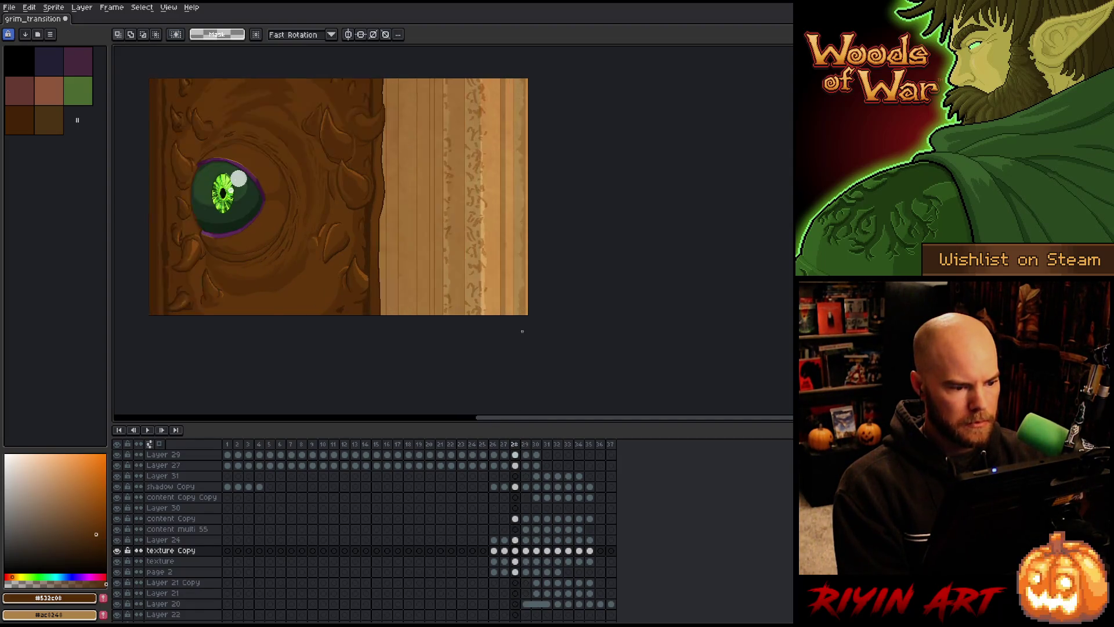
left_click_drag(576, 319, 502, 330)
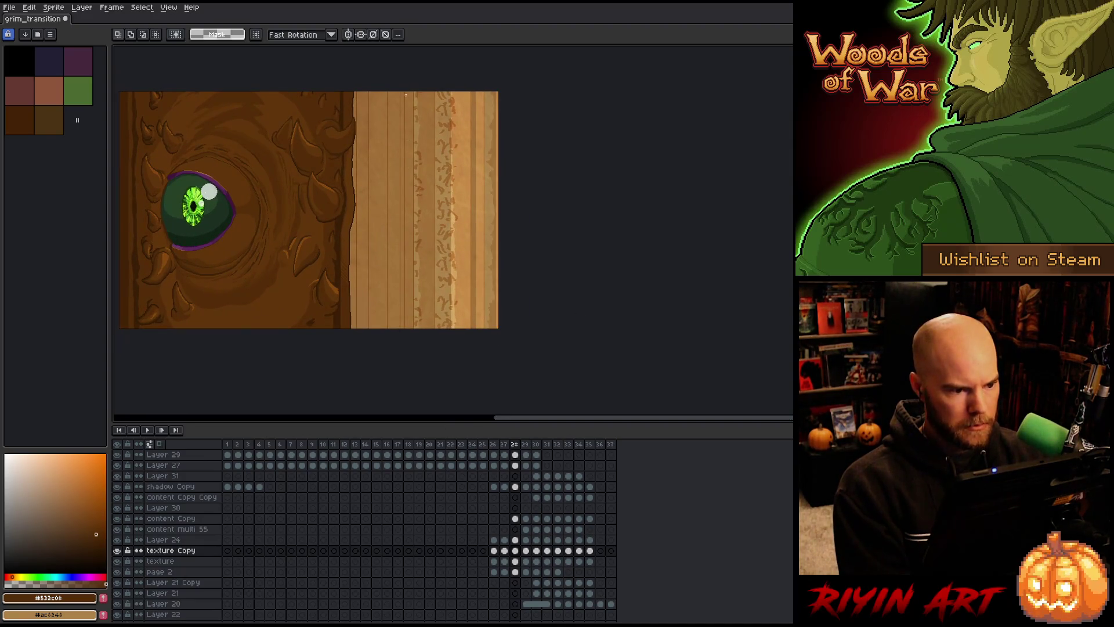
- Marquee a full-height strip around frame 28's page edge and toggle Layer 29's visibility off and on
left_click_drag(405, 90, 315, 364)
scroll(409, 270, "up", 2)
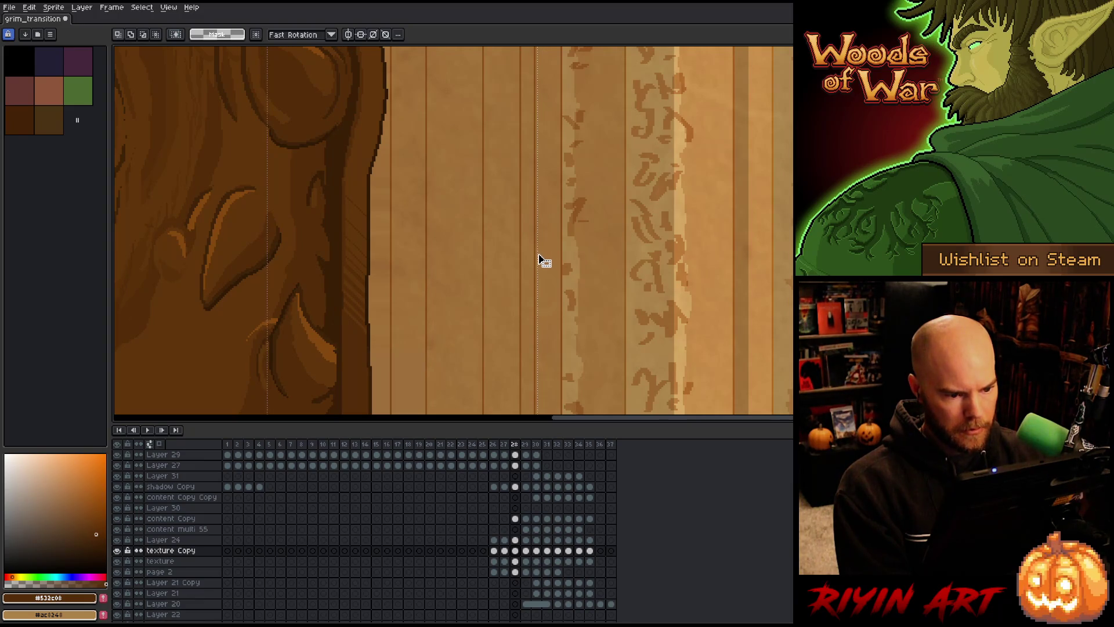
scroll(542, 259, "down", 3)
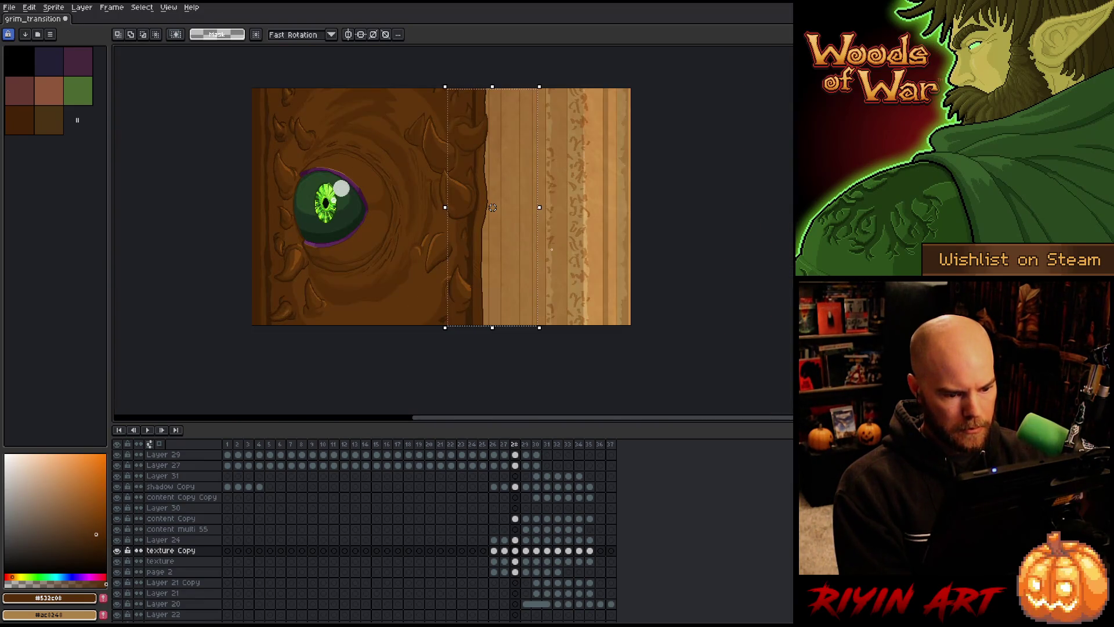
left_click_drag(631, 281, 514, 311)
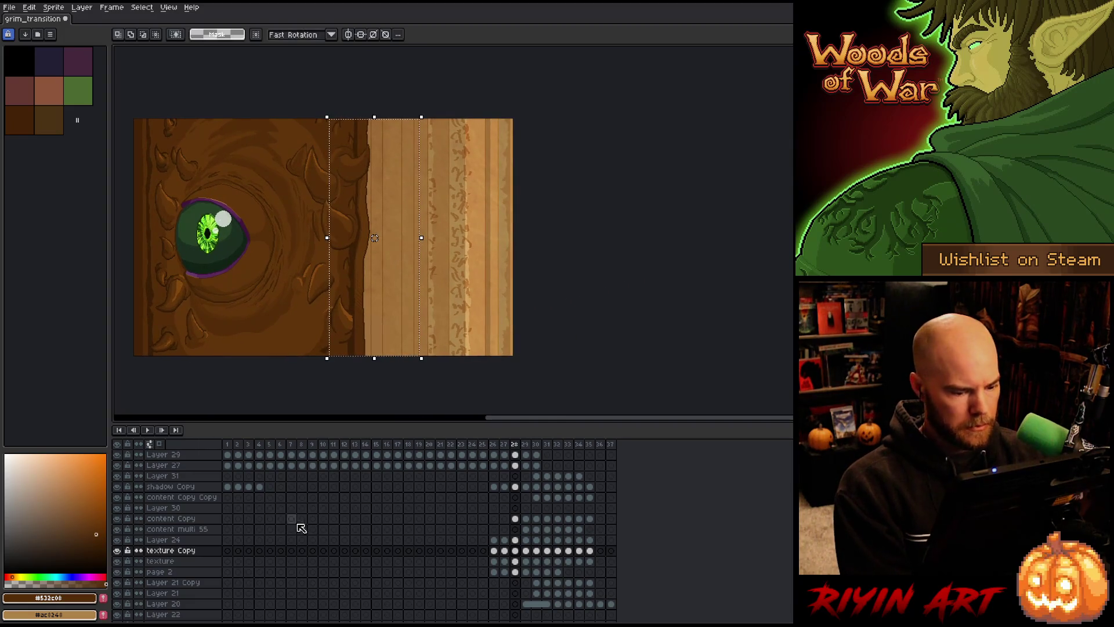
scroll(473, 495, "up", 1)
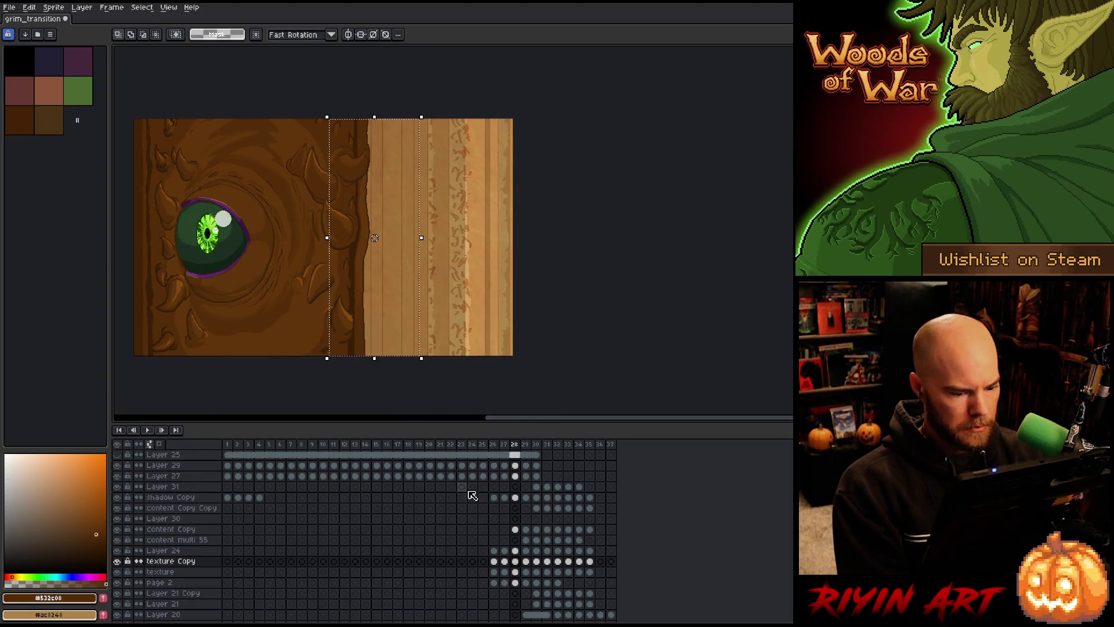
left_click(117, 465)
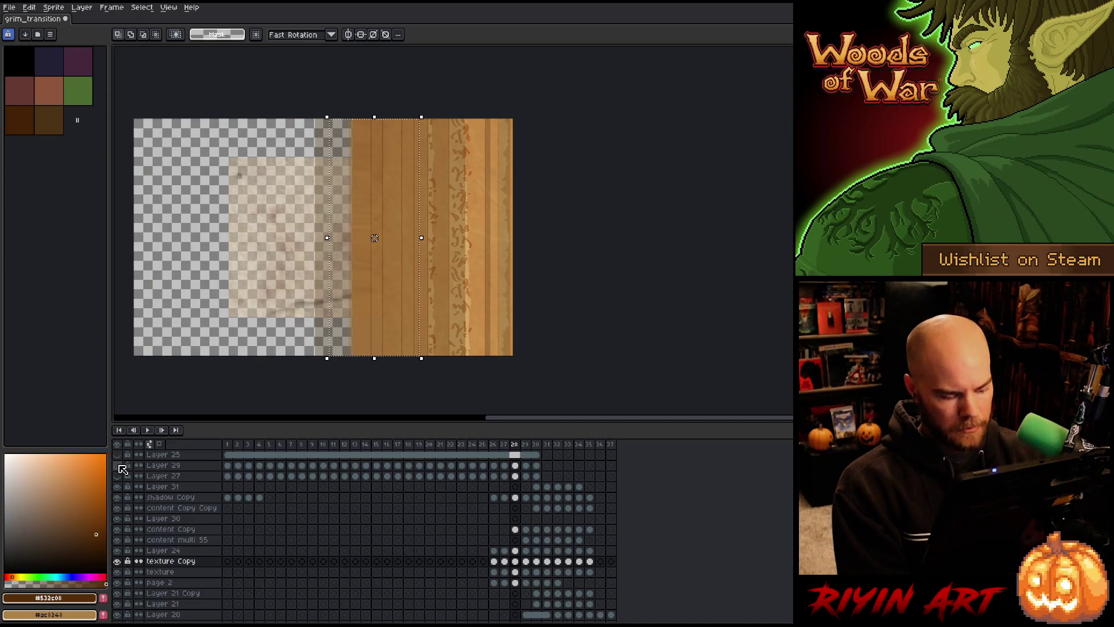
left_click(118, 466)
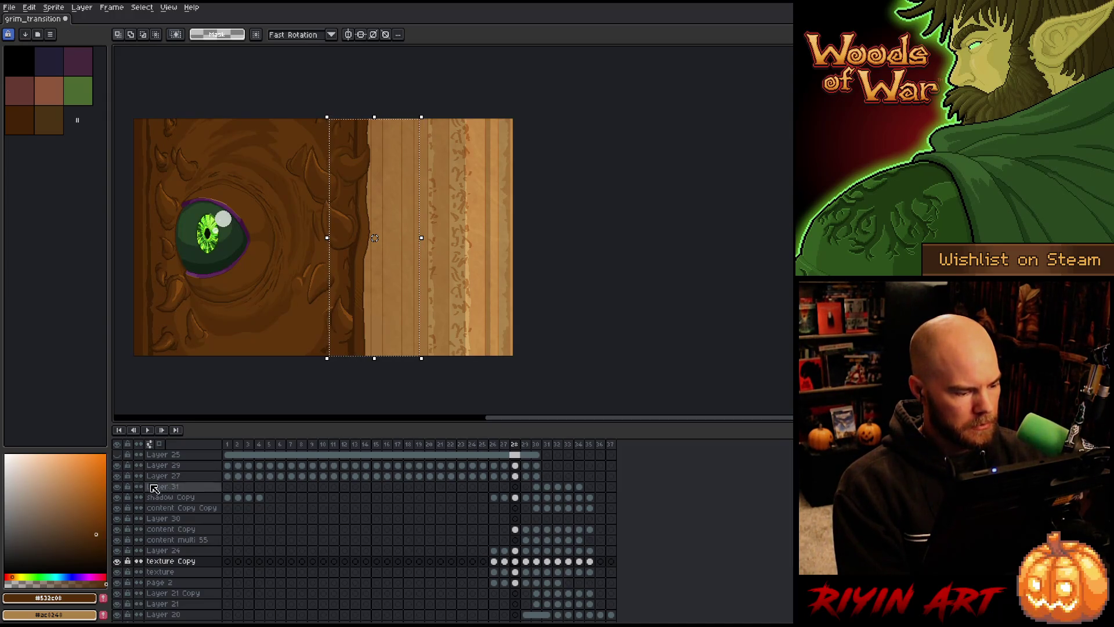
- Add Layer 32 and shift the page strip progressively left on frames 29 and 30
left_click(189, 487)
key("shift+n")
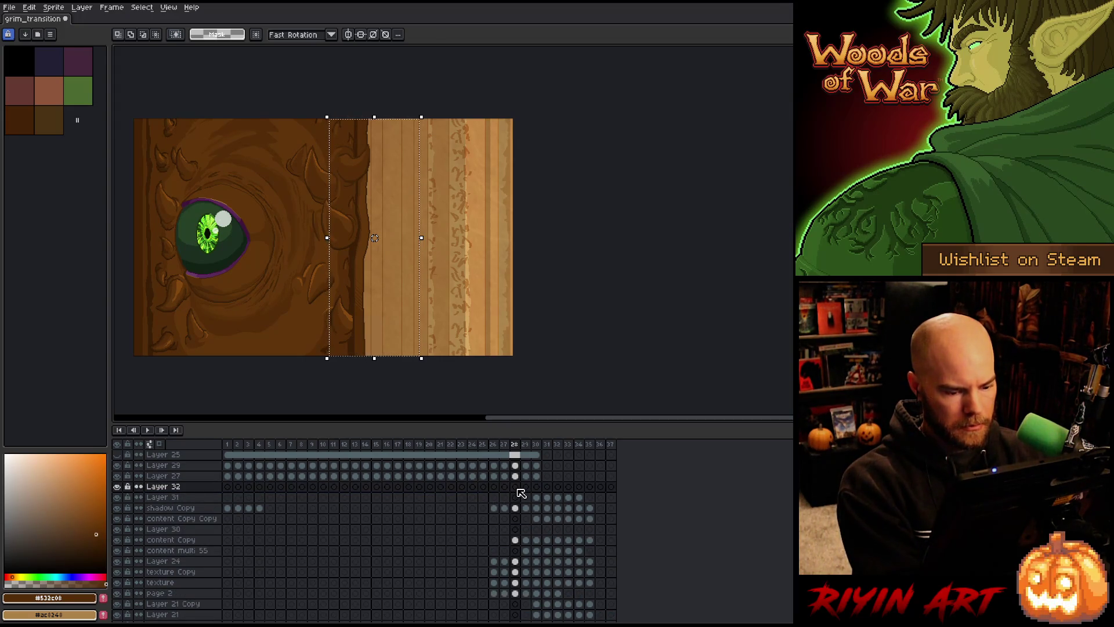
key("period")
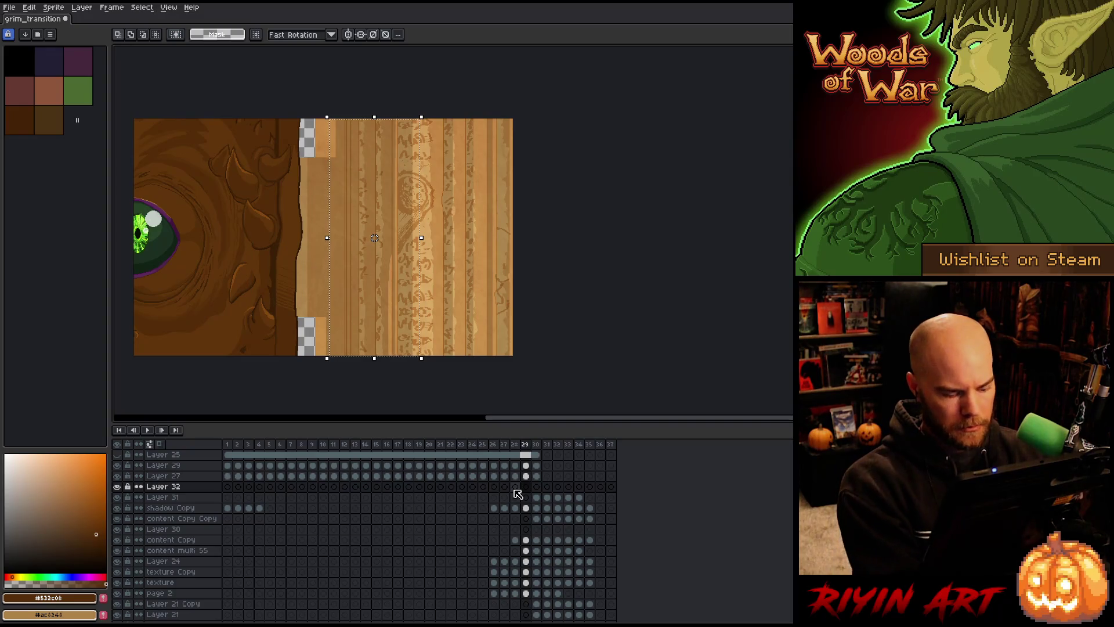
left_click_drag(400, 279, 369, 279)
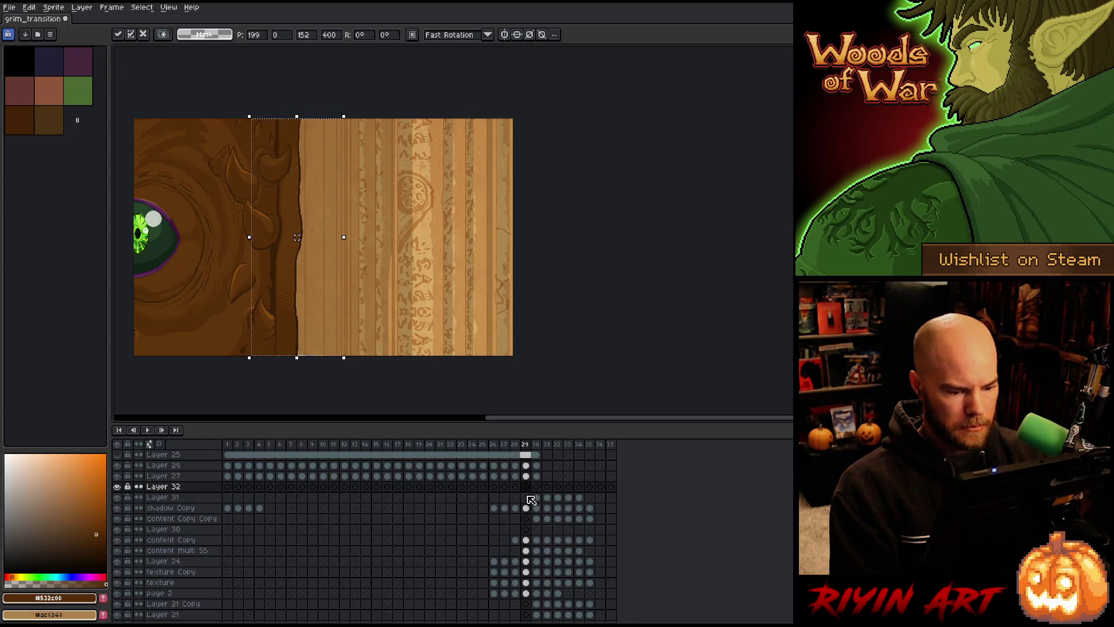
left_click(536, 486)
mouse_move(297, 237)
left_mouse_down()
mouse_move(374, 238)
mouse_move(373, 226)
mouse_move(229, 225)
left_mouse_up()
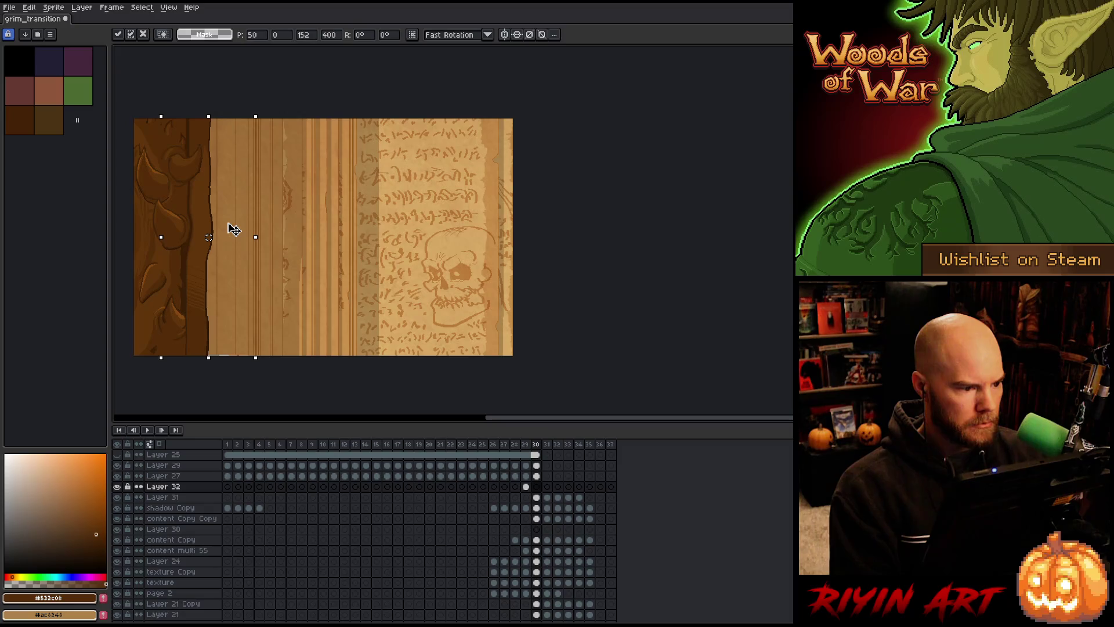
- Paste page strips into frames 31 and 32 and move them to the sprite's left edge
left_click(547, 486)
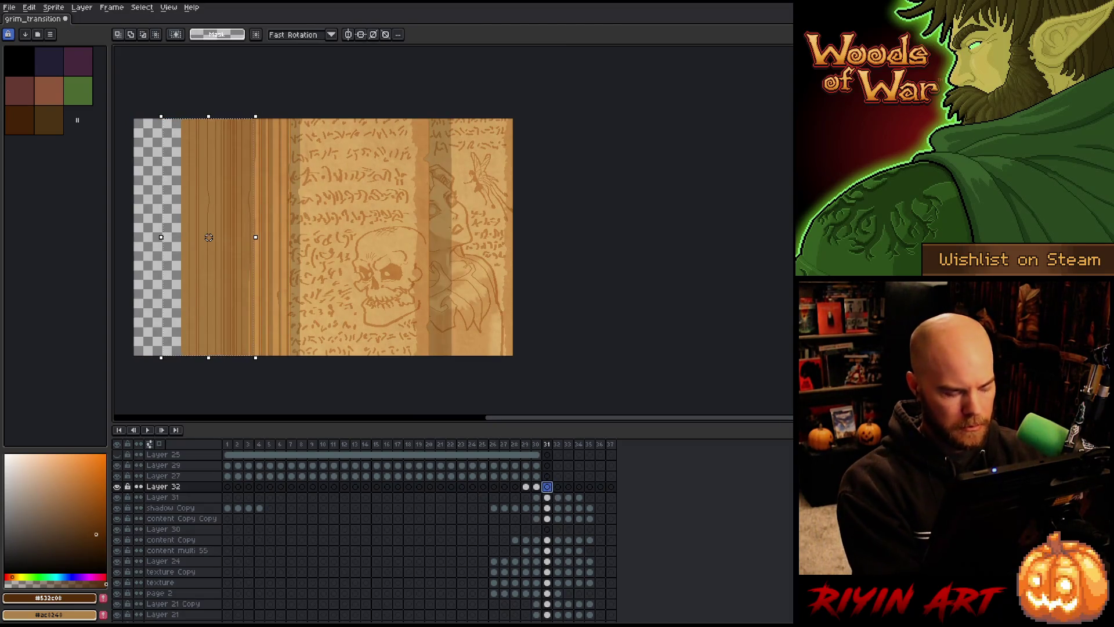
key("ctrl+v")
mouse_move(390, 216)
left_mouse_down()
mouse_move(154, 242)
mouse_move(166, 241)
left_mouse_up()
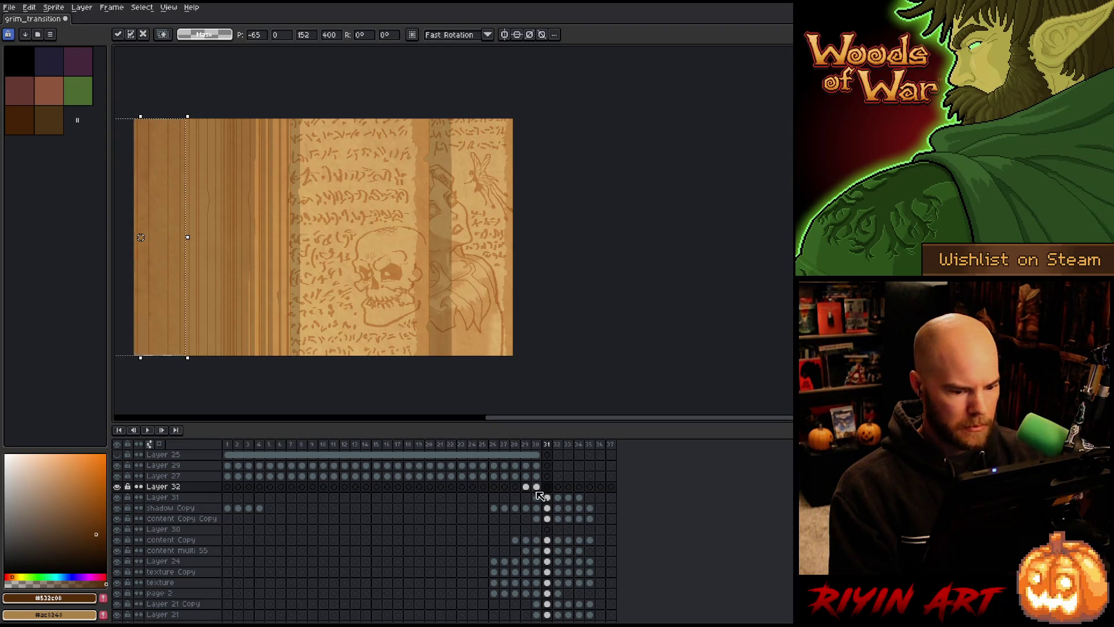
left_click(558, 493)
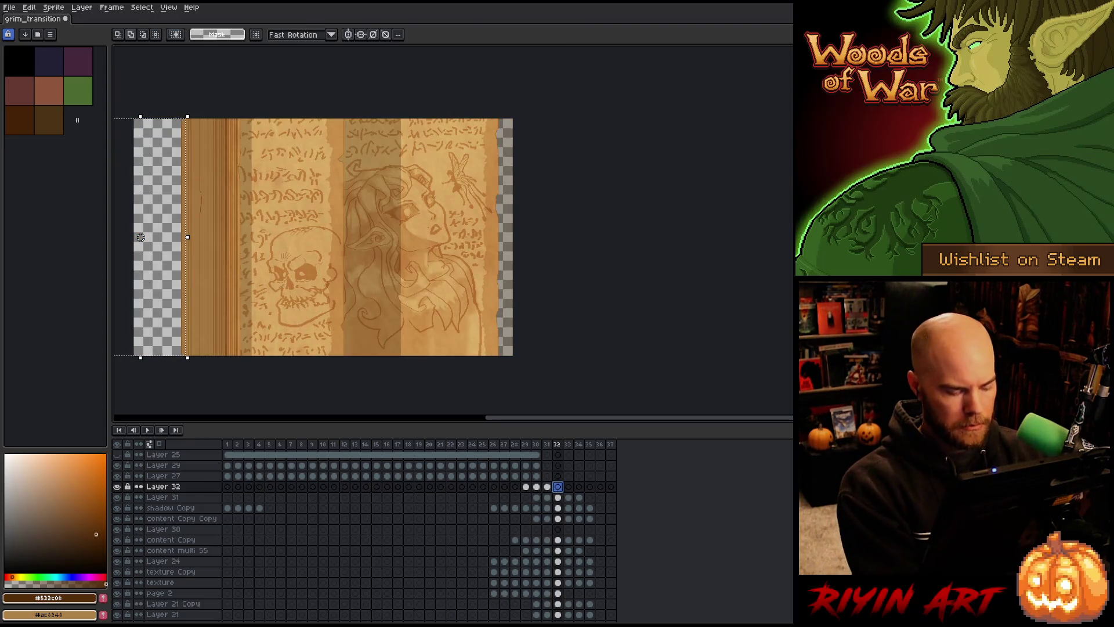
key("ctrl+v")
mouse_move(361, 246)
left_mouse_down()
mouse_move(189, 249)
mouse_move(168, 258)
left_mouse_up()
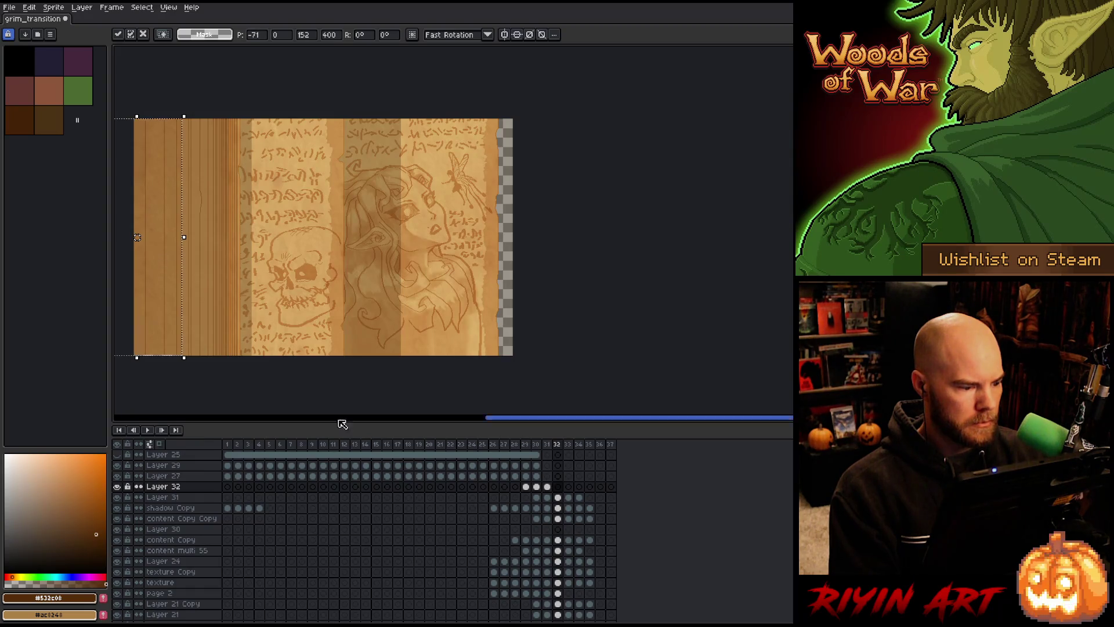
- Stretch the wood strip down to the canvas bottom and confirm its new height
scroll(147, 375, "up", 2)
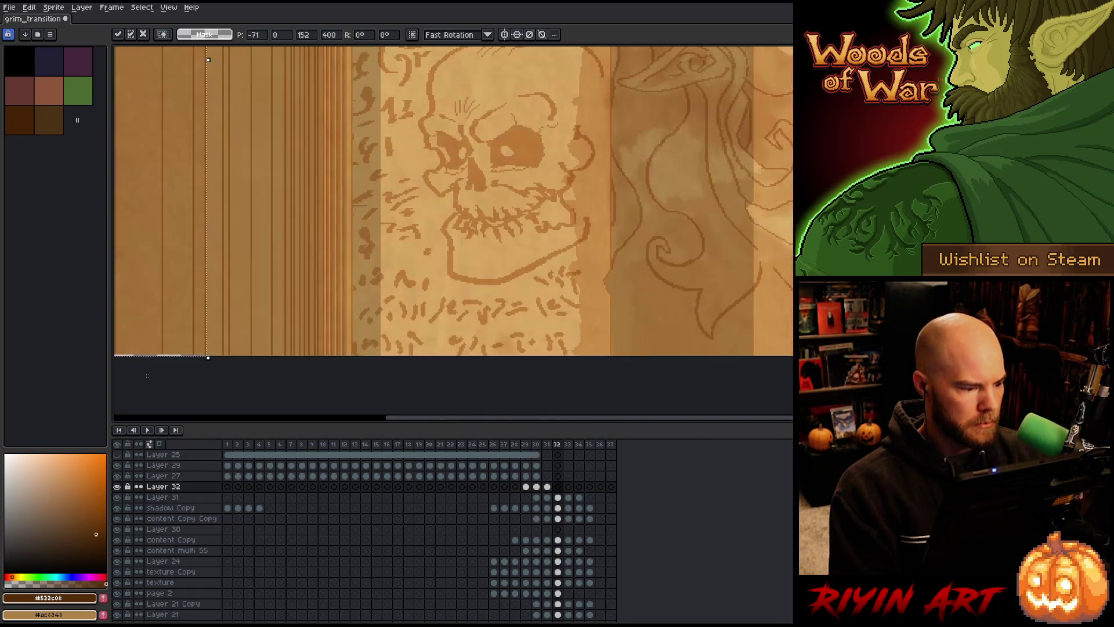
scroll(168, 236, "down", 2)
scroll(340, 313, "up", 3)
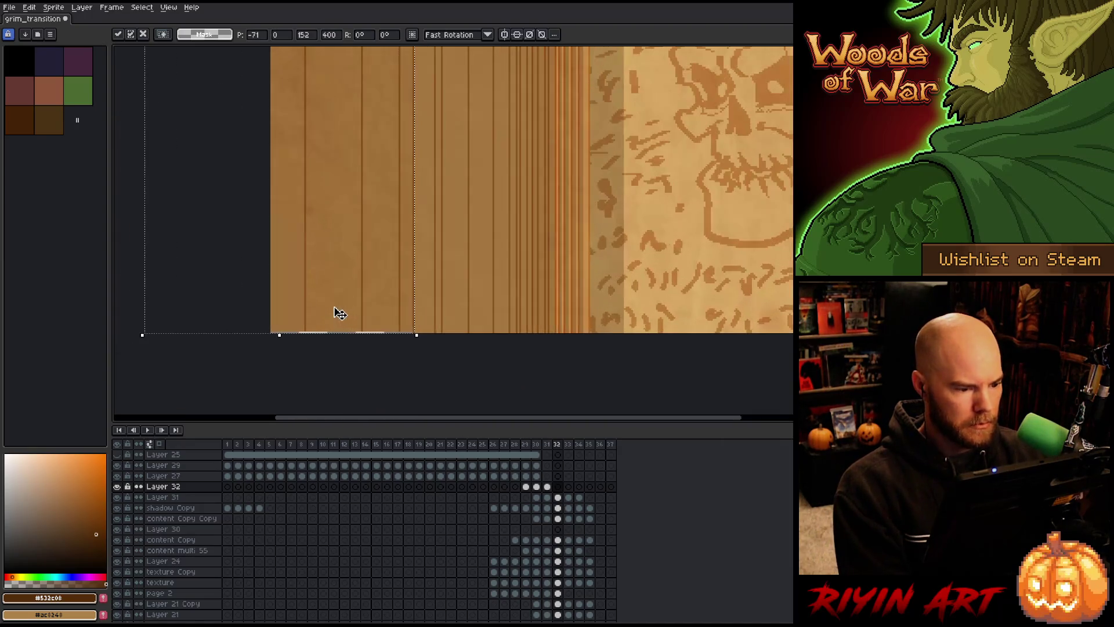
left_click_drag(279, 335, 284, 343)
scroll(343, 297, "down", 3)
left_click_drag(398, 193, 397, 225)
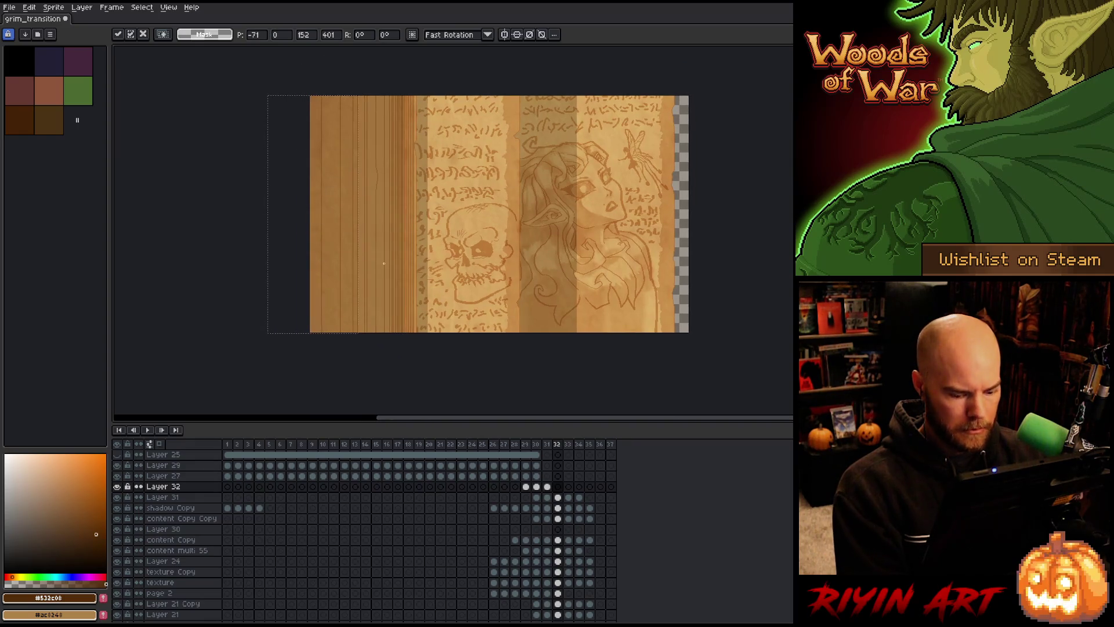
key("Right")
key("Left")
key("Left")
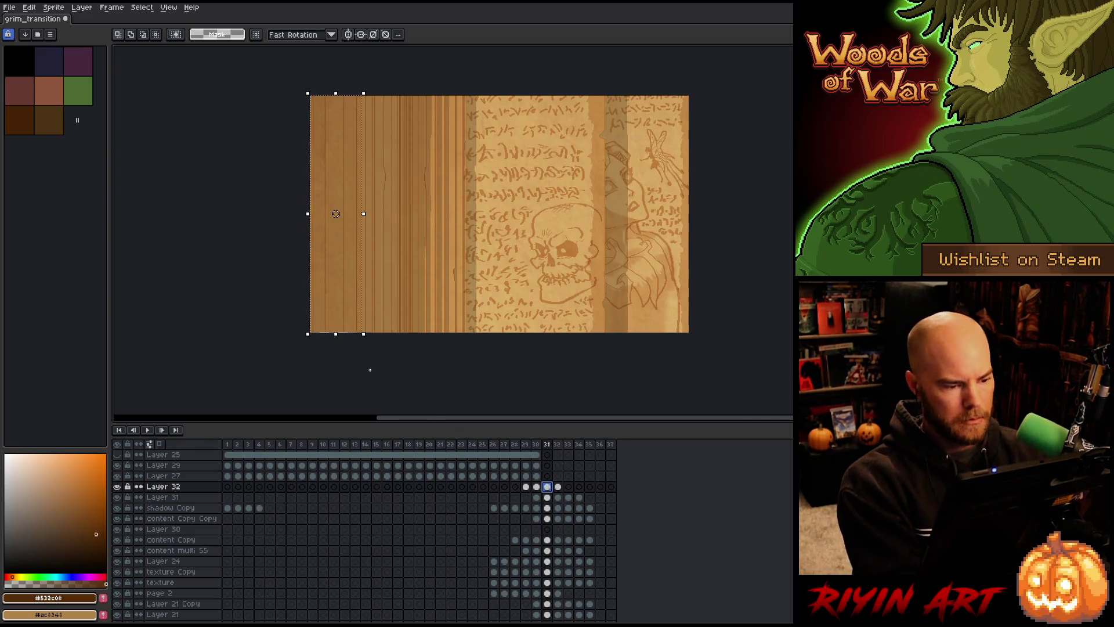
- Resize the wood strips in frames 31 and 30 to reach the canvas bottom
scroll(336, 345, "up", 2)
scroll(335, 345, "up", 1)
left_click(343, 335)
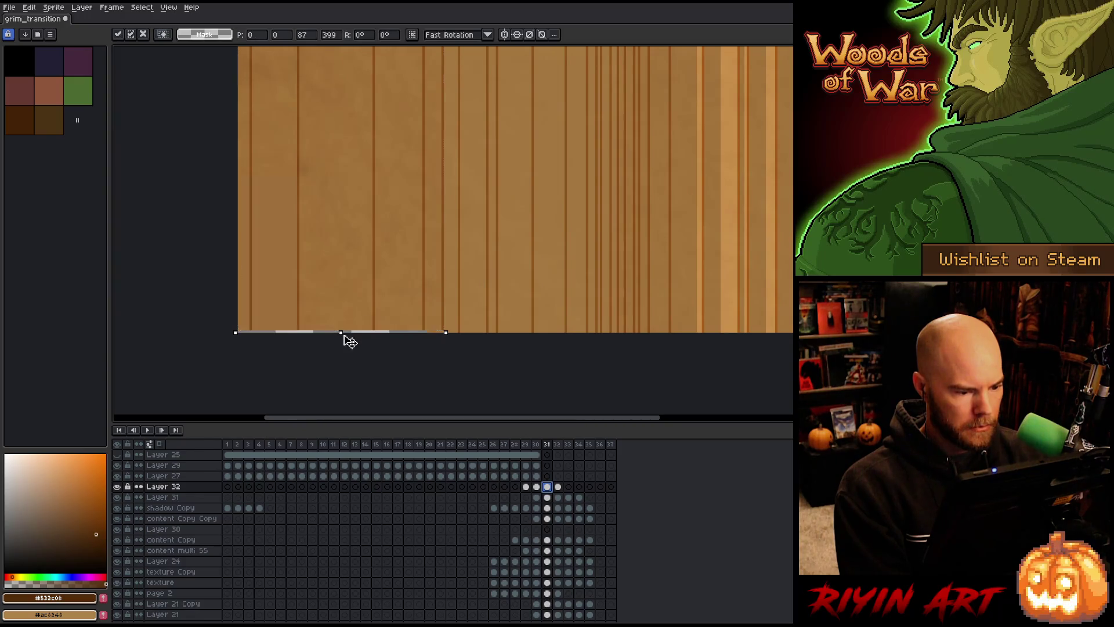
scroll(342, 334, "down", 3)
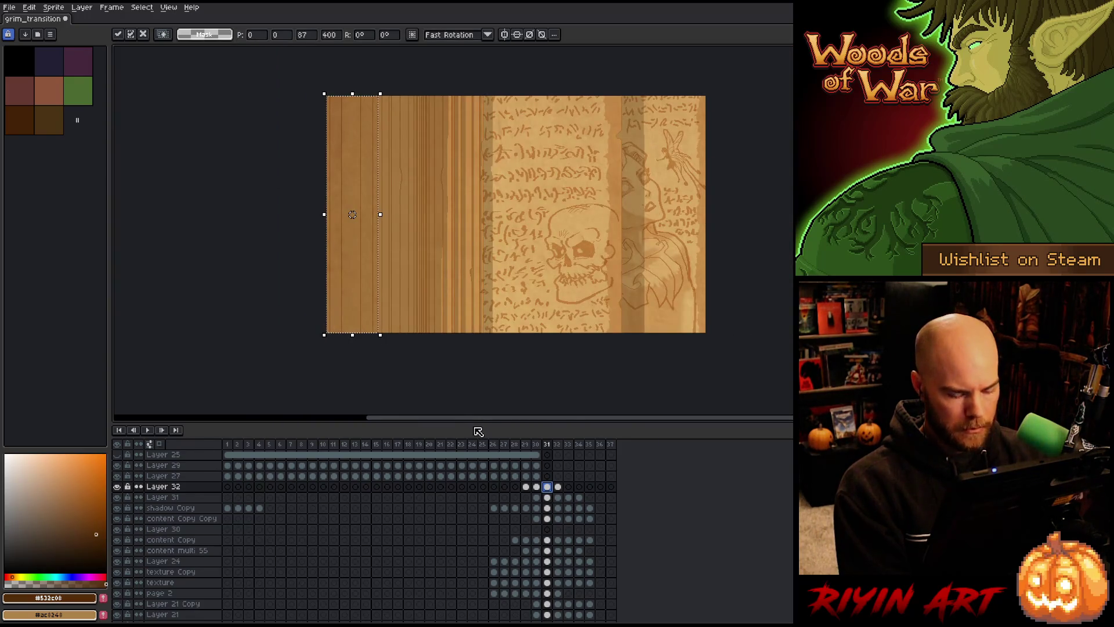
key("Left")
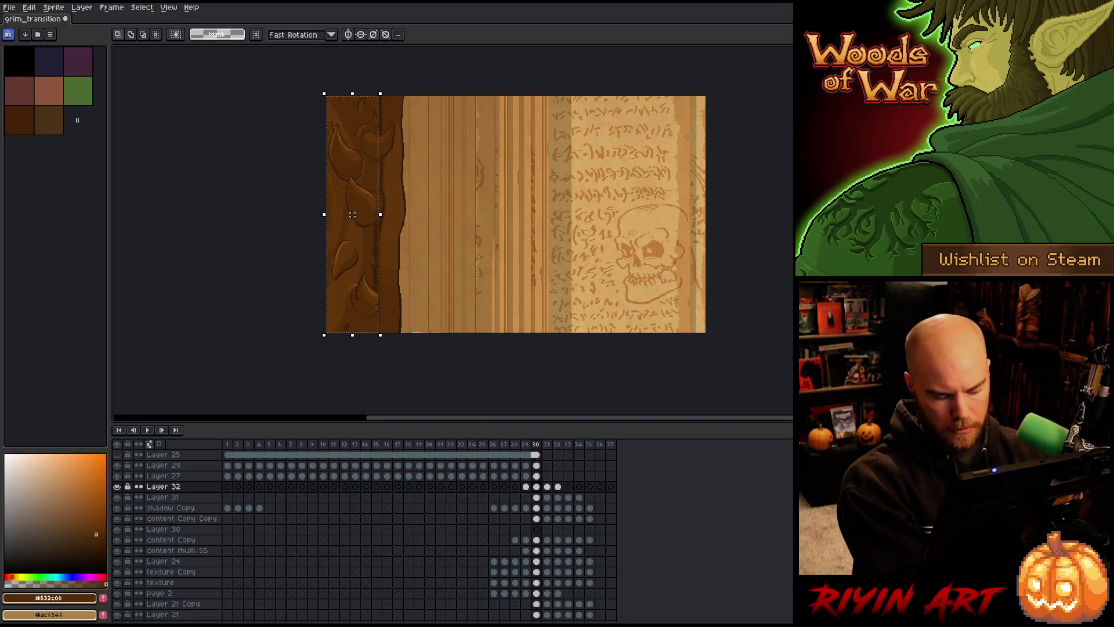
scroll(342, 335, "up", 3)
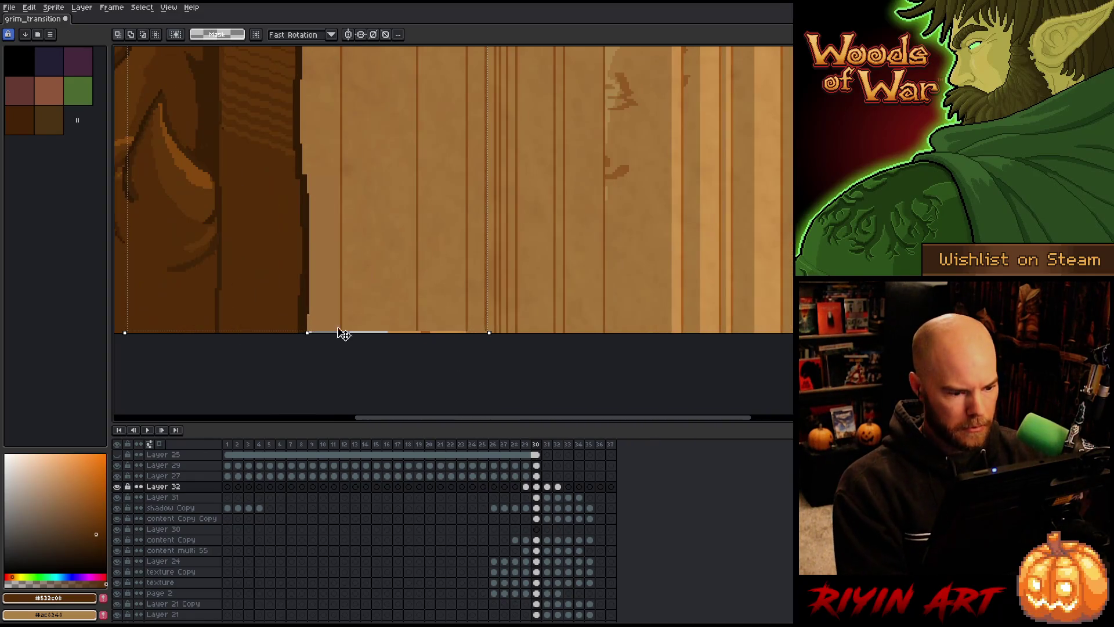
left_click(309, 337)
scroll(310, 339, "down", 3)
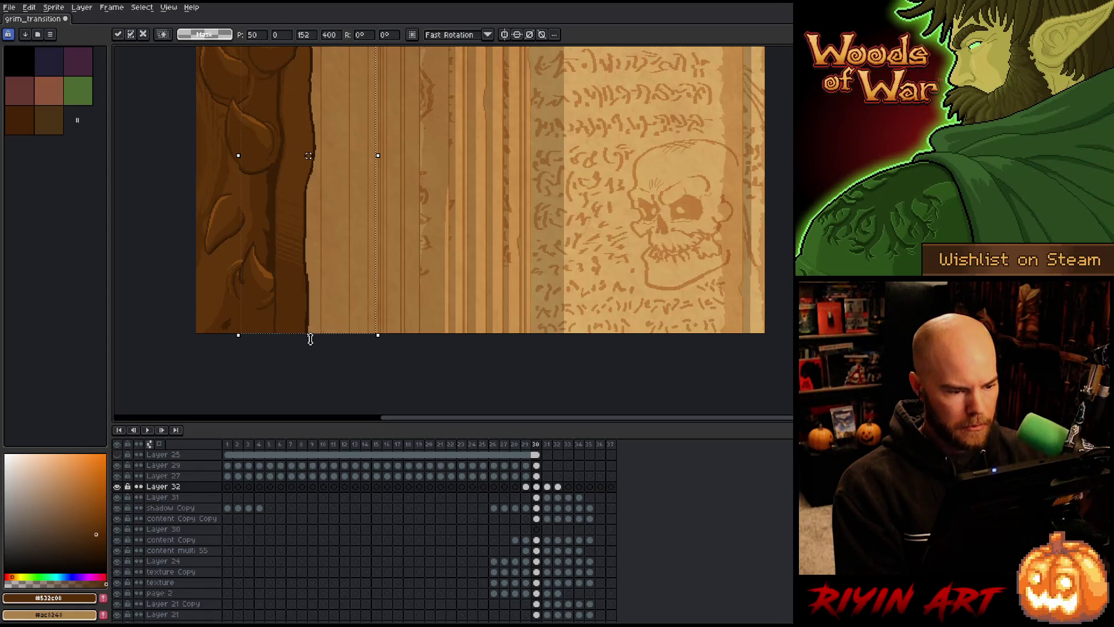
key("Left")
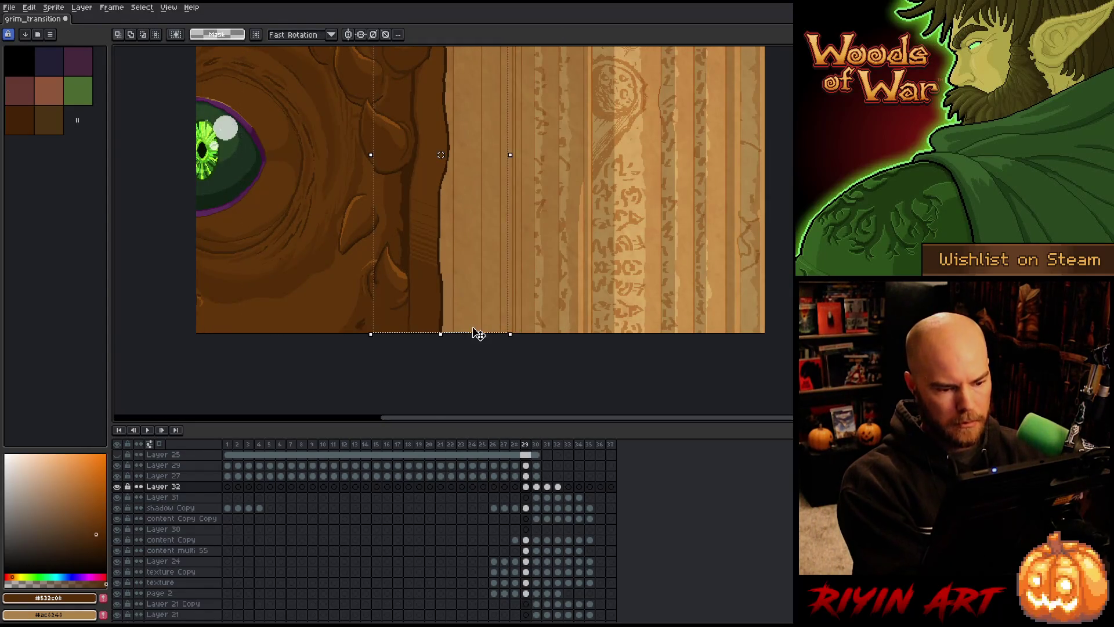
- Resize frame 29's wood strip, compare it with frame 28, and show frame 33
scroll(478, 334, "up", 3)
left_click(392, 345)
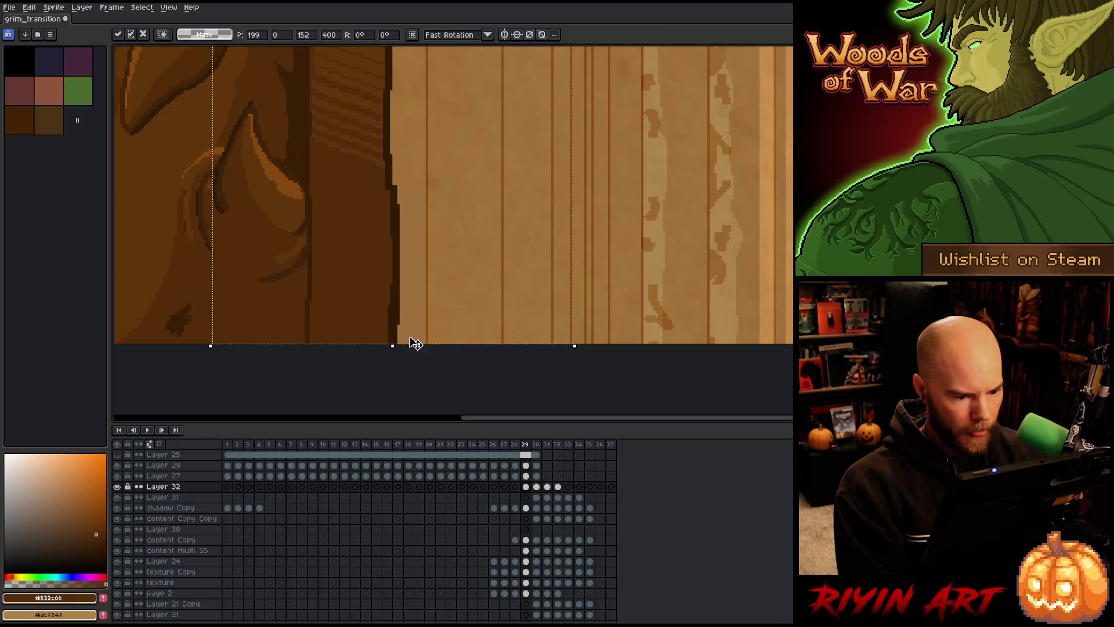
scroll(414, 344, "down", 3)
key("Left")
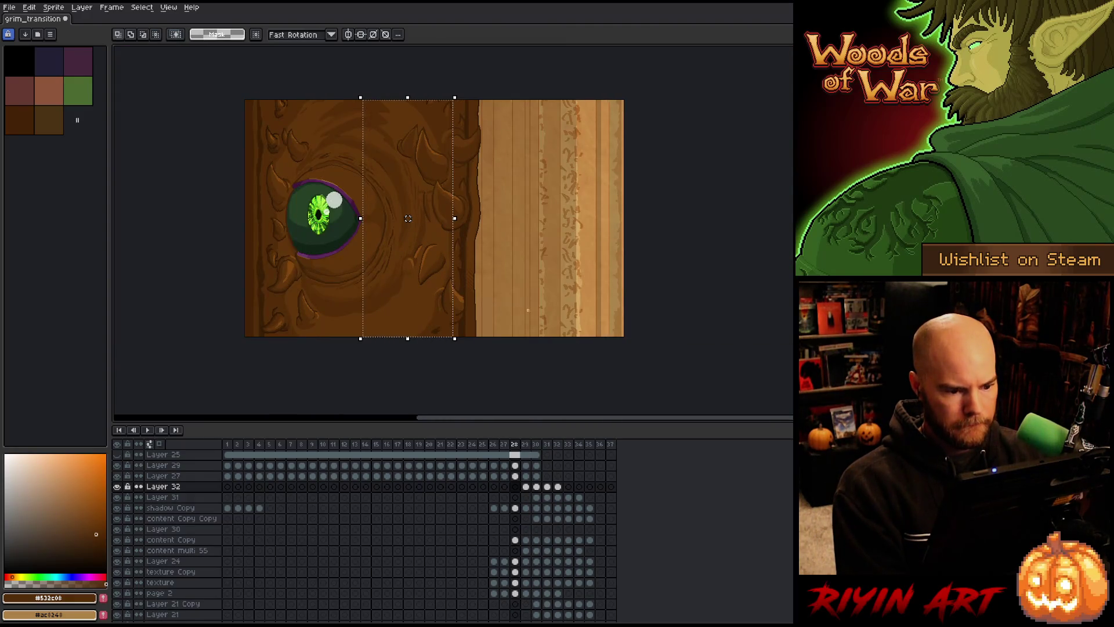
key("Right")
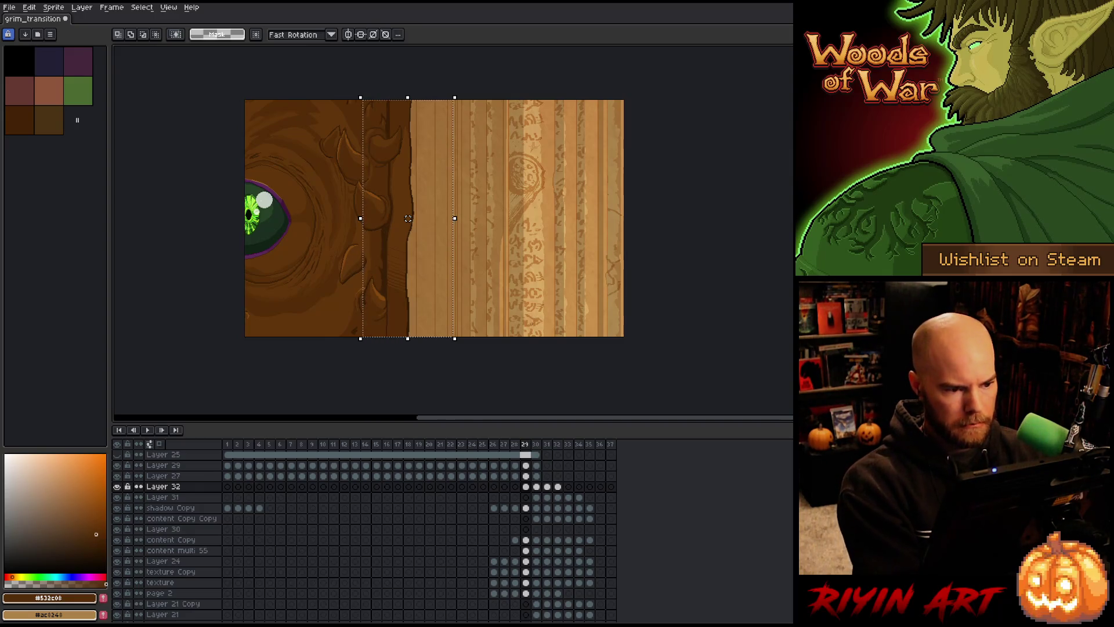
left_click(568, 486)
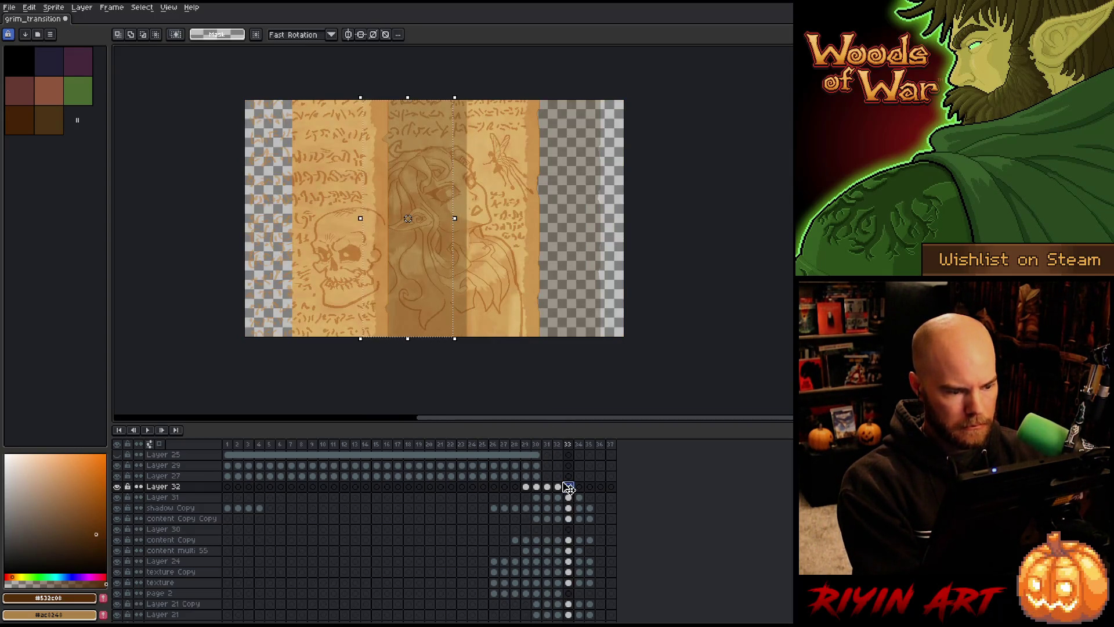
- Clear the selection, compare frames 32 and 33, and pick the texture Copy layer
key("ctrl+d")
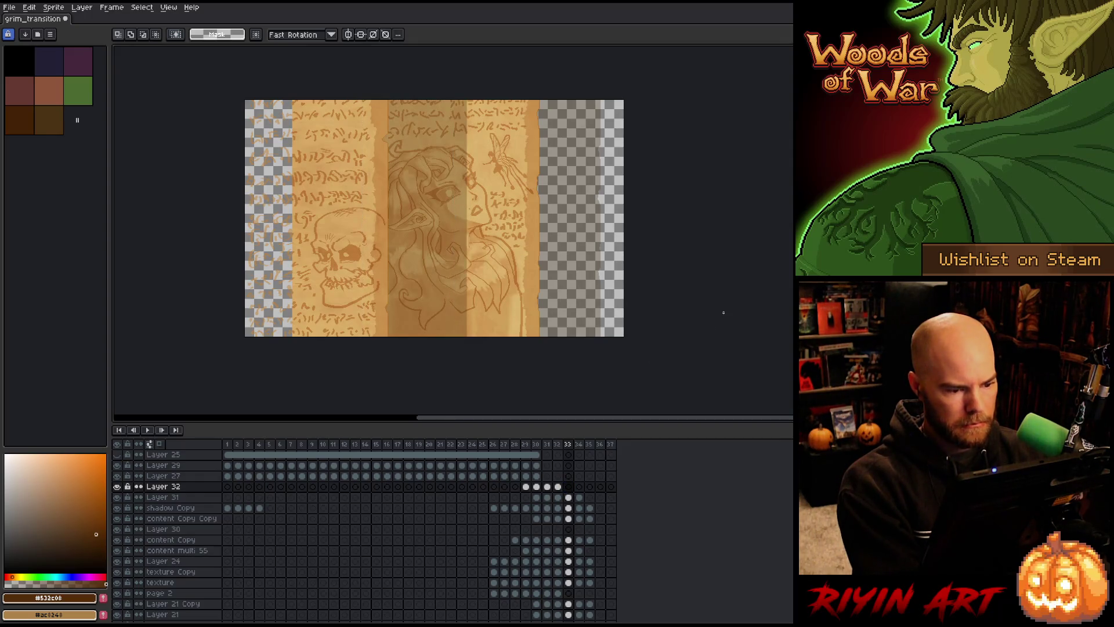
key("Left")
key("Right")
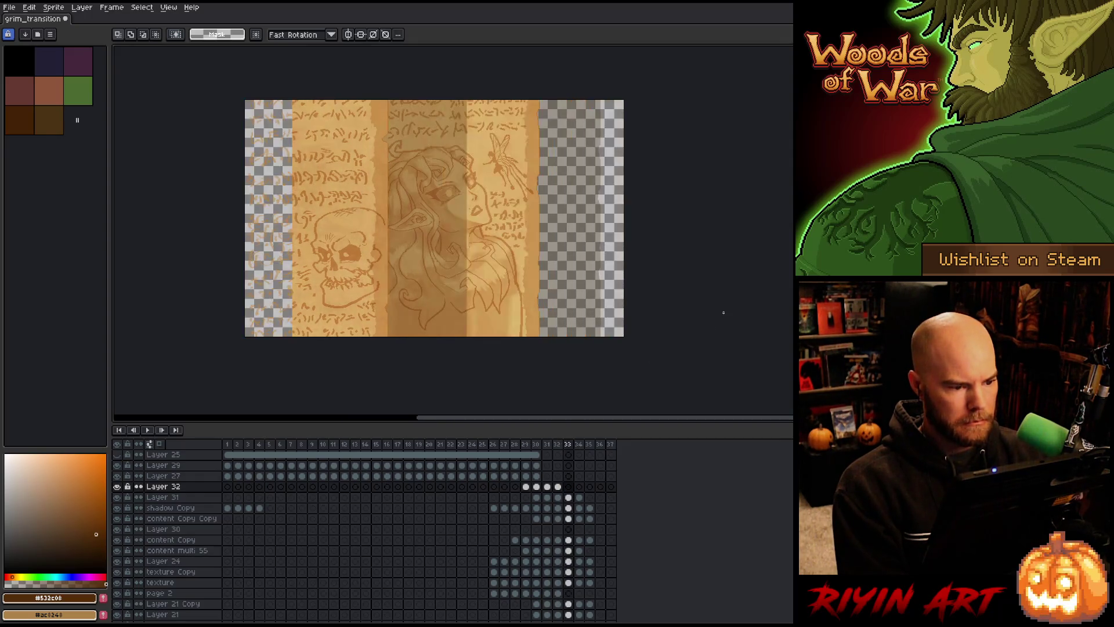
key("Left")
key("Right")
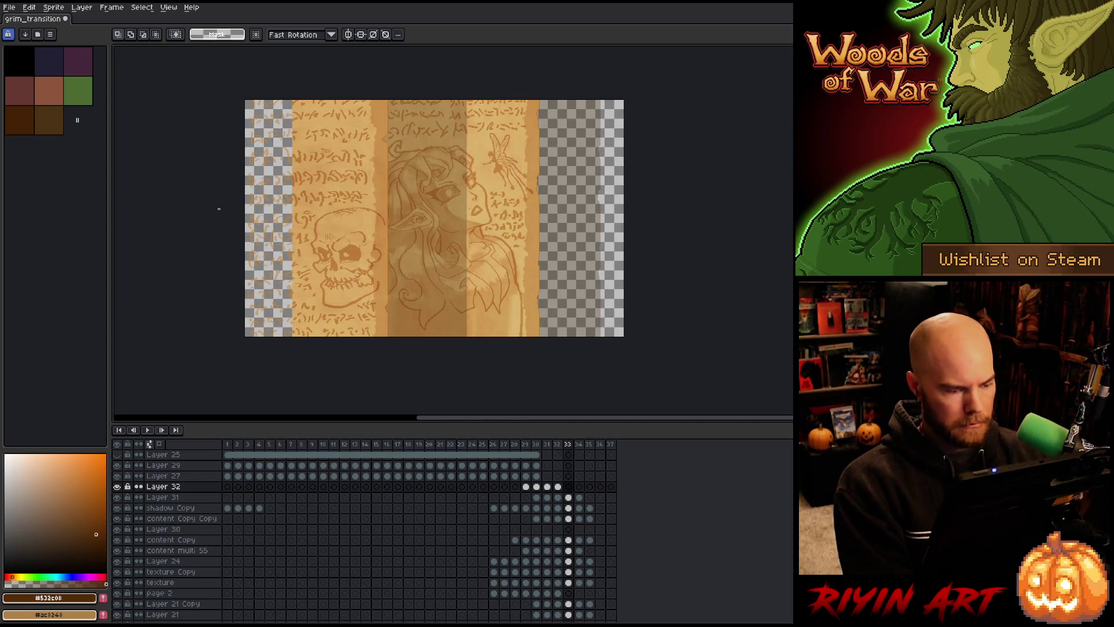
key("v")
left_click(320, 219)
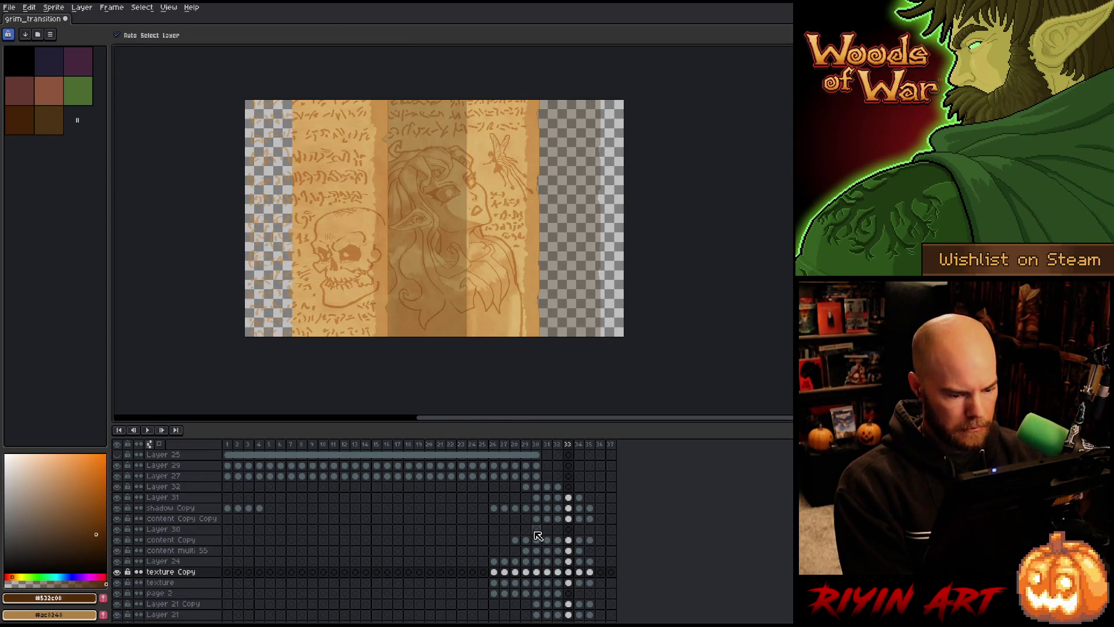
scroll(545, 546, "down", 3)
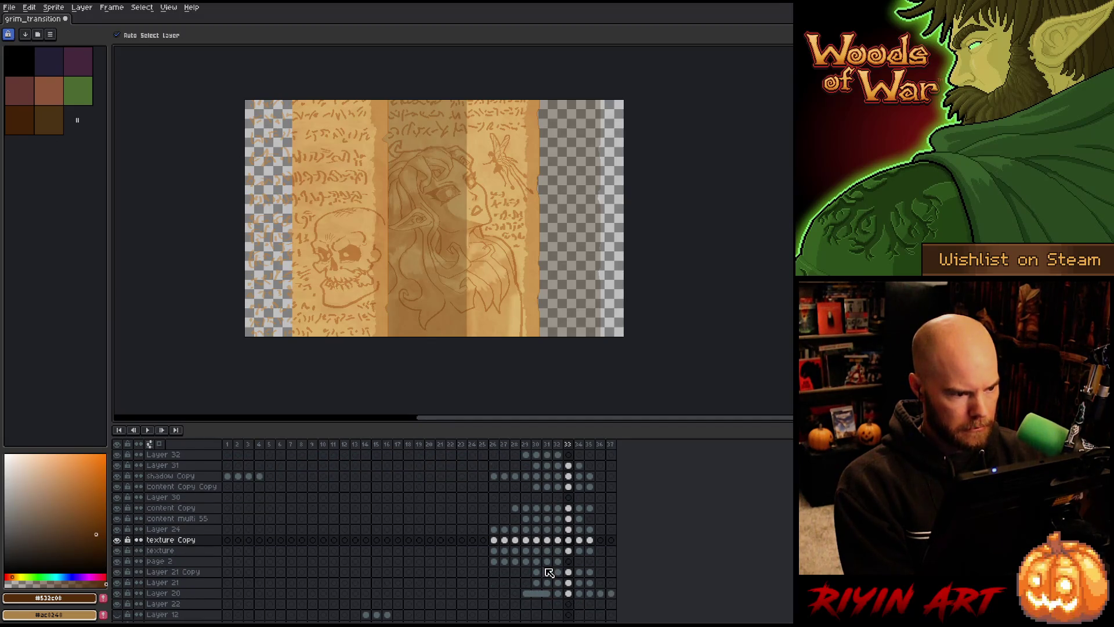
scroll(550, 573, "down", 2)
- Try a transform on a small rectangular selection near the canvas top
key("m")
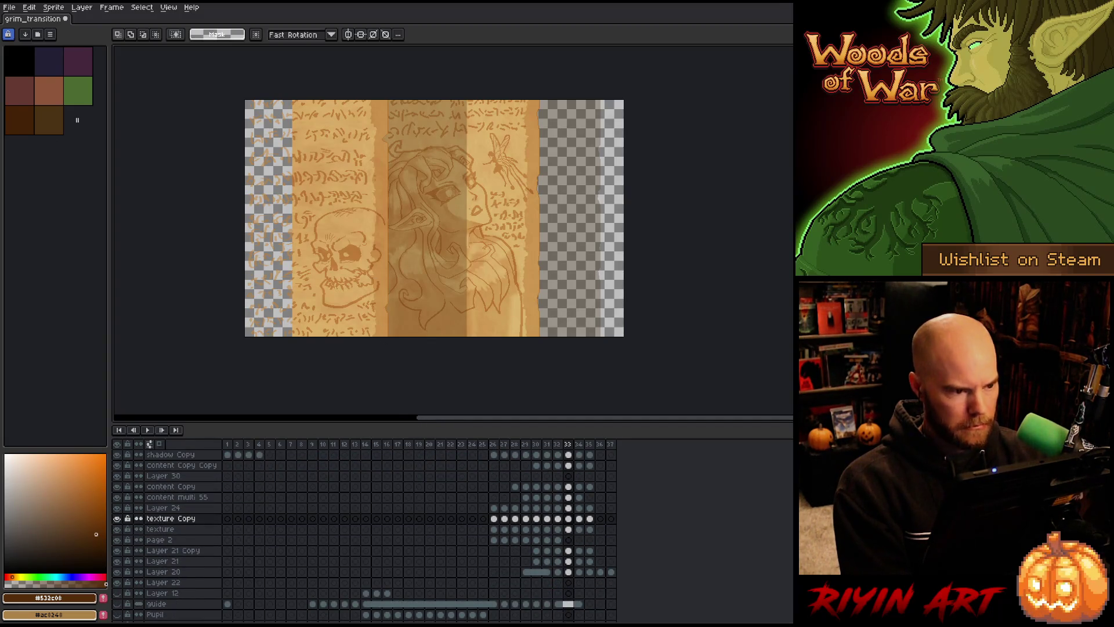
left_click_drag(349, 98, 329, 122)
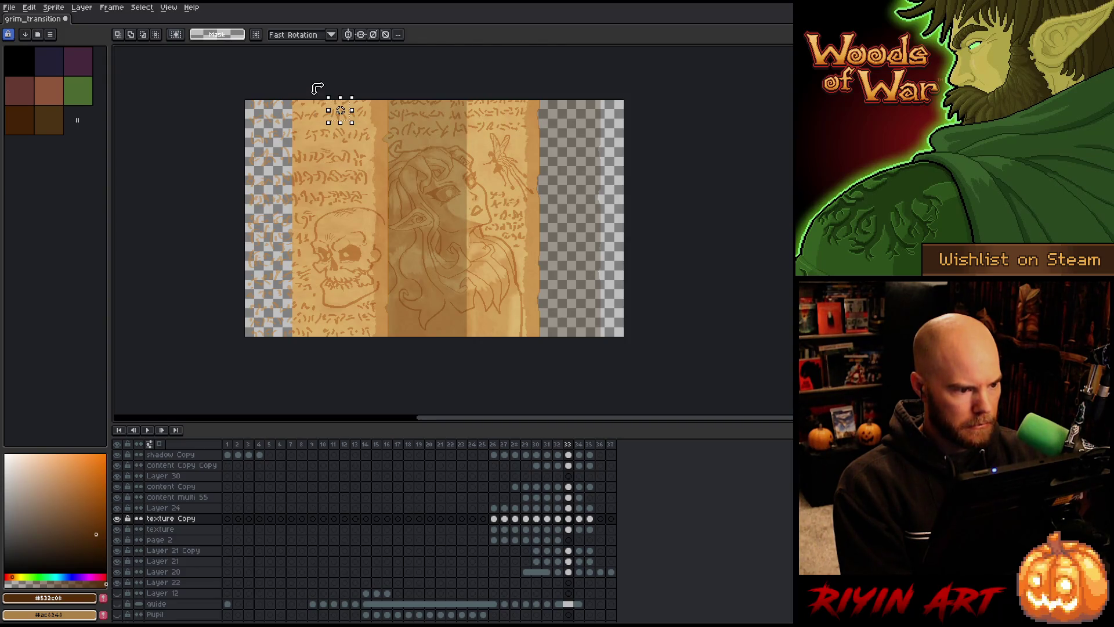
key("ctrl+t")
key("Return")
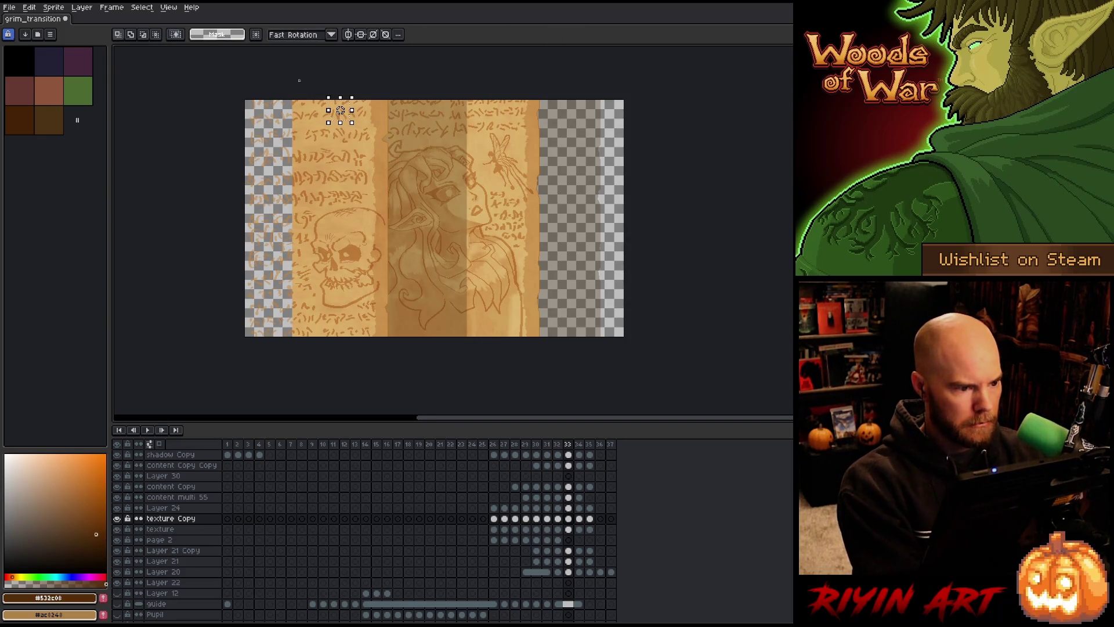
- Stretch frame 33's texture Copy strips left to the canvas edge and compare with frame 32
left_click_drag(329, 94, 290, 388)
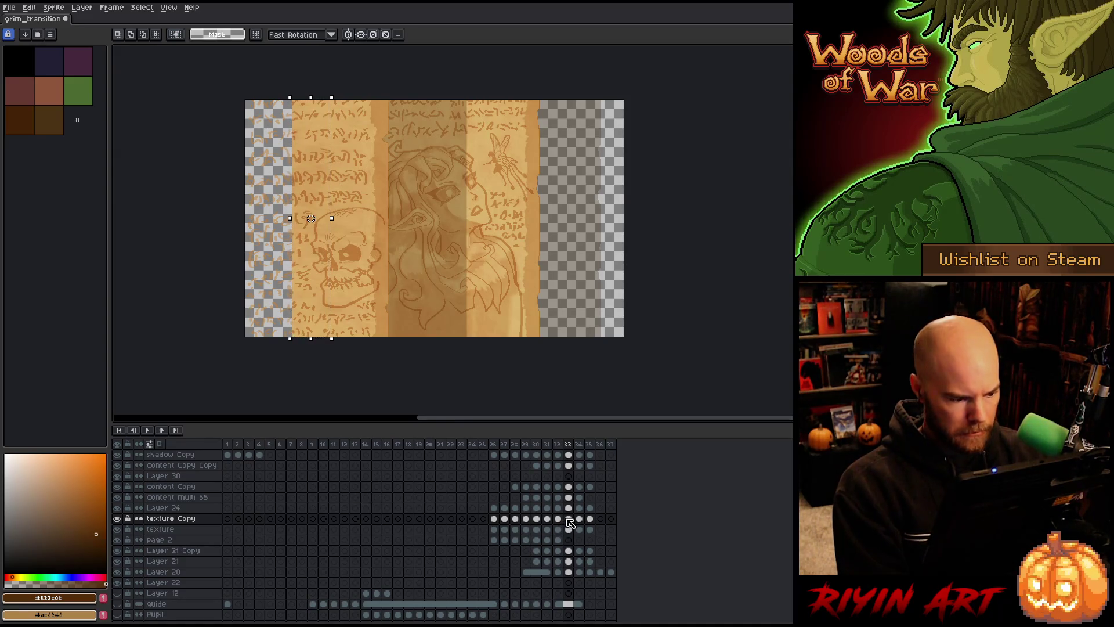
mouse_move(571, 521)
left_mouse_down()
mouse_move(571, 582)
mouse_move(570, 572)
left_mouse_up()
left_click_drag(295, 226, 246, 226)
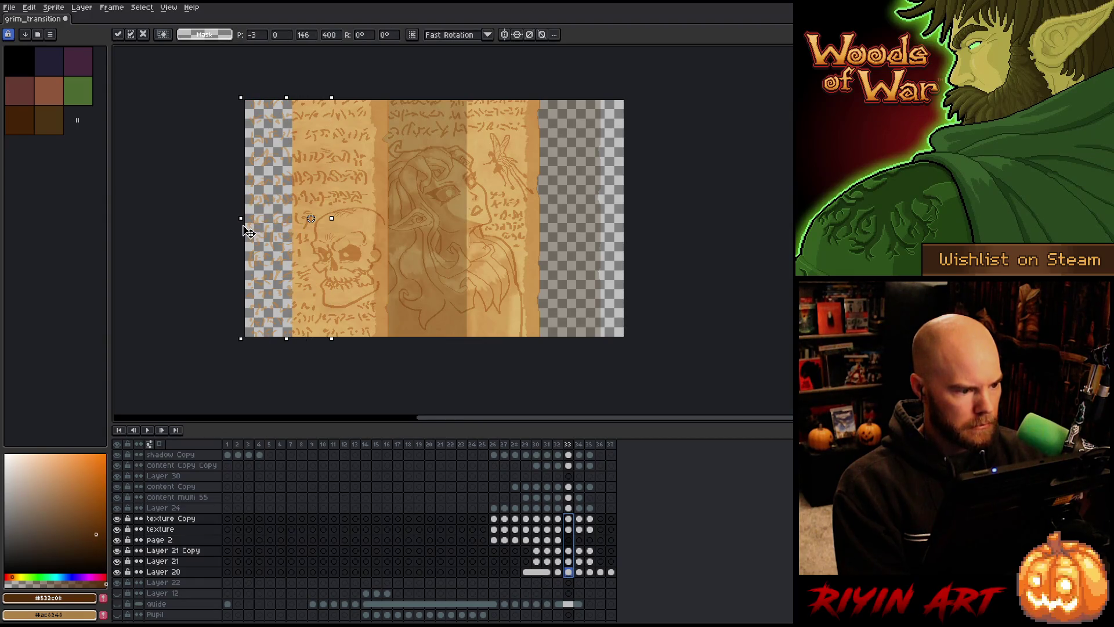
left_click(568, 529)
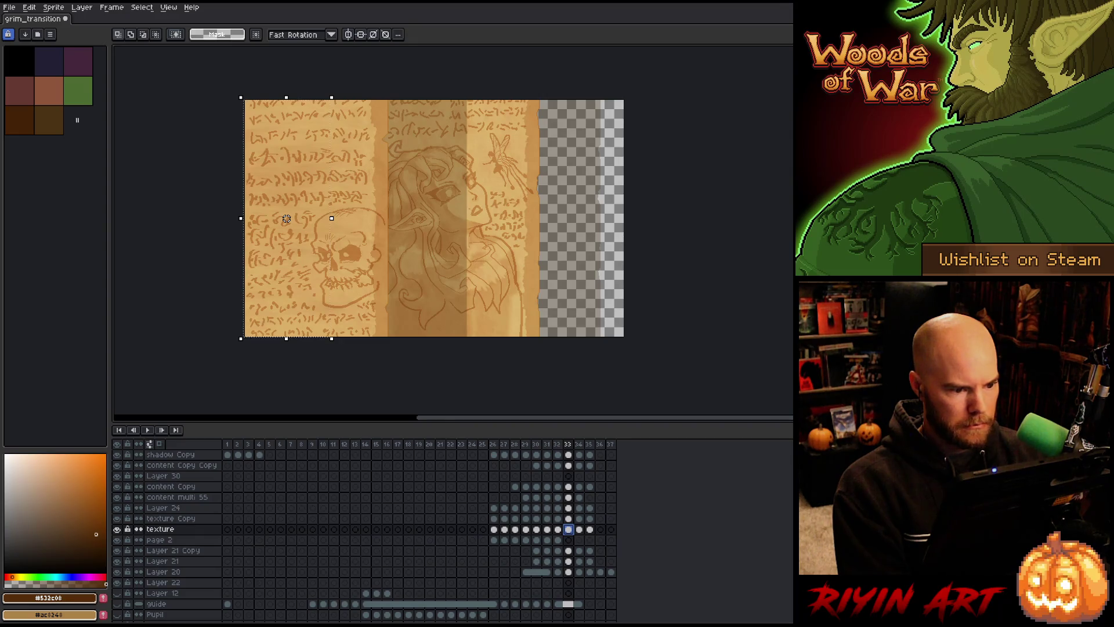
key("Left")
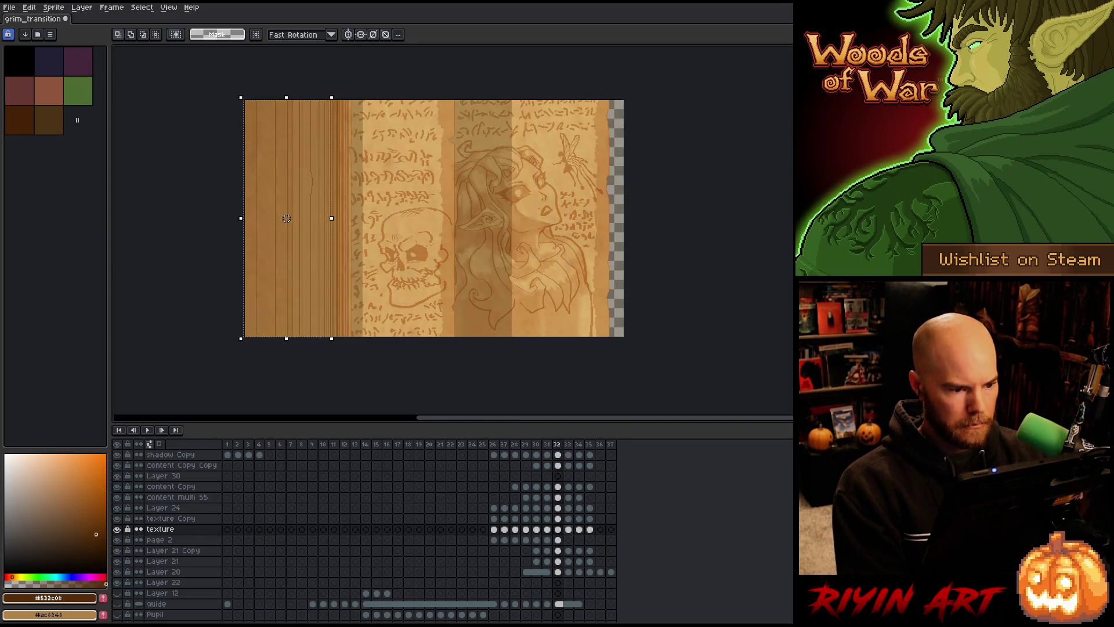
key("Right")
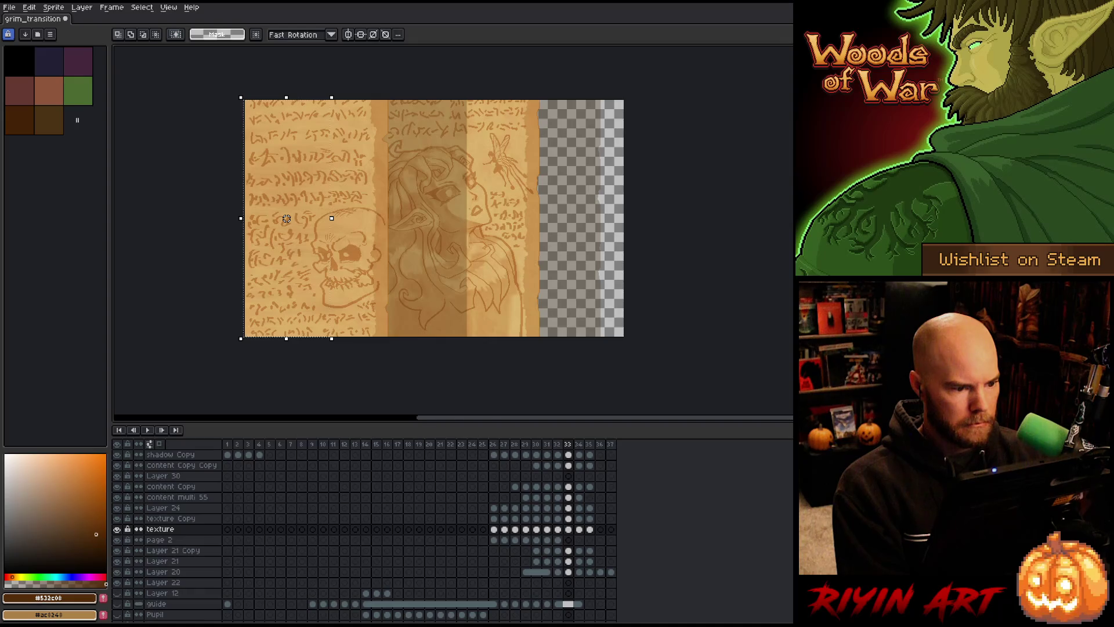
key("Left")
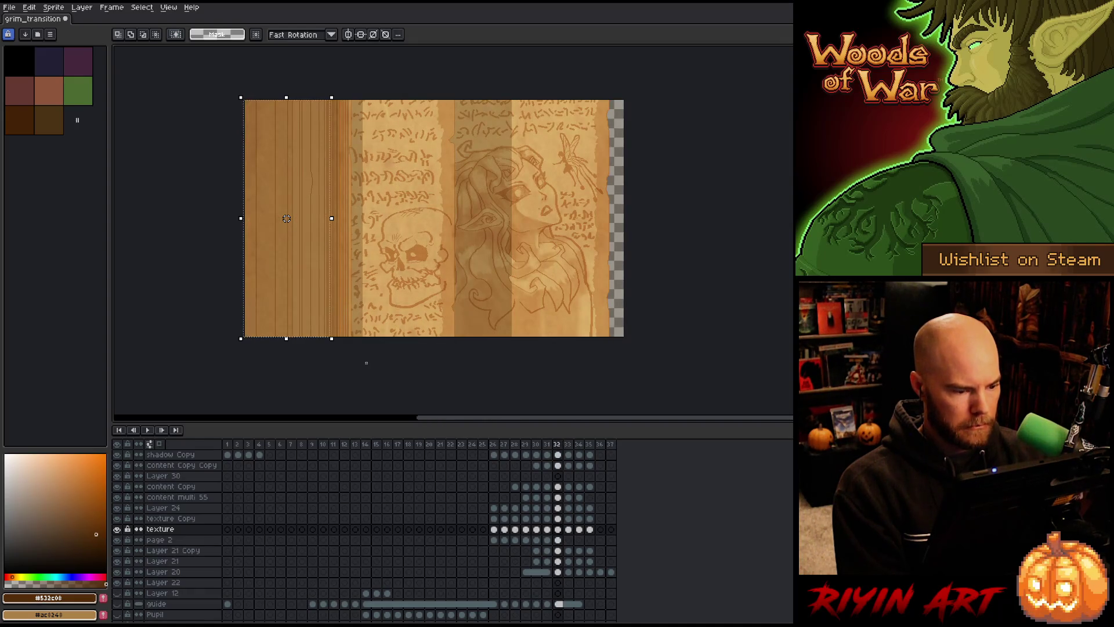
key("Right")
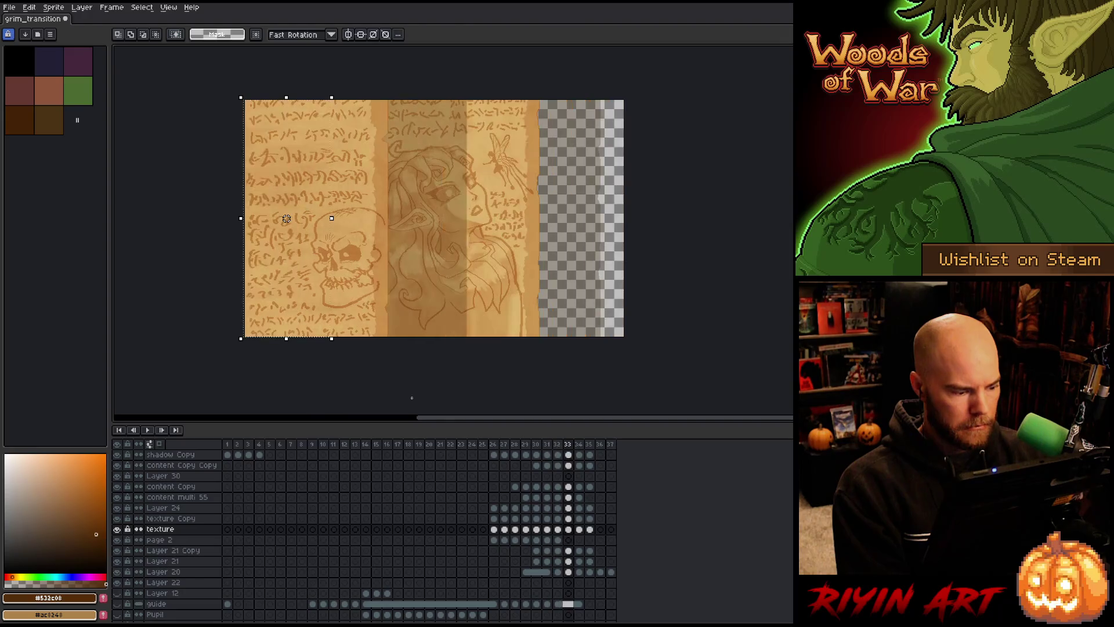
scroll(568, 485, "up", 2)
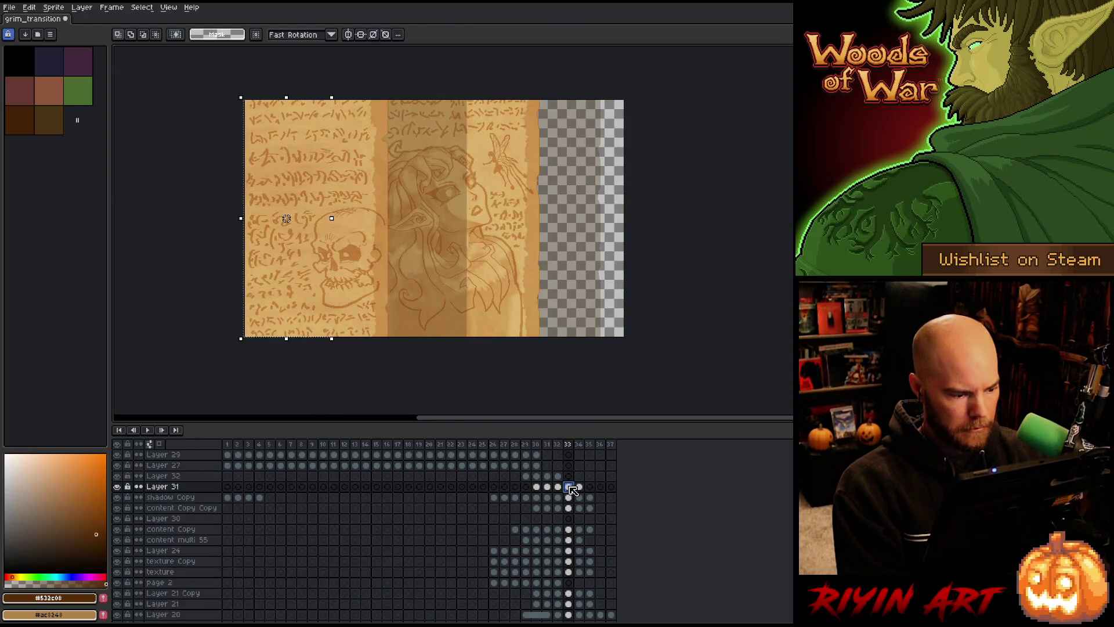
- Fill a thin shadow strip along the page's left edge on frame 33's shadow Copy layer
left_click(568, 497)
key("ctrl+d")
left_click_drag(235, 87, 255, 402)
key("f")
key("ctrl+d")
- Draw a dark shadow line on frame 34's page and save the animation
key("Right")
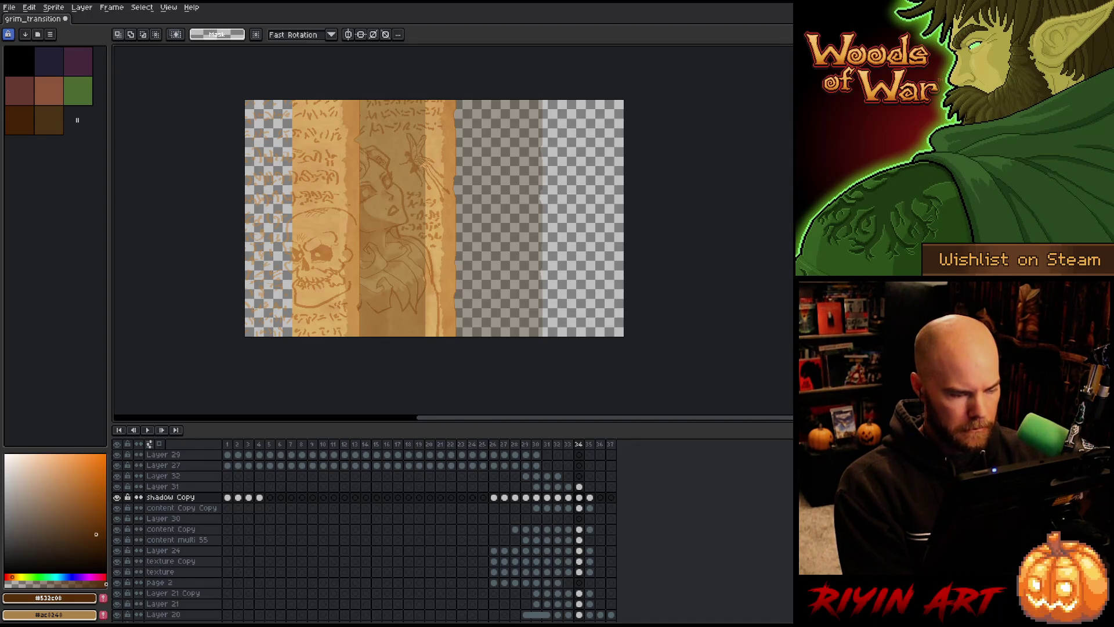
mouse_move(319, 96)
left_mouse_down()
mouse_move(313, 368)
mouse_move(292, 380)
left_mouse_up()
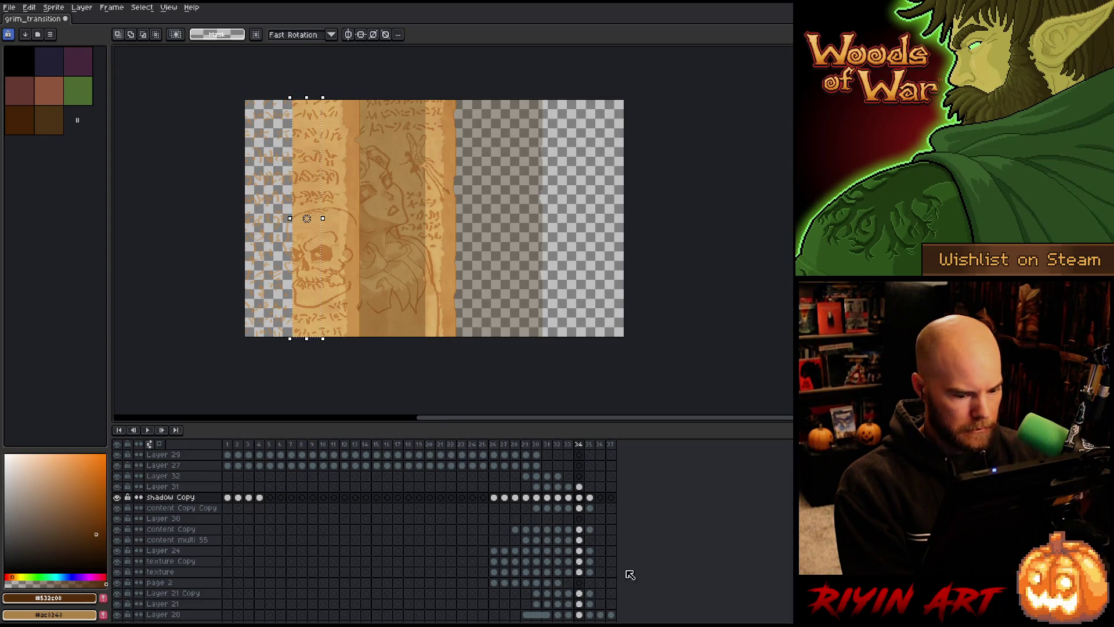
scroll(583, 551, "down", 1)
key("ctrl+s")
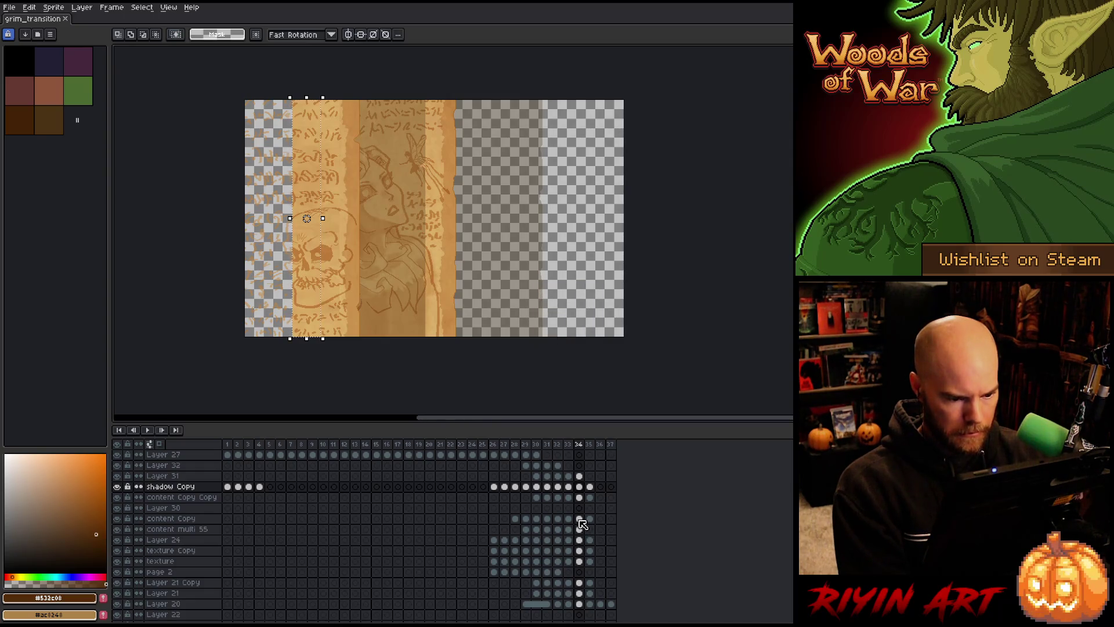
- Inspect frame 34's content Copy, Layer 24, content multi 55 and texture cels, ending on the texture layer
left_click(579, 518)
scroll(579, 514, "down", 3)
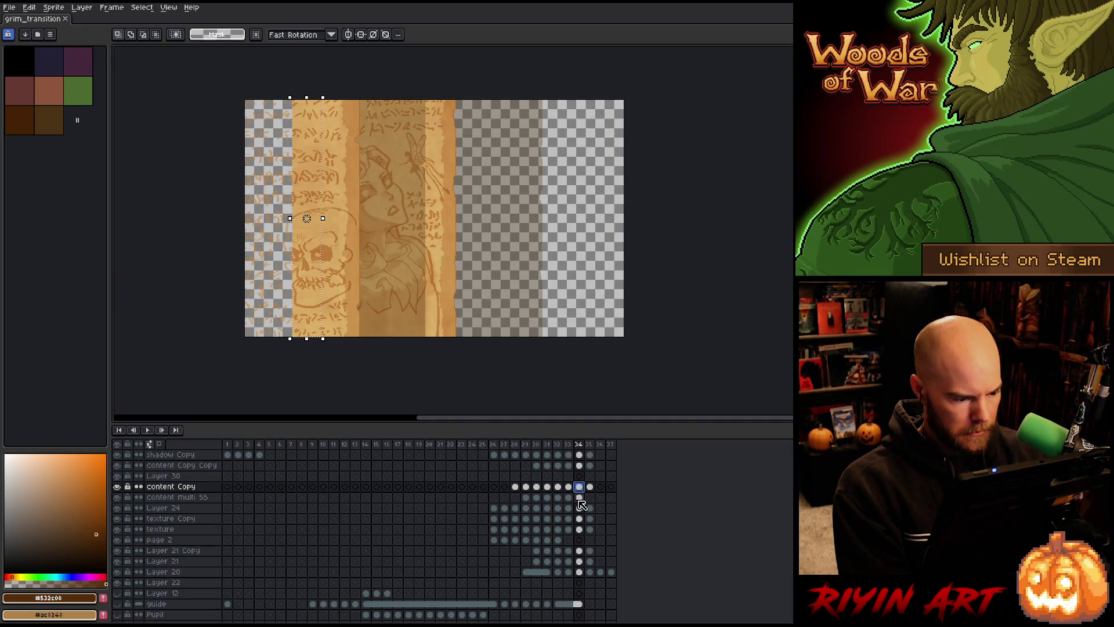
left_click(580, 508)
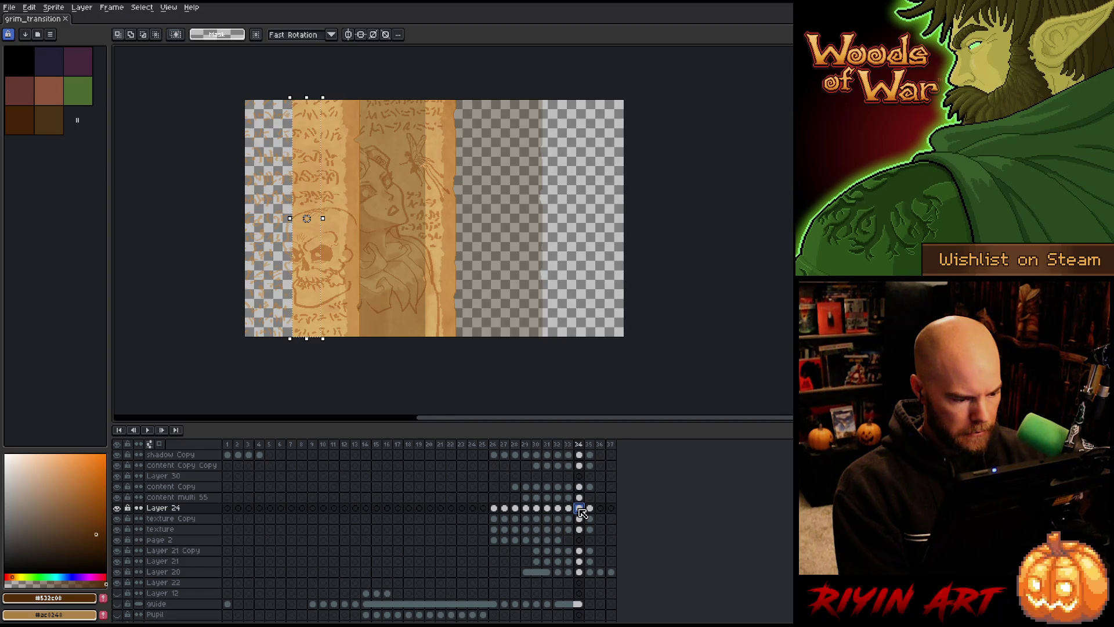
left_click(580, 498)
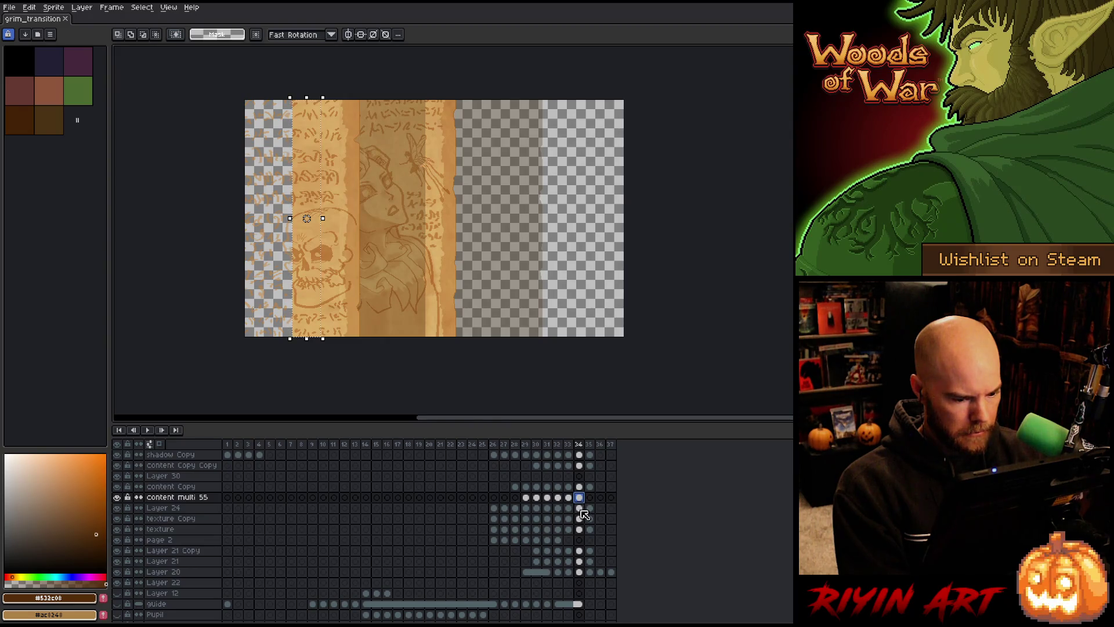
left_click(580, 509)
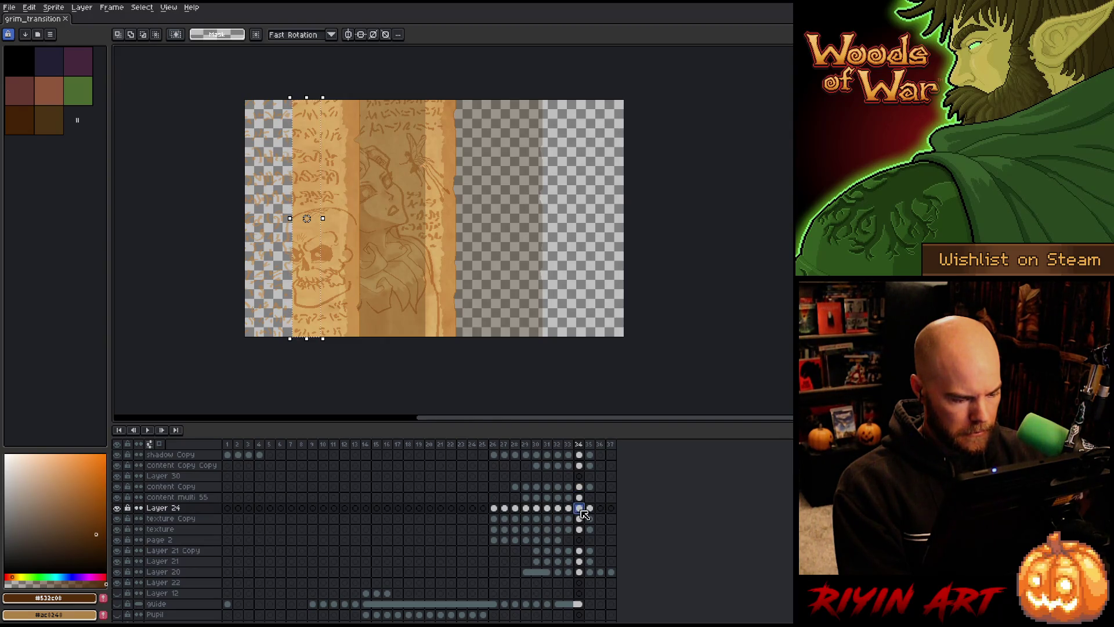
left_click(580, 520)
left_click(579, 529)
- Stretch frame 34's texture Copy to Layer 20 cels leftward to the canvas edge
left_click_drag(580, 518, 581, 569)
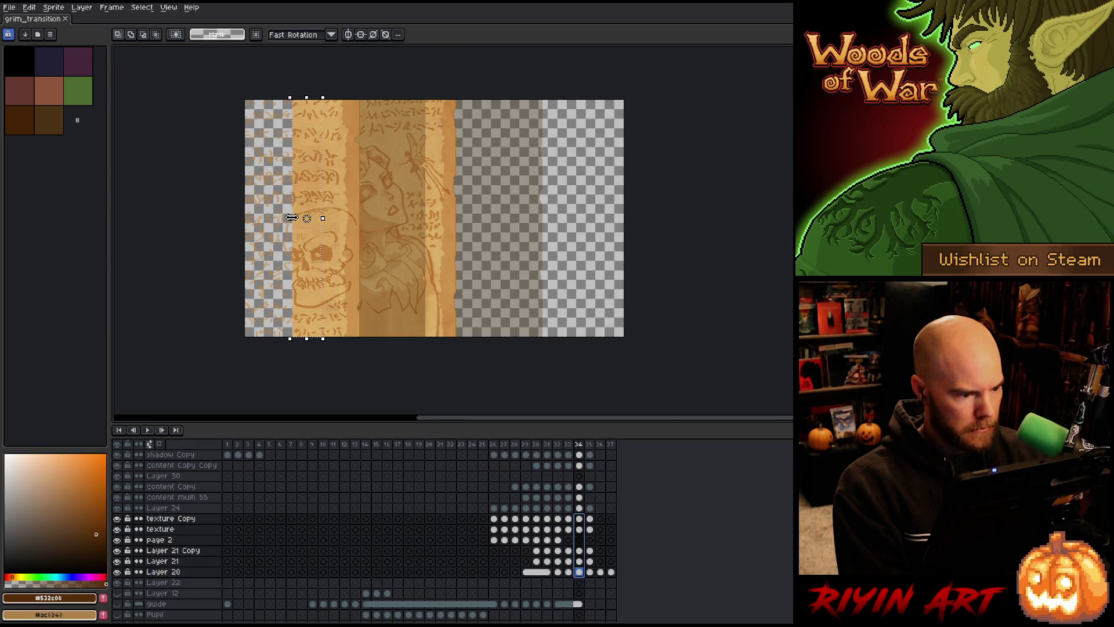
left_click_drag(291, 217, 250, 223)
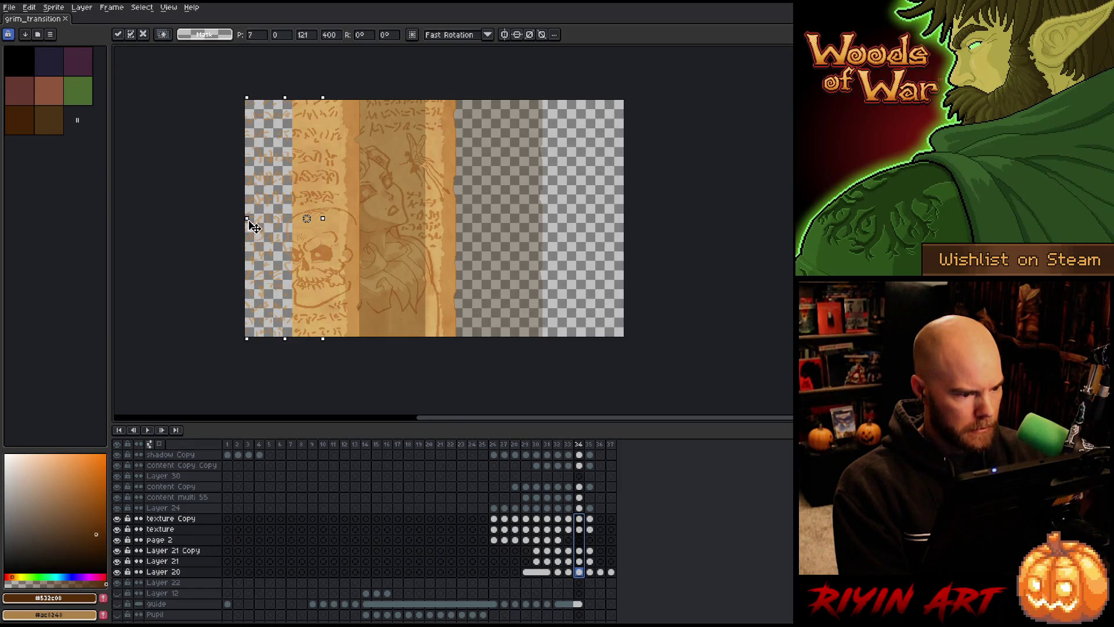
left_click(581, 529)
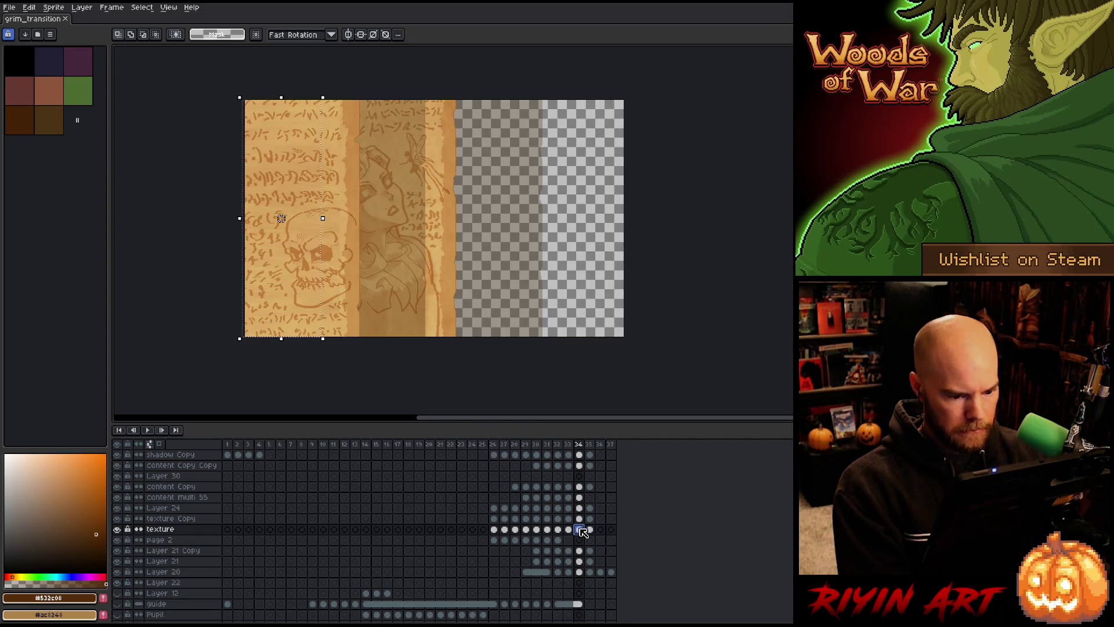
- Nudge the shadow Copy edge on frame 34 slightly to the left
scroll(582, 532, "up", 5)
left_click(579, 486)
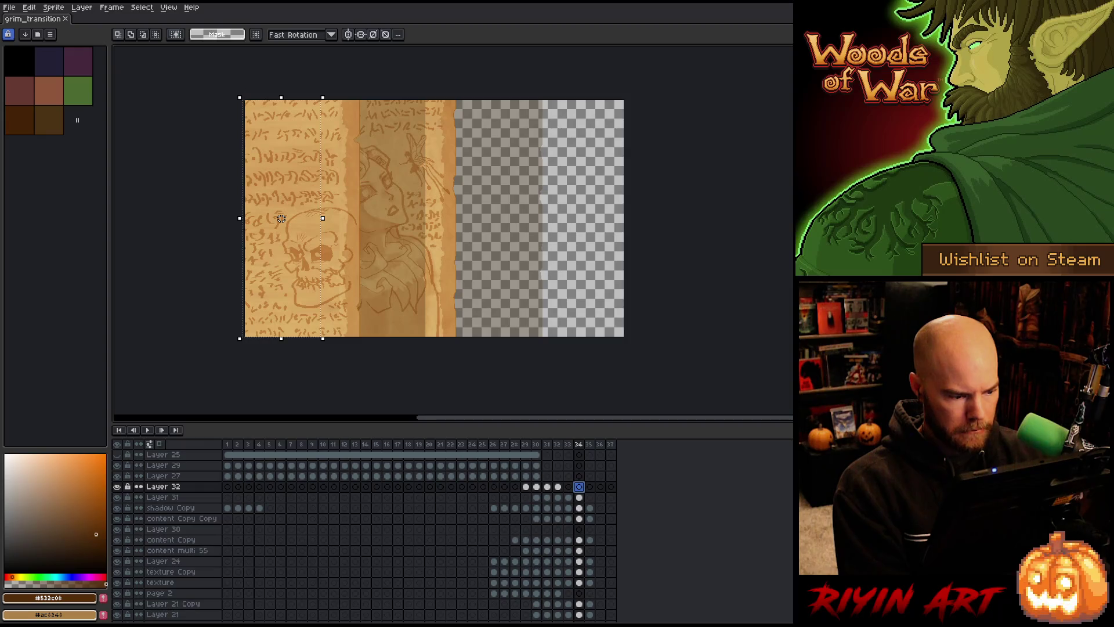
left_click(579, 508)
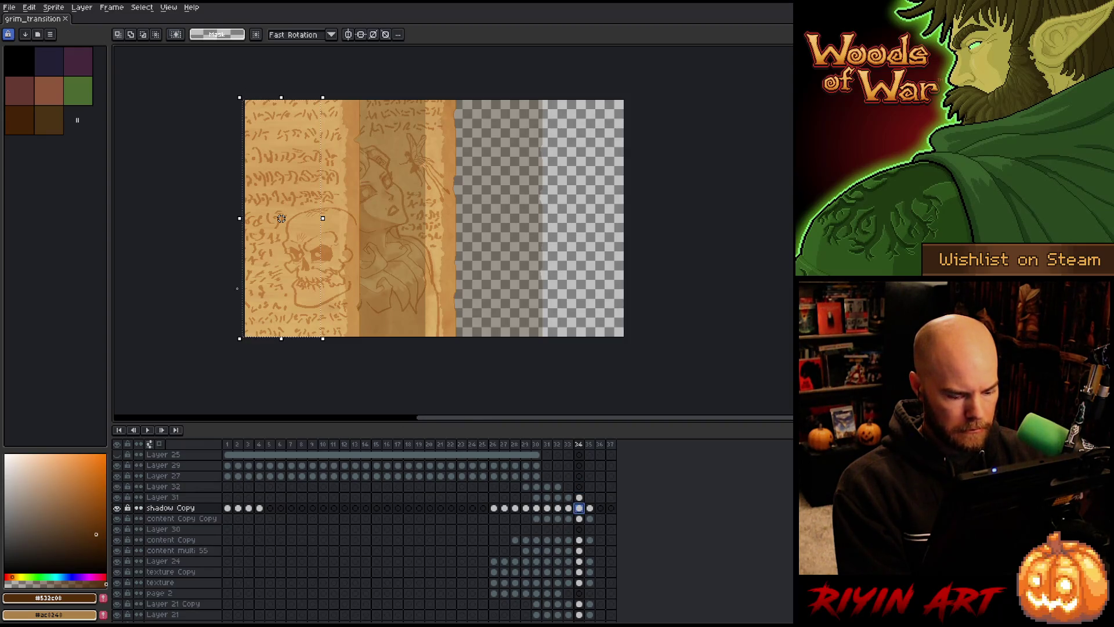
left_click_drag(257, 352, 250, 400)
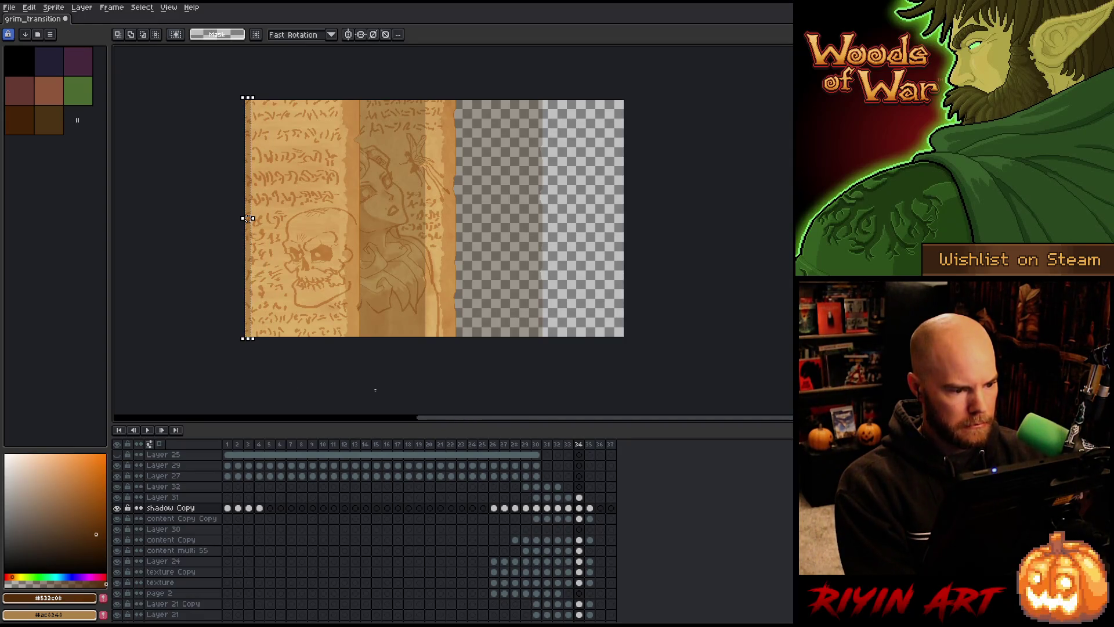
- Flip back and forth between frames 33, 34 and 35 to preview the page turn
key("period")
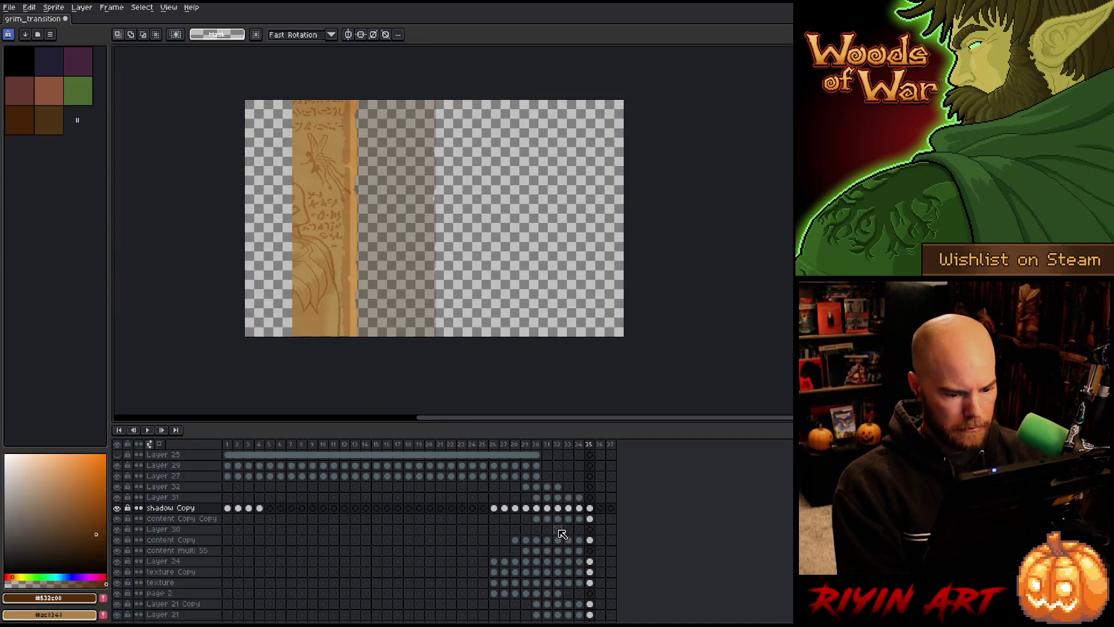
key("comma")
key("comma")
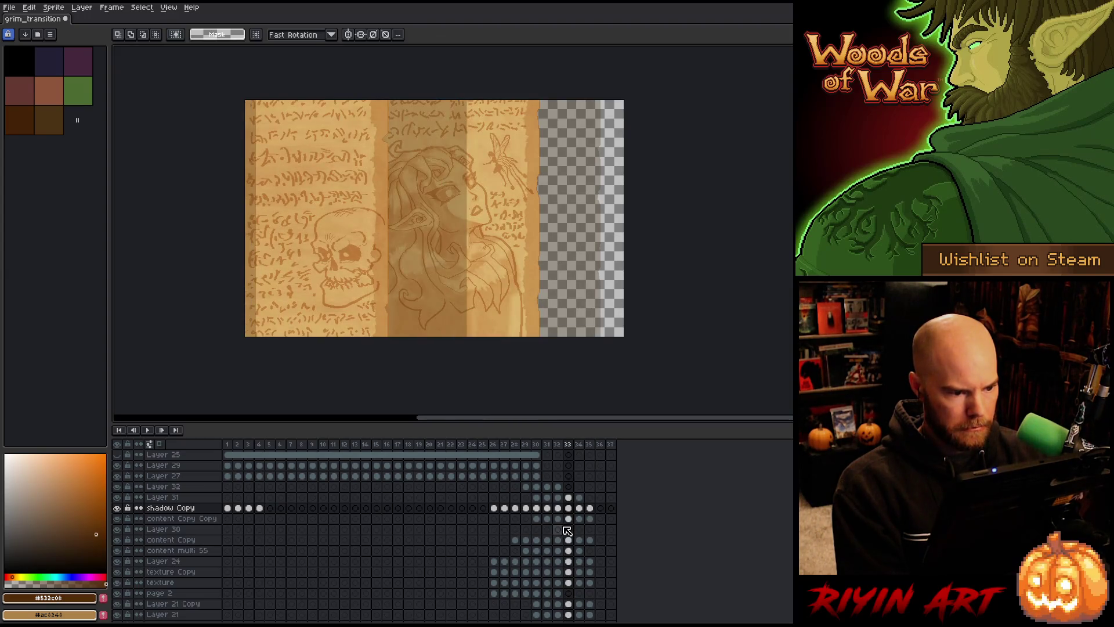
key("period")
key("period")
key("comma")
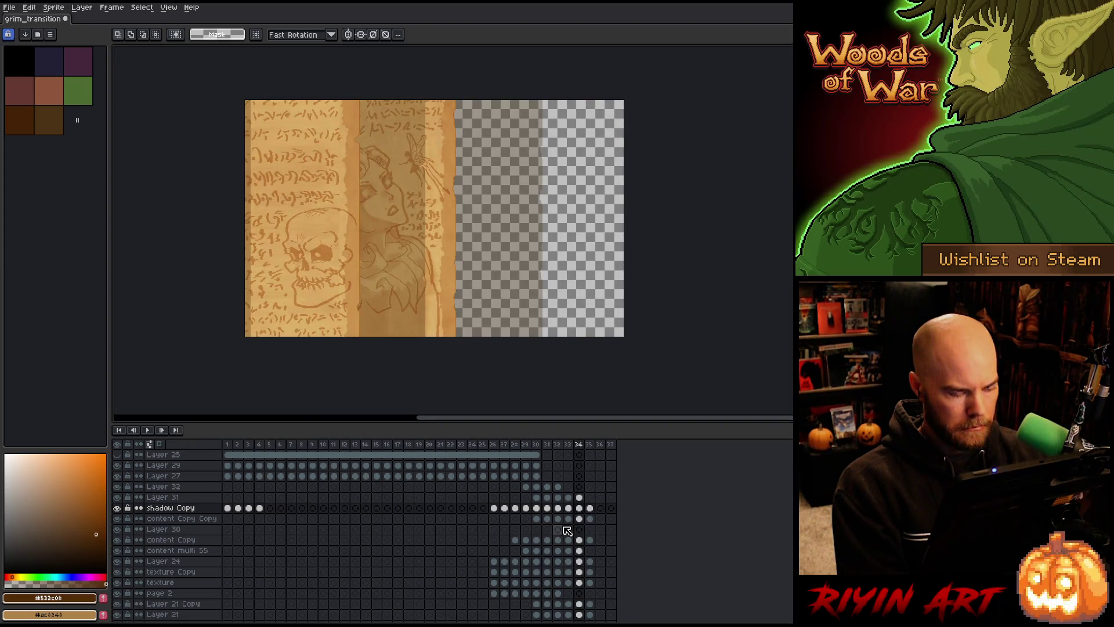
key("period")
key("comma")
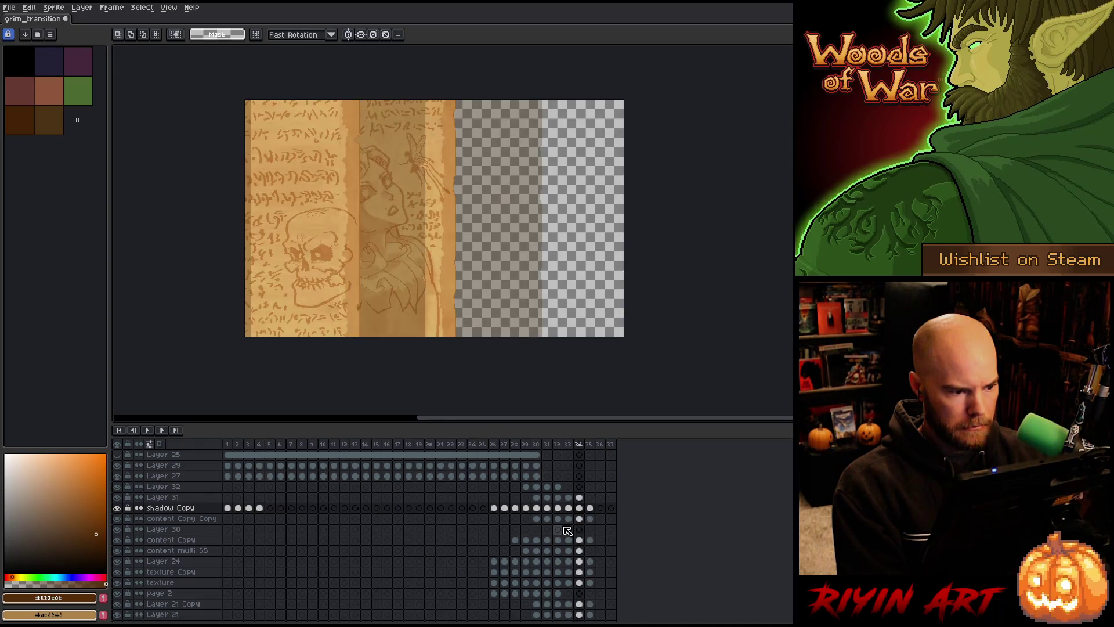
key("comma")
key("period")
key("period")
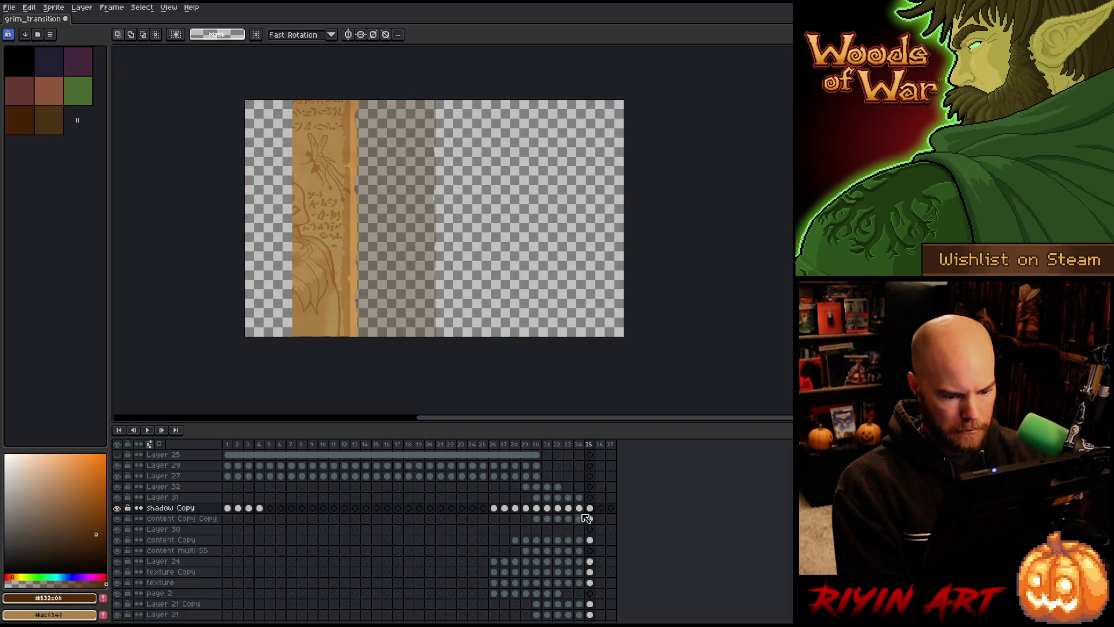
left_click(582, 508)
key("comma")
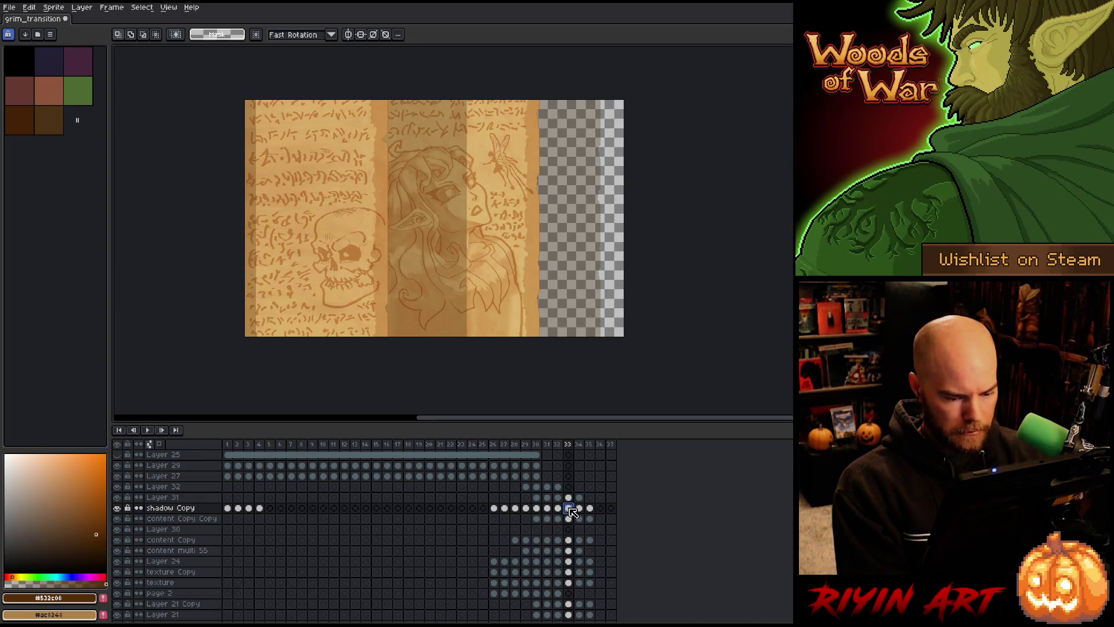
- Select the three content layers' cels on frame 33, ending on content Copy Copy at frame 35
left_click(569, 518)
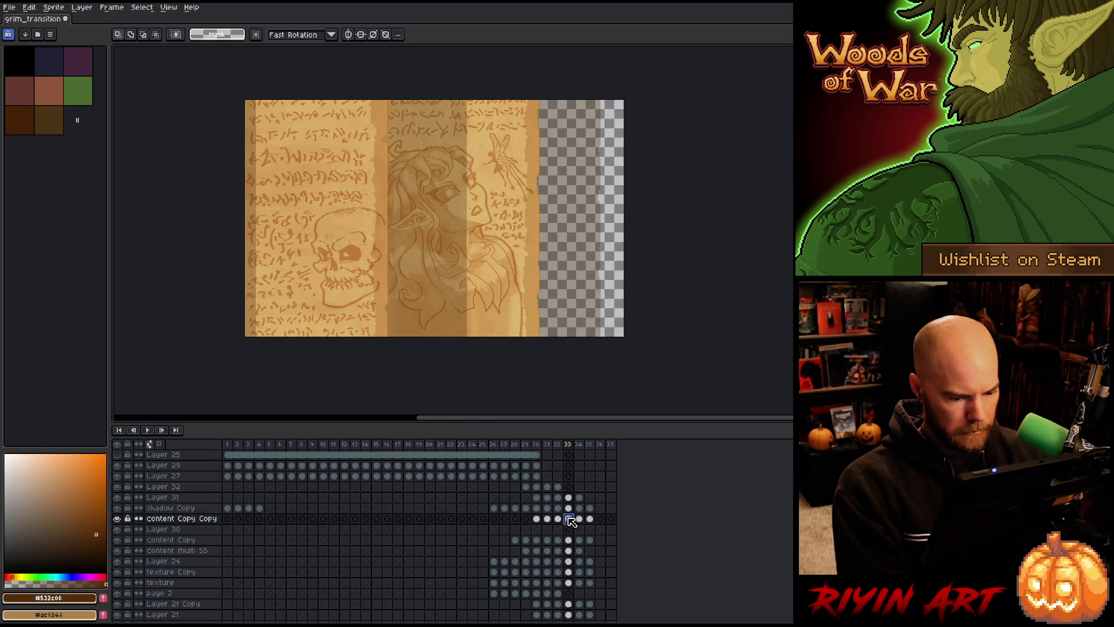
left_click_drag(568, 540, 569, 520)
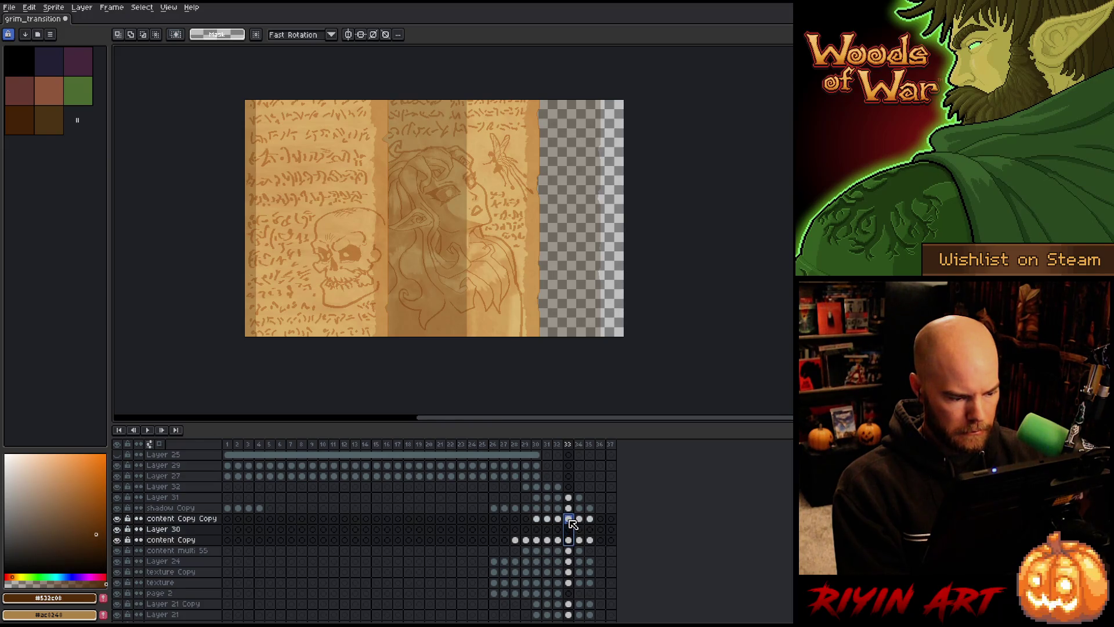
left_click(588, 519)
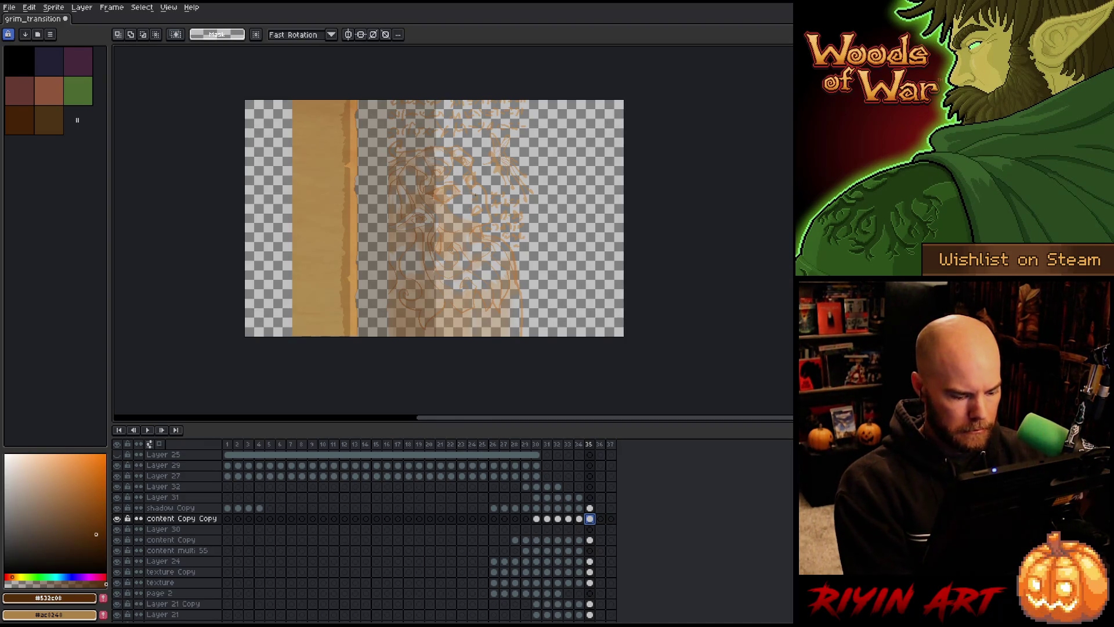
- With the Move tool and Auto Select Layer off, shift frame 35's content artwork left over the orange strip
key("v")
left_click(154, 33)
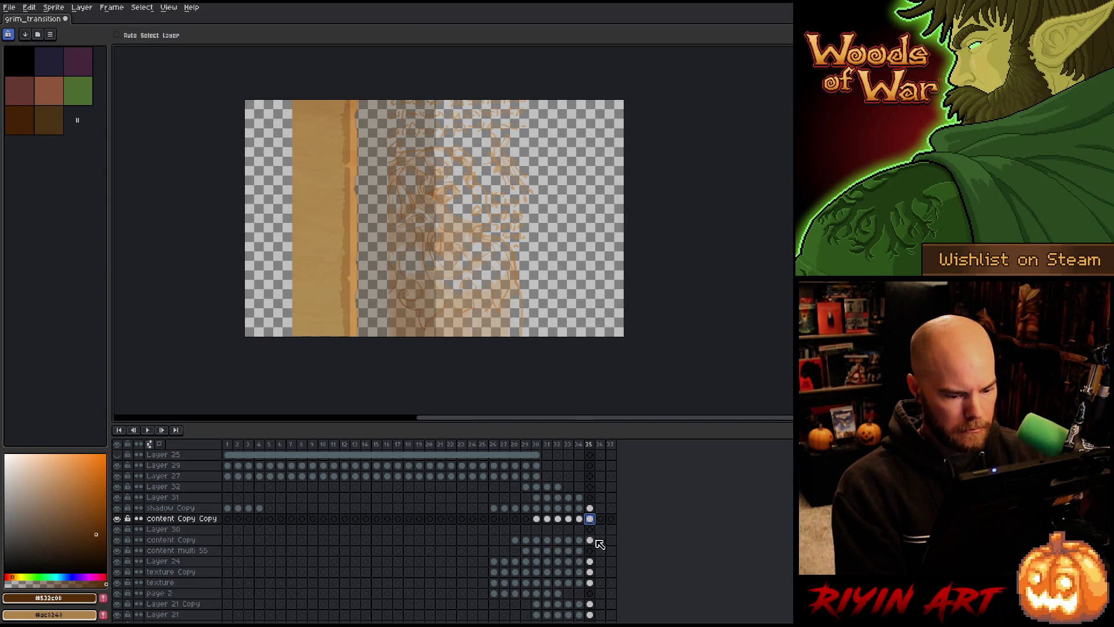
left_click_drag(589, 540, 590, 519)
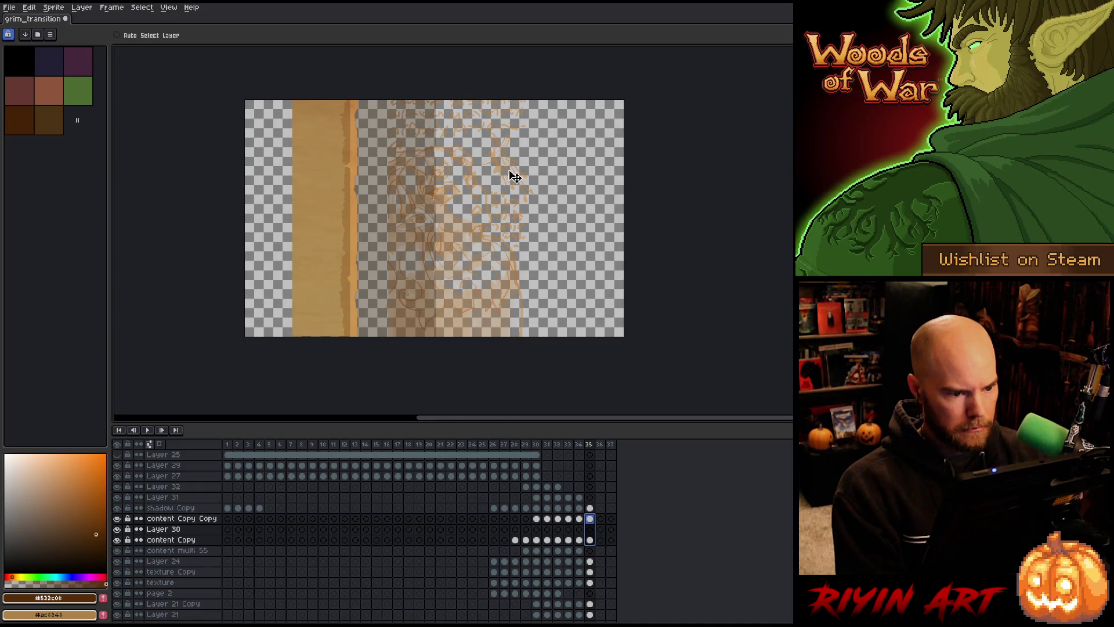
mouse_move(506, 176)
left_mouse_down()
mouse_move(403, 181)
mouse_move(329, 210)
left_mouse_up()
scroll(329, 212, "up", 5)
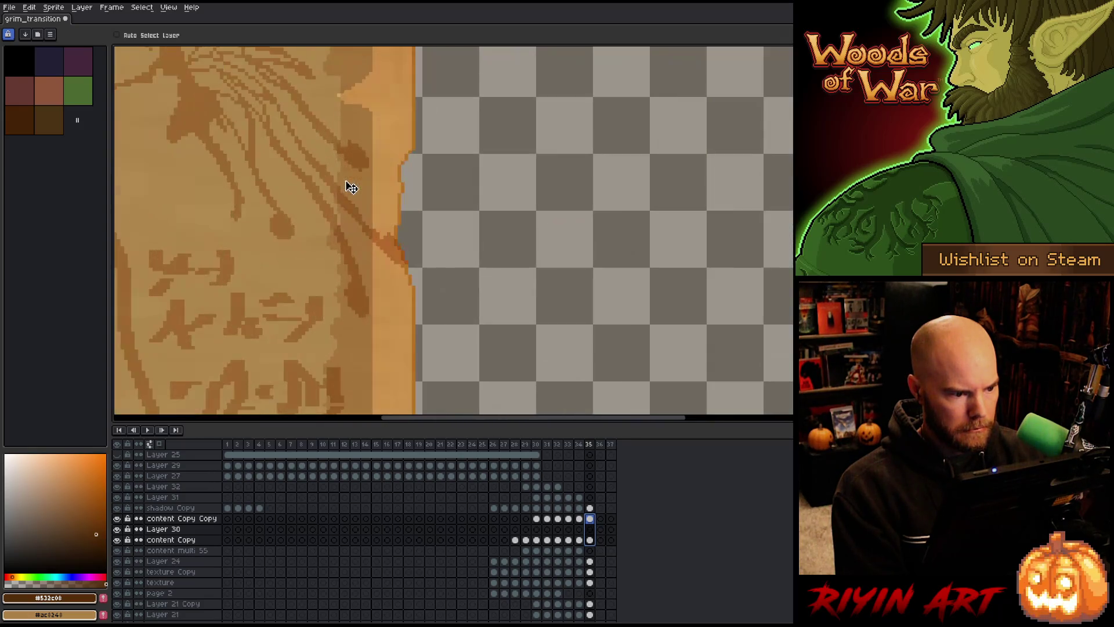
left_click_drag(401, 269, 397, 267)
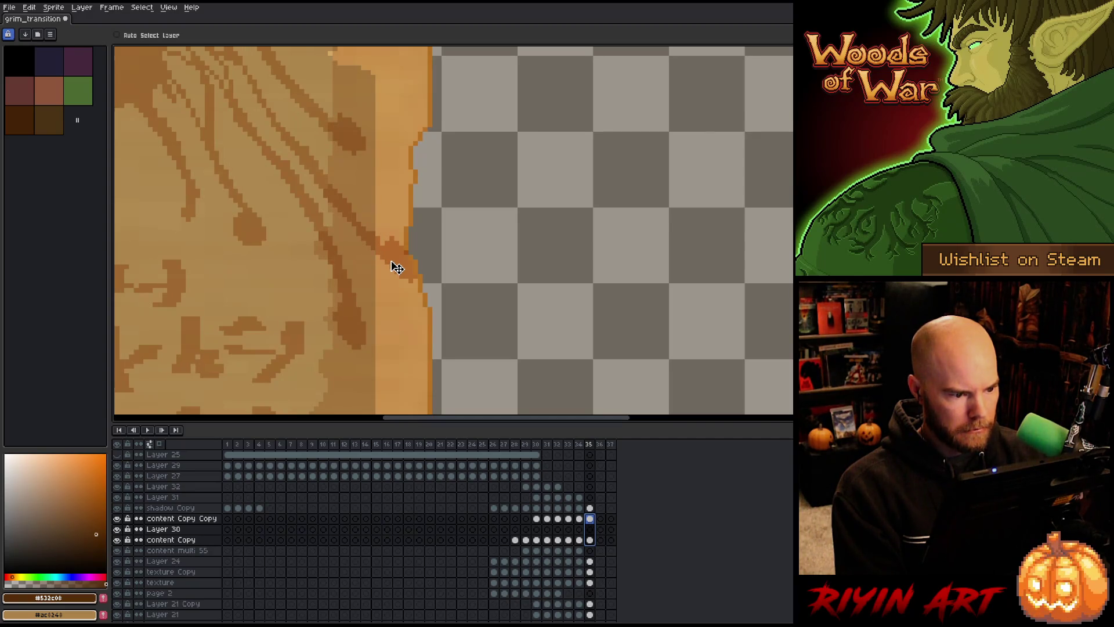
scroll(397, 268, "down", 5)
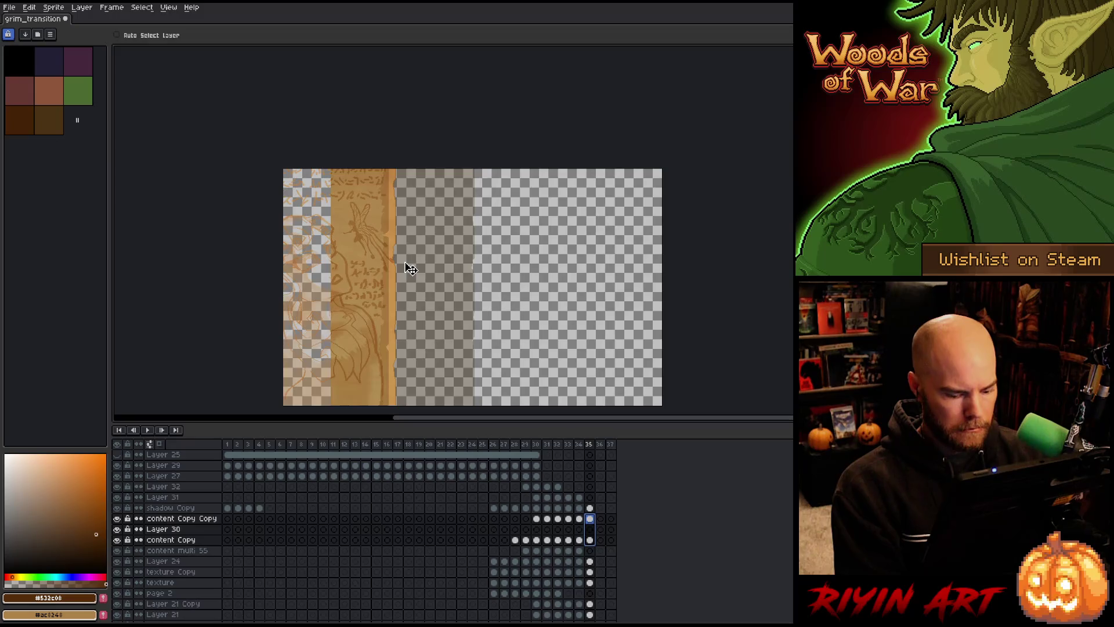
- Compare with frame 34, then move frame 35's fairy and rune artwork about 60 px left
key("Left")
key("Left")
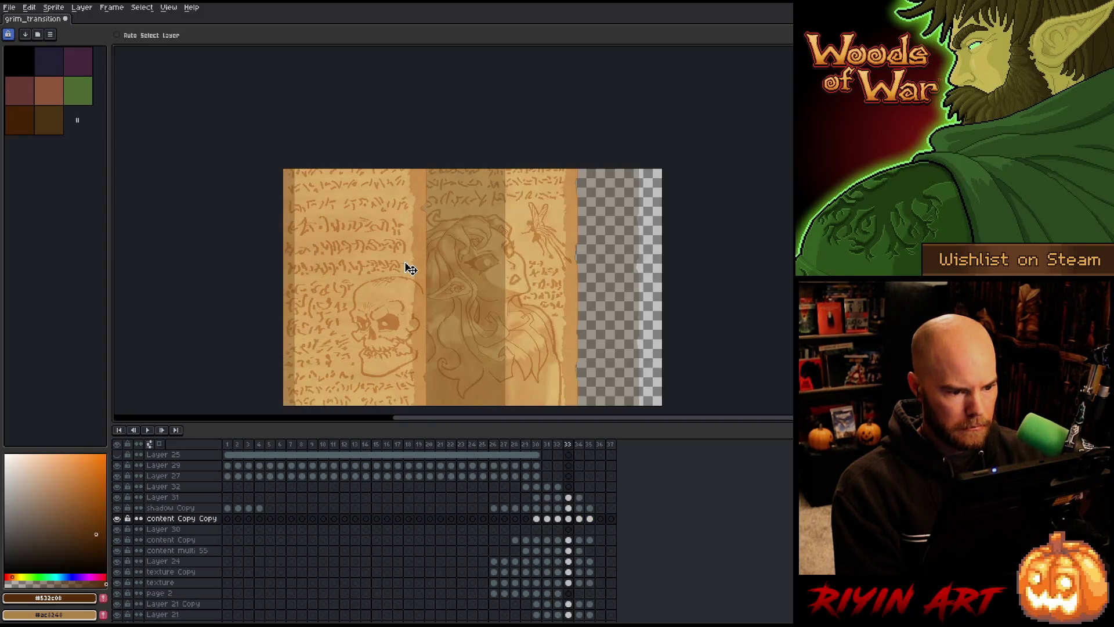
key("Right")
key("Right")
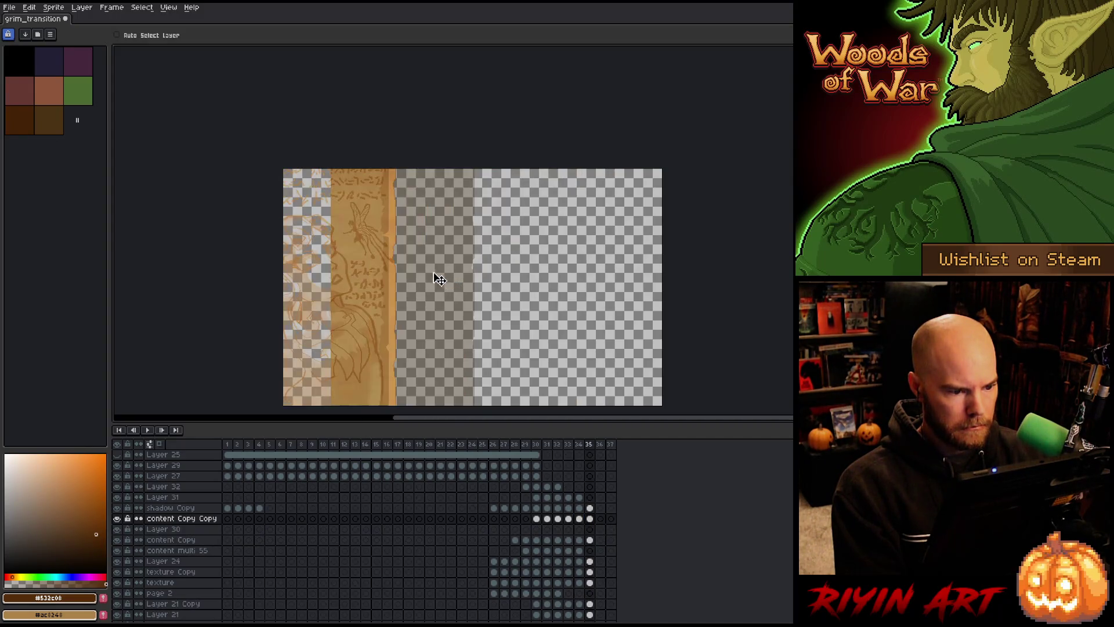
scroll(383, 262, "up", 2)
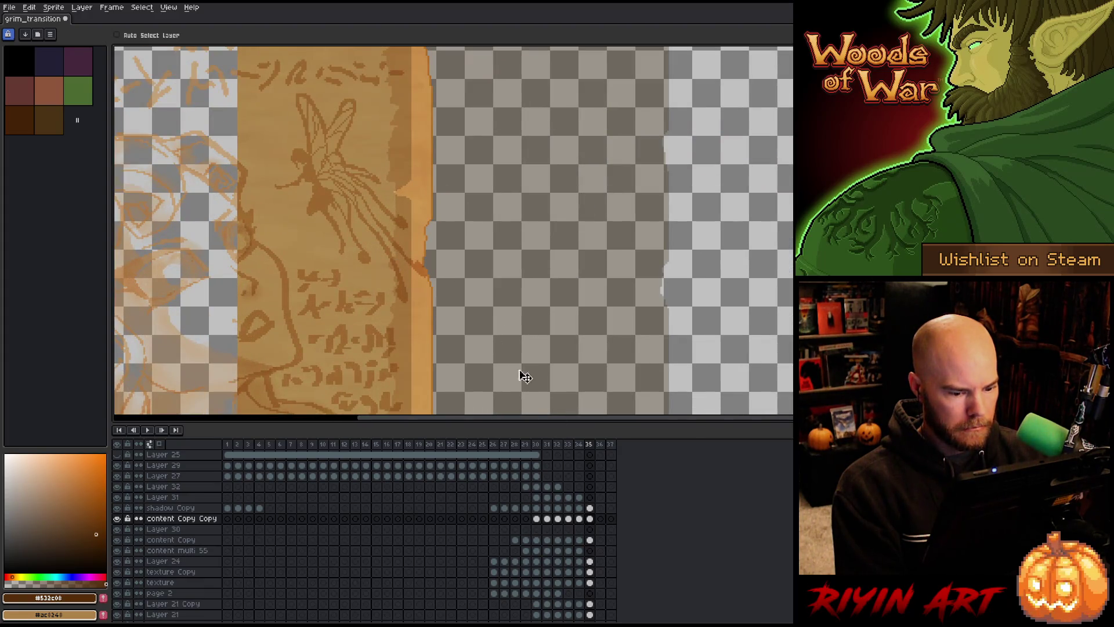
left_click_drag(589, 539, 592, 523)
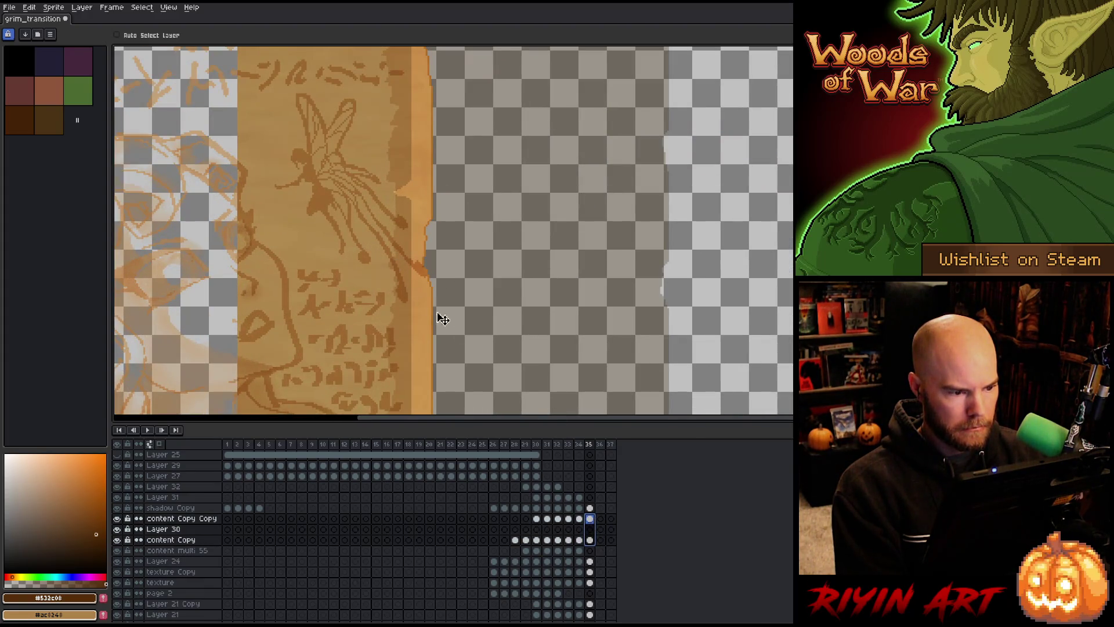
key("Left")
key("Right")
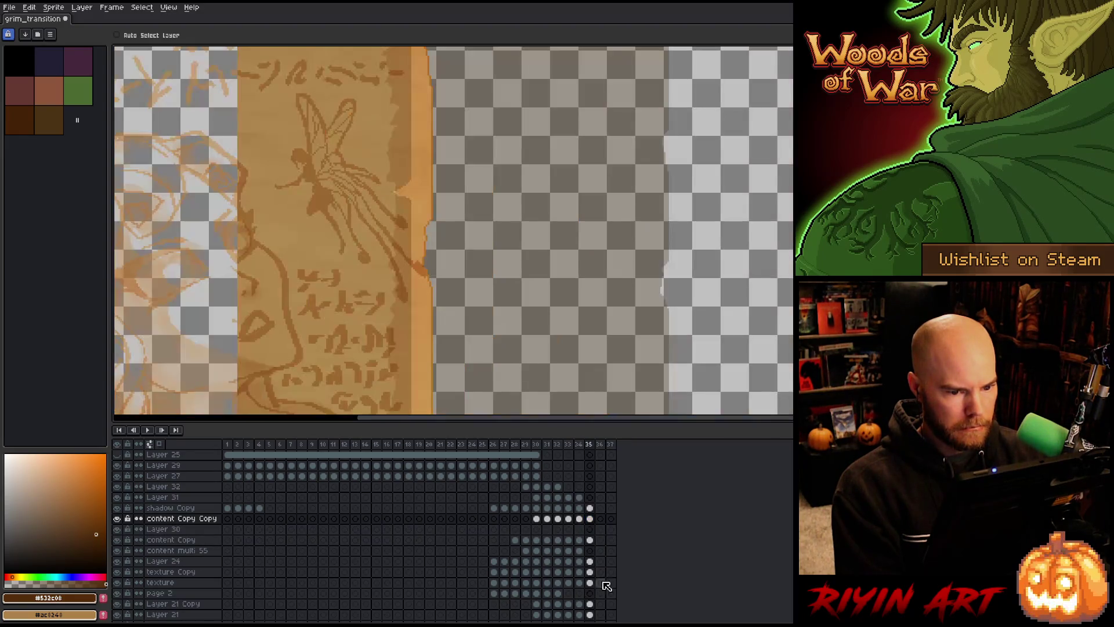
left_click_drag(590, 540, 590, 522)
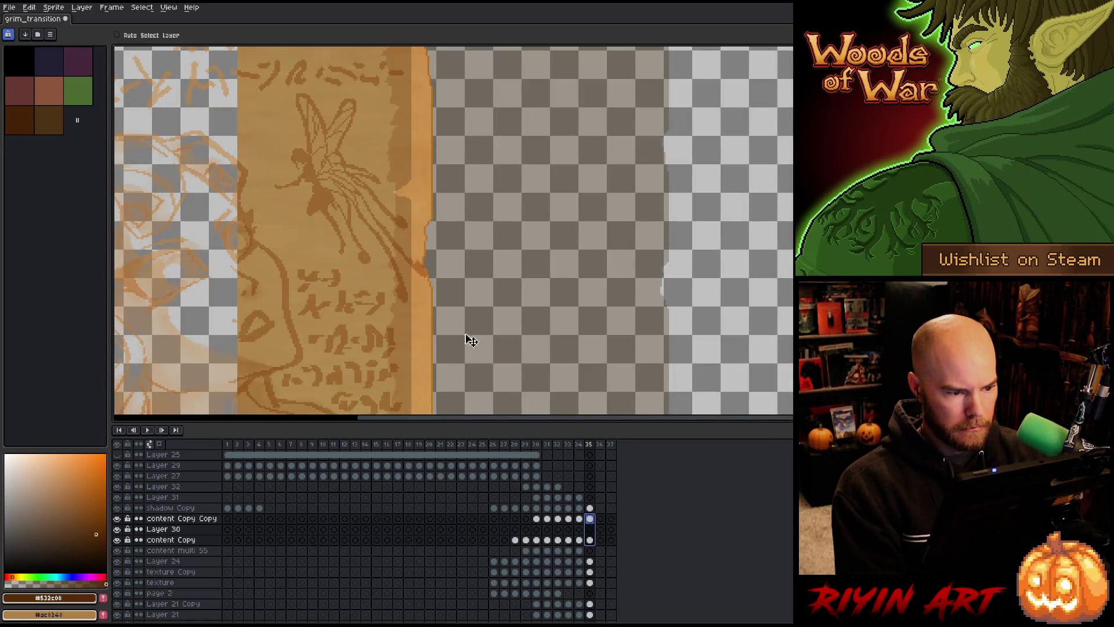
mouse_move(422, 280)
left_mouse_down()
mouse_move(402, 268)
mouse_move(389, 282)
left_mouse_up()
- Shift frame 35's shadow Copy and content Copy Copy artwork about 30 px left, checking against frame 34
key("Left")
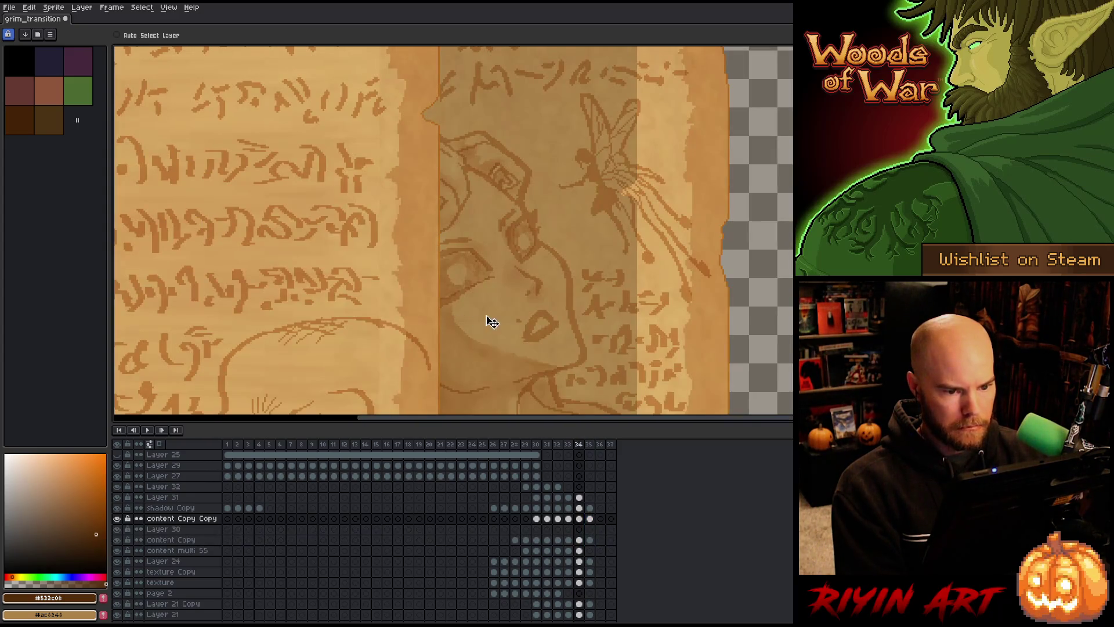
key("Right")
mouse_move(591, 508)
left_mouse_down()
mouse_move(593, 539)
mouse_move(596, 526)
left_mouse_up()
left_click_drag(424, 272, 405, 272)
key("comma")
key("period")
scroll(485, 336, "down", 4)
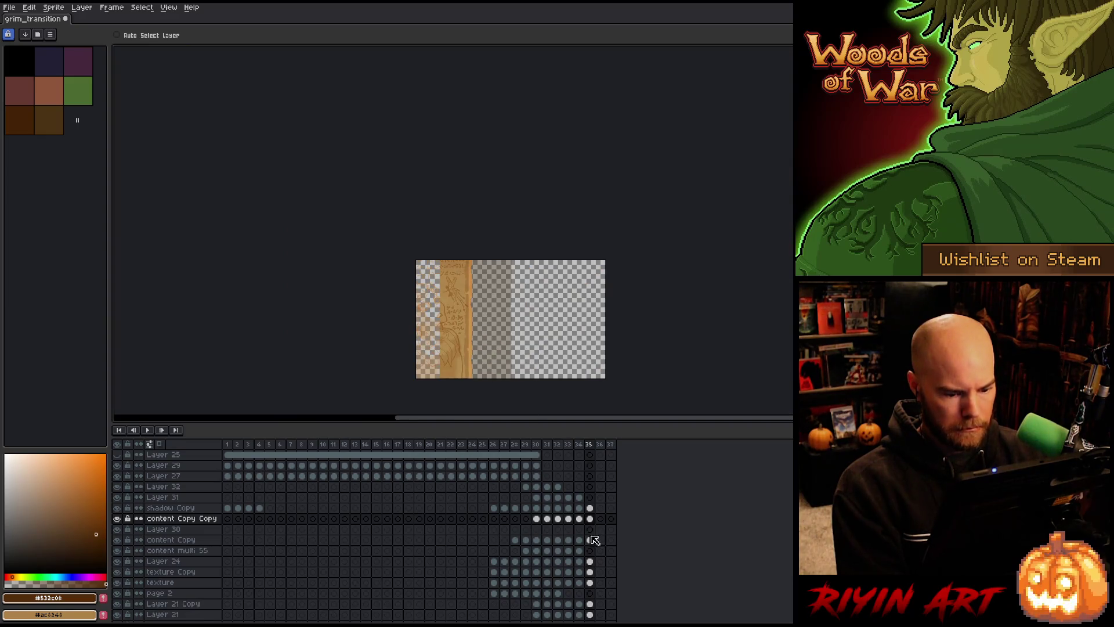
- Stretch frame 35's texture Copy to Layer 20 cels to the canvas's left edge, then return to the upper layers
left_click(589, 571)
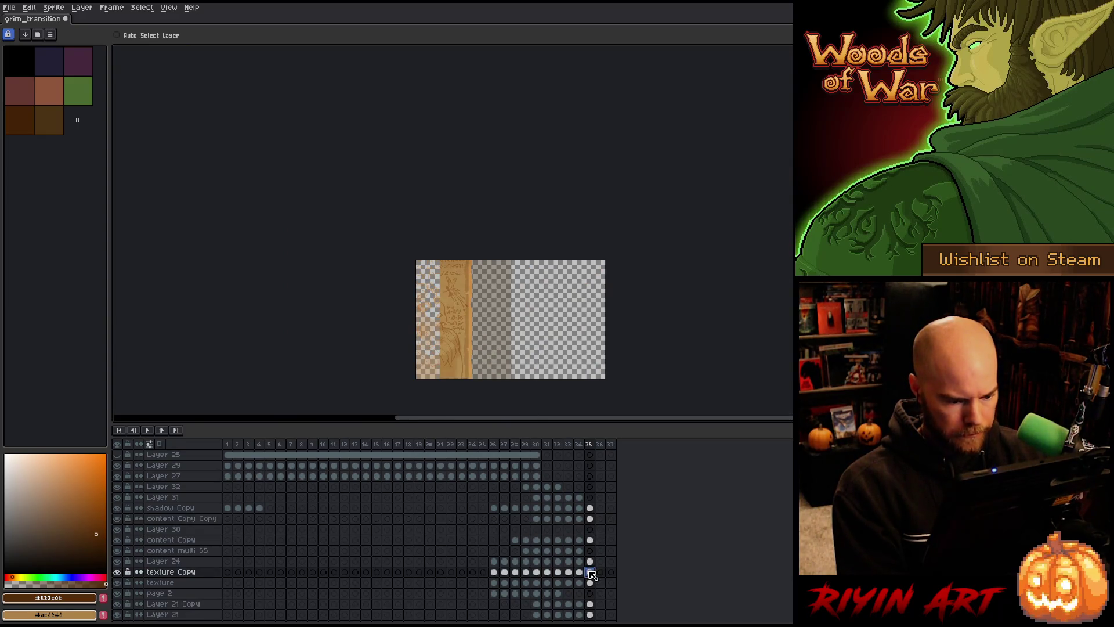
scroll(590, 577, "down", 2)
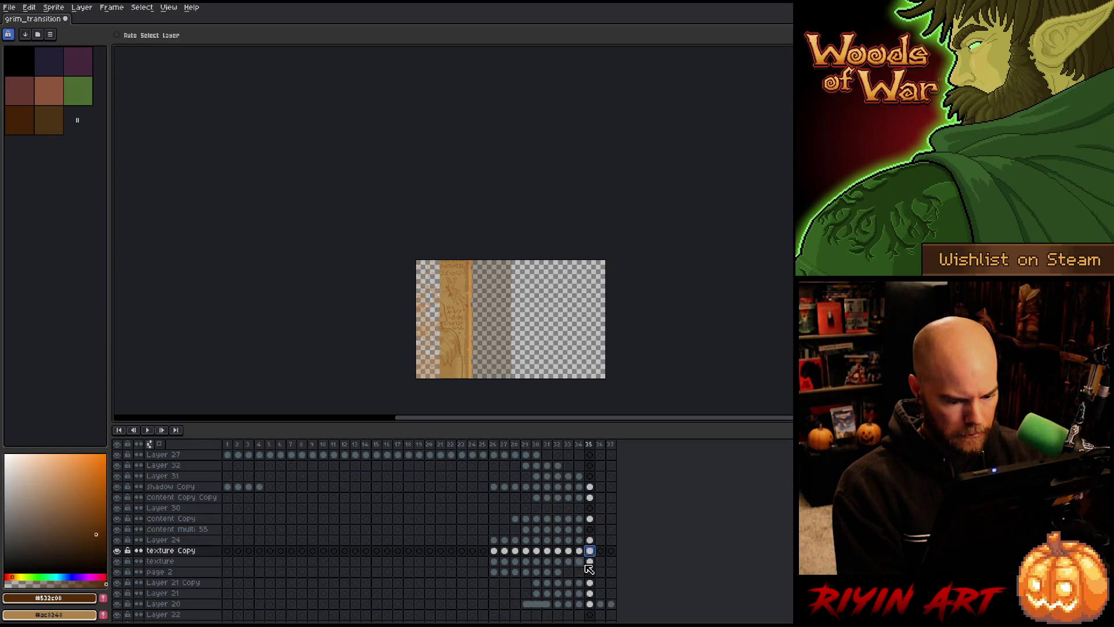
scroll(442, 273, "up", 3)
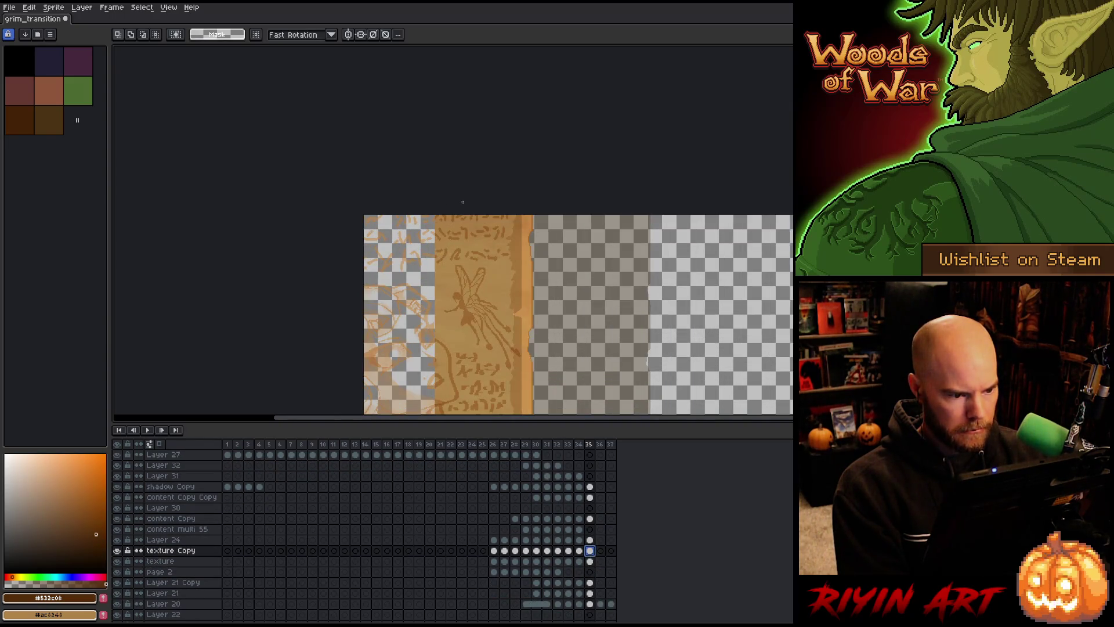
scroll(480, 206, "down", 5)
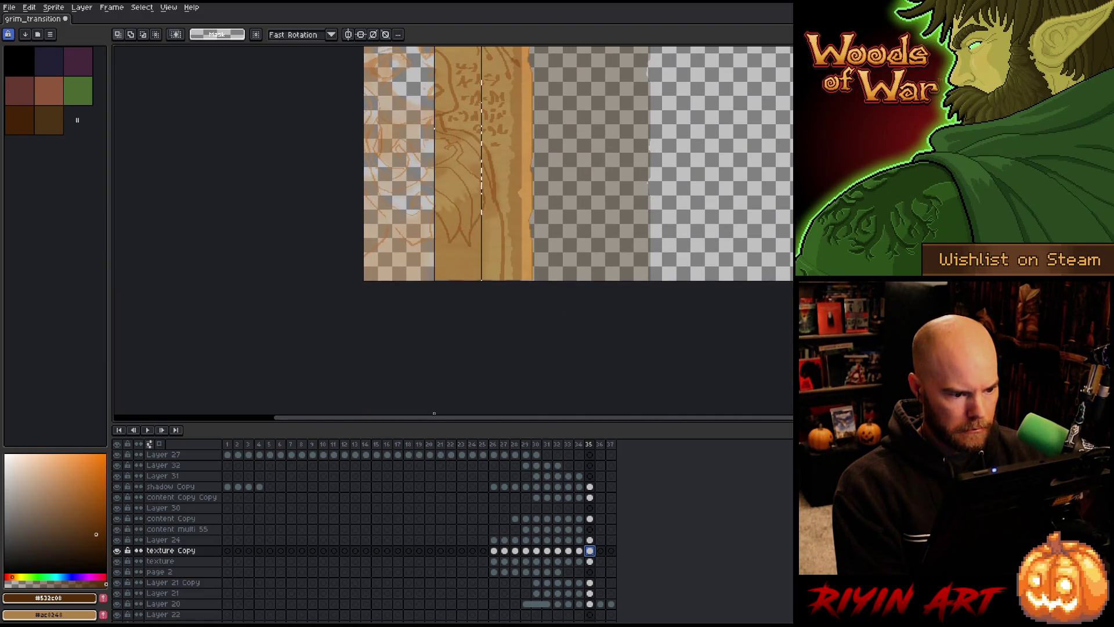
scroll(446, 259, "down", 5)
scroll(445, 260, "up", 5)
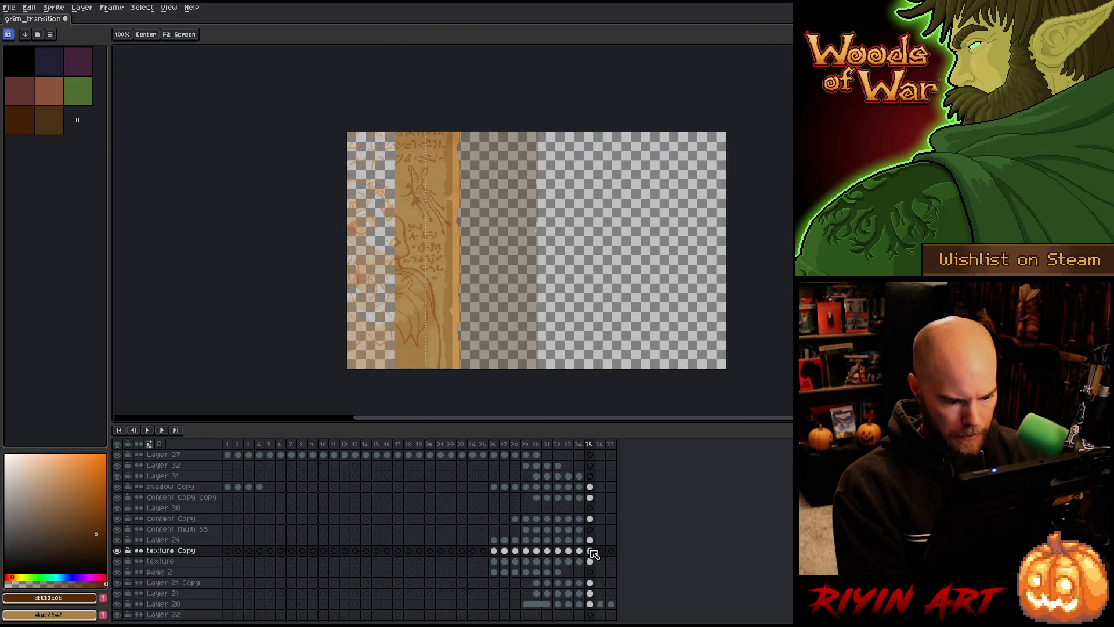
left_click_drag(589, 550, 590, 603)
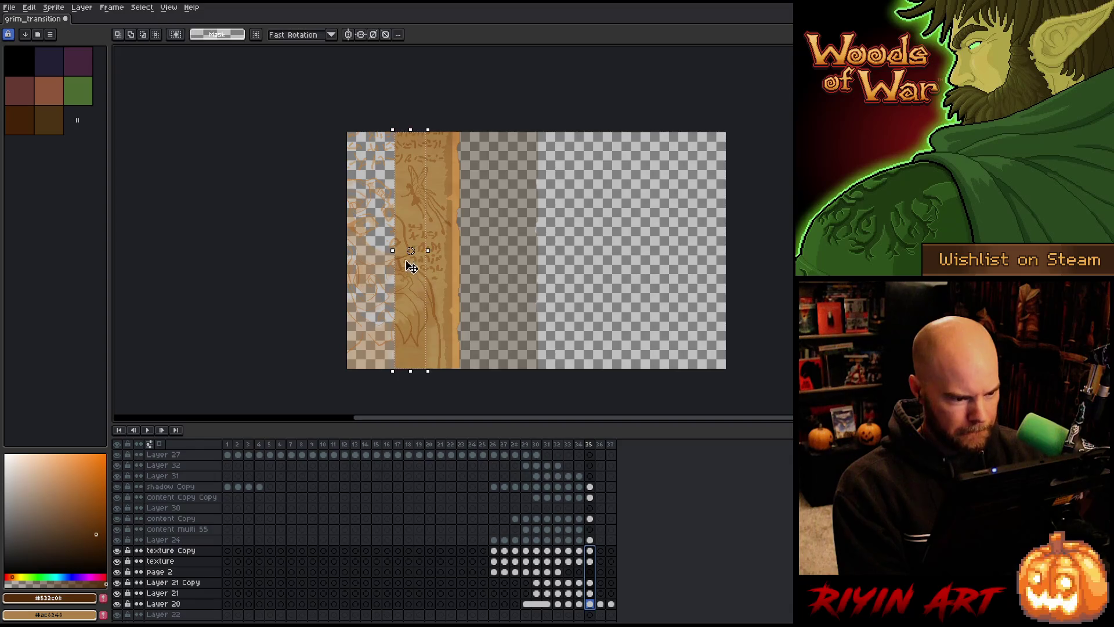
left_click_drag(393, 252, 340, 262)
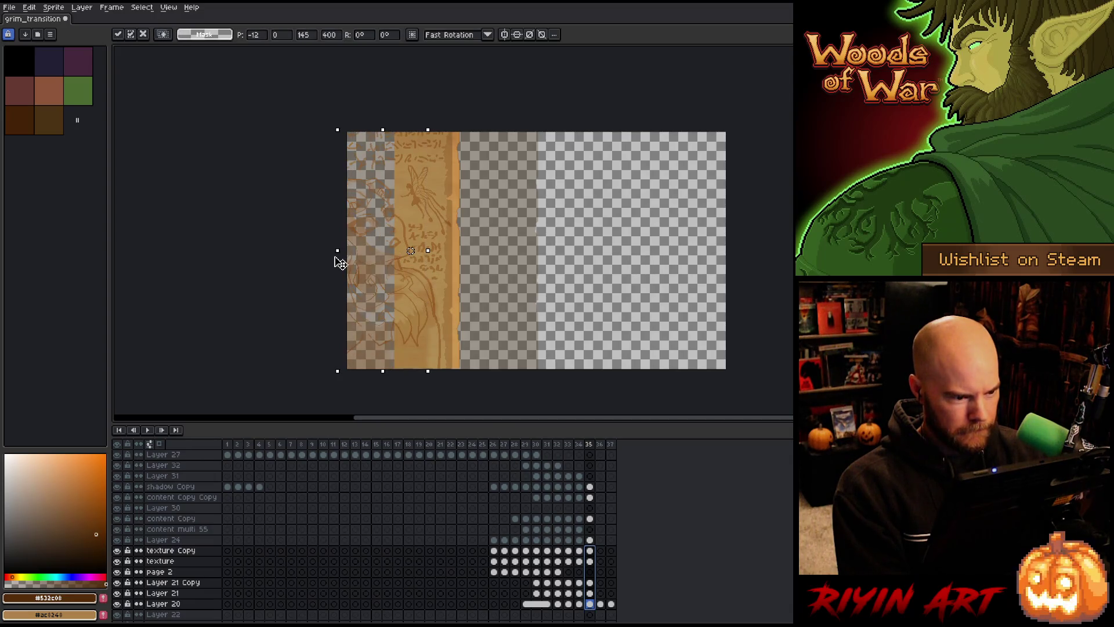
left_click(590, 551)
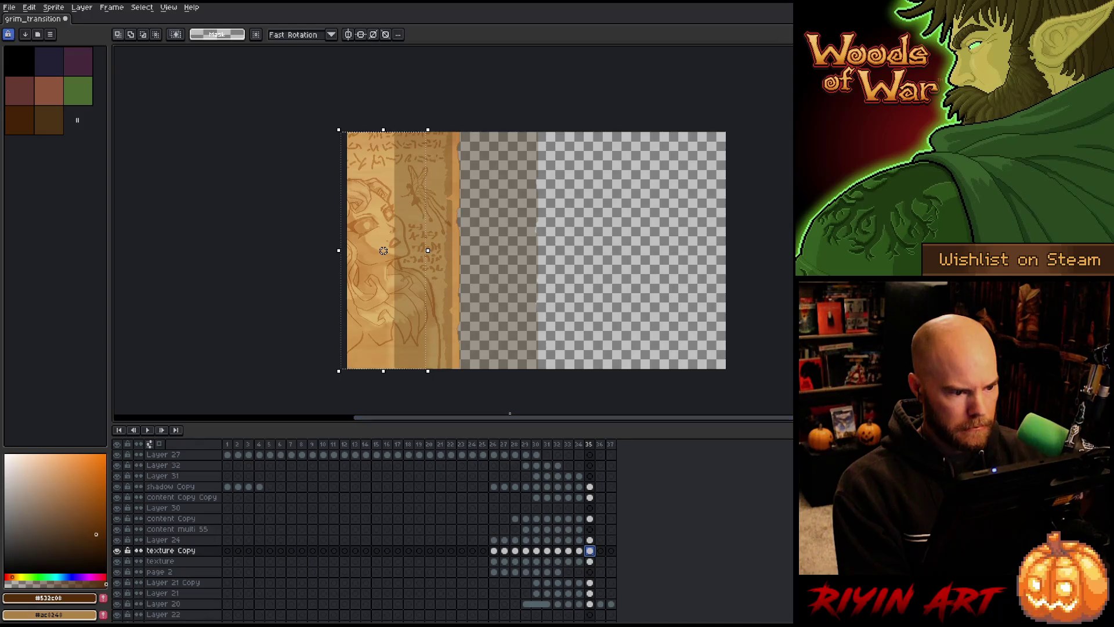
scroll(603, 516, "up", 1)
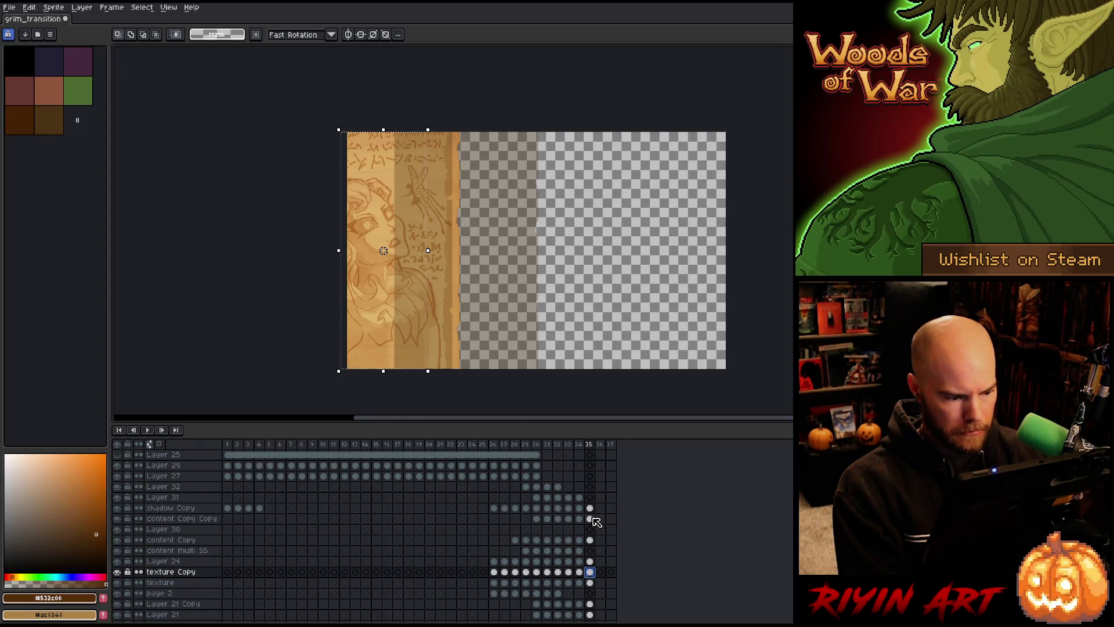
left_click(591, 518)
left_click(590, 508)
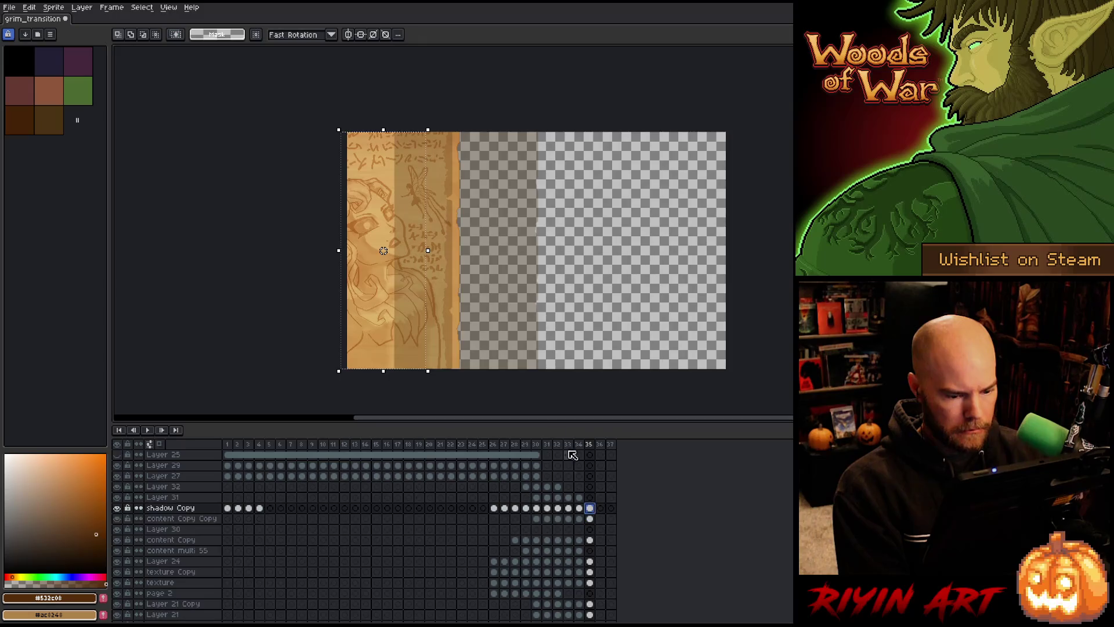
- Move a full-height shadow strip on frame 35 left over the paper and compare with frame 34
left_click_drag(406, 228, 401, 399)
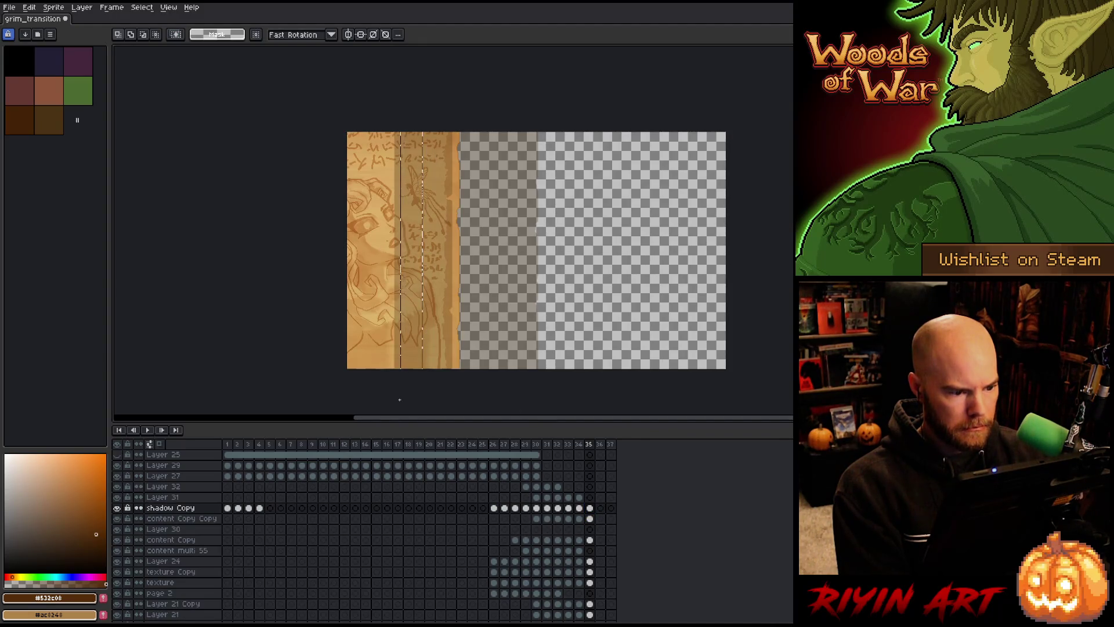
left_click_drag(400, 254, 318, 253)
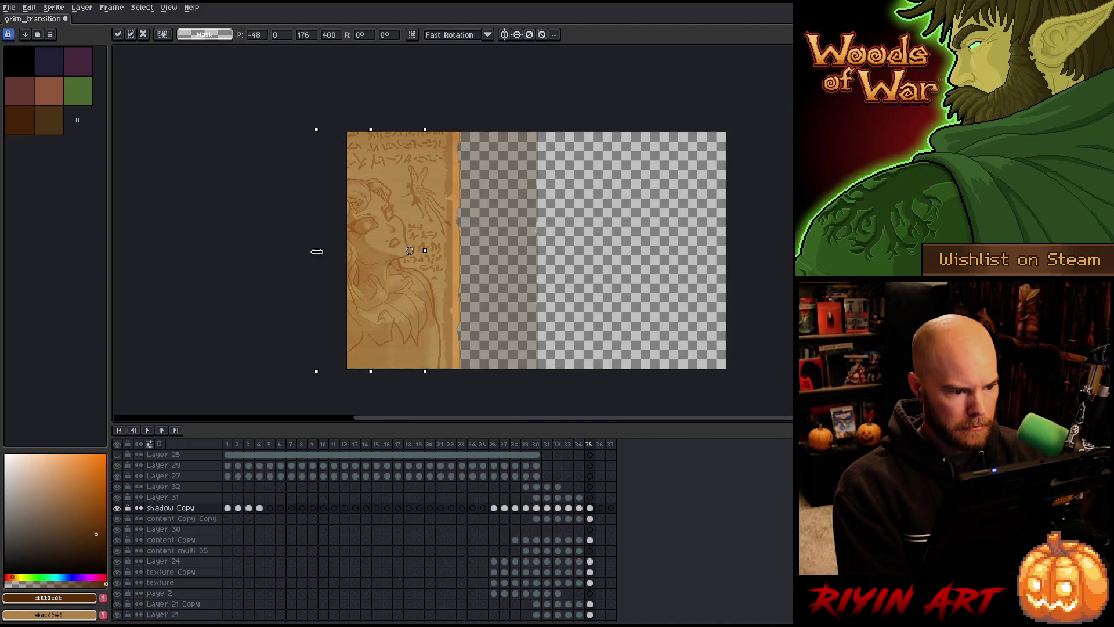
key("ctrl+d")
key("Left")
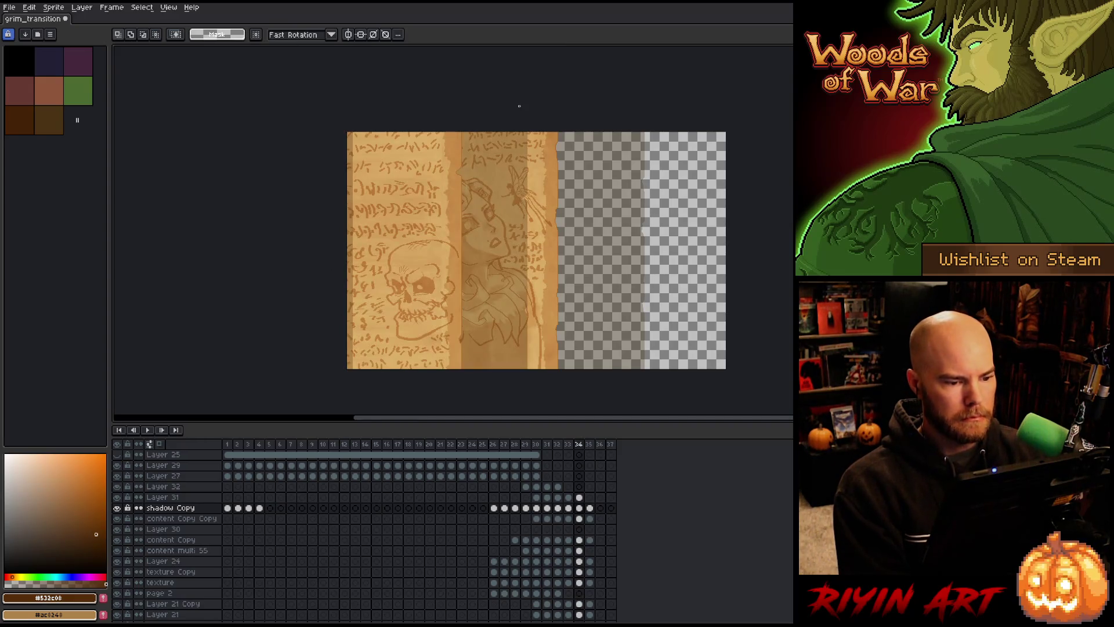
key("Right")
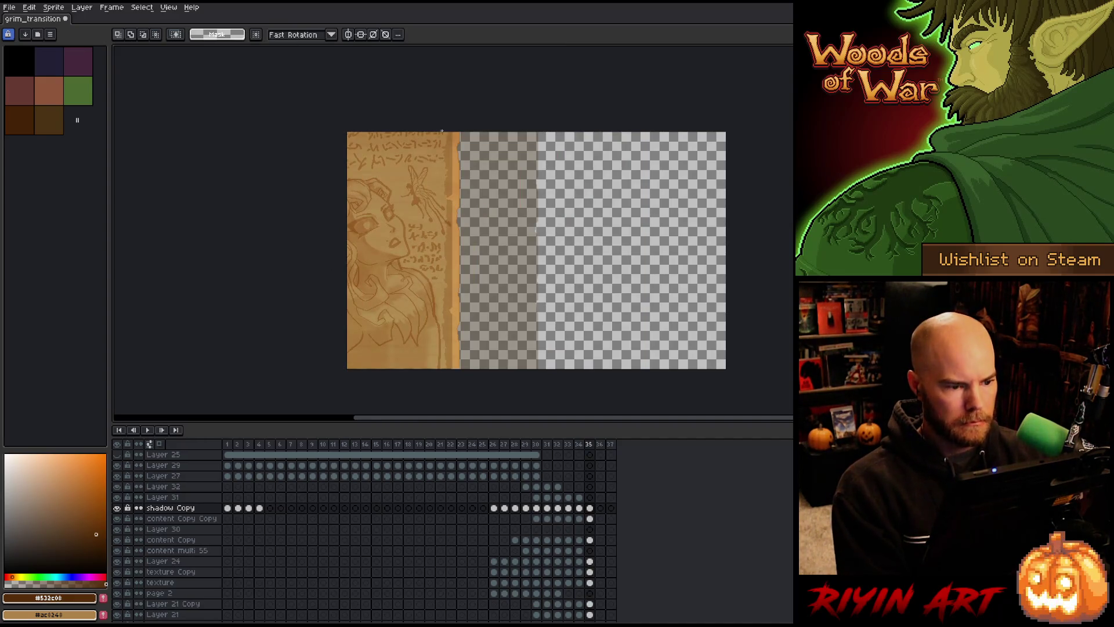
- Reselect frame 35's left paper strip and move it about 149 px left
key("ctrl+shift+d")
scroll(360, 370, "down", 1)
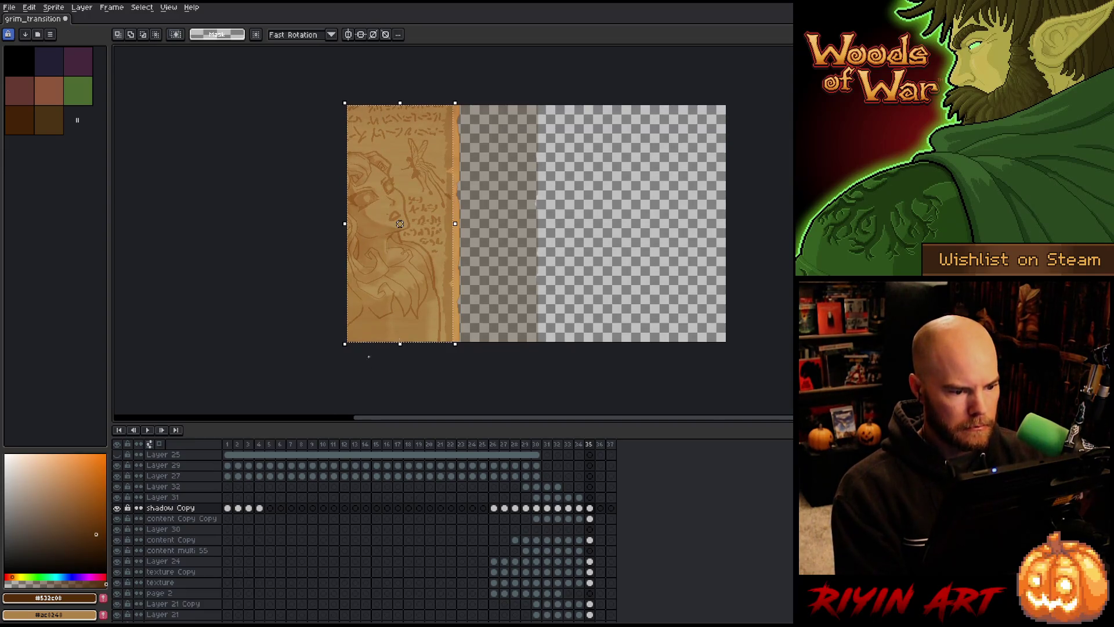
mouse_move(440, 240)
left_mouse_down()
mouse_move(346, 261)
mouse_move(360, 265)
left_mouse_up()
key("Left")
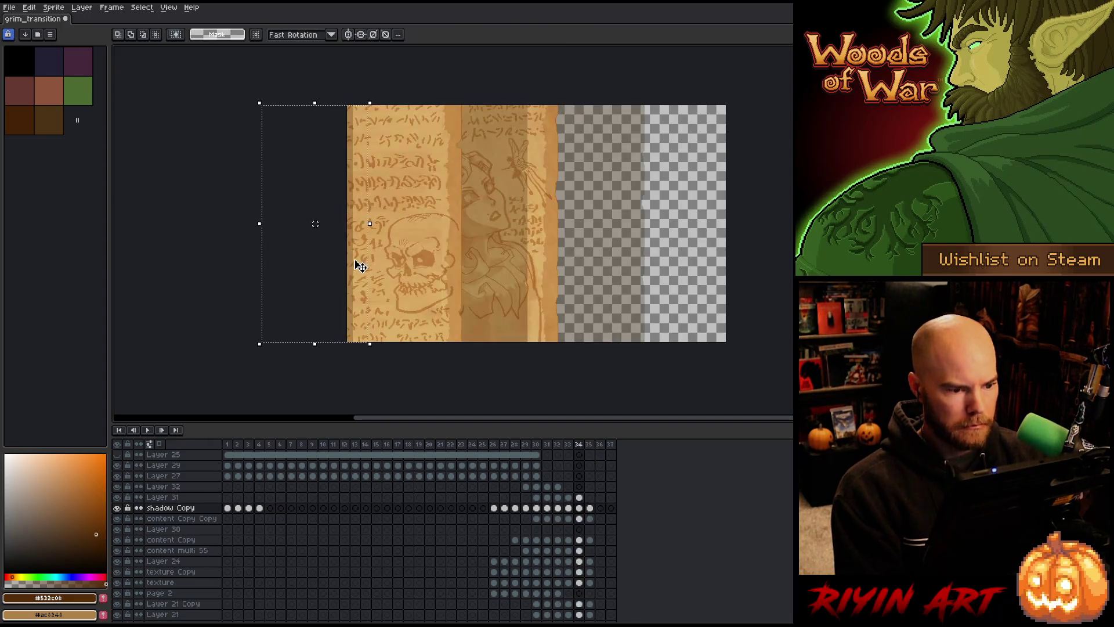
- Step through frames 34 to 37, wrapping around, to preview the page turn
key("Right")
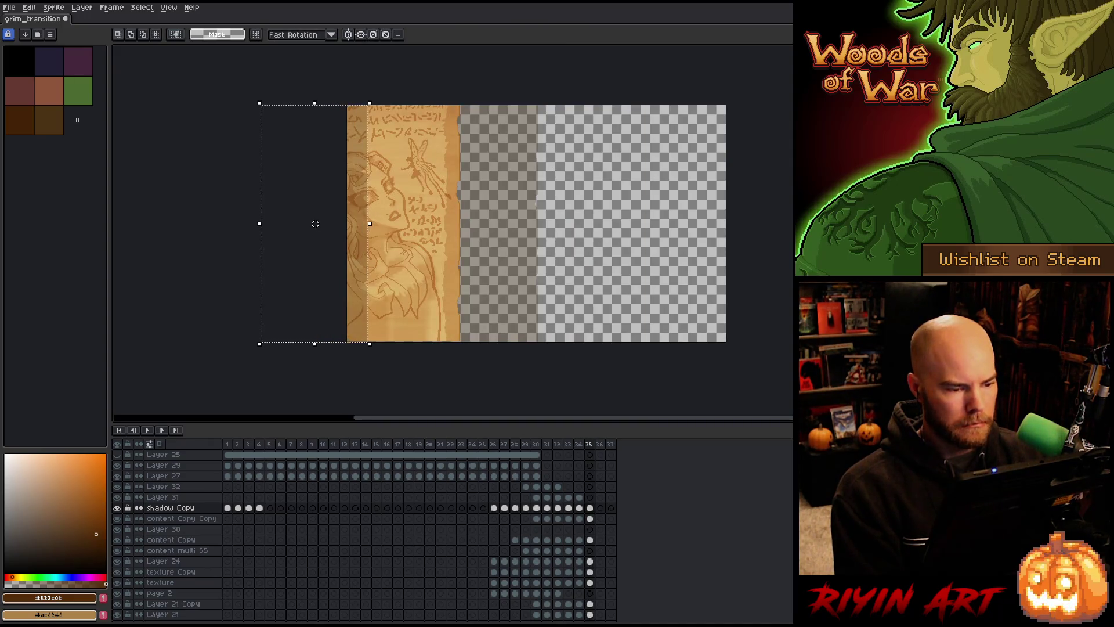
key("Left")
key("Right")
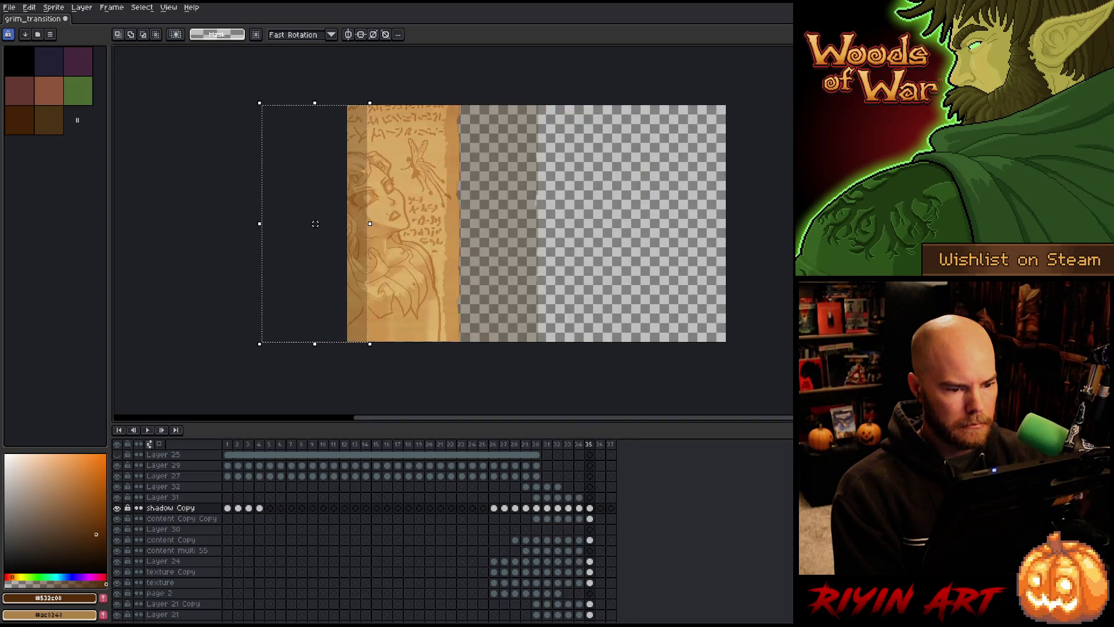
key("Right")
key("Left")
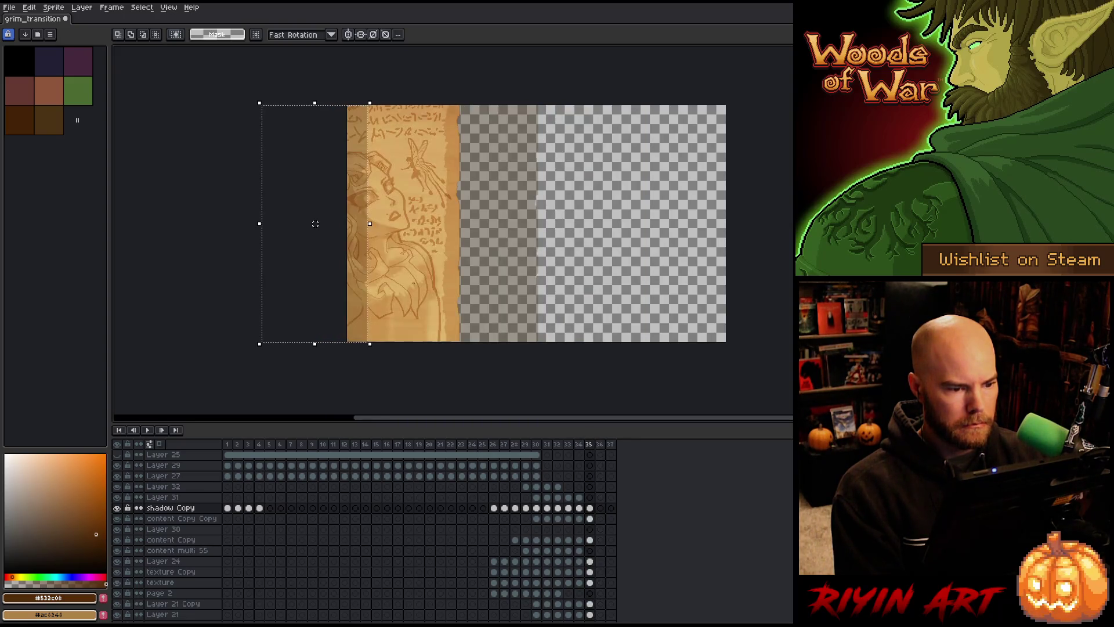
key("Left")
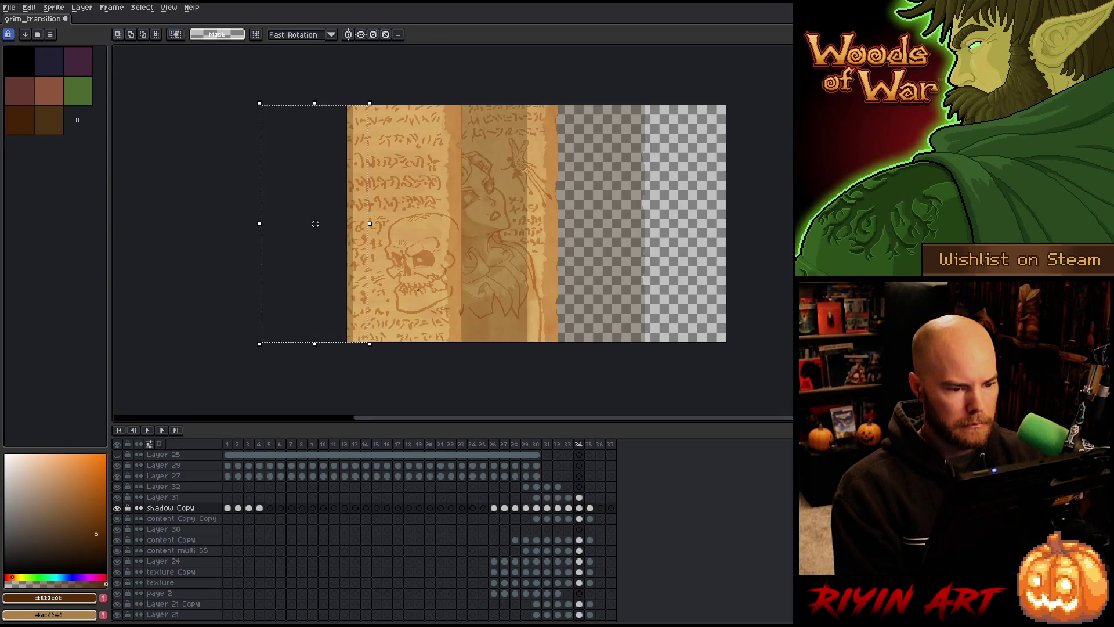
key("Right")
key("Right")
key("Right")
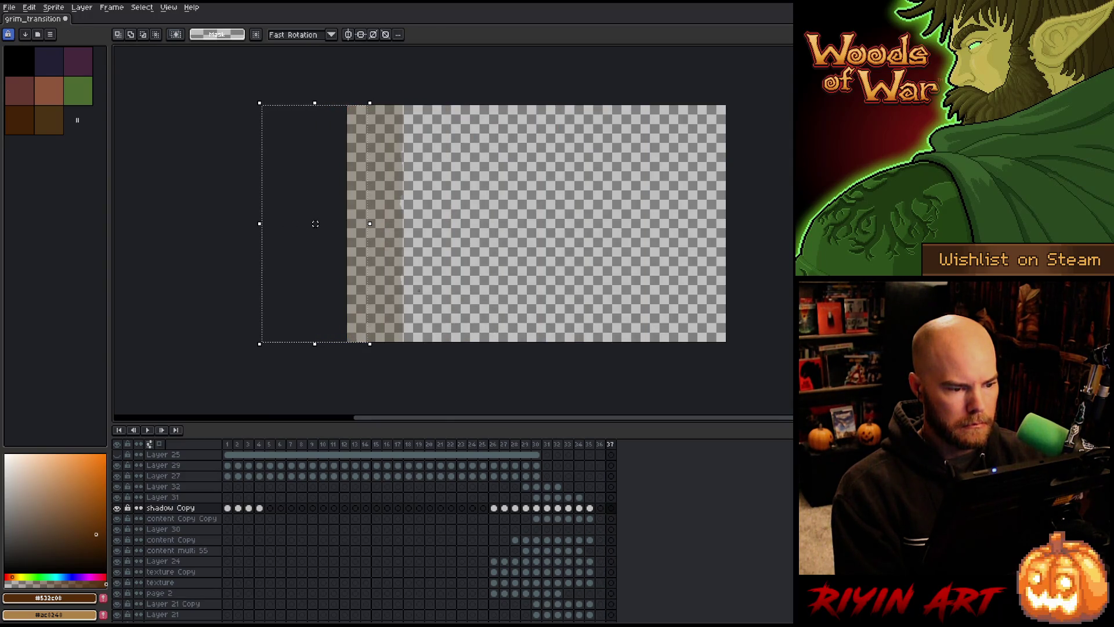
key("Right")
key("Left")
- Save grim_transition and play the animation back, panning across the sprite
key("ctrl+d")
key("ctrl+s")
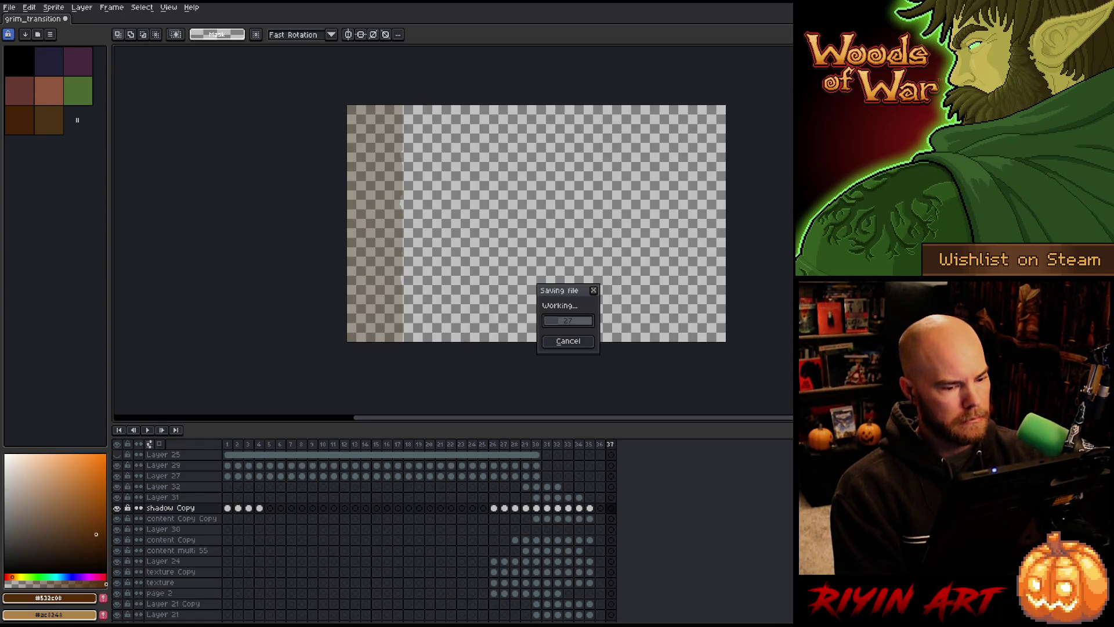
key("Return")
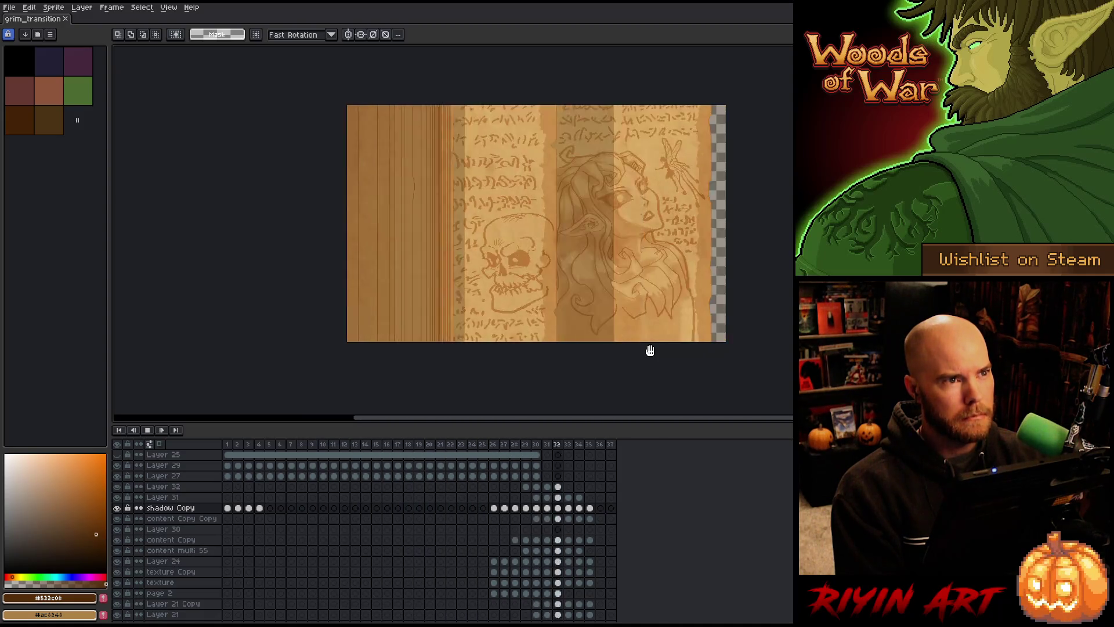
scroll(650, 350, "down", 2)
scroll(709, 303, "up", 2)
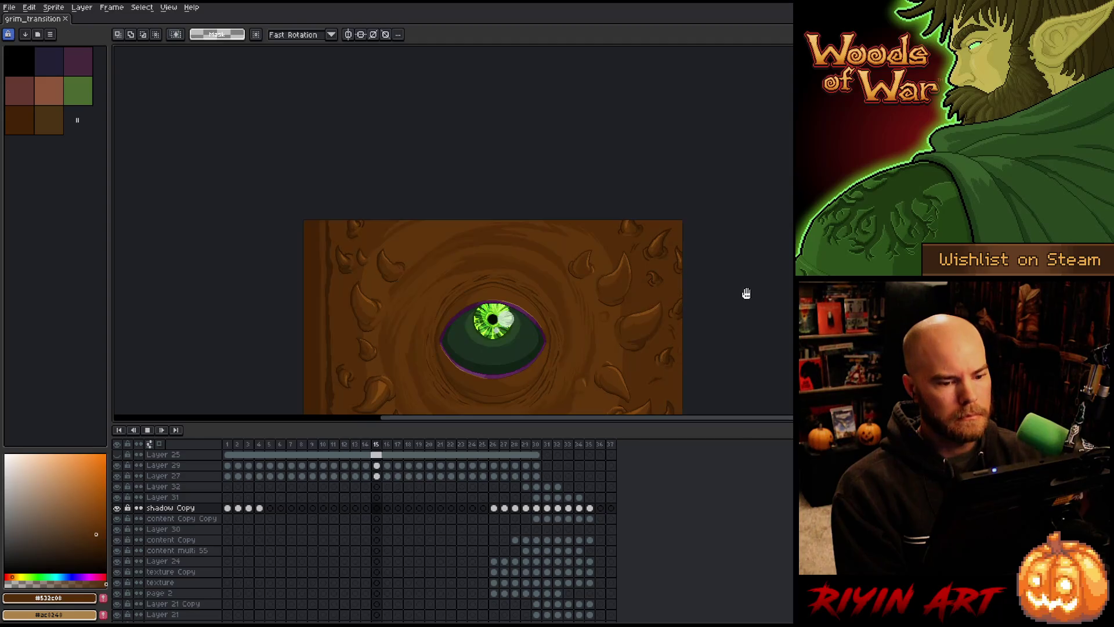
left_click_drag(746, 291, 577, 274)
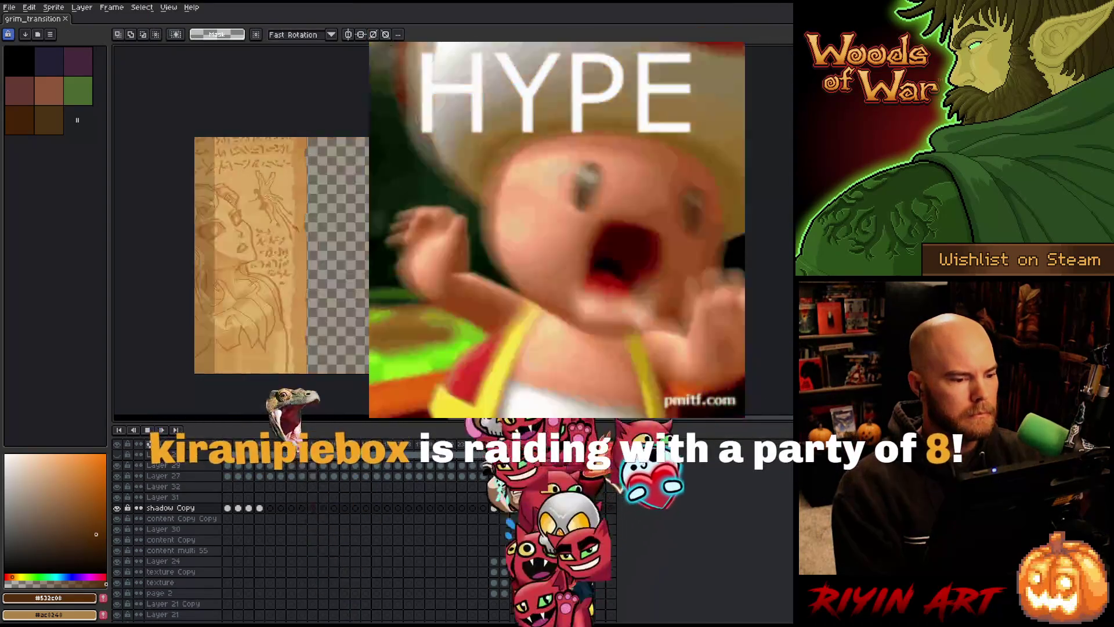
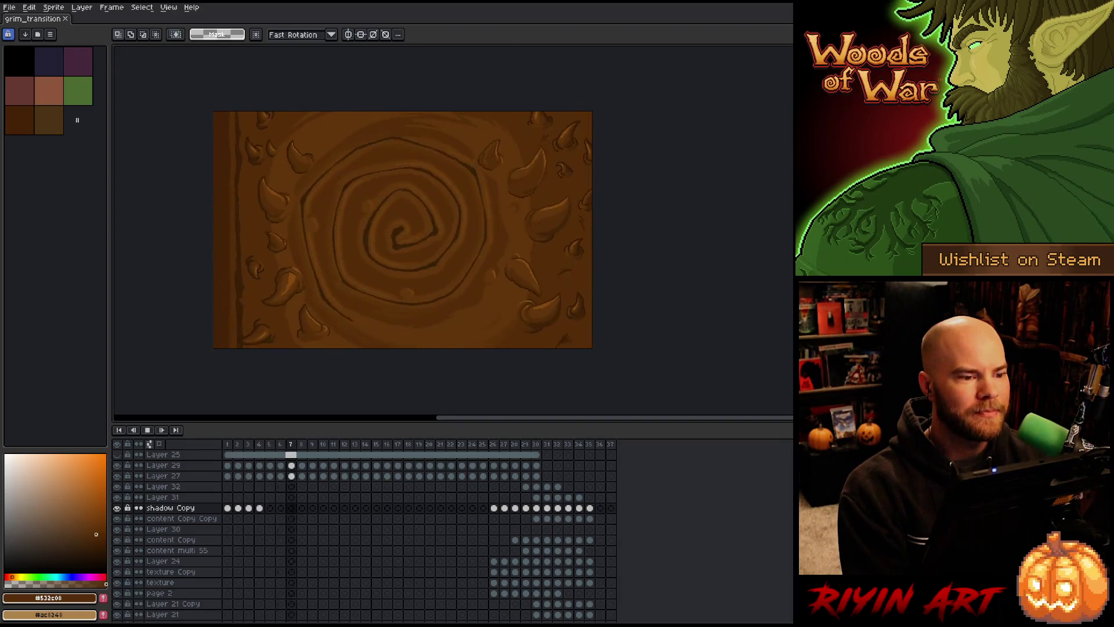
- Play the grim_transition animation preview, then save the file
key("Return")
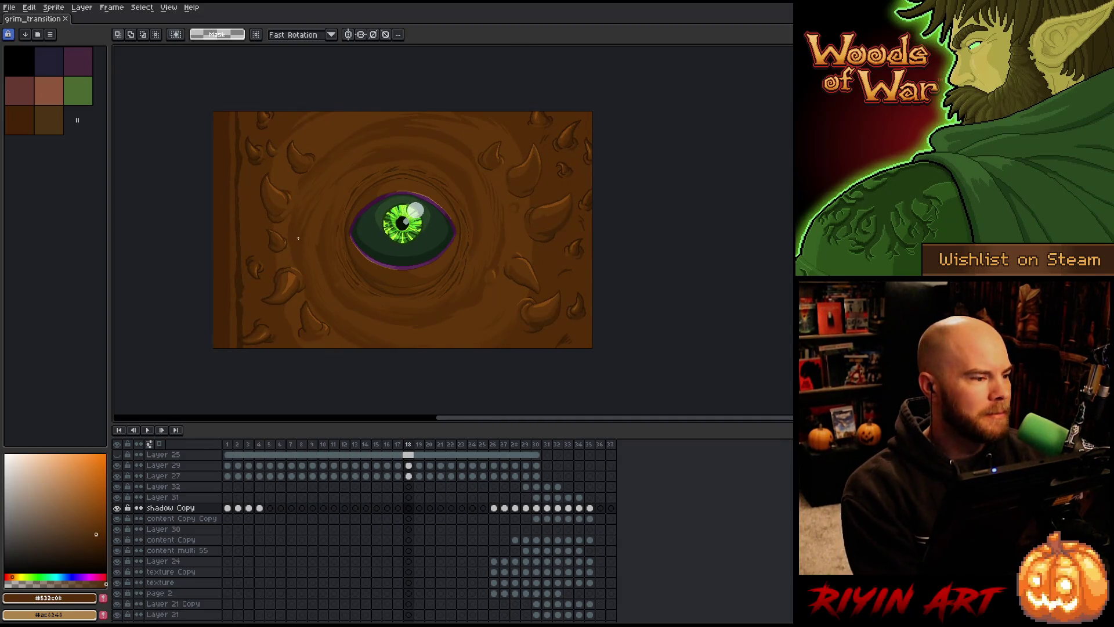
key("ctrl+s")
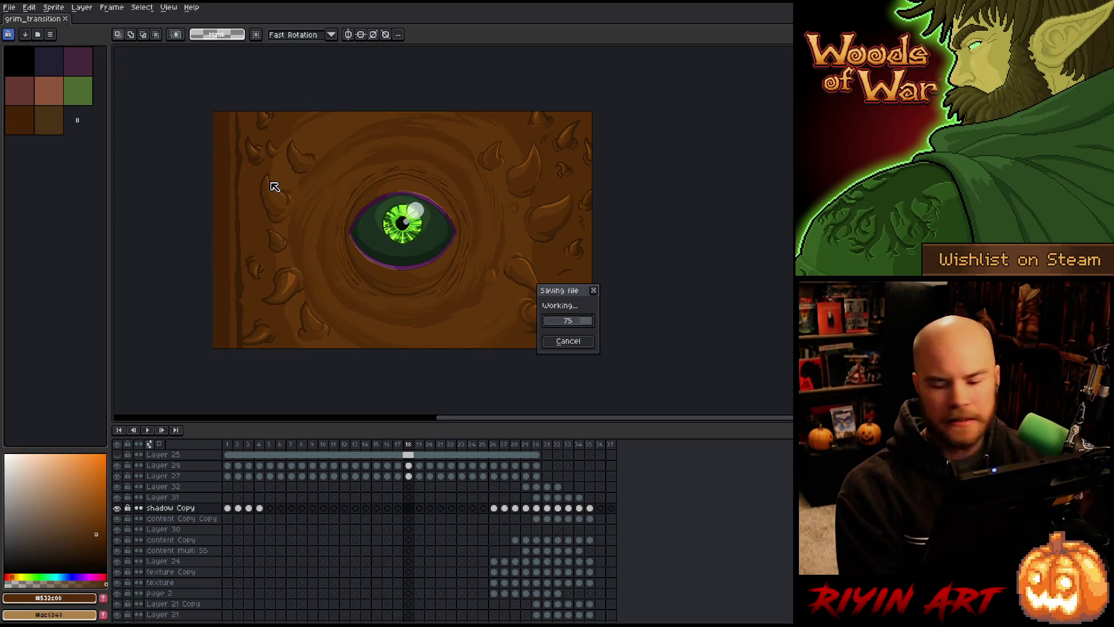
left_click(10, 8)
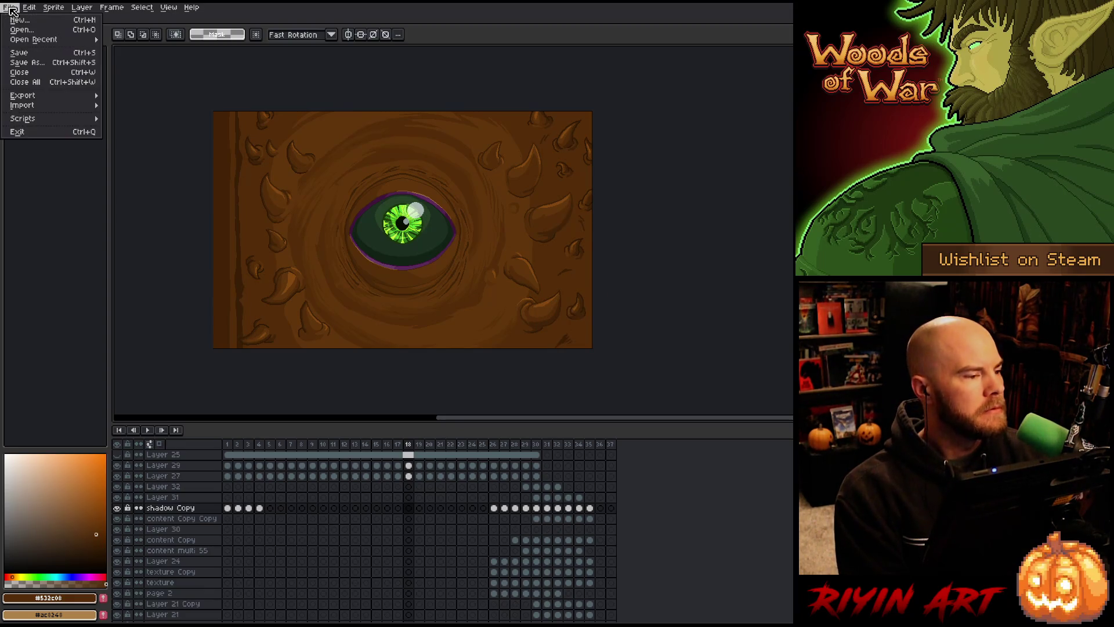
- Export grim_transition as a sprite sheet, overwriting the existing grim_transition.png
mouse_move(44, 97)
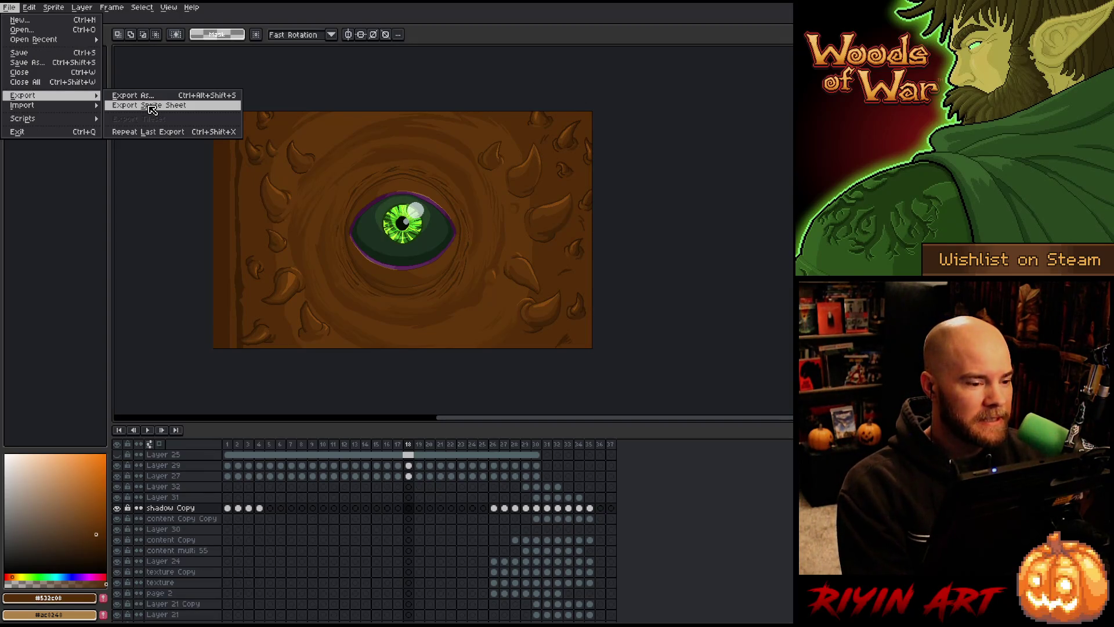
left_click(152, 109)
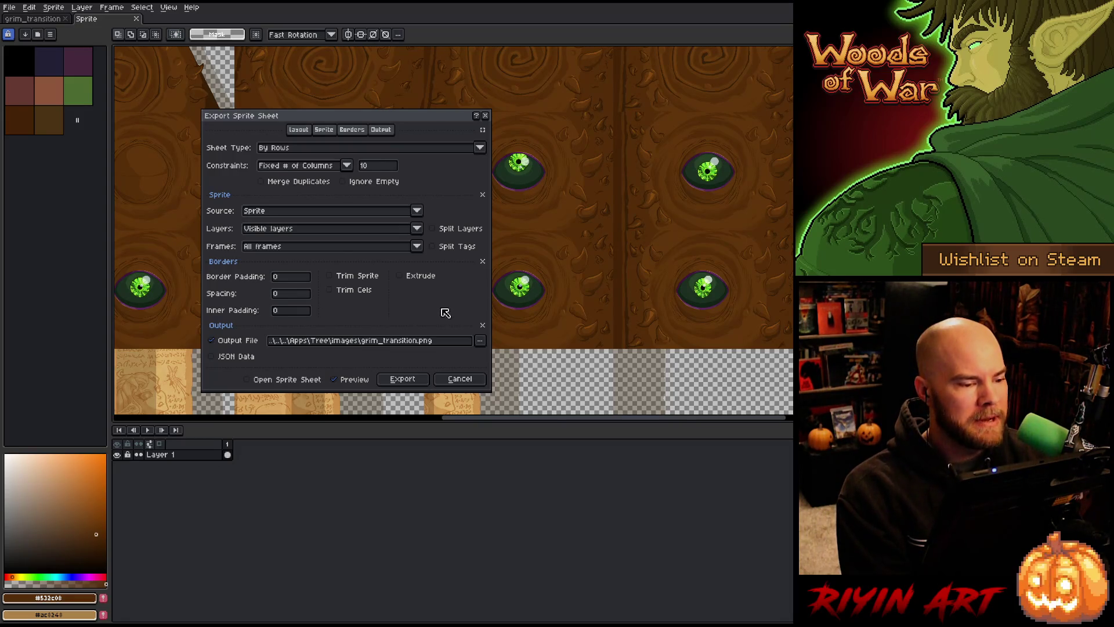
left_click(406, 381)
left_click(550, 347)
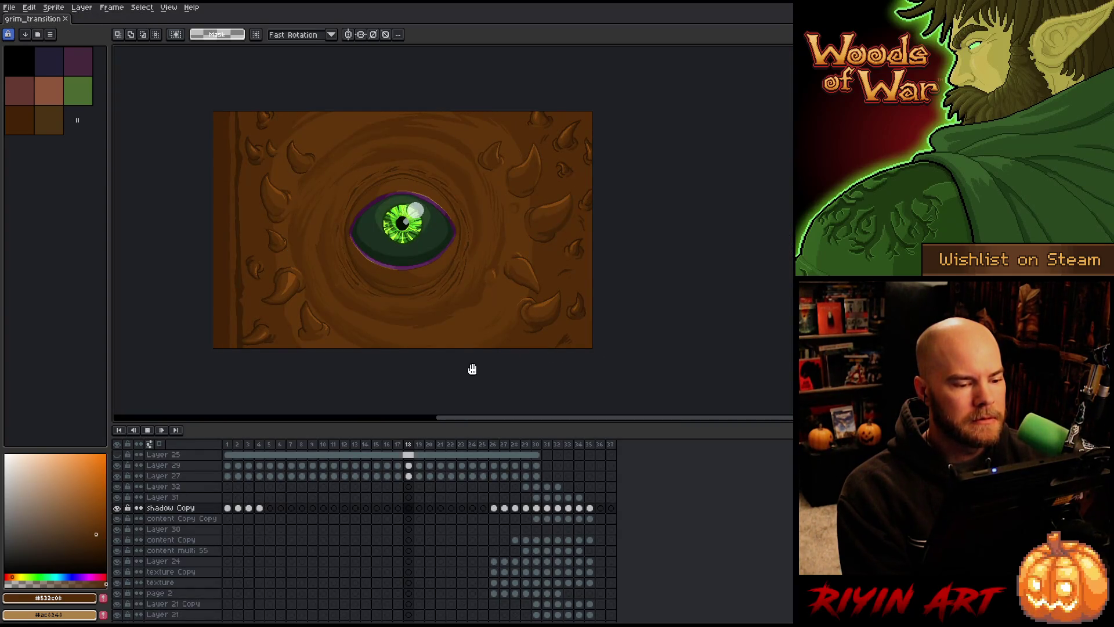
key("Tab")
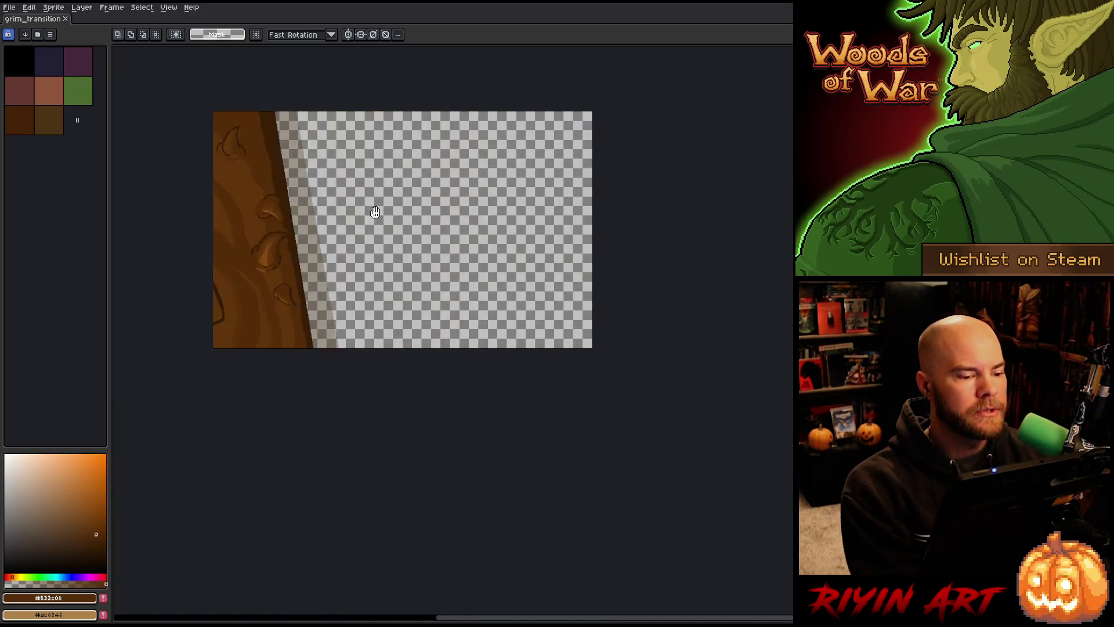
key("h")
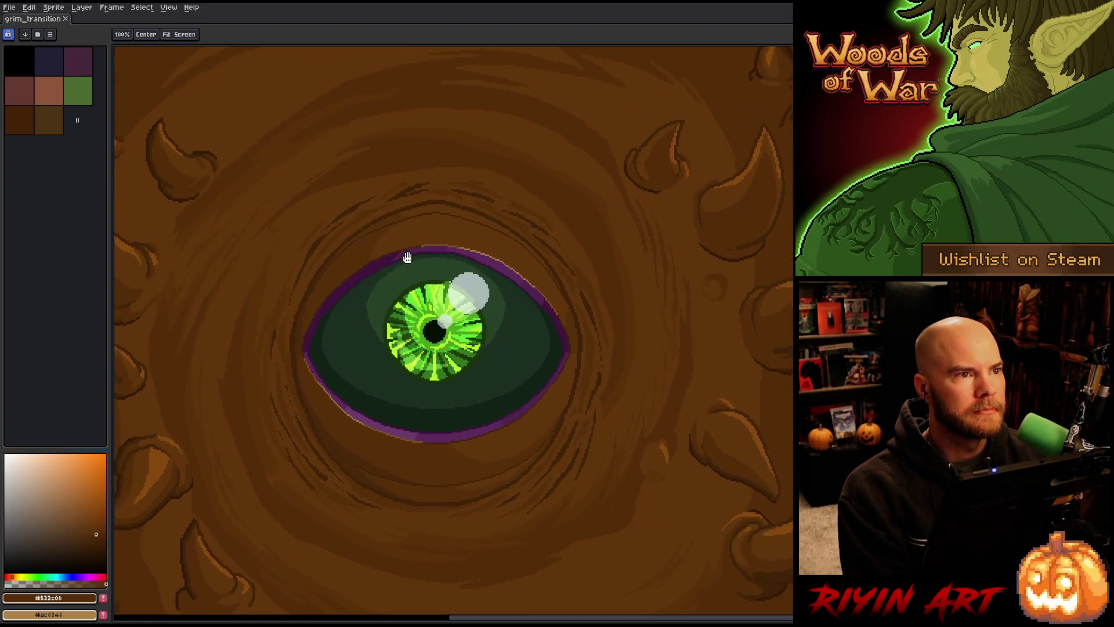
key("m")
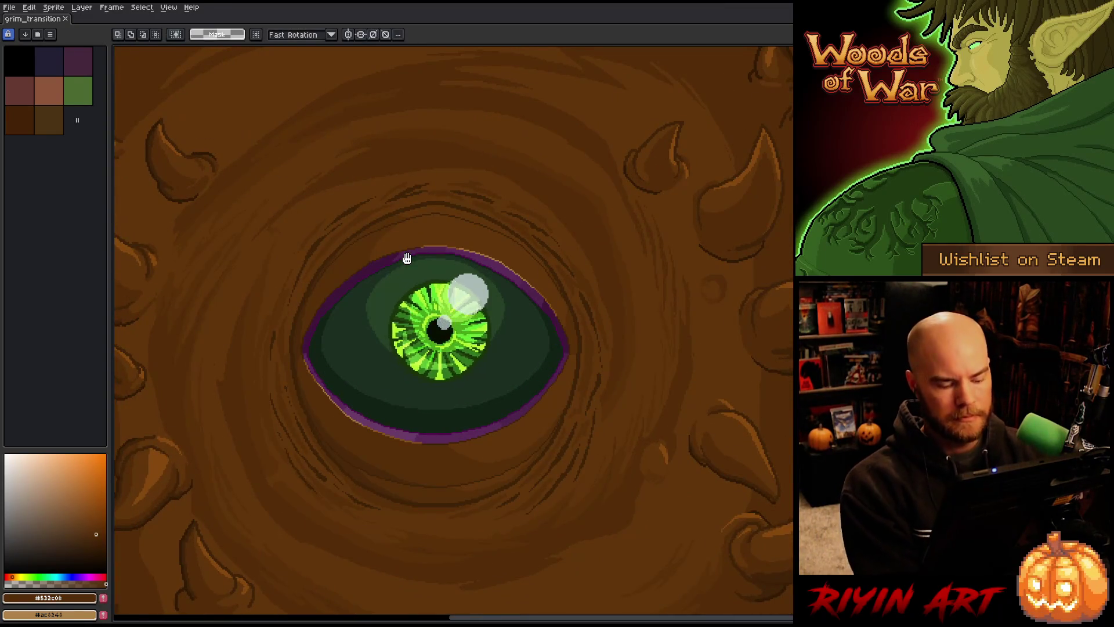
key("ctrl+f")
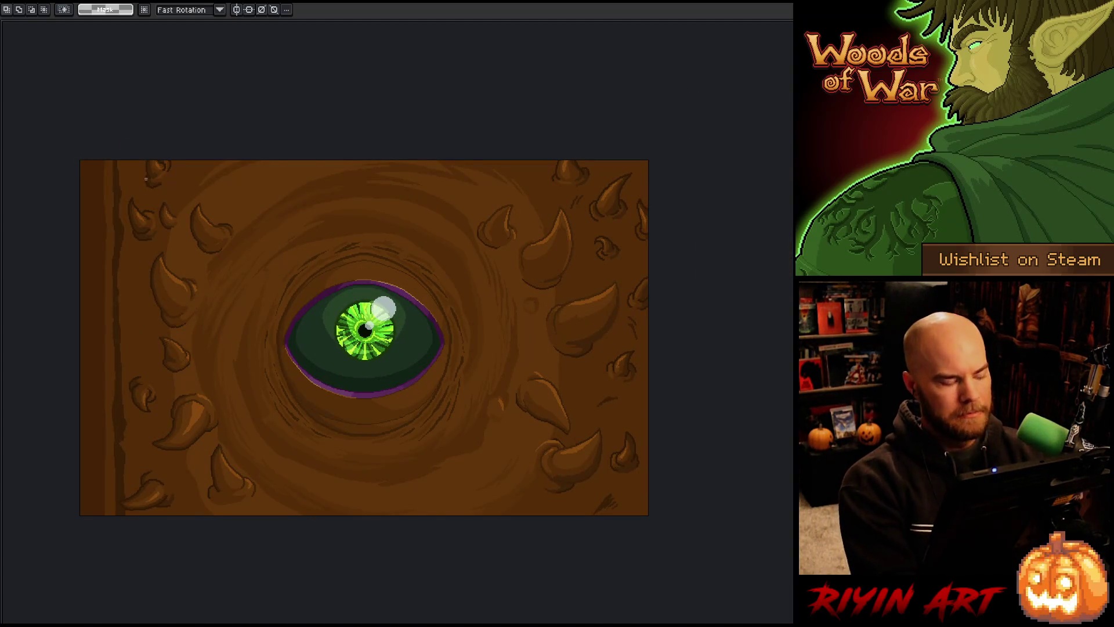
key("Tab")
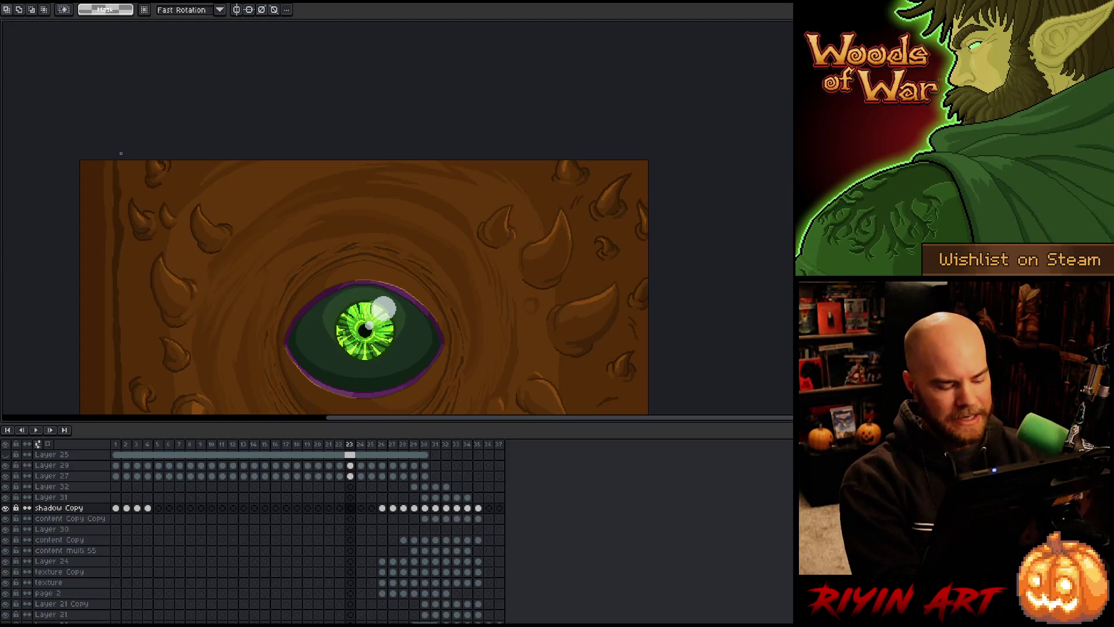
key("Tab")
key("Tab")
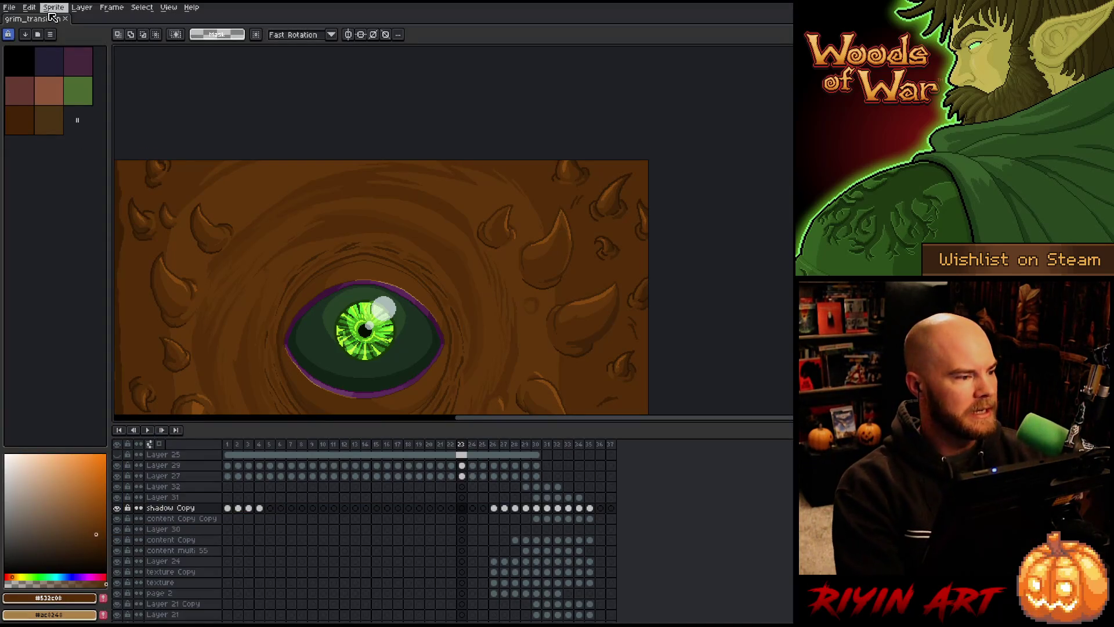
left_click(65, 18)
- Open mellowleaf_curious_v3.aseprite from recent files and zoom in on the tree creature's face
left_click(9, 7)
mouse_move(49, 41)
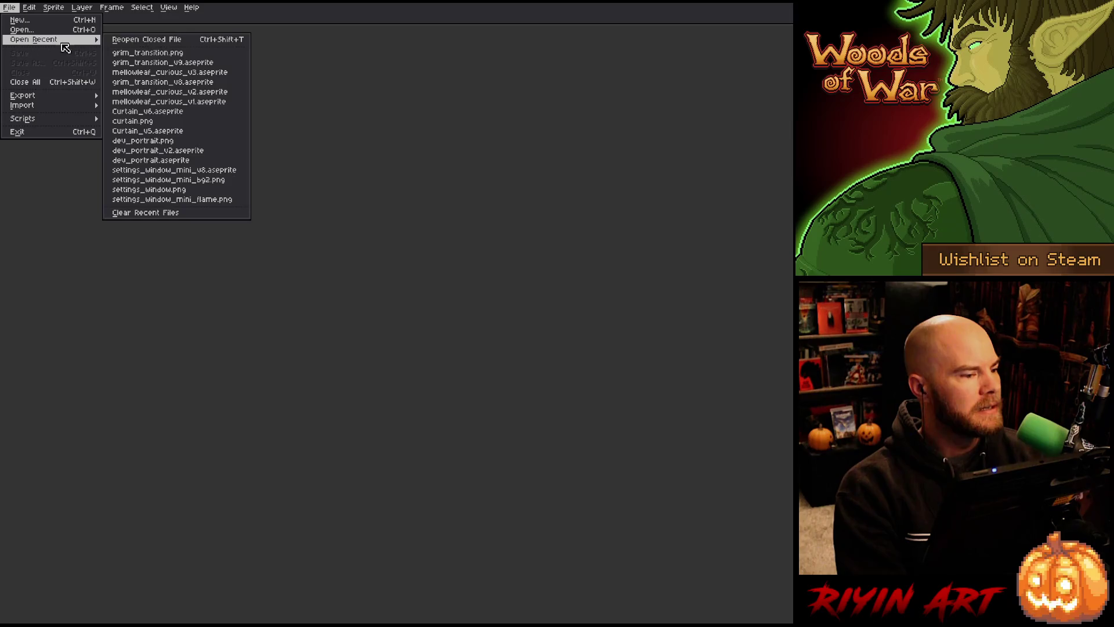
left_click(174, 72)
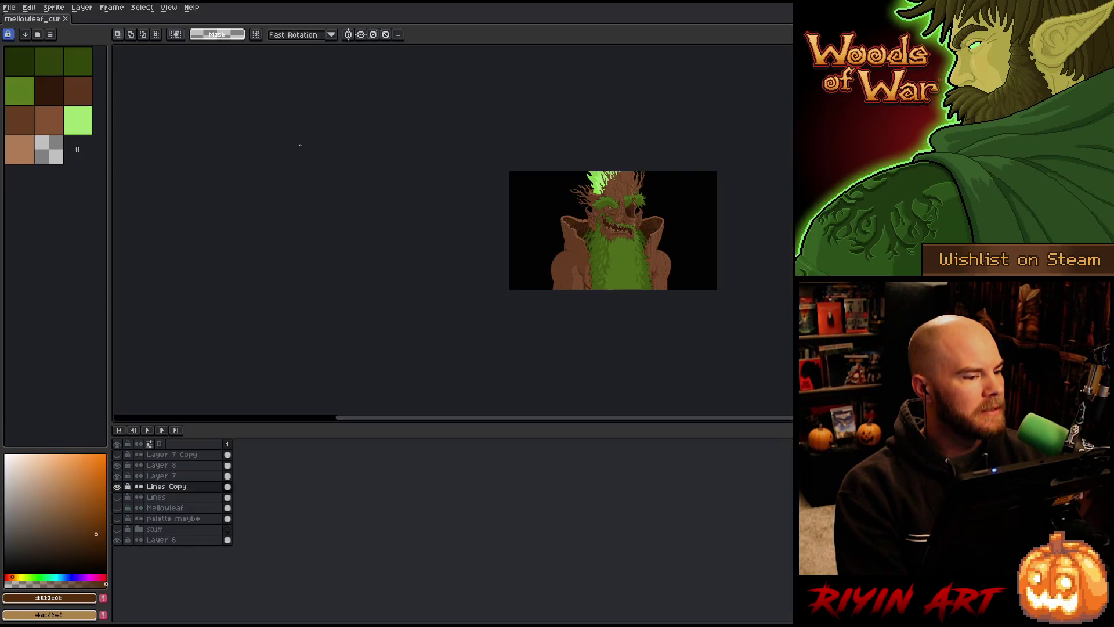
scroll(716, 202, "up", 2)
key("Tab")
mouse_move(301, 267)
left_mouse_down()
mouse_move(373, 293)
mouse_move(402, 276)
left_mouse_up()
key("m")
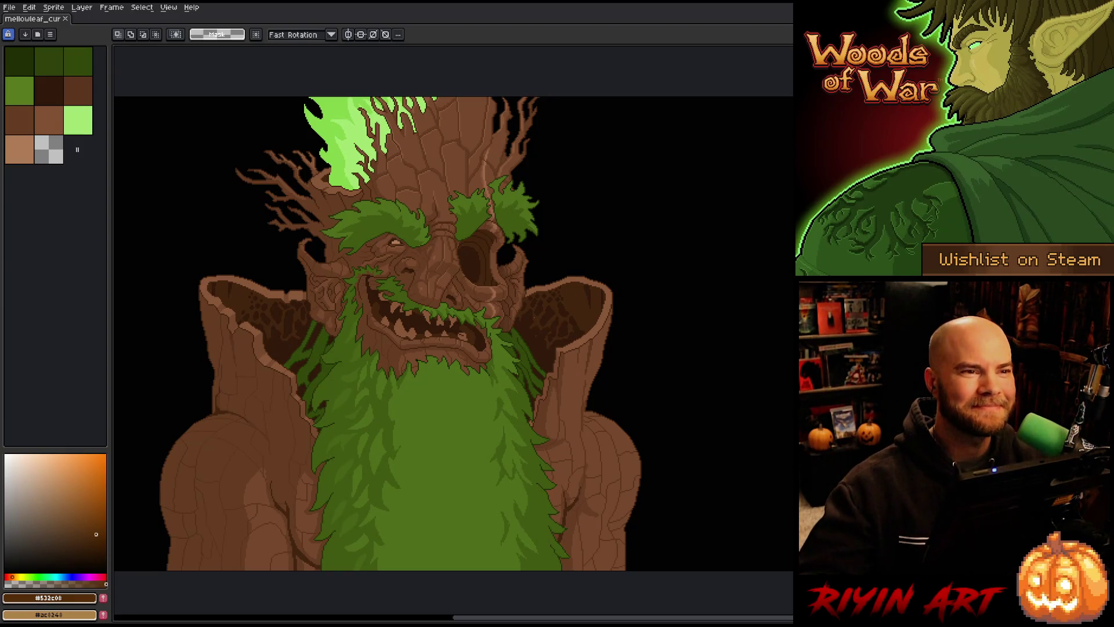
key("ctrl+o")
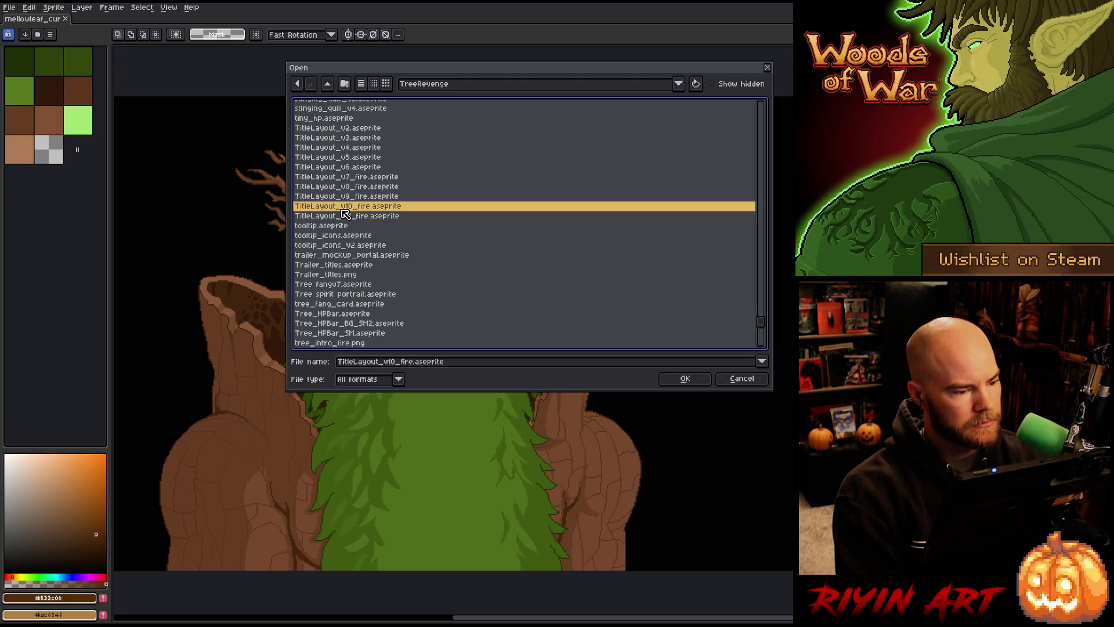
- Browse the Open dialog's file list to locate the Ganntree_Face files
scroll(345, 214, "up", 3)
scroll(345, 214, "down", 4)
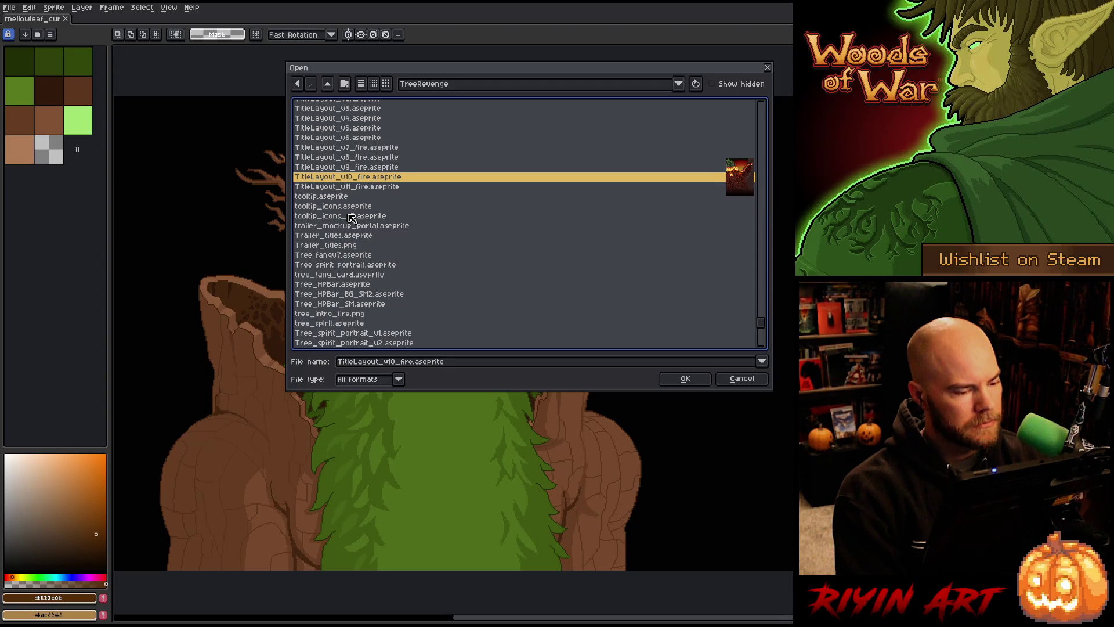
scroll(351, 218, "up", 5)
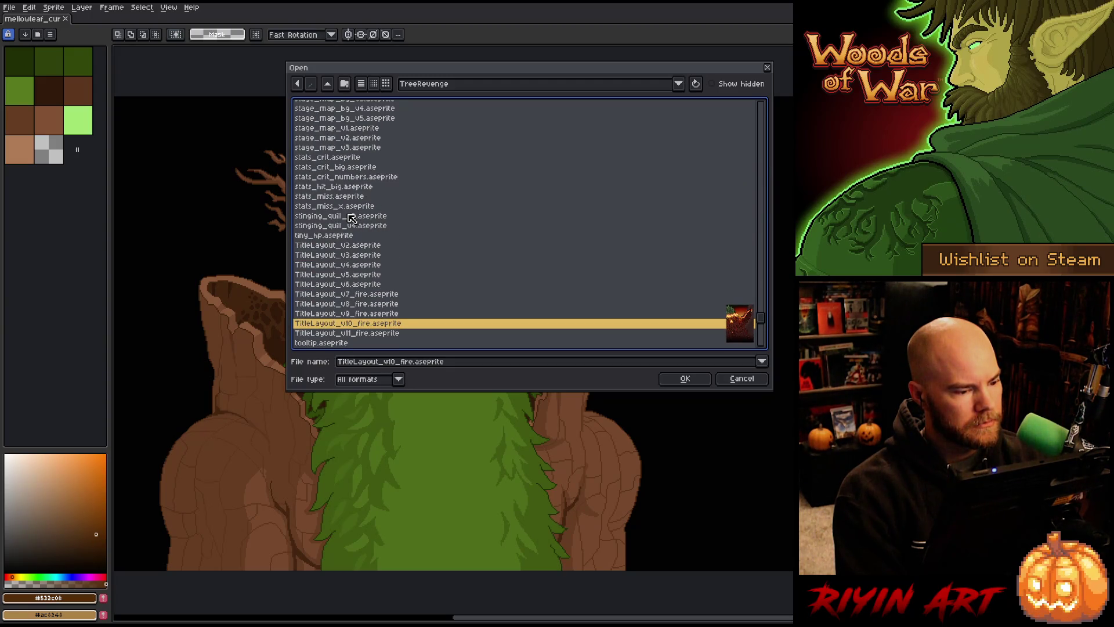
scroll(351, 218, "up", 3)
scroll(352, 219, "down", 6)
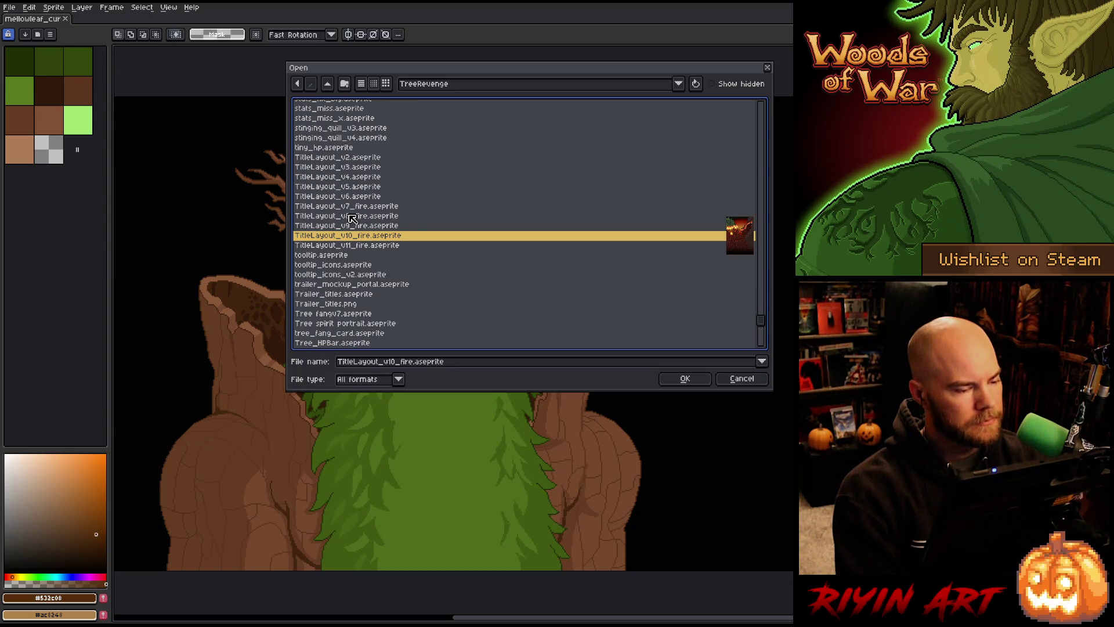
scroll(352, 219, "down", 4)
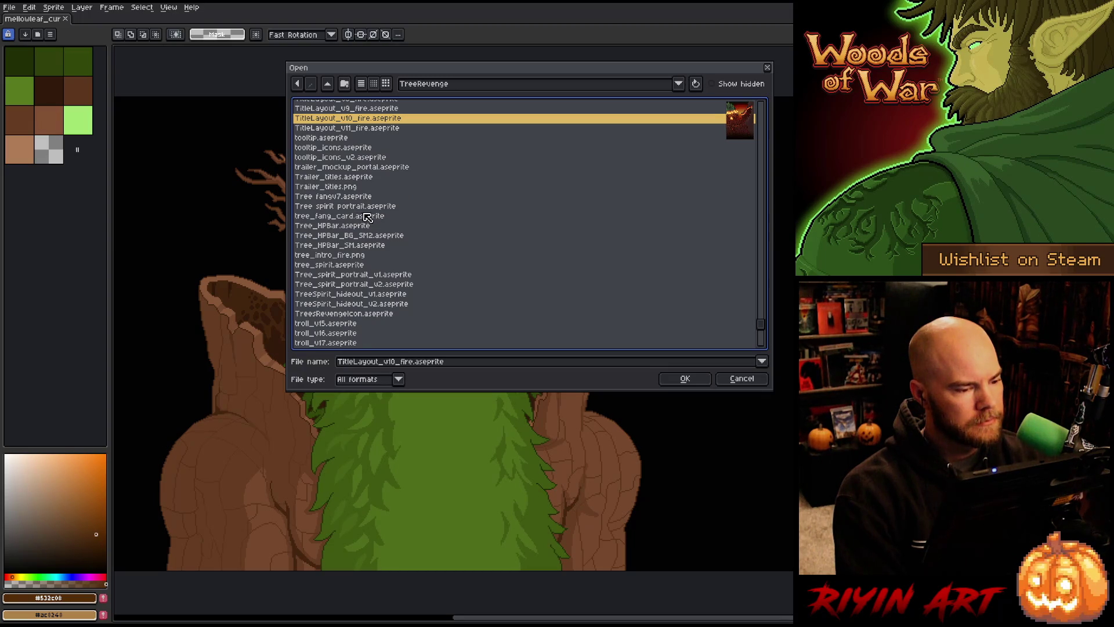
scroll(373, 216, "down", 1)
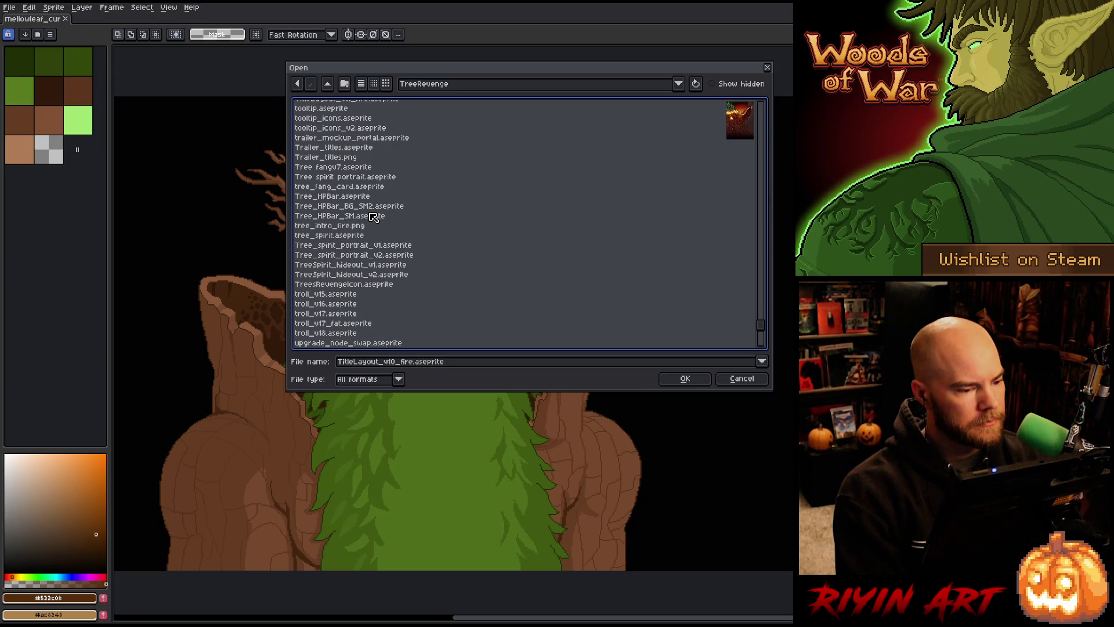
scroll(373, 217, "down", 15)
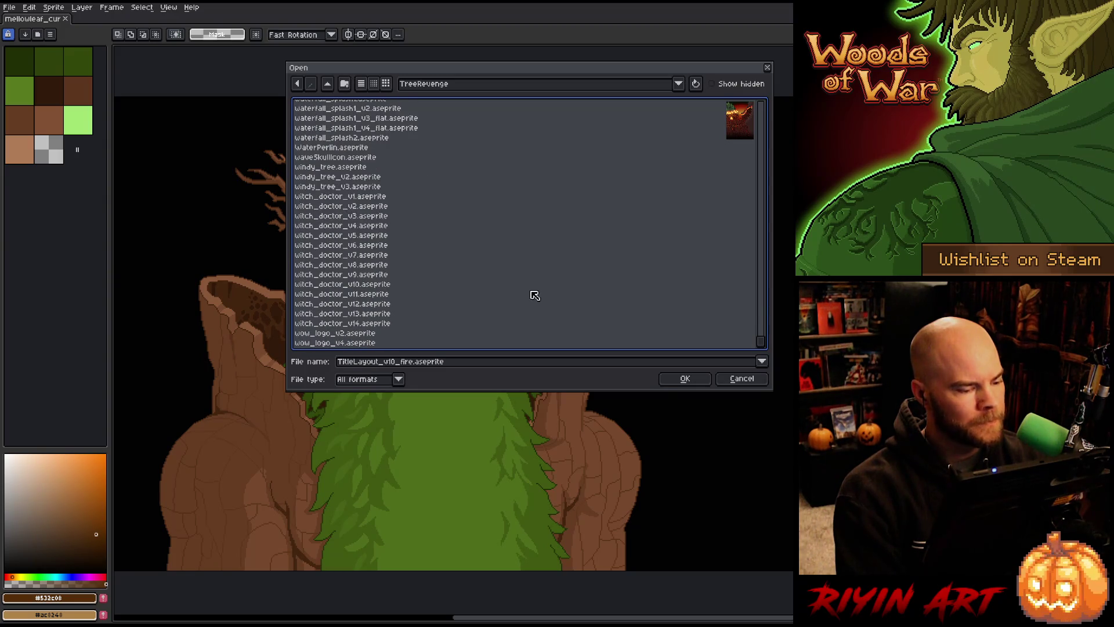
mouse_move(761, 344)
left_mouse_down()
mouse_move(763, 231)
mouse_move(744, 173)
left_mouse_up()
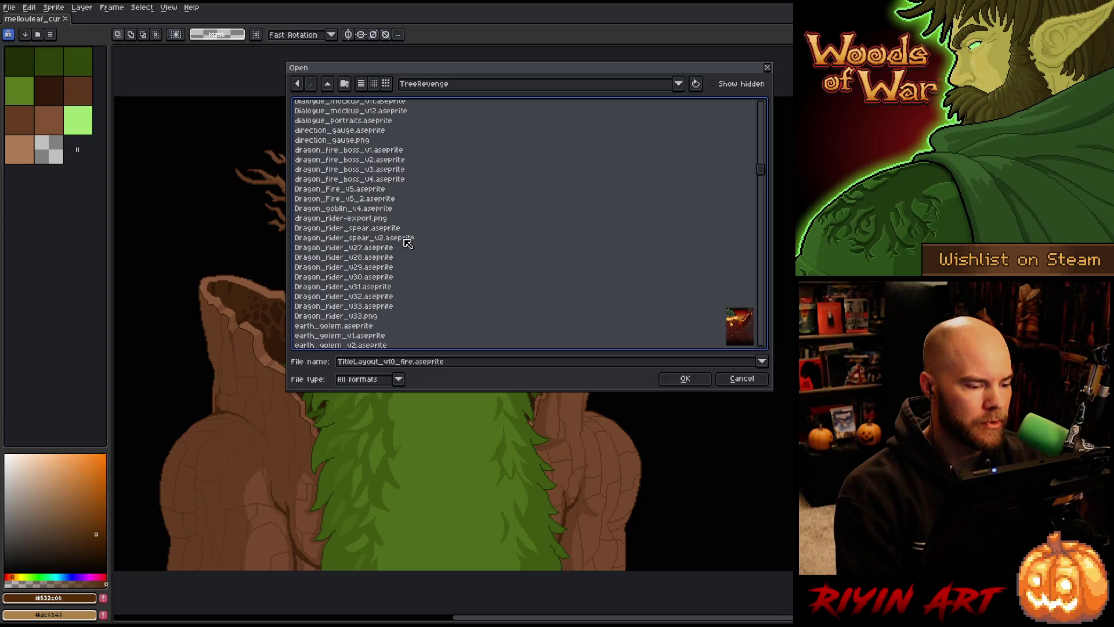
scroll(444, 203, "up", 4)
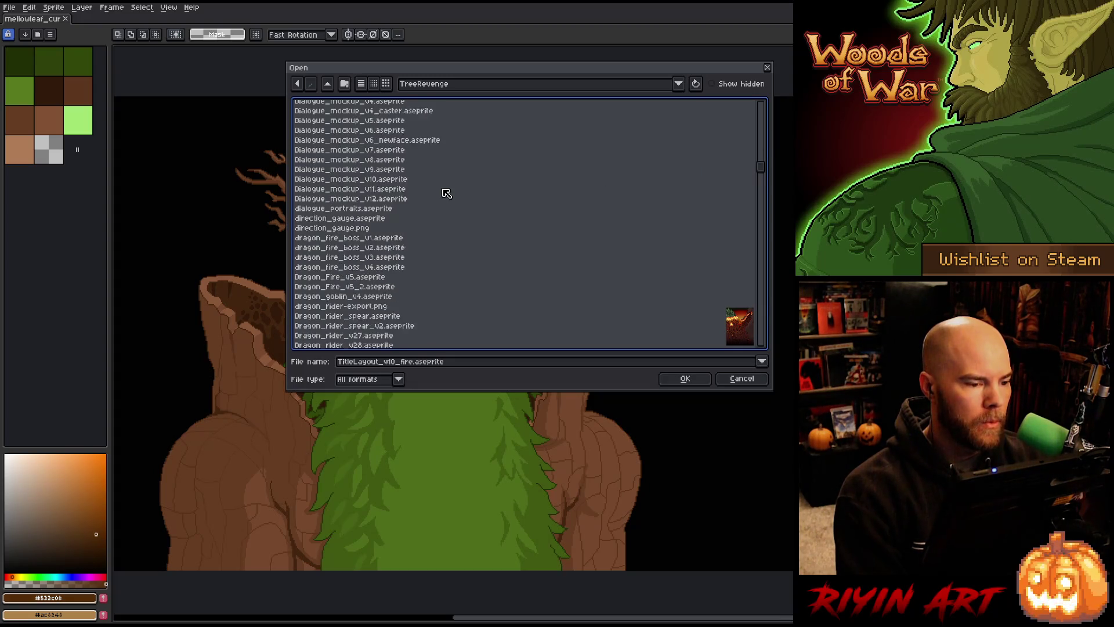
scroll(444, 203, "up", 1)
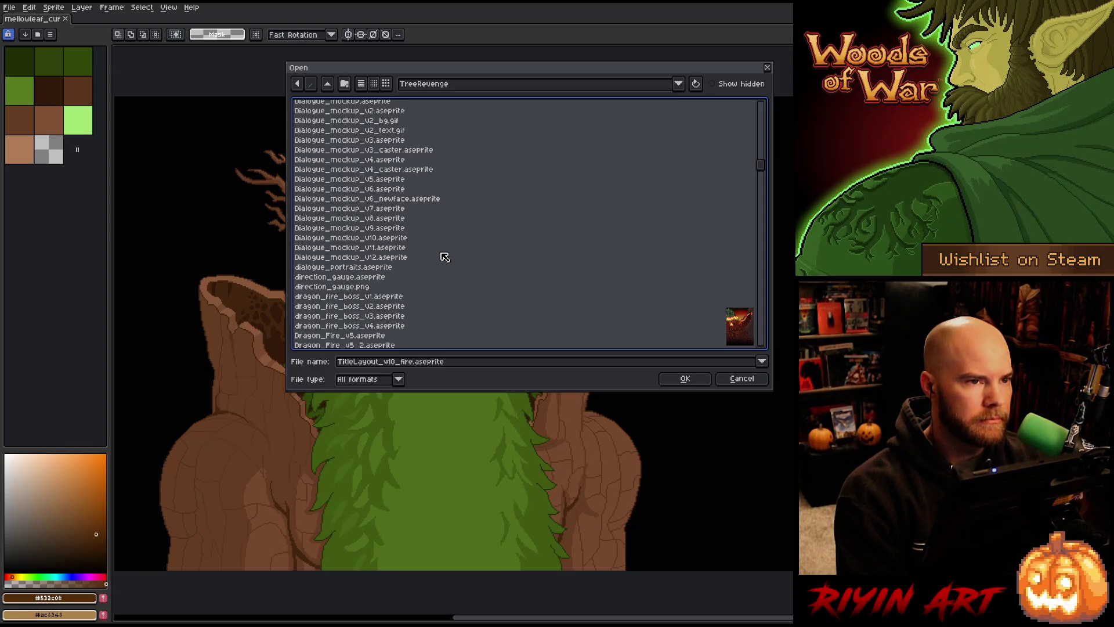
scroll(445, 256, "up", 7)
scroll(444, 256, "up", 5)
scroll(444, 256, "up", 4)
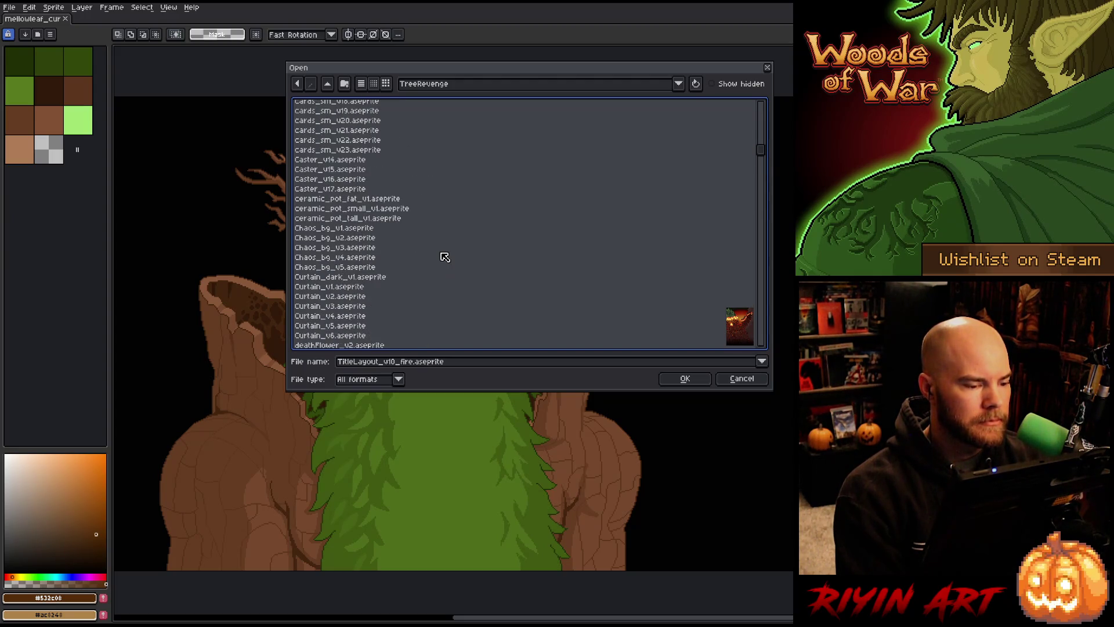
scroll(441, 257, "up", 12)
scroll(440, 255, "down", 20)
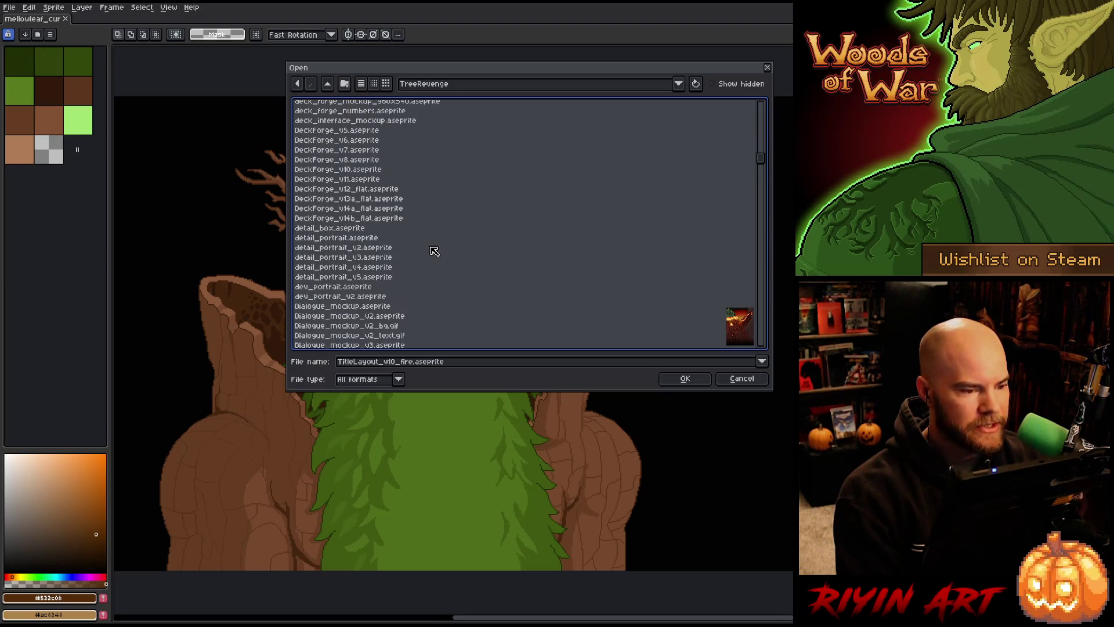
scroll(434, 250, "down", 15)
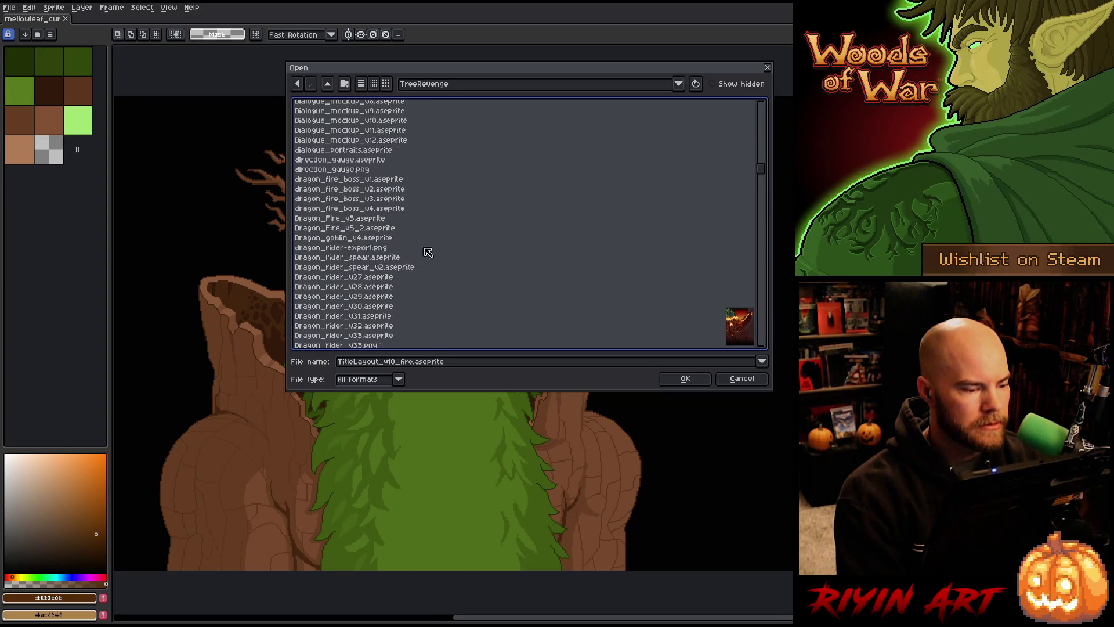
scroll(367, 259, "down", 7)
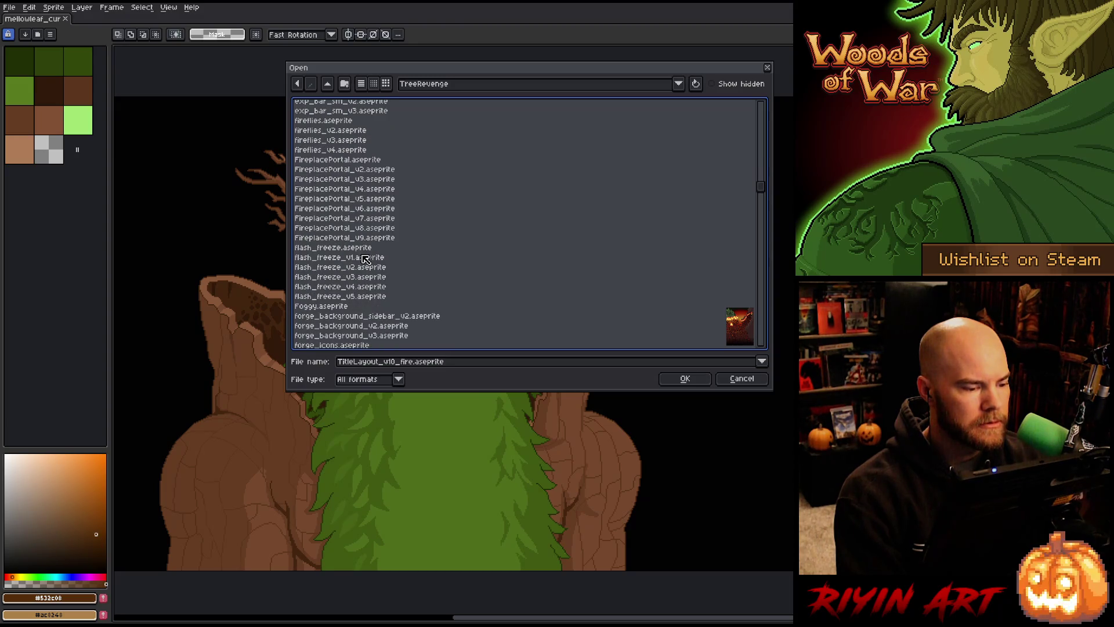
scroll(366, 259, "down", 6)
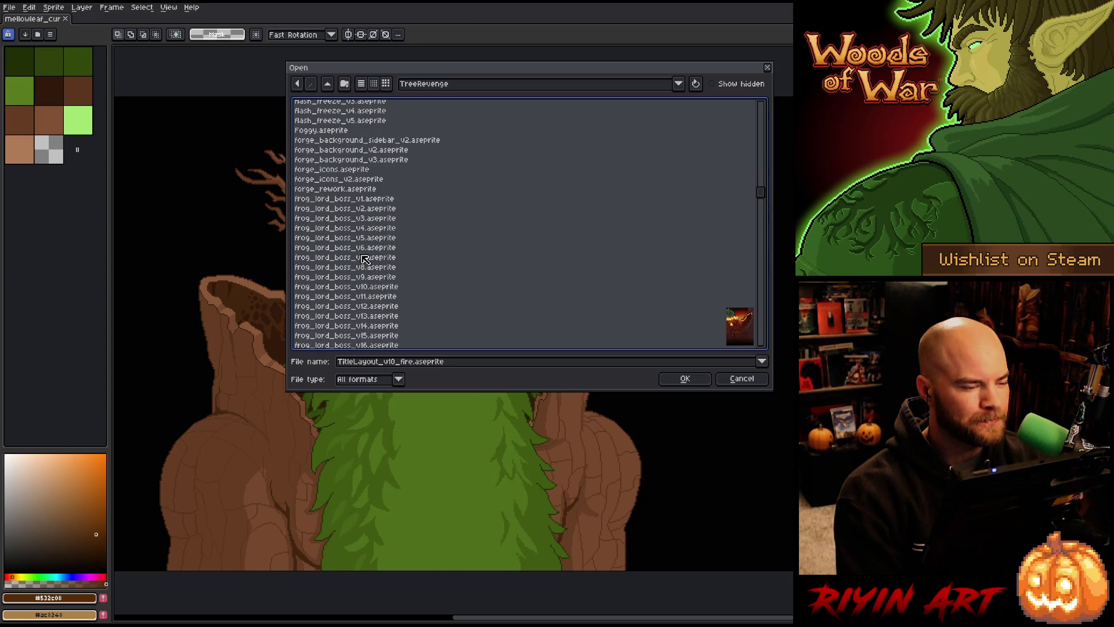
scroll(364, 259, "down", 20)
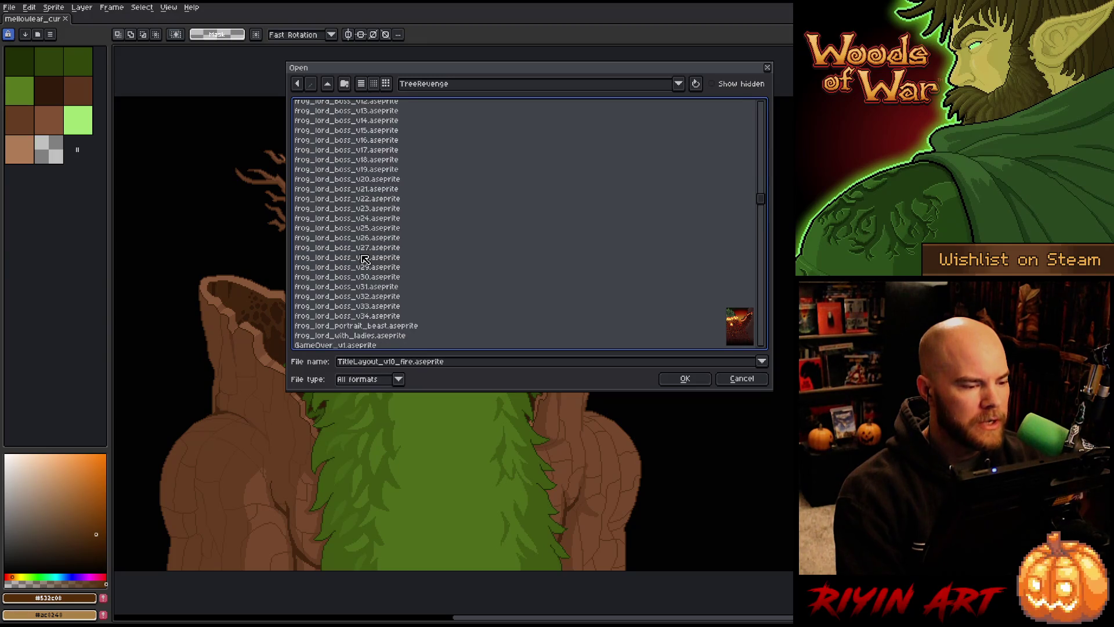
- Select Ganntree_Face_v34_wide_lvl1_v5 and Ganntree_Face_v35_wide_lvl1_v5 and open both
left_click(364, 257)
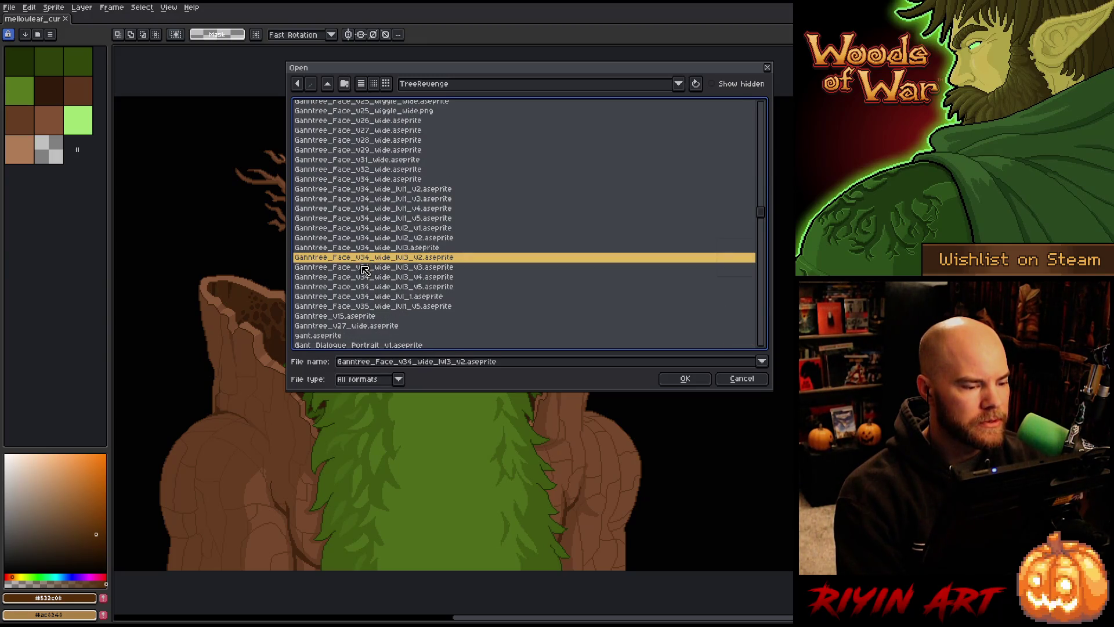
scroll(365, 270, "up", 3)
scroll(367, 272, "down", 4)
left_click(384, 277)
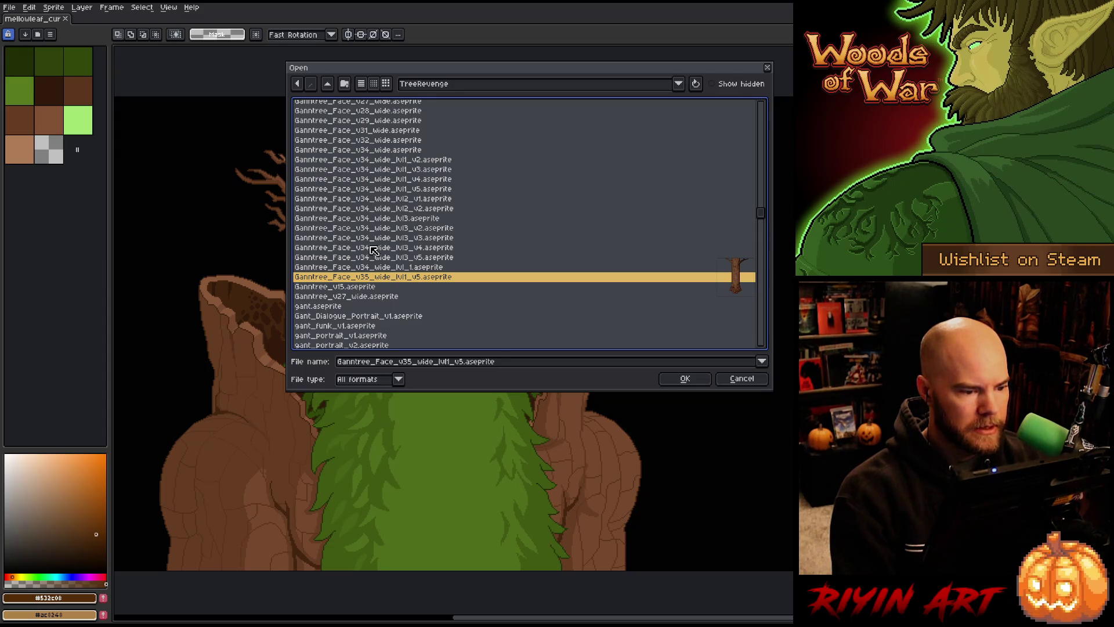
left_click(398, 190)
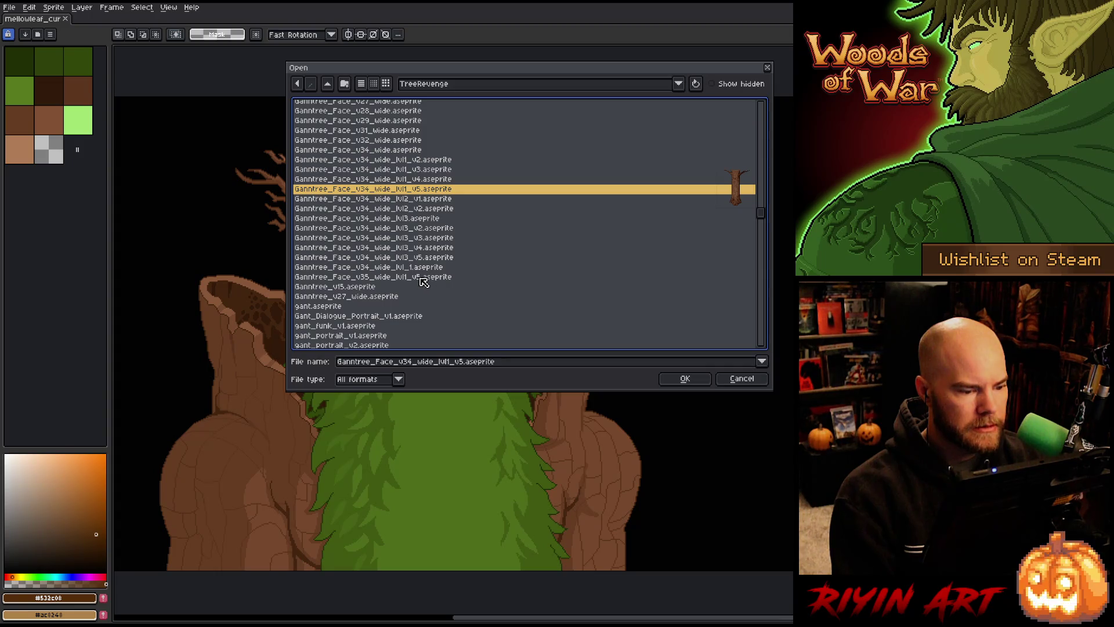
left_click(421, 278, "ctrl")
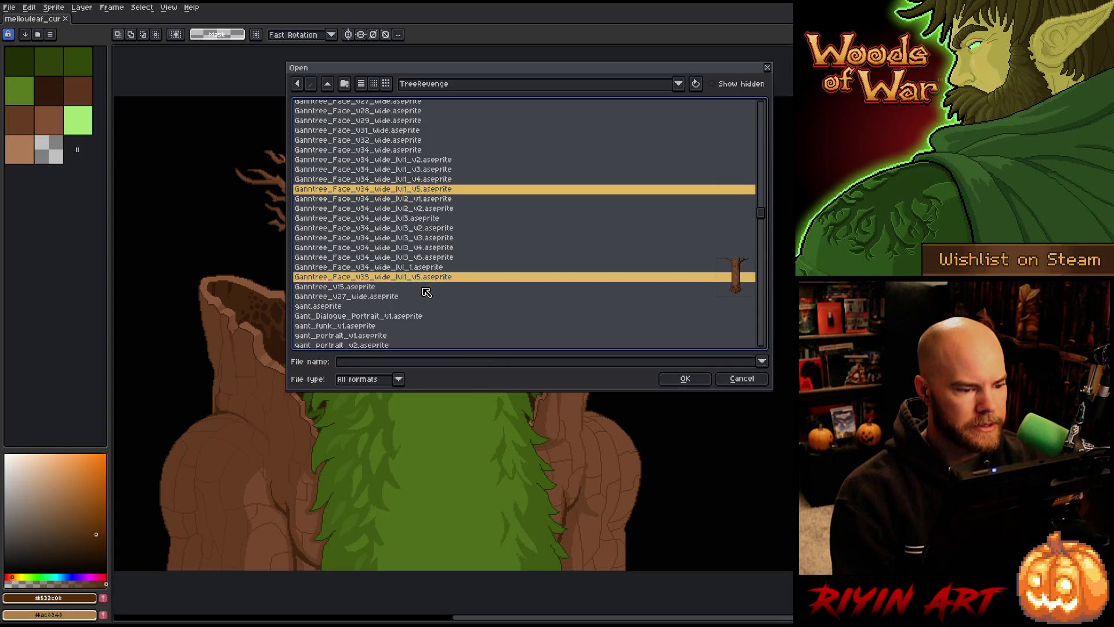
key("Return")
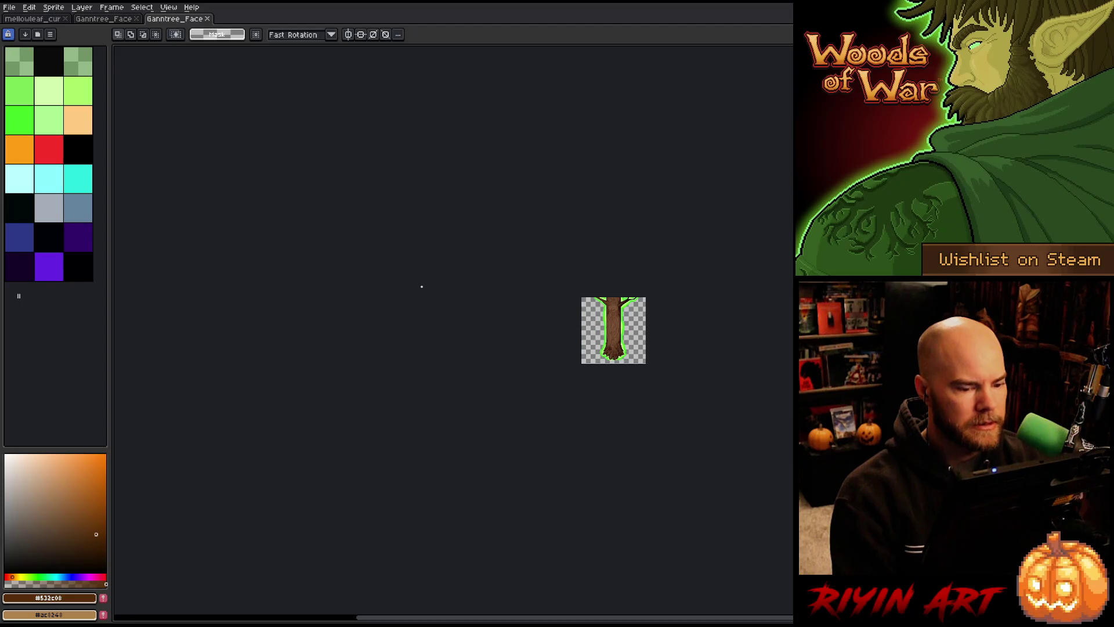
- Show the timeline, center the tree sprite, and play its animation from frame 32
key("Tab")
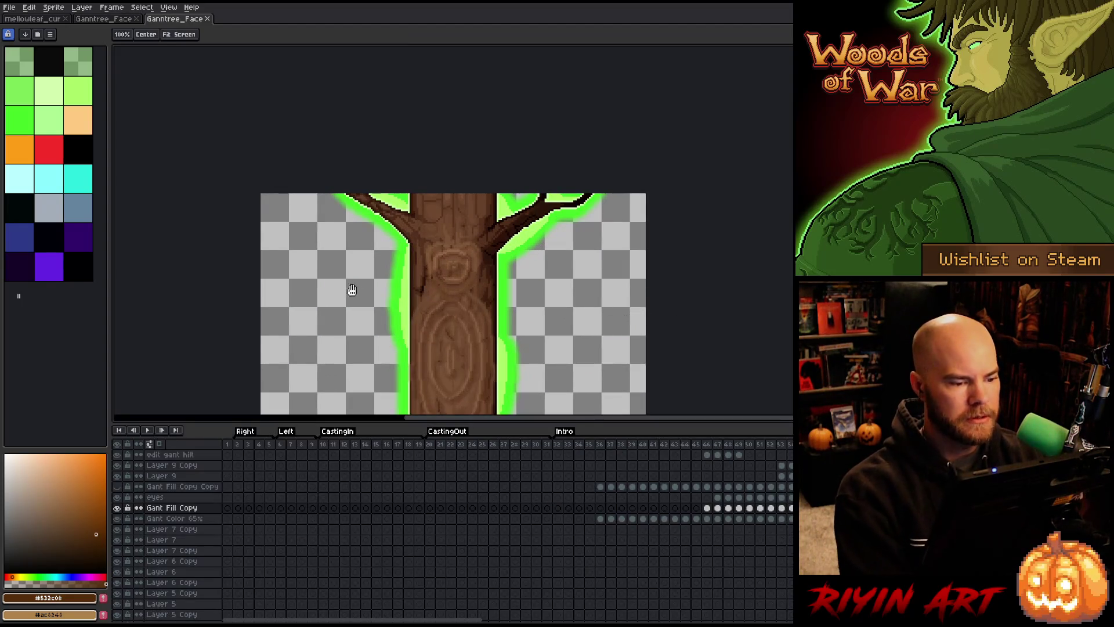
left_click_drag(355, 291, 254, 169)
scroll(255, 172, "down", 1)
scroll(270, 190, "down", 1)
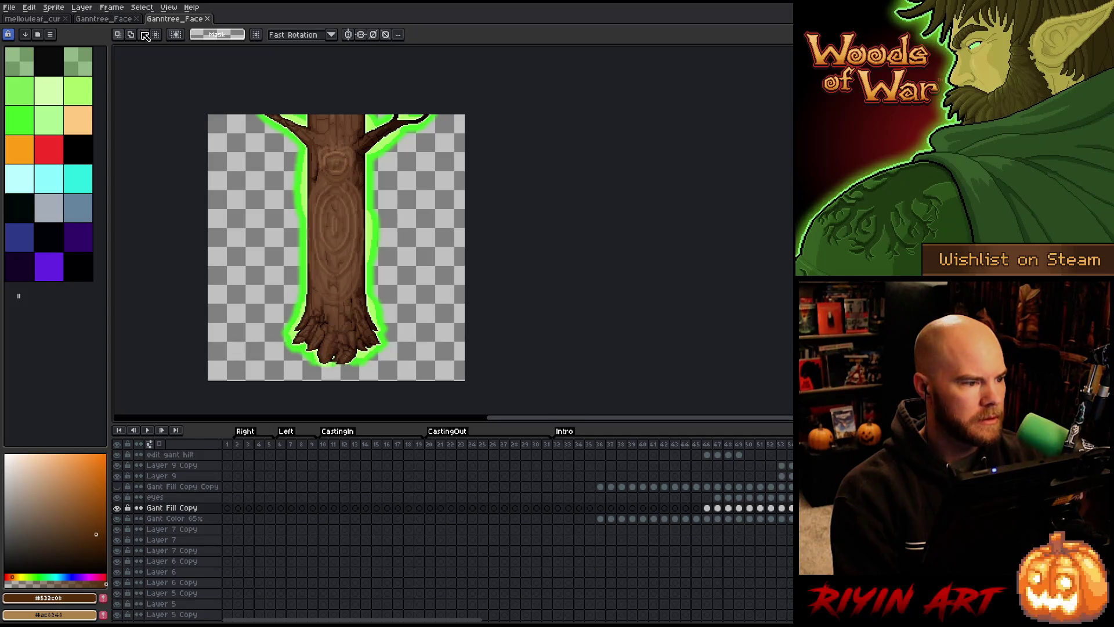
left_click(113, 21)
left_click_drag(649, 329, 383, 204)
scroll(383, 203, "up", 2)
left_click_drag(273, 206, 345, 238)
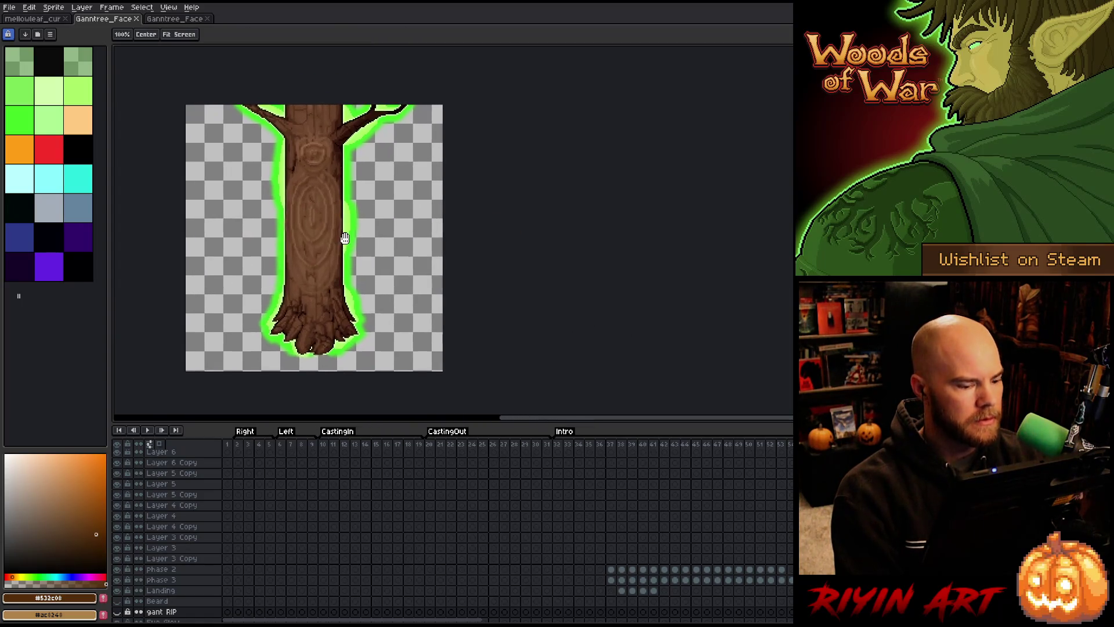
left_click(557, 445)
key("Return")
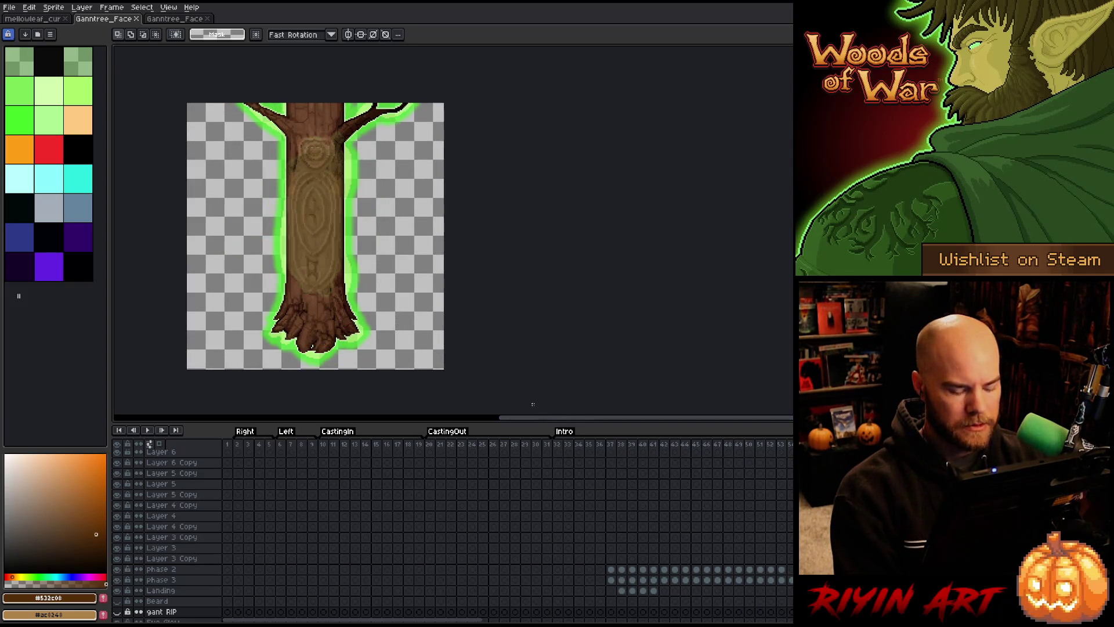
- Switch between the Ganntree_Face tabs and play the bearded-face frames for comparison
left_click(164, 21)
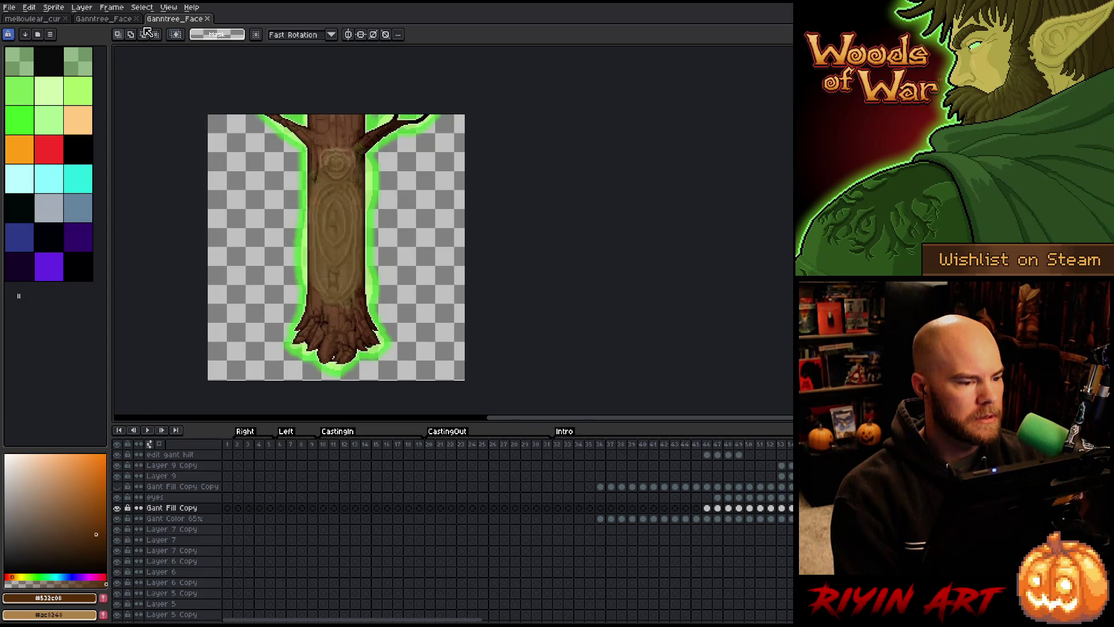
left_click(116, 20)
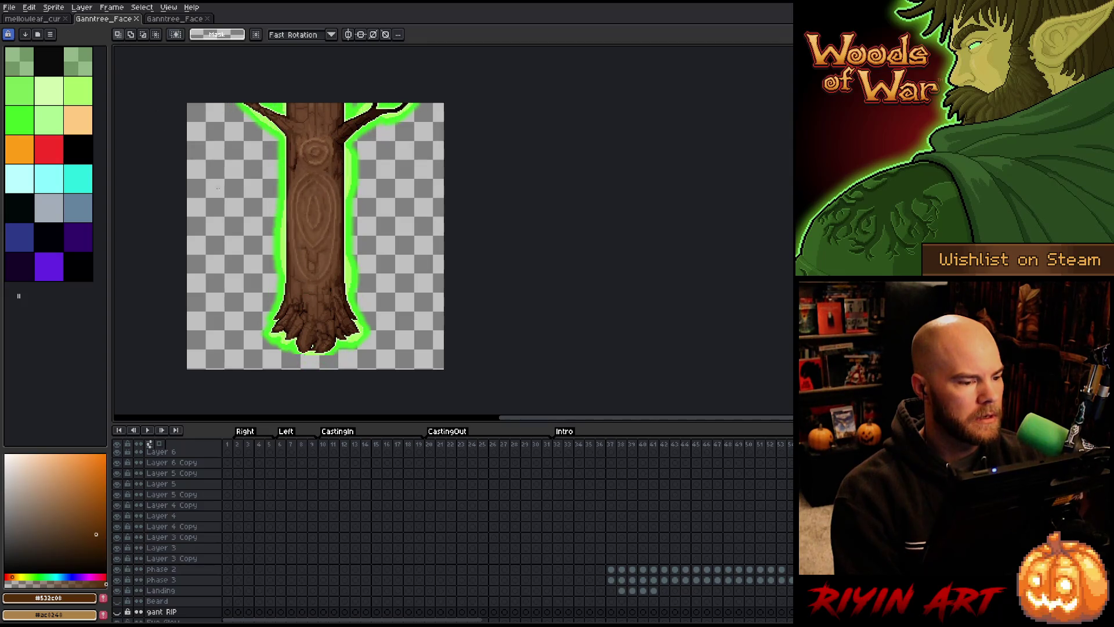
scroll(606, 519, "down", 2)
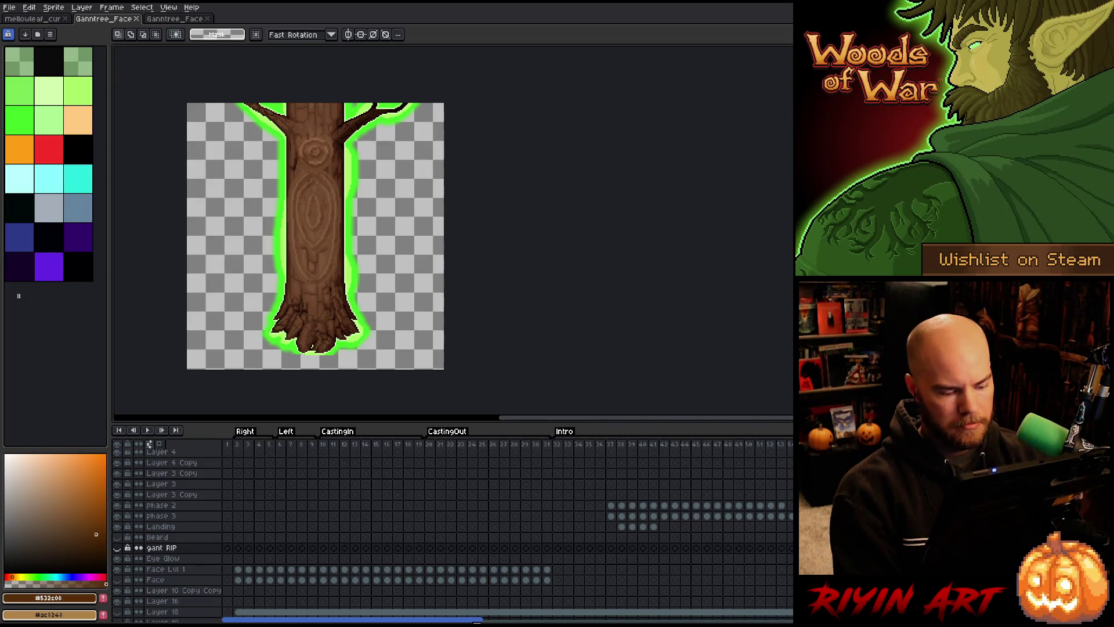
scroll(777, 619, "right", 5)
scroll(754, 619, "left", 3)
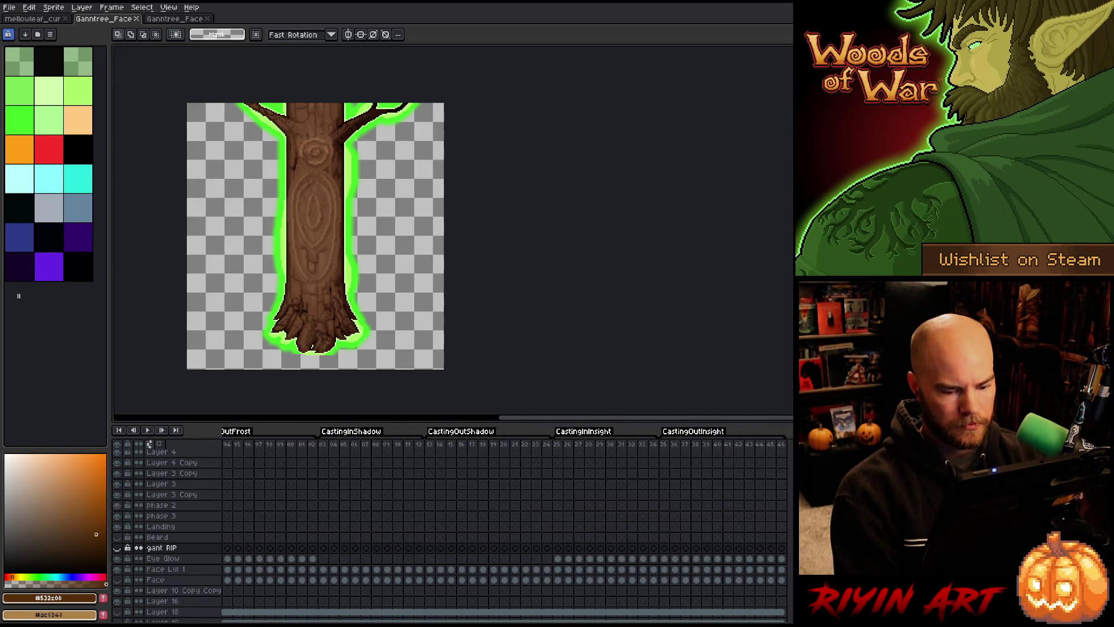
scroll(505, 522, "left", 5)
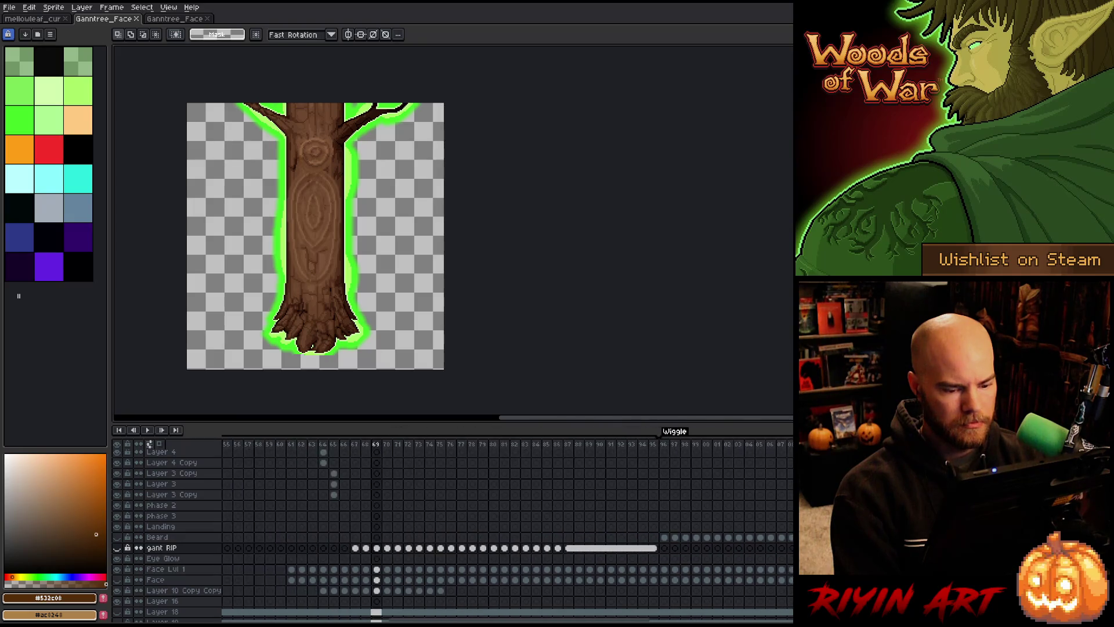
left_click_drag(703, 444, 738, 447)
key("Return")
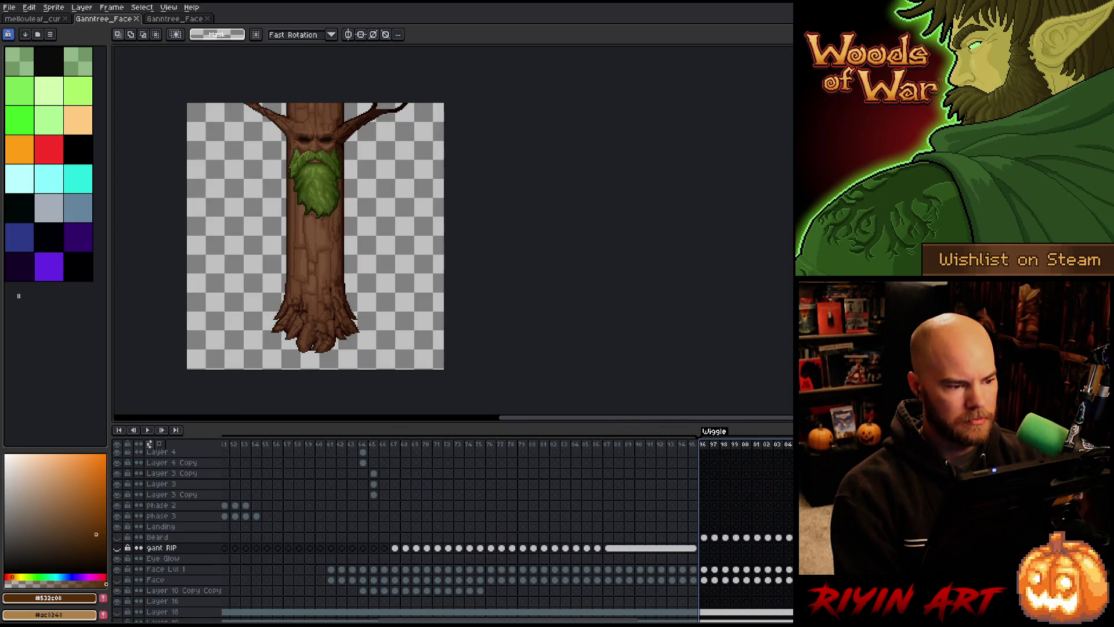
- Close the bearded-face Ganntree_Face file
left_click(187, 19)
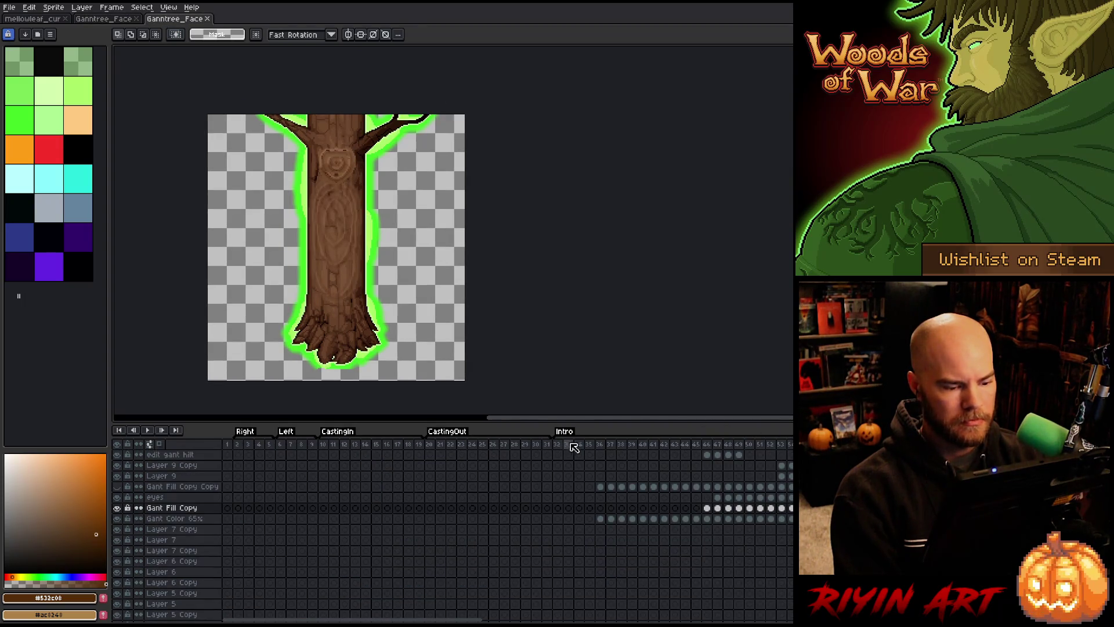
left_click(104, 19)
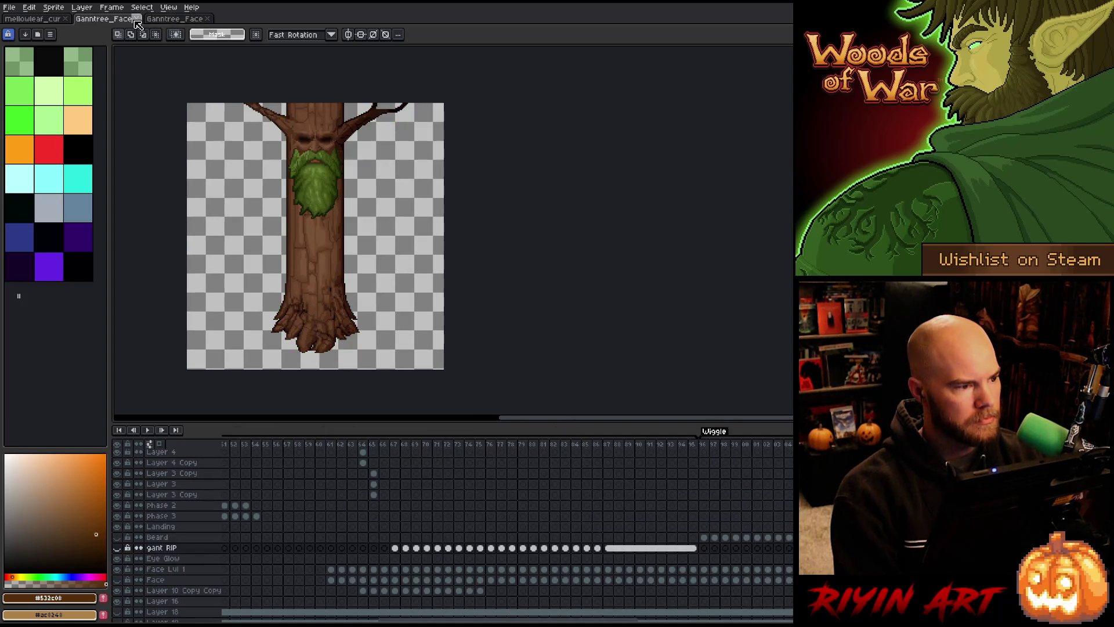
left_click(136, 19)
left_click(9, 7)
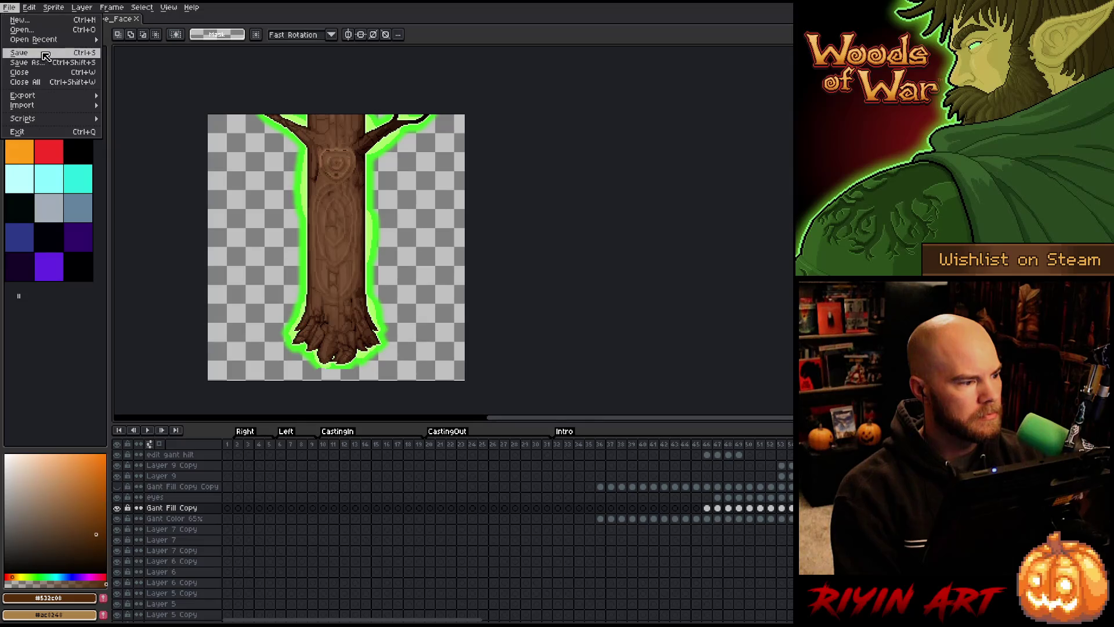
left_click(46, 62)
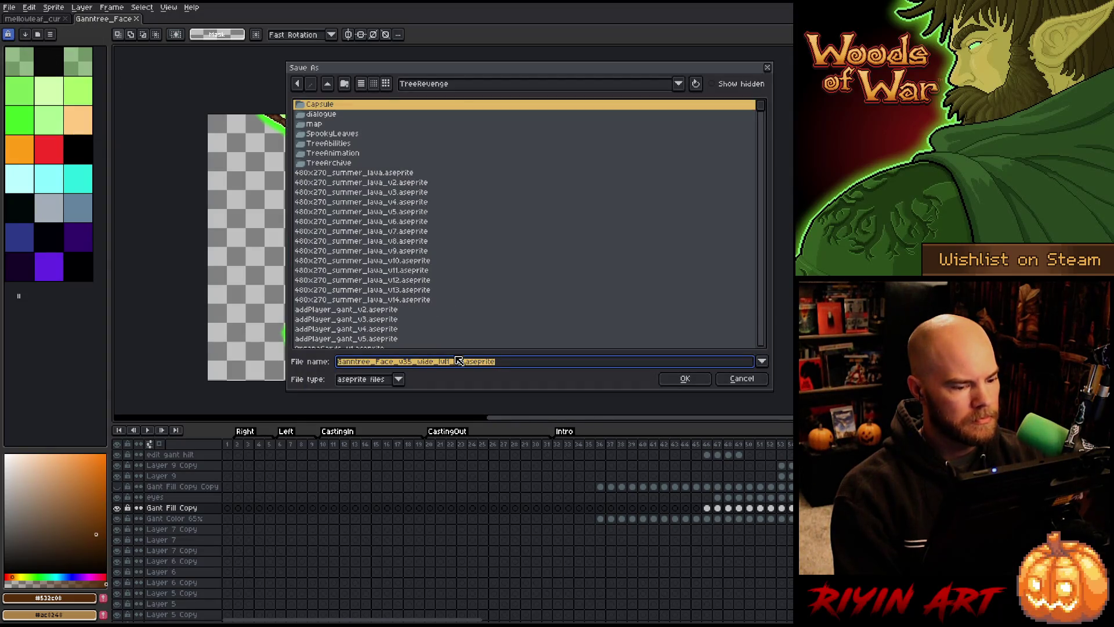
left_click(415, 362)
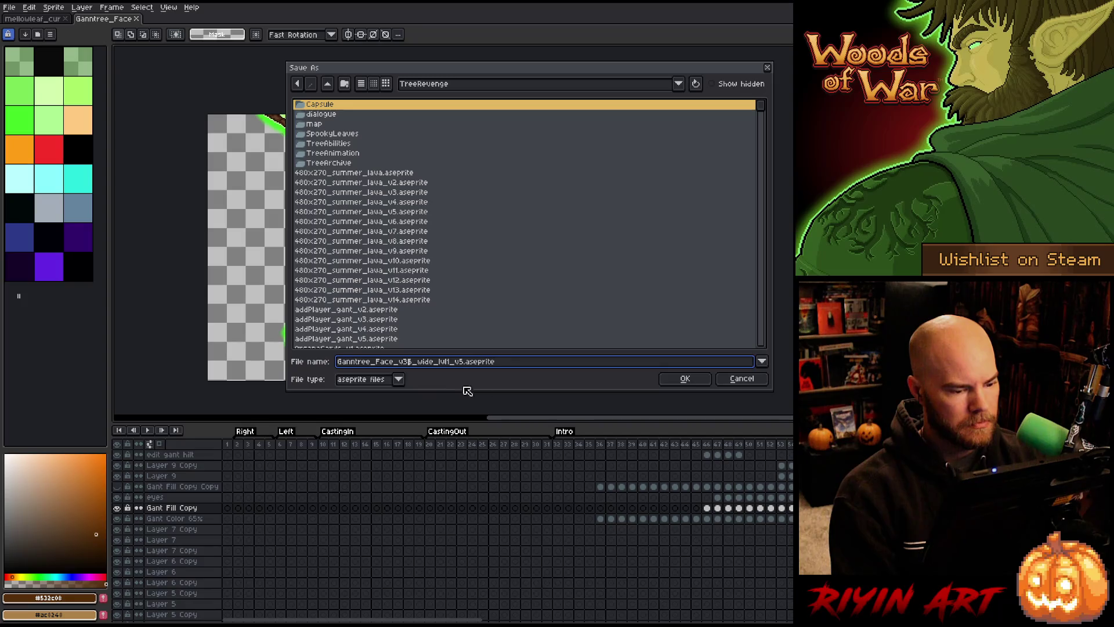
left_click(729, 381)
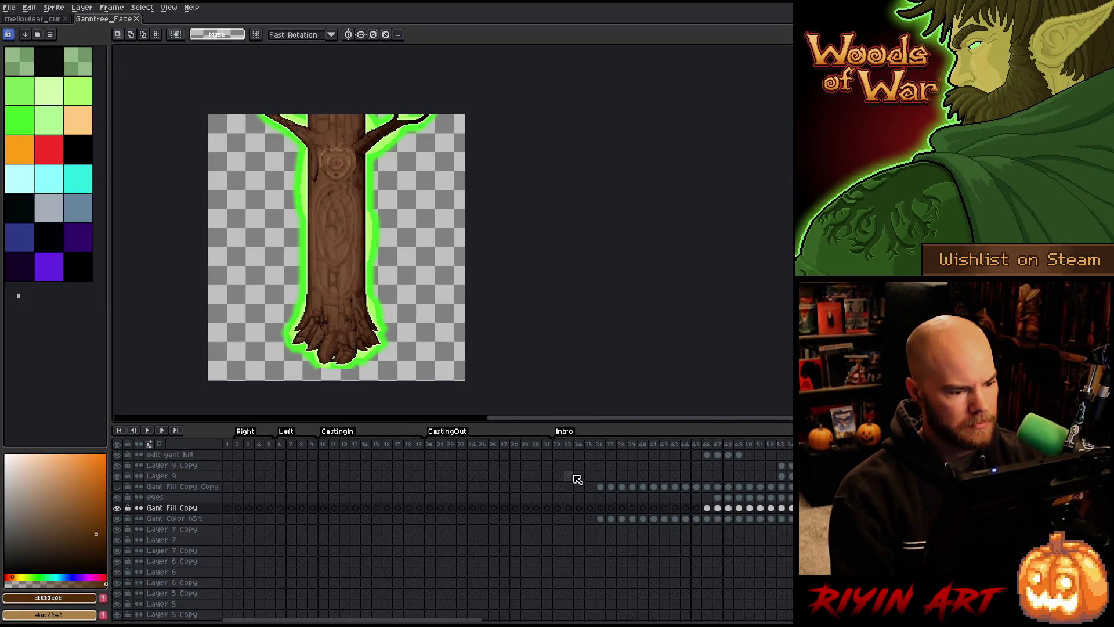
left_click(581, 444)
key("Return")
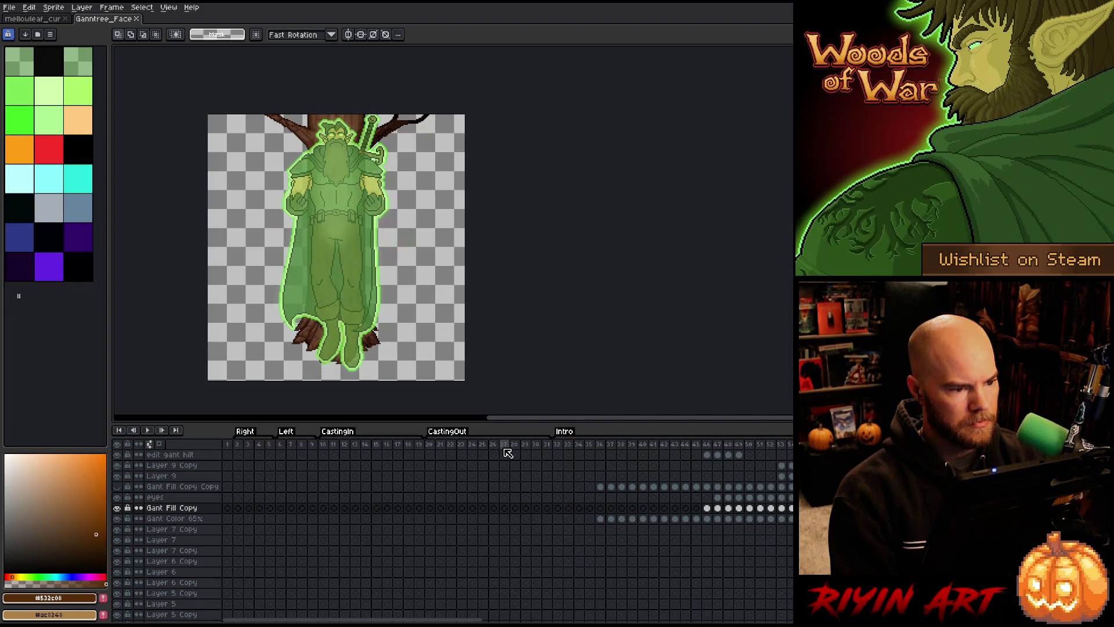
key("Return")
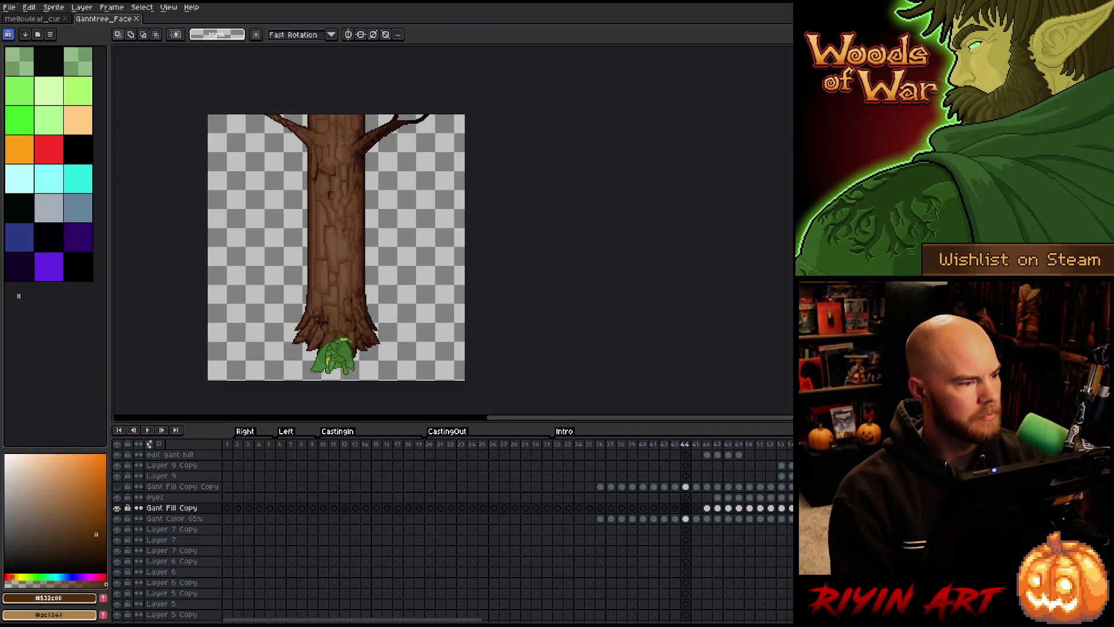
left_click(7, 7)
- Save As Ganntree_Face_v35_wide_lvl1_v6.aseprite, changing the v5 suffix to v6
left_click(23, 67)
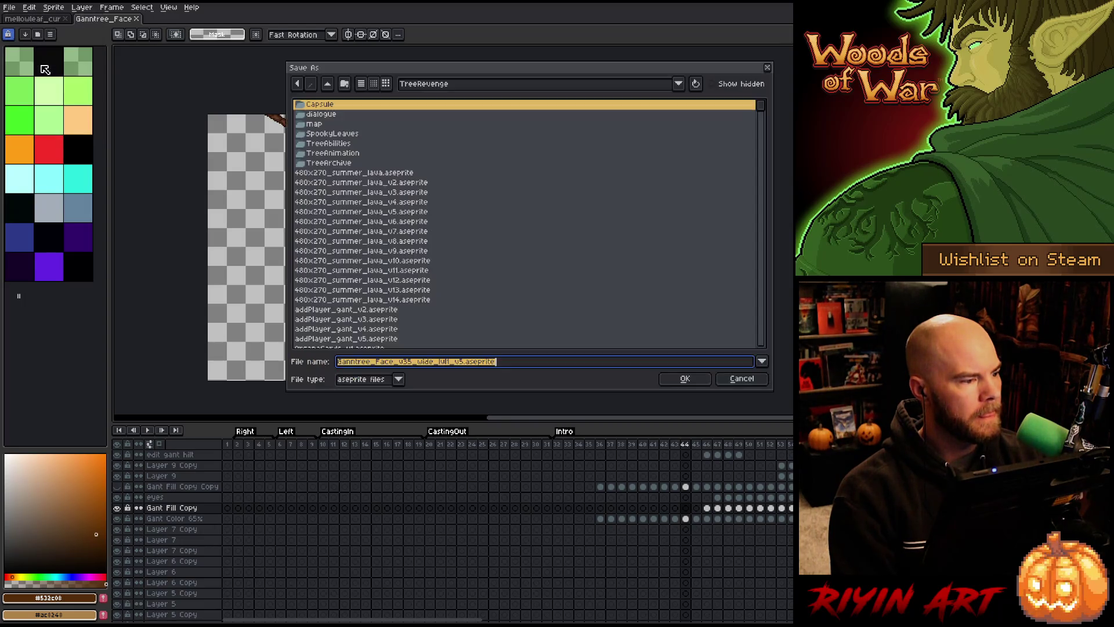
left_click(413, 362)
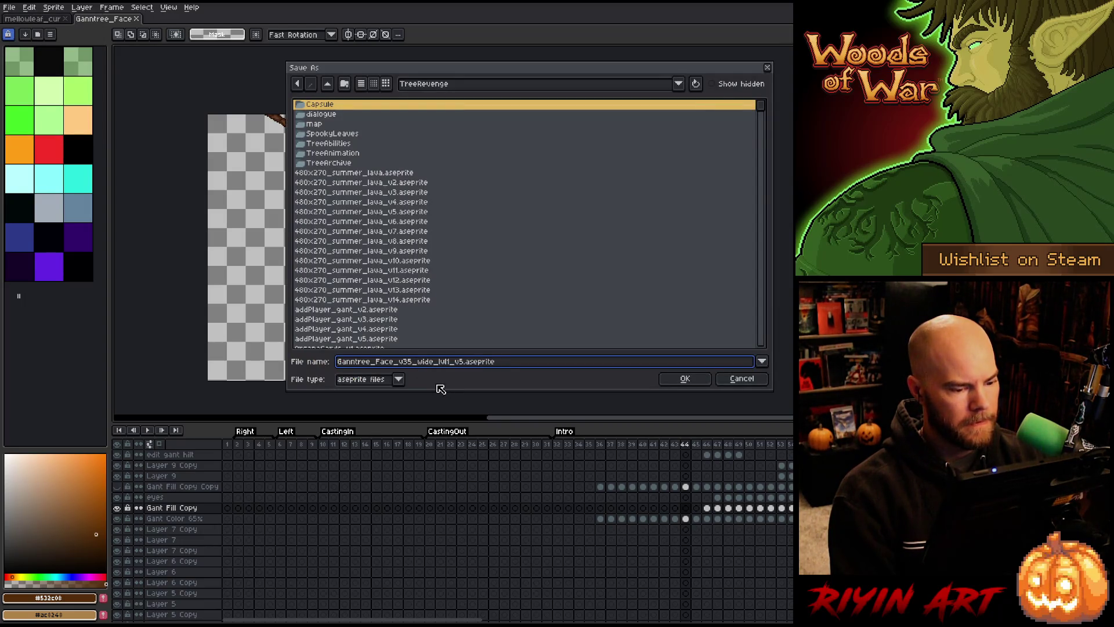
left_click(462, 361)
key("BackSpace")
type("6")
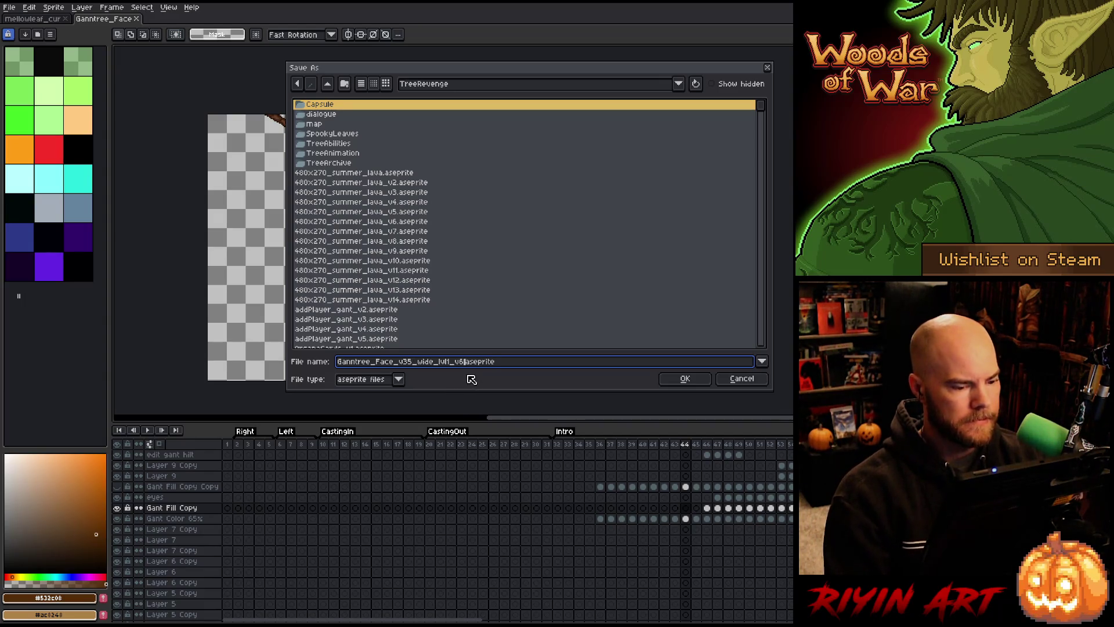
left_click(684, 378)
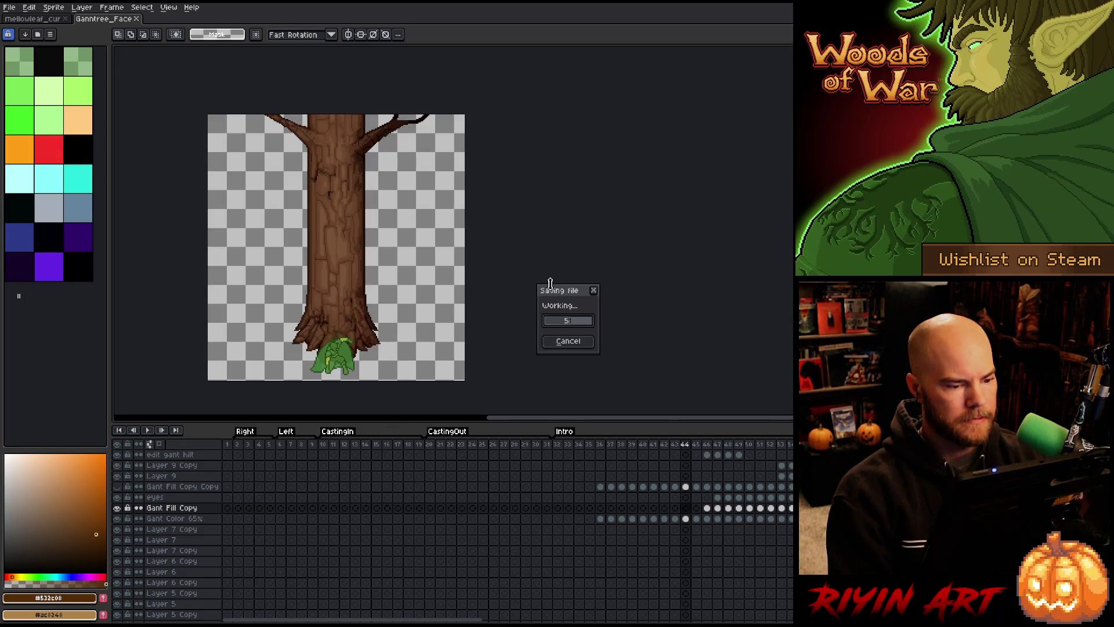
scroll(353, 197, "down", 2)
scroll(342, 186, "up", 2)
scroll(330, 174, "down", 1)
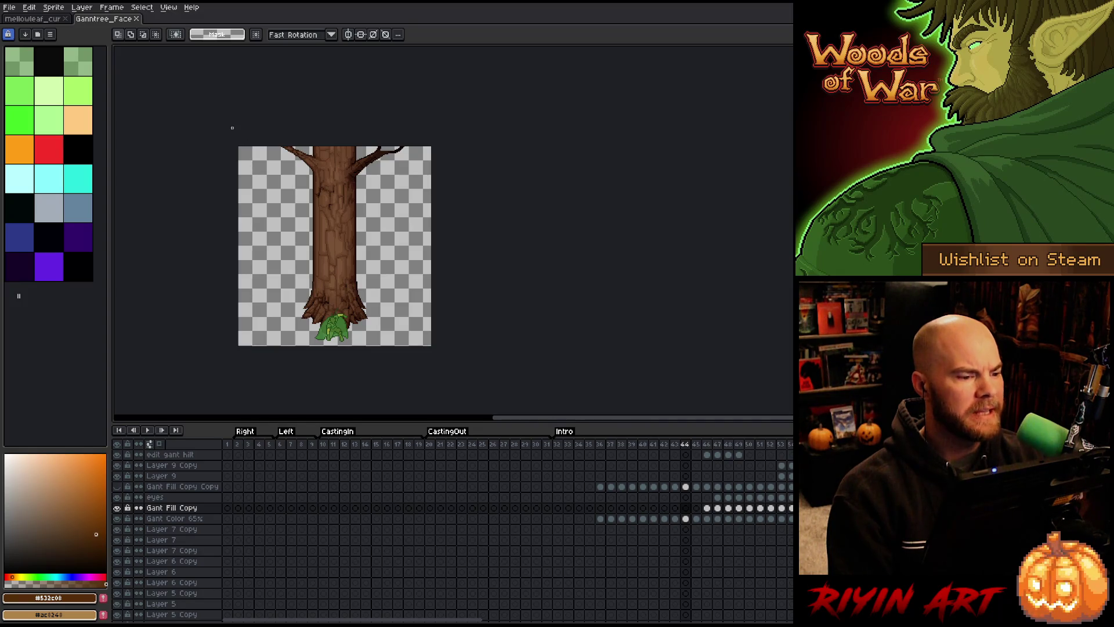
- Resize the canvas to 270px tall, top-anchored so space is added below
left_click(53, 7)
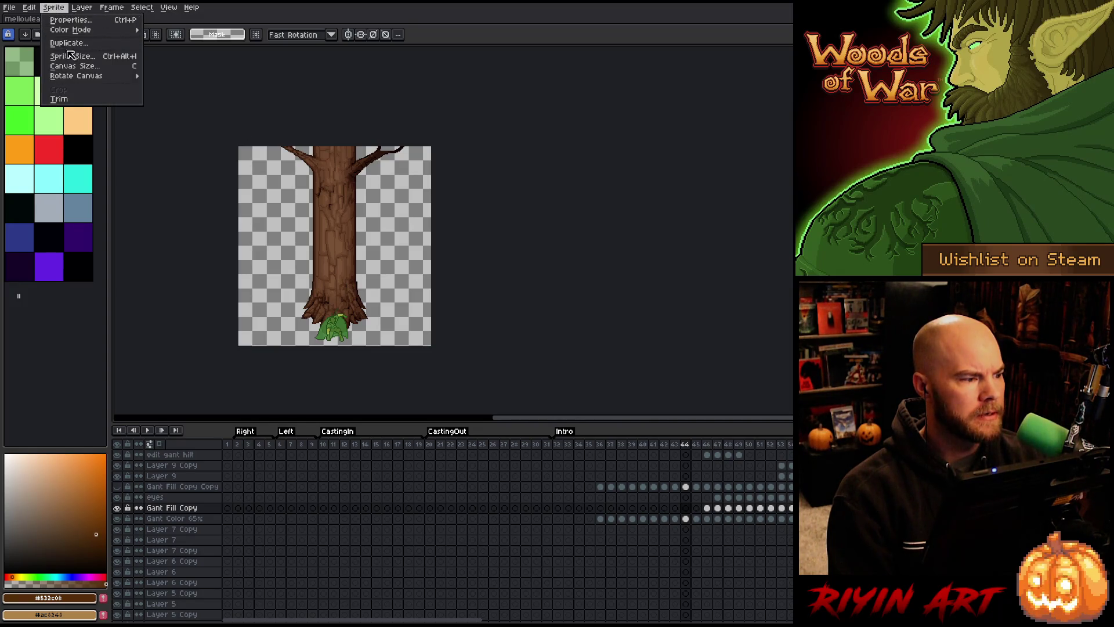
left_click(74, 68)
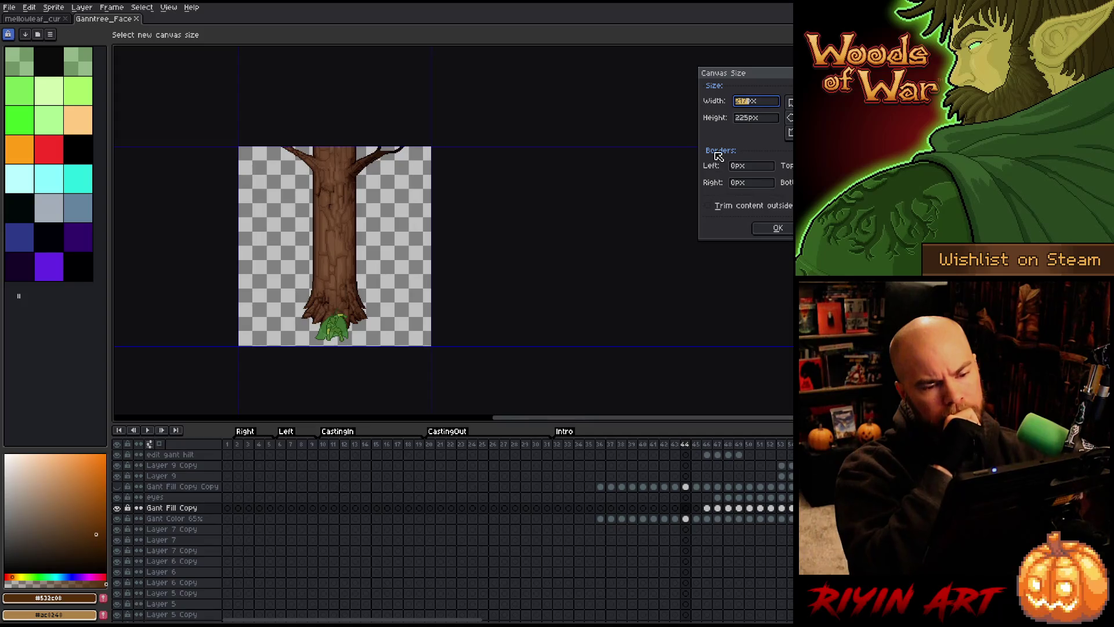
left_click(752, 118)
type("270")
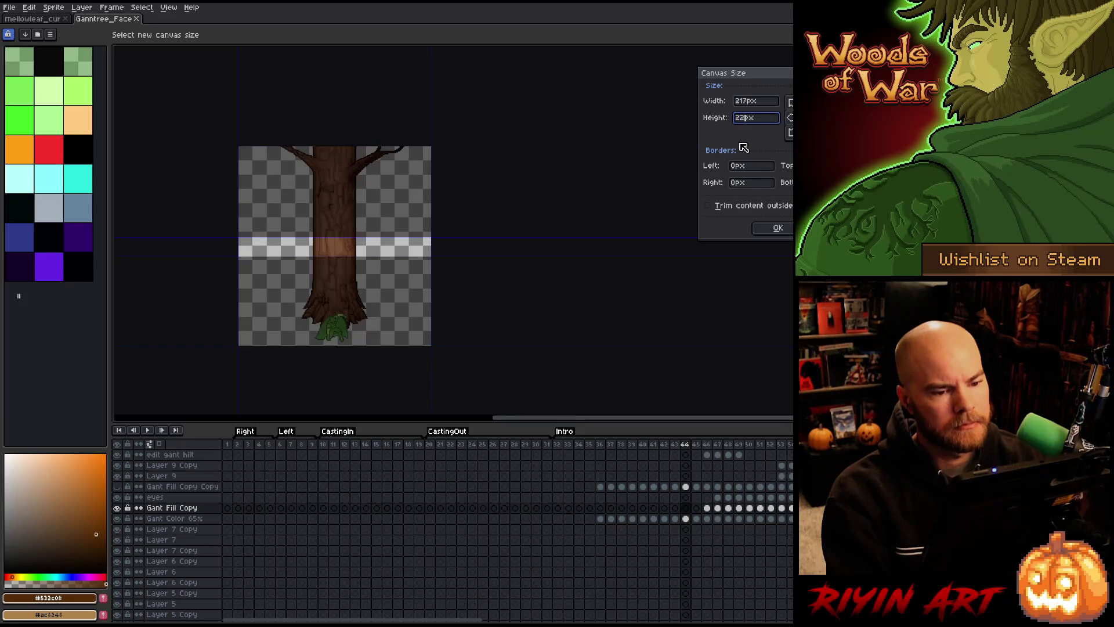
left_click(805, 102)
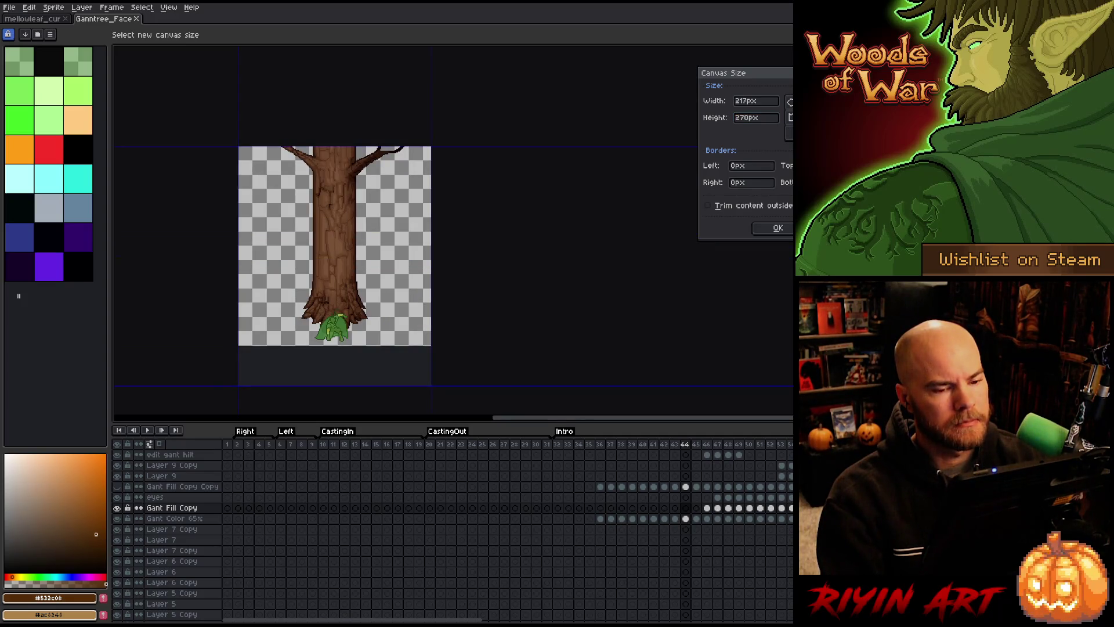
left_click(777, 227)
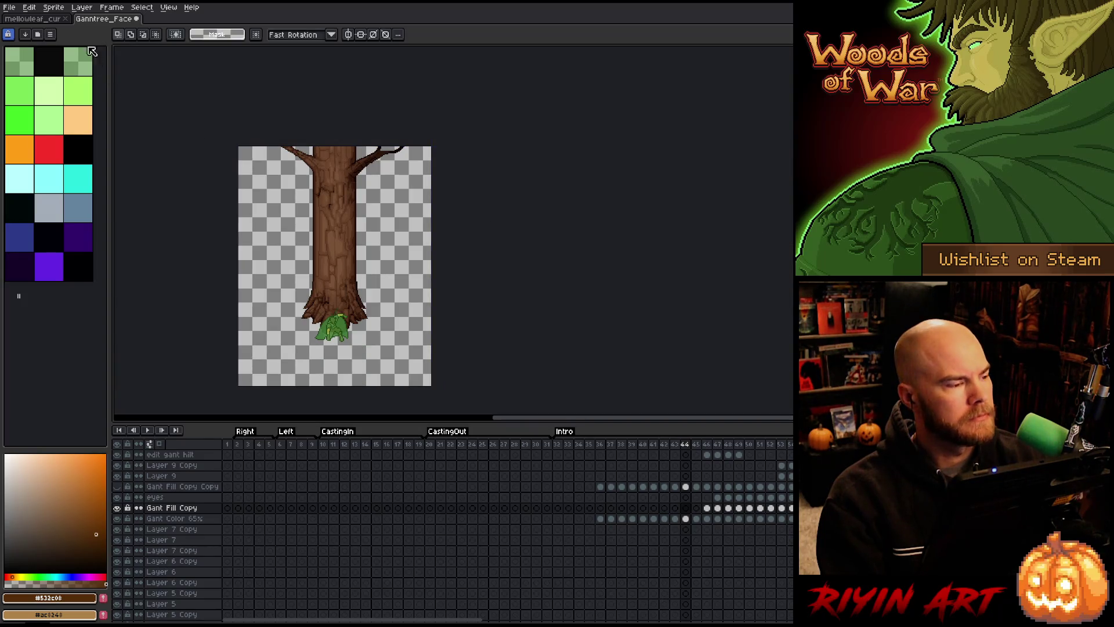
- Reopen Canvas Size, anchor at the bottom, and enter a 335px height
left_click(54, 7)
left_click(76, 67)
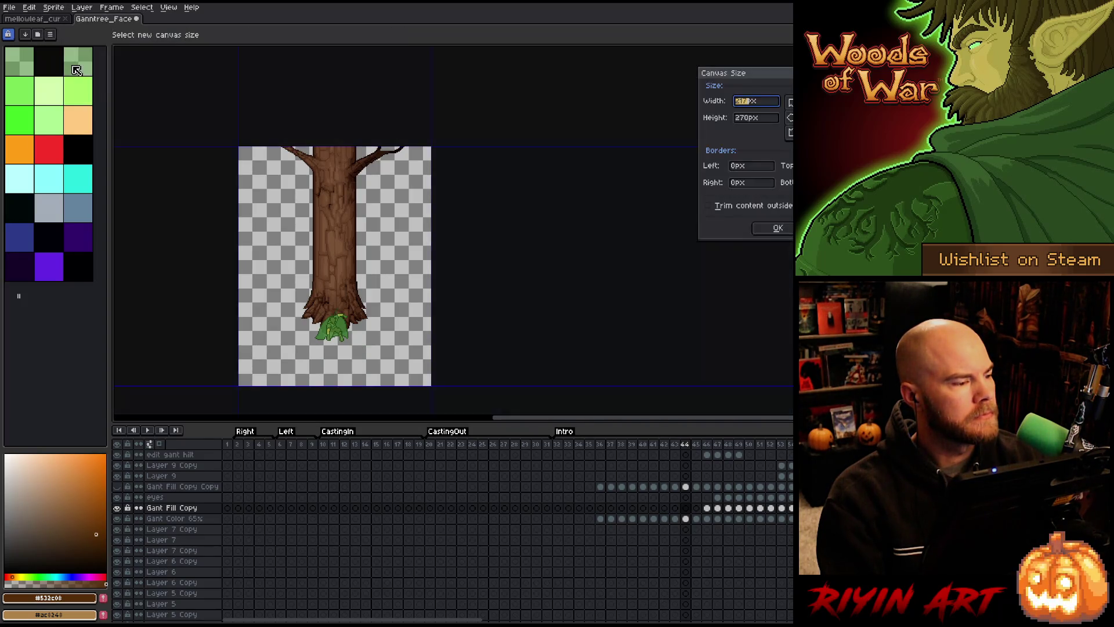
left_click(791, 132)
left_click_drag(753, 121, 701, 119)
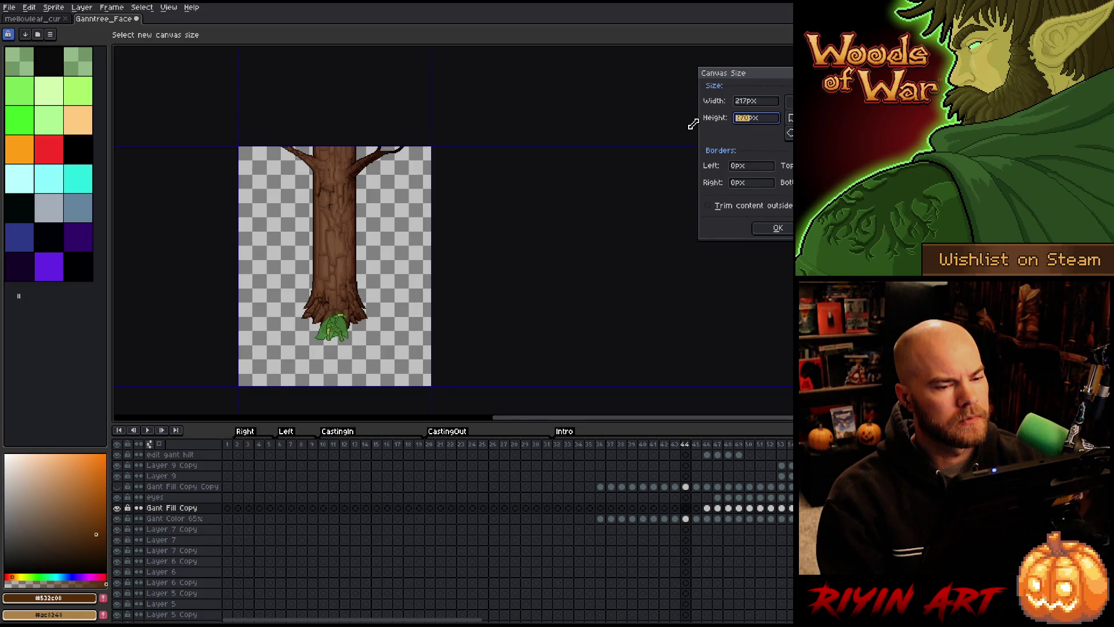
type("335")
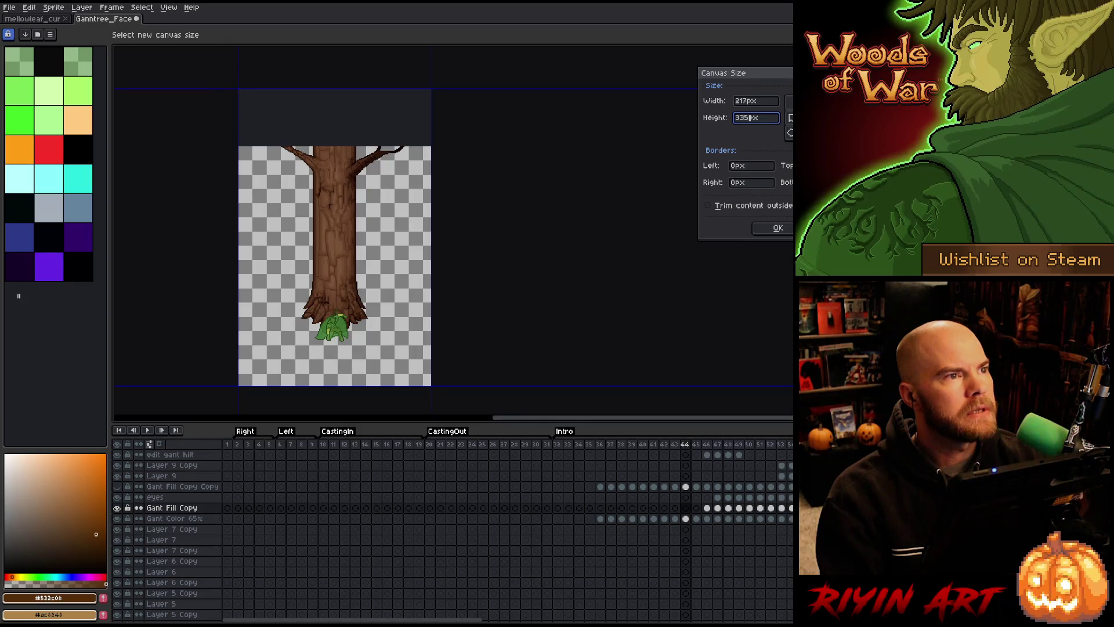
left_click(767, 230)
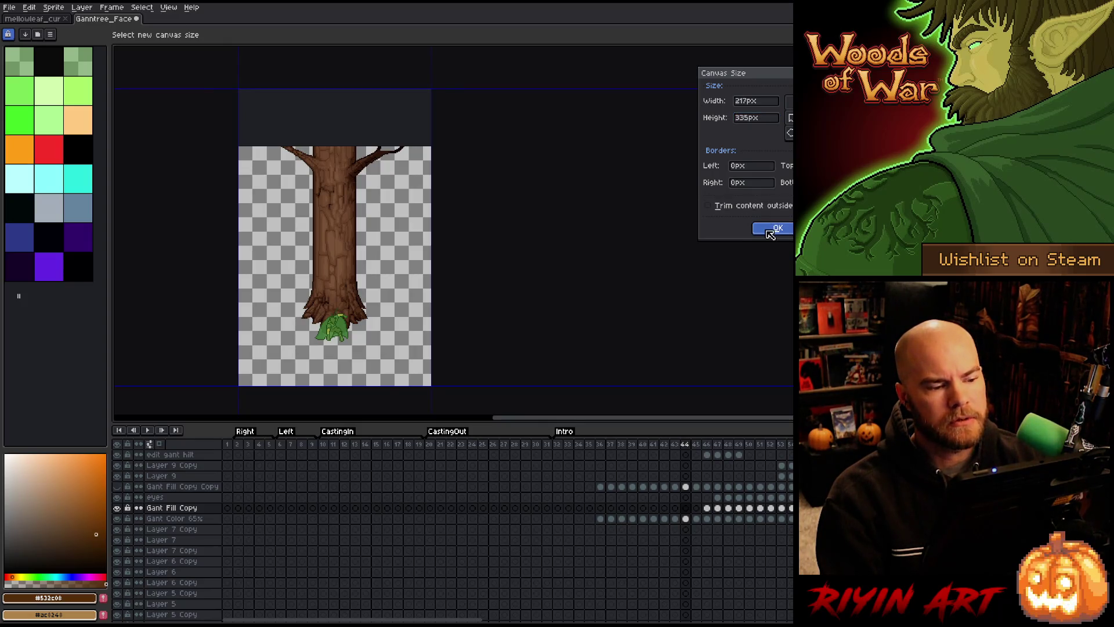
- Apply the 335px canvas height, adding room above the tree, and recenter the view
left_click(770, 232)
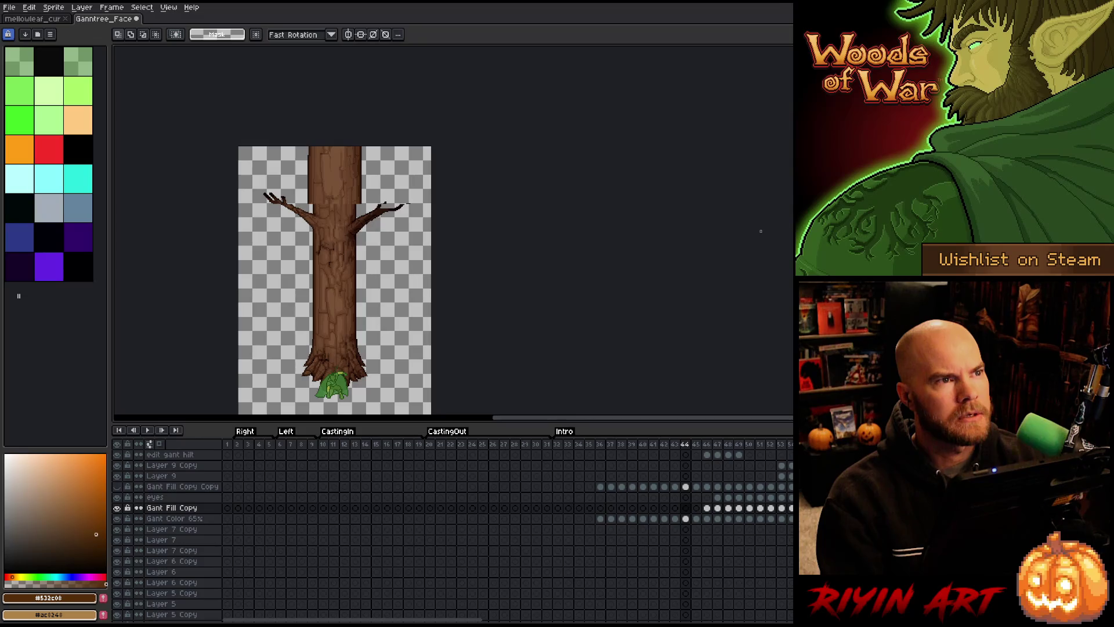
scroll(371, 272, "down", 2)
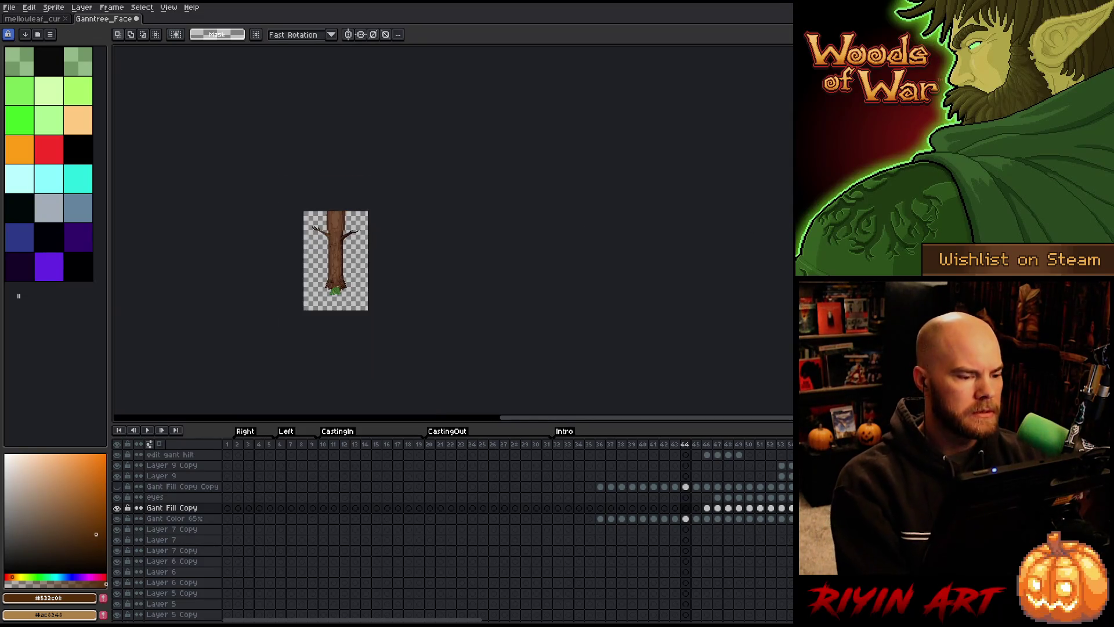
scroll(349, 273, "up", 3)
key("space")
mouse_move(326, 246)
left_mouse_down()
mouse_move(358, 186)
mouse_move(329, 204)
mouse_move(287, 191)
left_mouse_up()
scroll(287, 191, "down", 1)
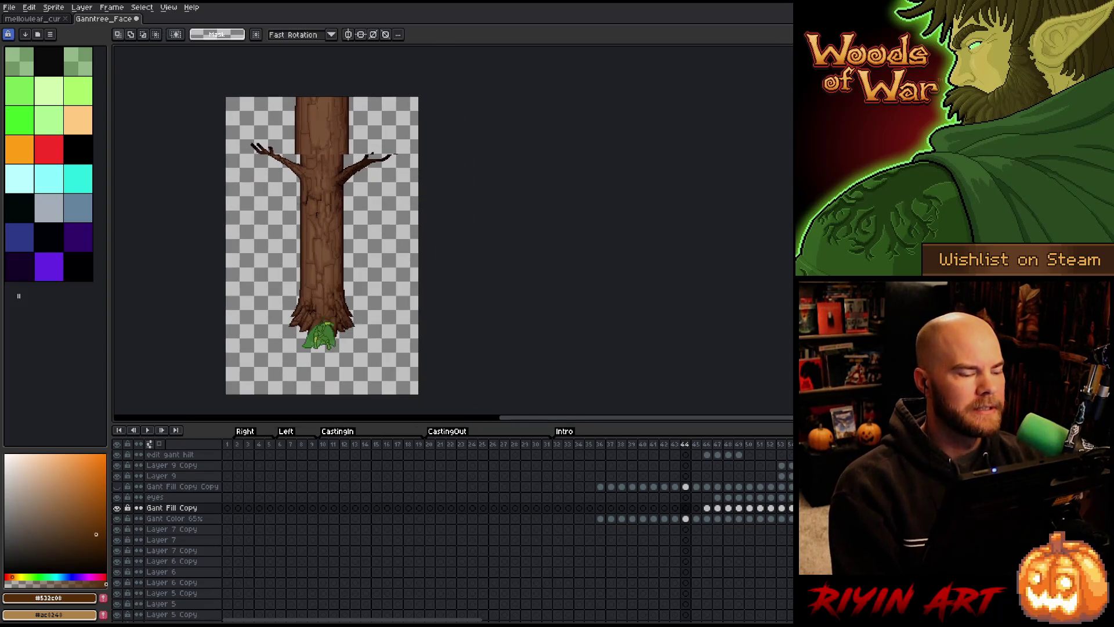
- Play the animation on the resized canvas, then stop on frame 35
key("Return")
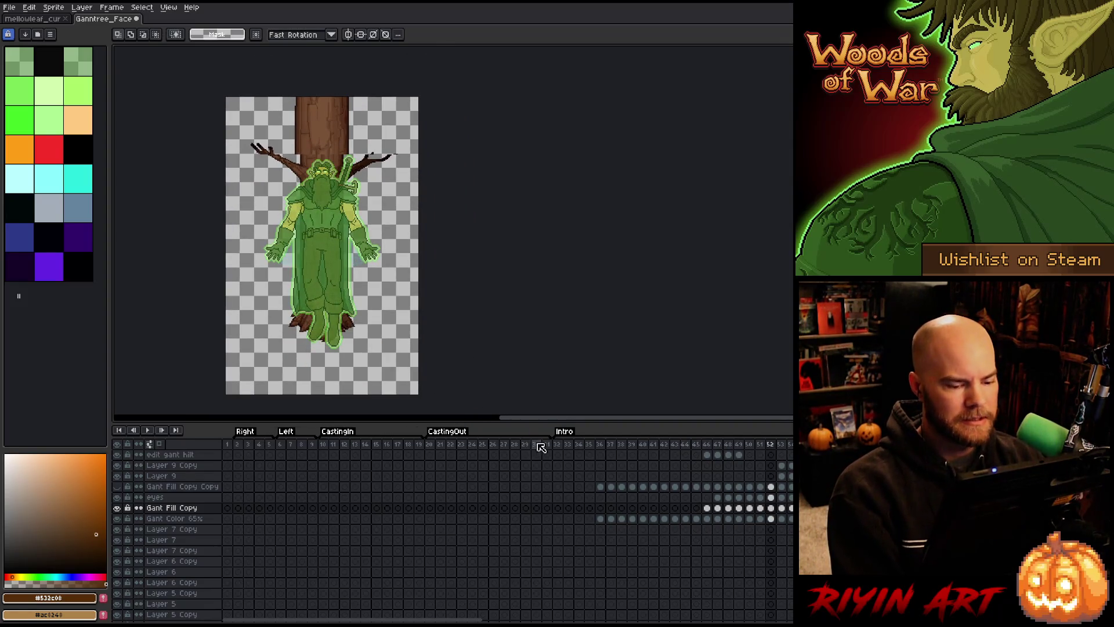
left_click(559, 447)
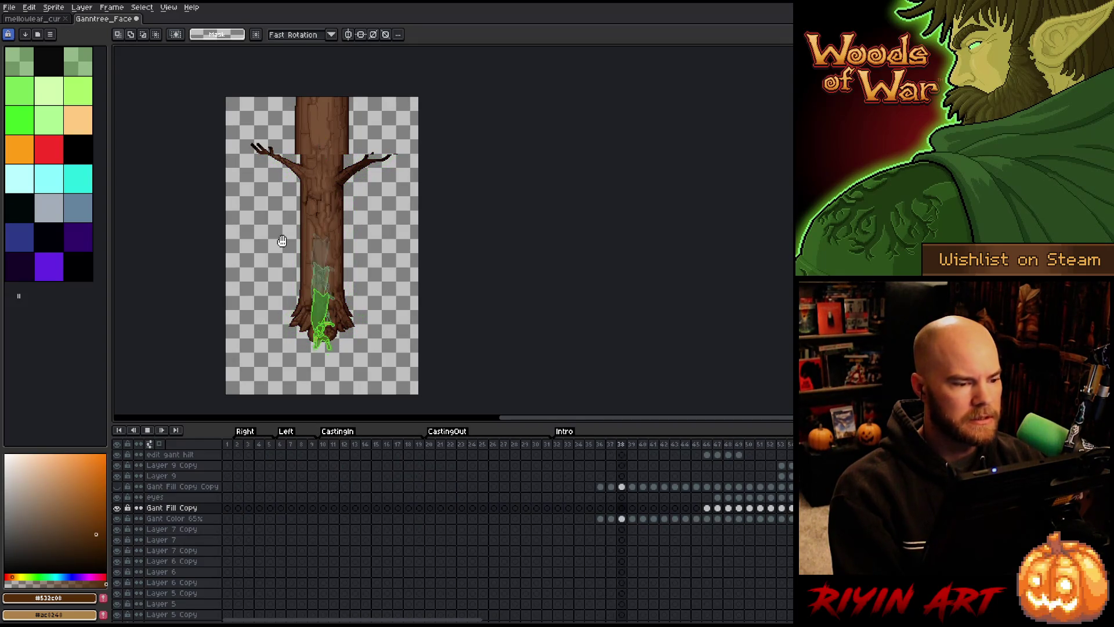
key("Return")
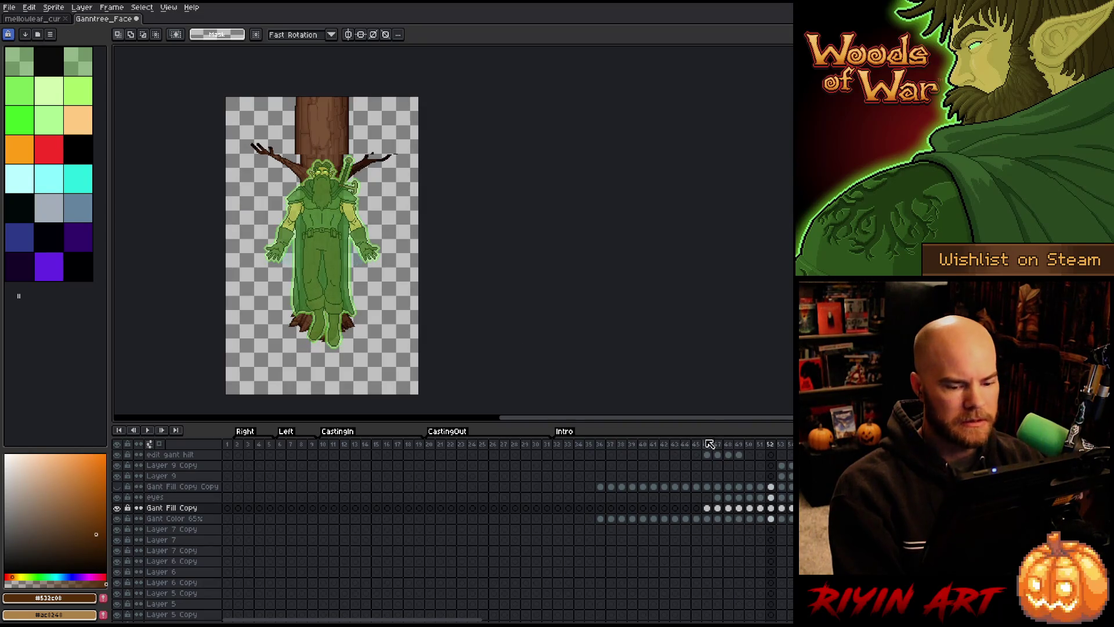
left_click(590, 445)
- Play from frame 35, select frames 33–41, and zoom in on the trunk top
key("Return")
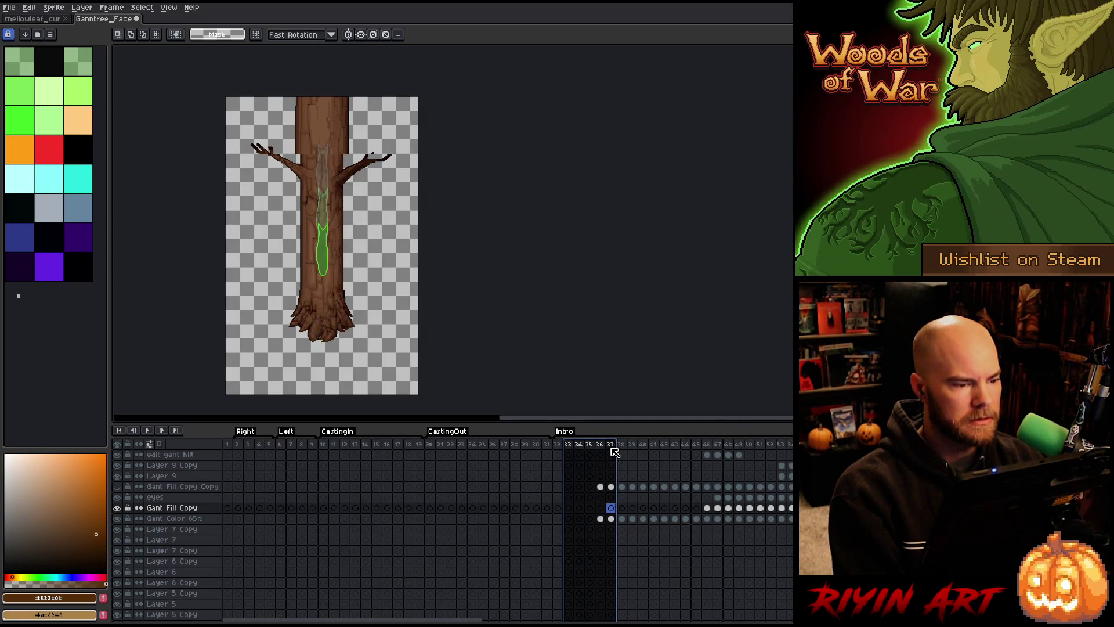
left_click(649, 444, "shift")
left_click(674, 445, "shift")
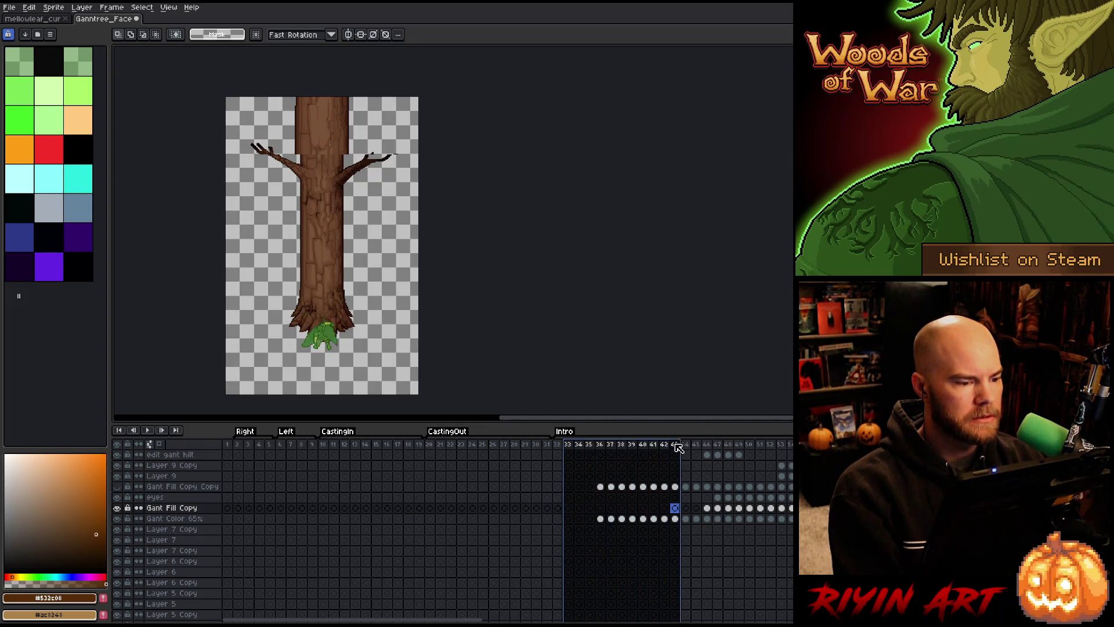
left_click(653, 444, "shift")
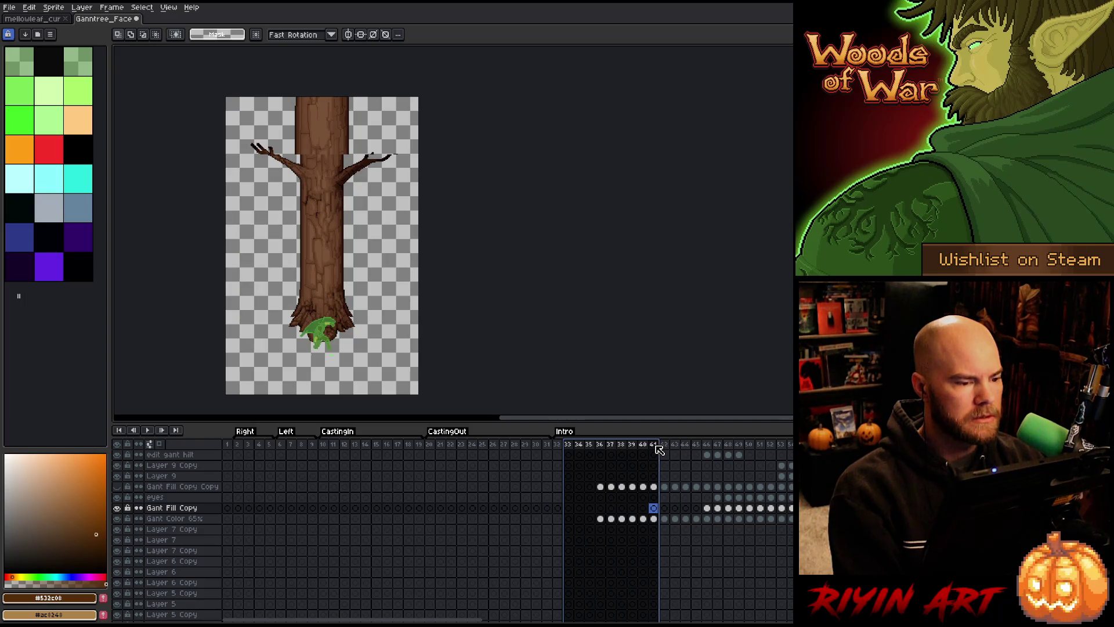
scroll(327, 165, "up", 3)
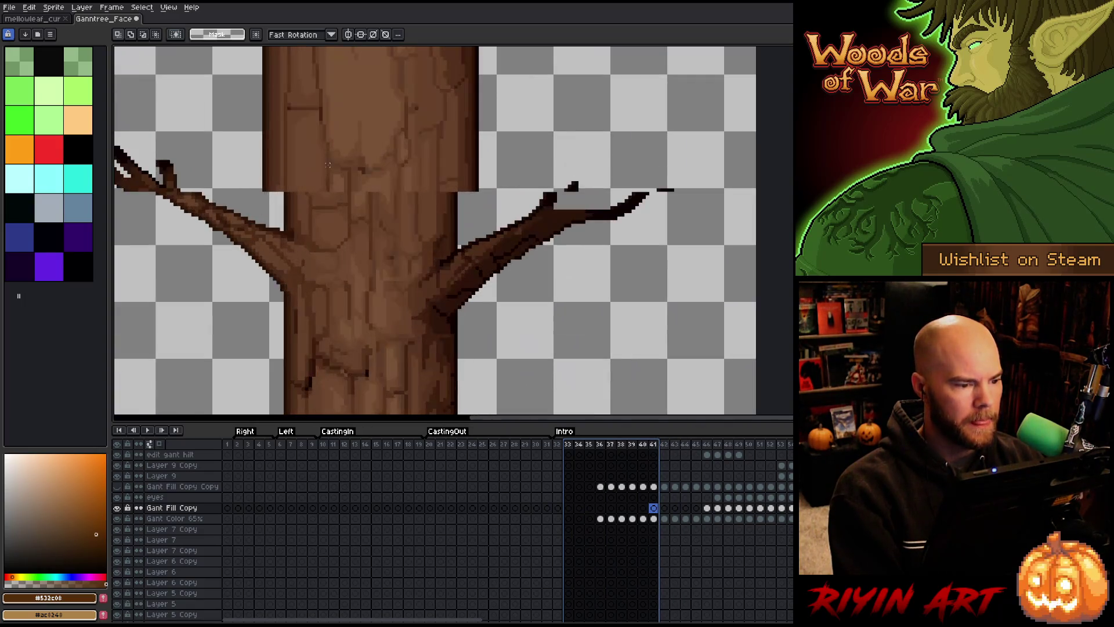
left_click_drag(367, 150, 355, 223)
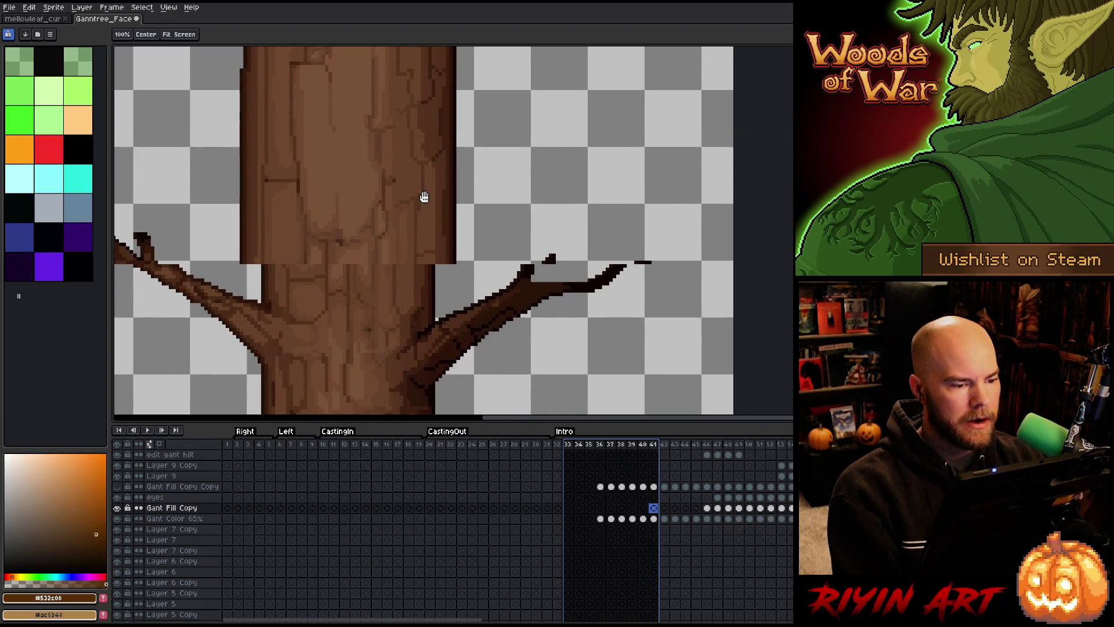
left_click_drag(423, 194, 416, 219)
scroll(403, 200, "down", 1)
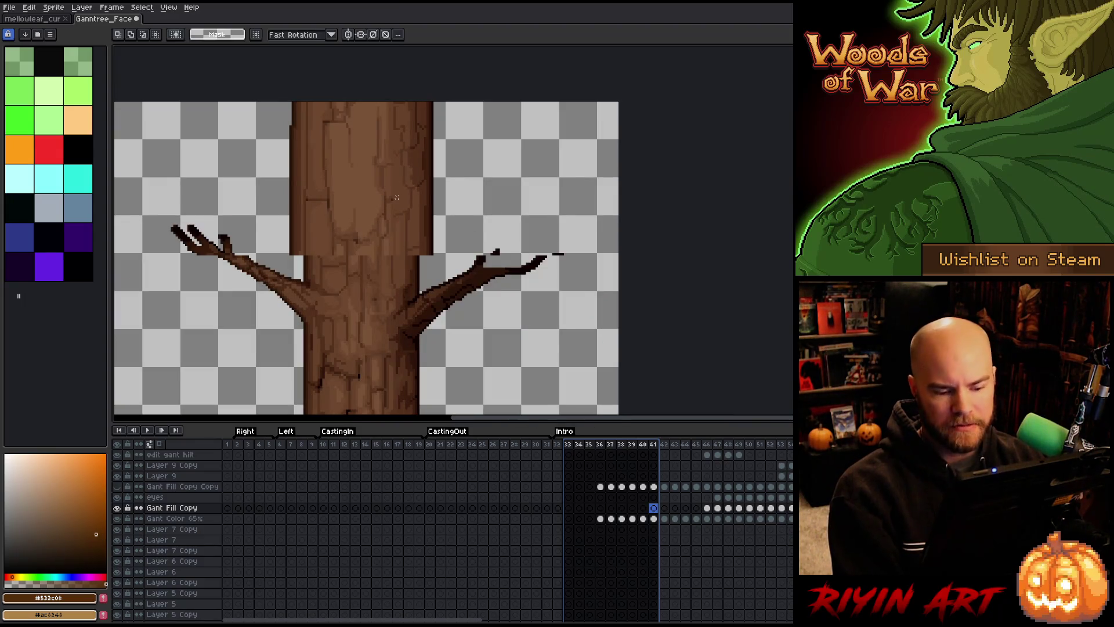
scroll(396, 197, "down", 1)
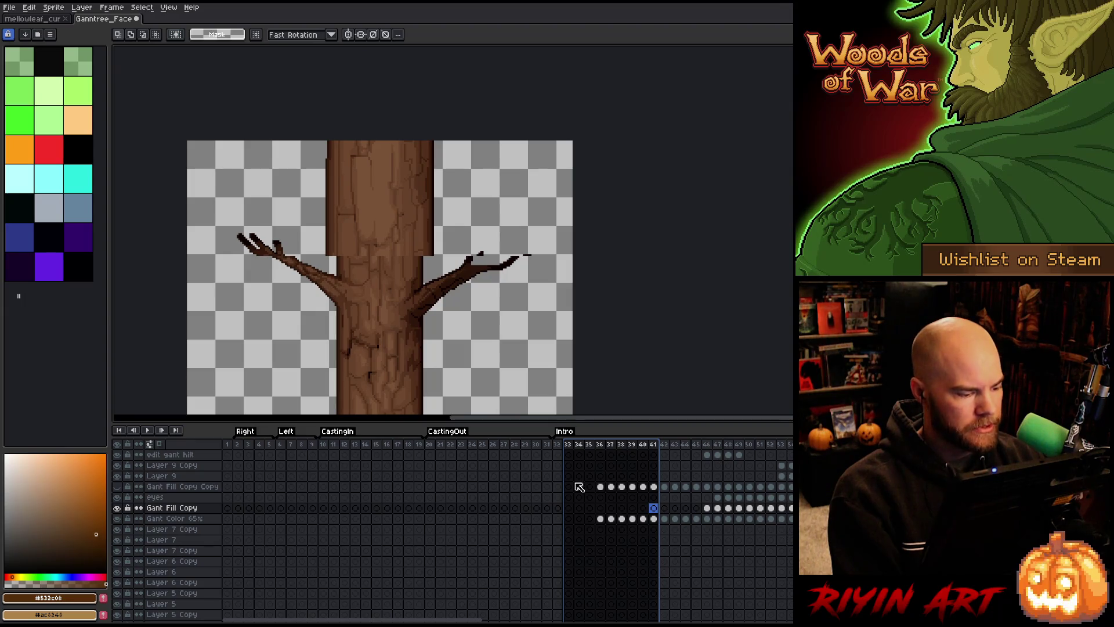
key("v")
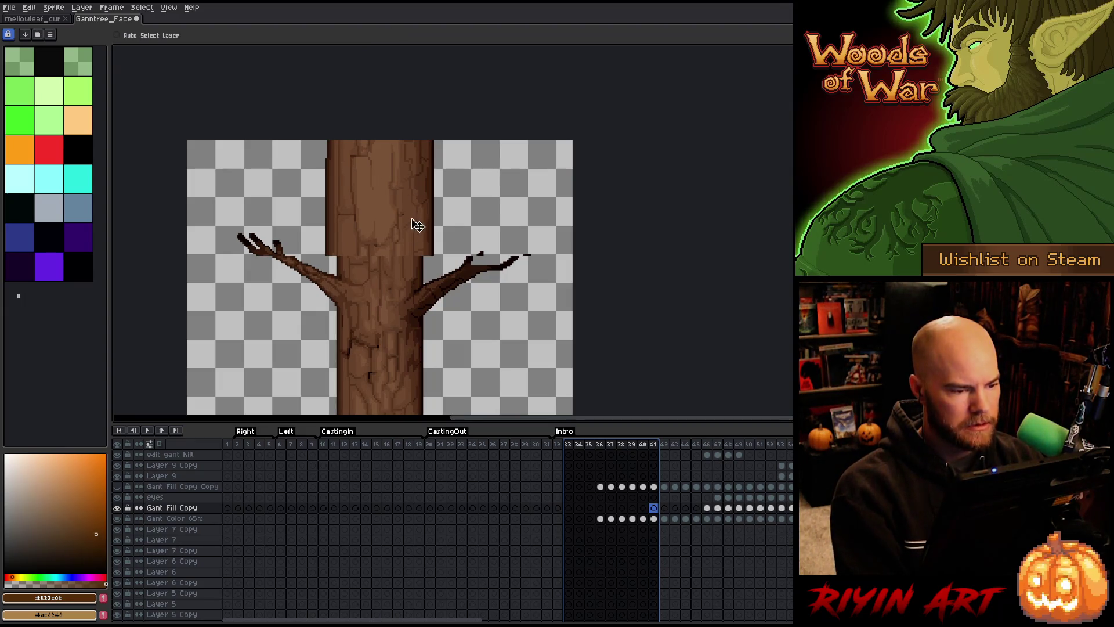
- Enable Auto Select Layer and confirm Trunk Lvl 1 holds the trunk by toggling its visibility
left_click(132, 35)
left_click(395, 191)
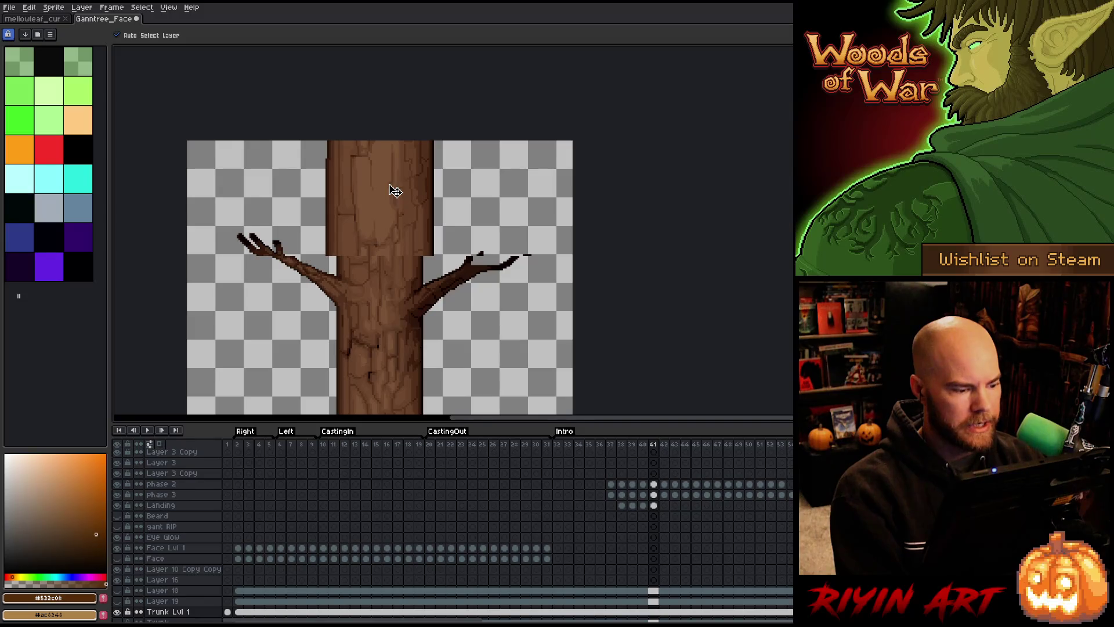
scroll(461, 496, "down", 3)
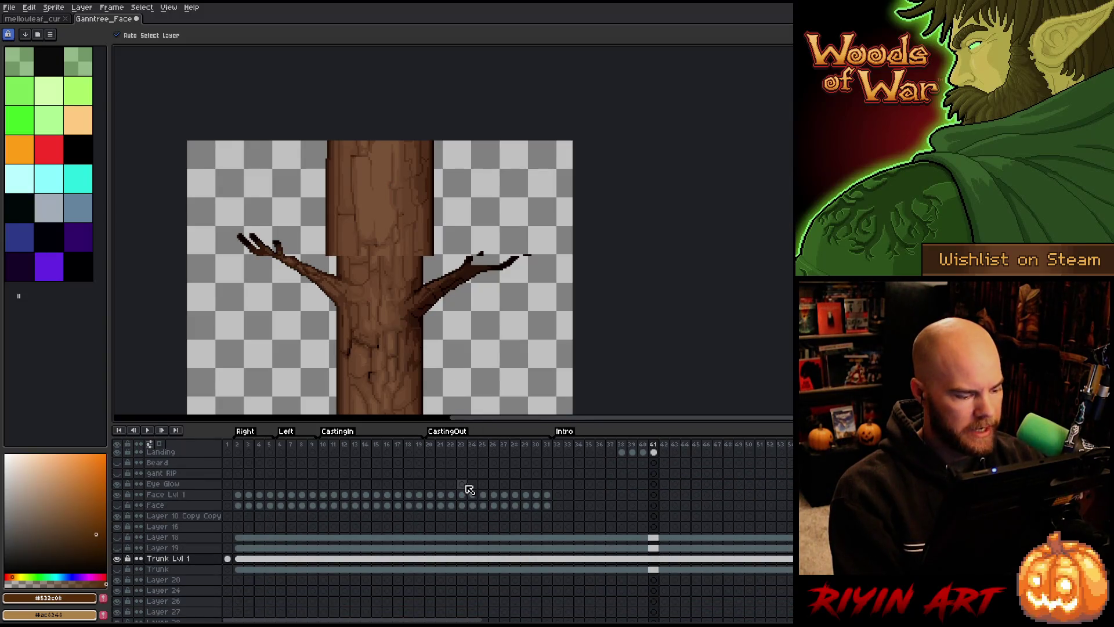
left_click(118, 558)
left_click(118, 558)
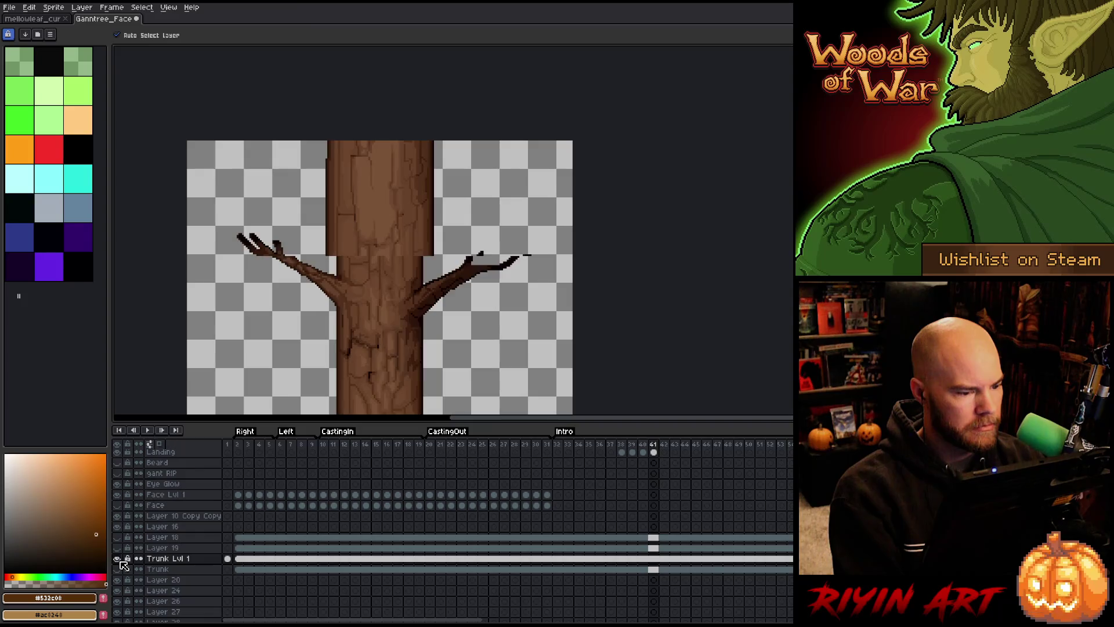
- Select the upper block's right-edge strip and nudge it two pixels left
key("m")
mouse_move(447, 138)
left_mouse_down()
mouse_move(399, 253)
mouse_move(413, 254)
left_mouse_up()
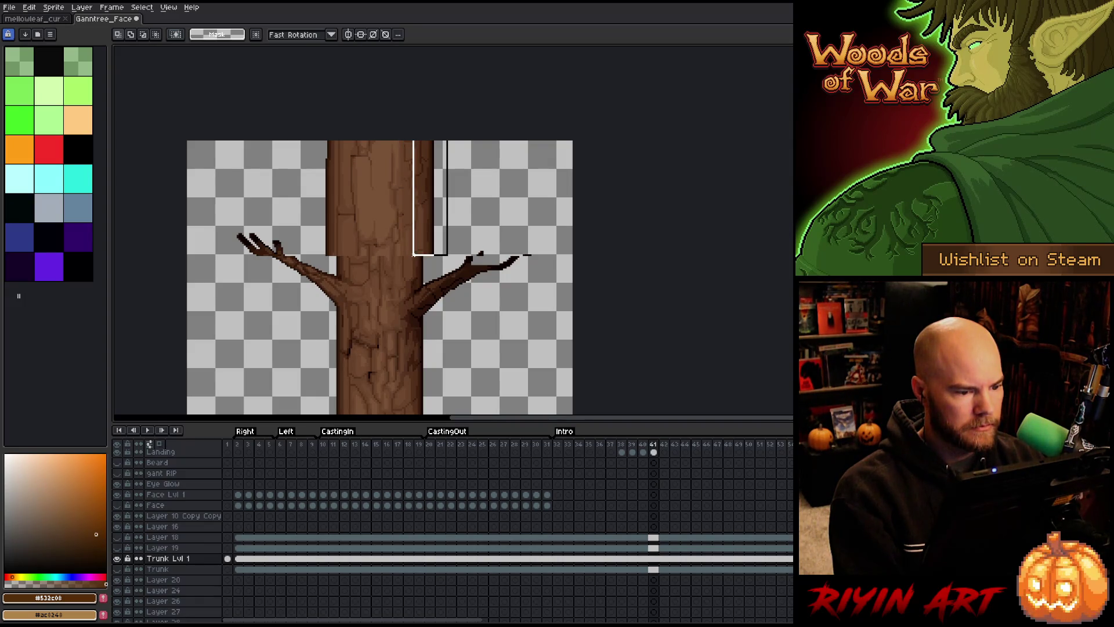
scroll(435, 236, "up", 6)
key("Left")
key("Left")
key("Left")
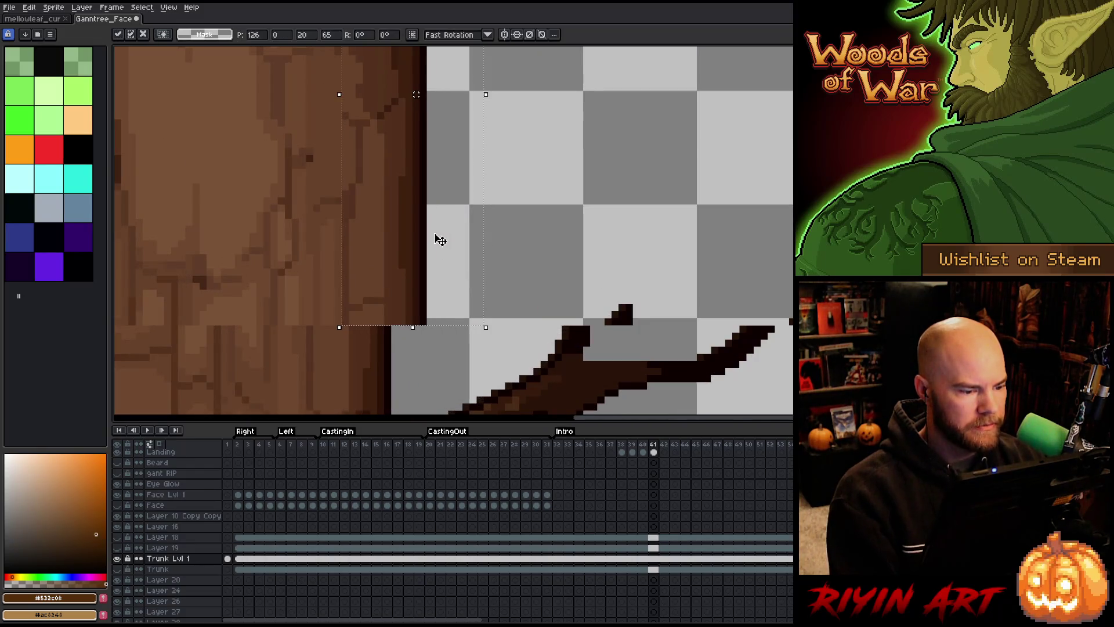
key("Left")
key("Left")
key("Left")
- Select the strip left of the upper trunk and move it right onto the trunk edge
scroll(435, 236, "down", 5)
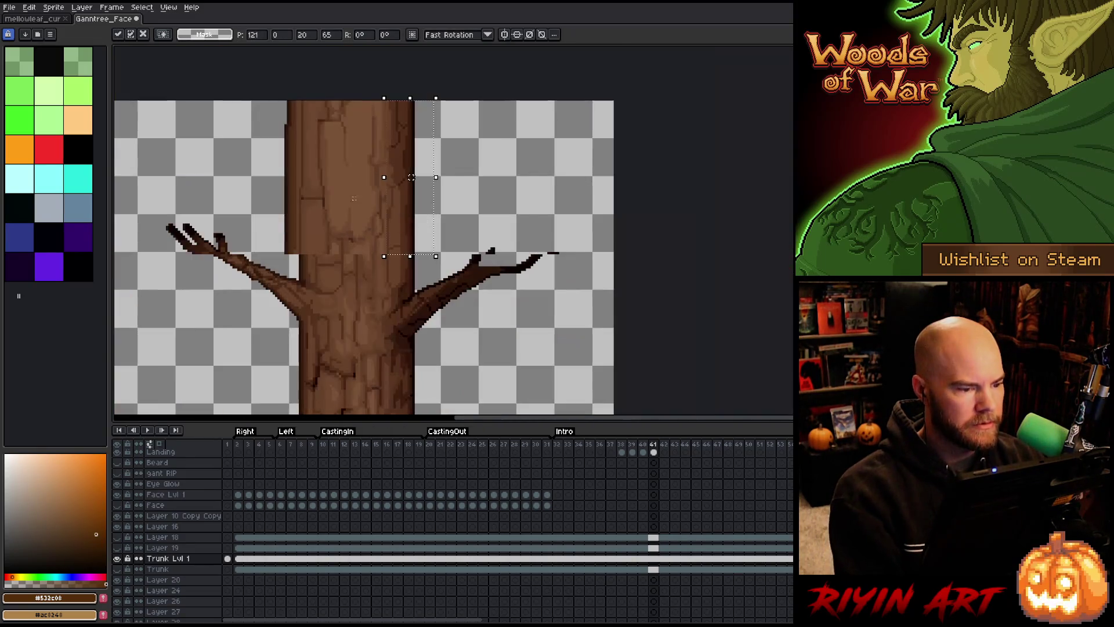
mouse_move(254, 100)
left_mouse_down()
mouse_move(326, 241)
mouse_move(298, 257)
mouse_move(307, 257)
left_mouse_up()
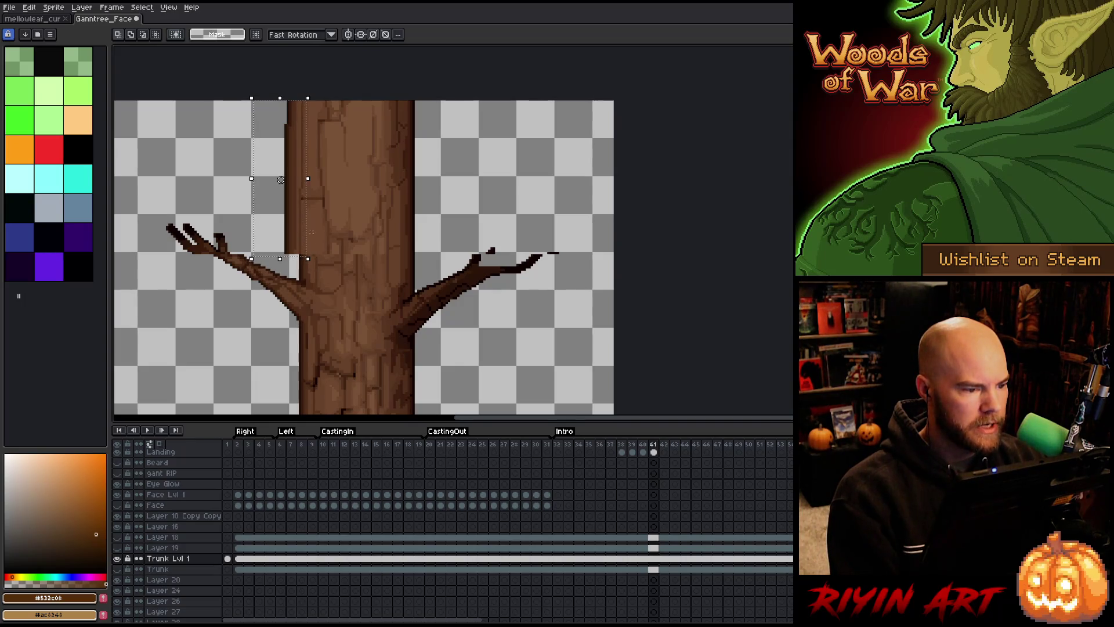
mouse_move(281, 179)
left_mouse_down()
mouse_move(290, 179)
mouse_move(281, 180)
left_mouse_up()
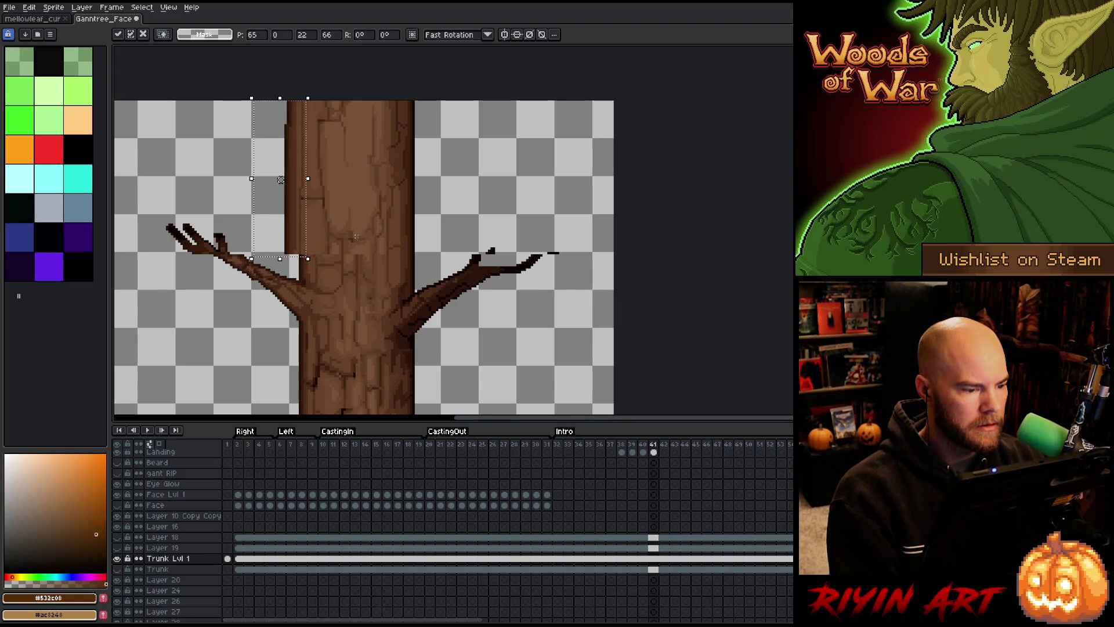
key("Return")
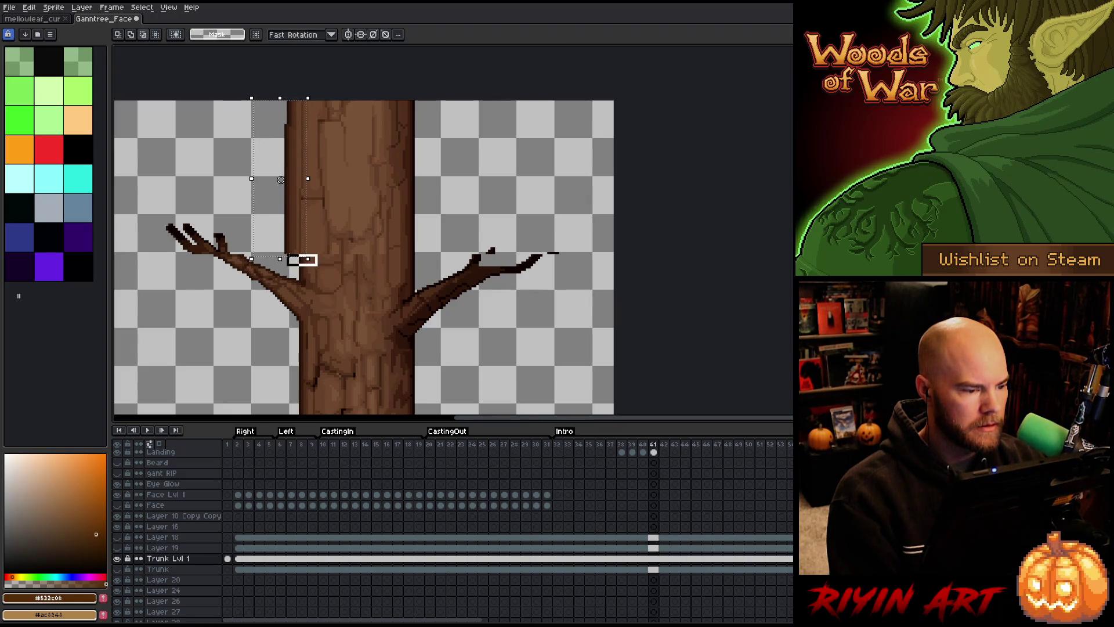
left_click_drag(281, 179, 295, 180)
key("Return")
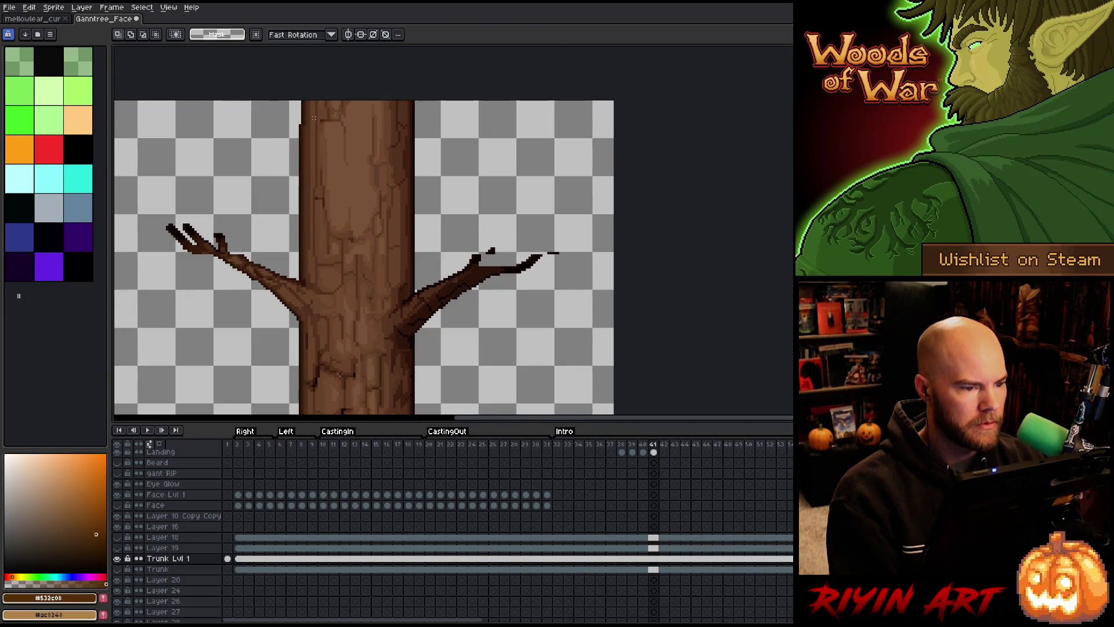
scroll(323, 106, "up", 2)
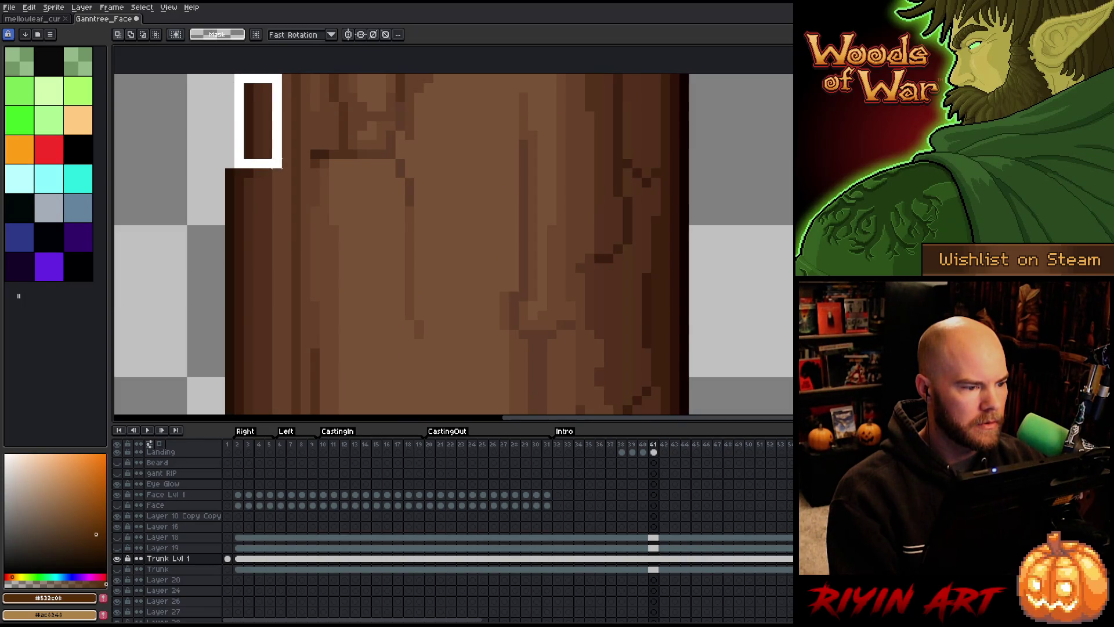
- Shift the trunk pixel block one pixel up-left and stretch the small square taller
mouse_move(279, 128)
left_mouse_down()
mouse_move(258, 126)
mouse_move(268, 126)
left_mouse_up()
key("ctrl+d")
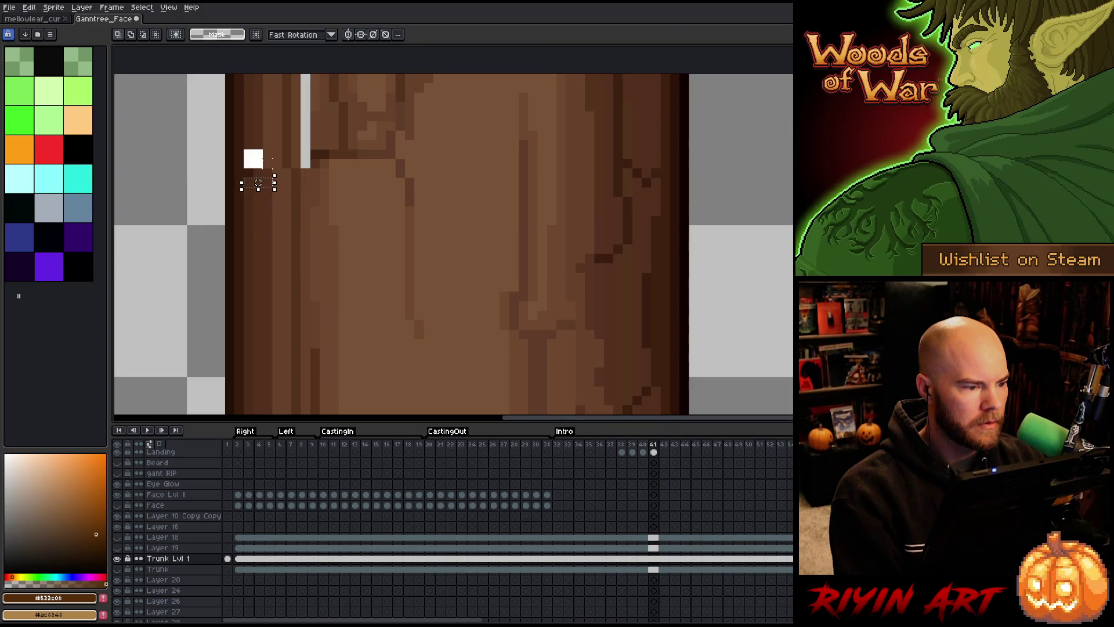
left_click_drag(241, 146, 265, 169)
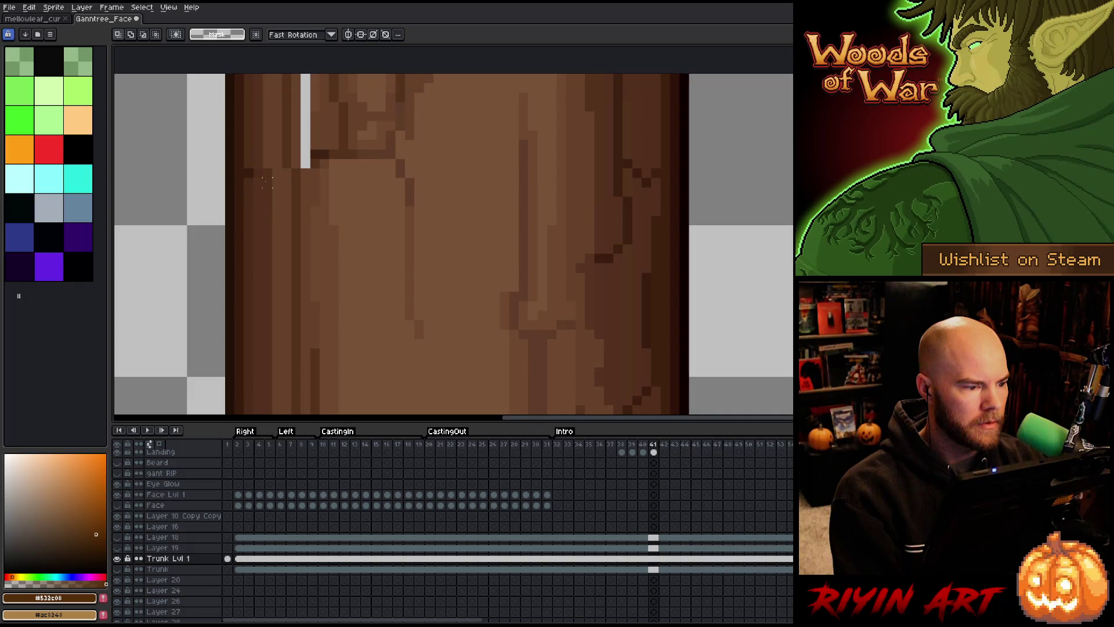
mouse_move(255, 168)
left_mouse_down()
mouse_move(249, 92)
mouse_move(244, 169)
mouse_move(272, 209)
mouse_move(264, 189)
left_mouse_up()
left_click(258, 224)
key("ctrl+d")
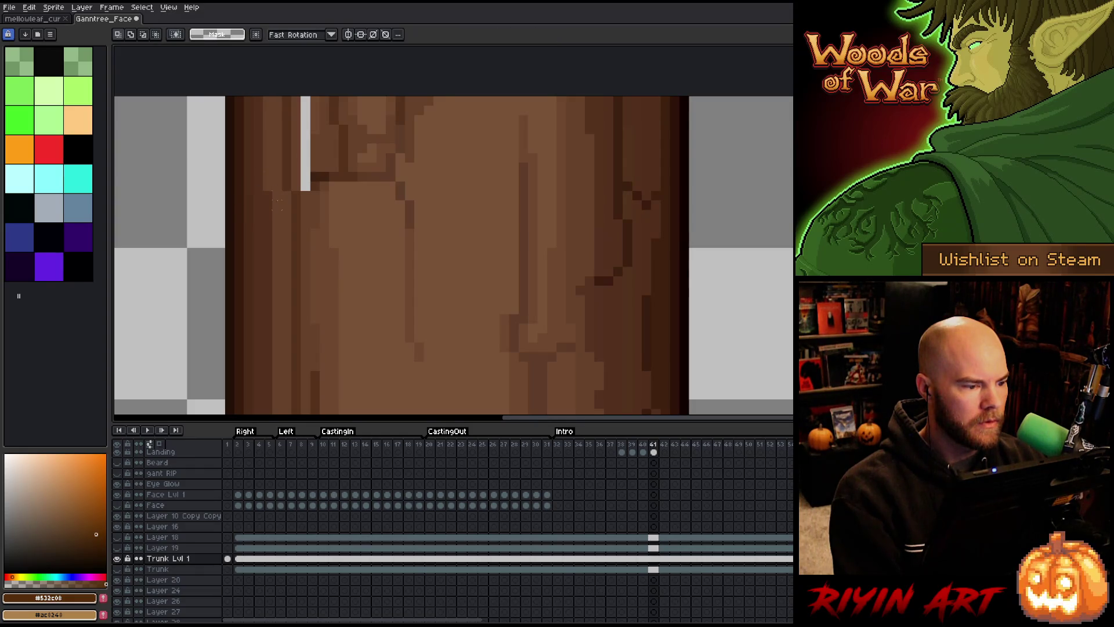
- Pick the trunk's brown #664129 and bucket-fill the white gaps along the trunk's left side
key("g")
left_click(313, 152, "alt")
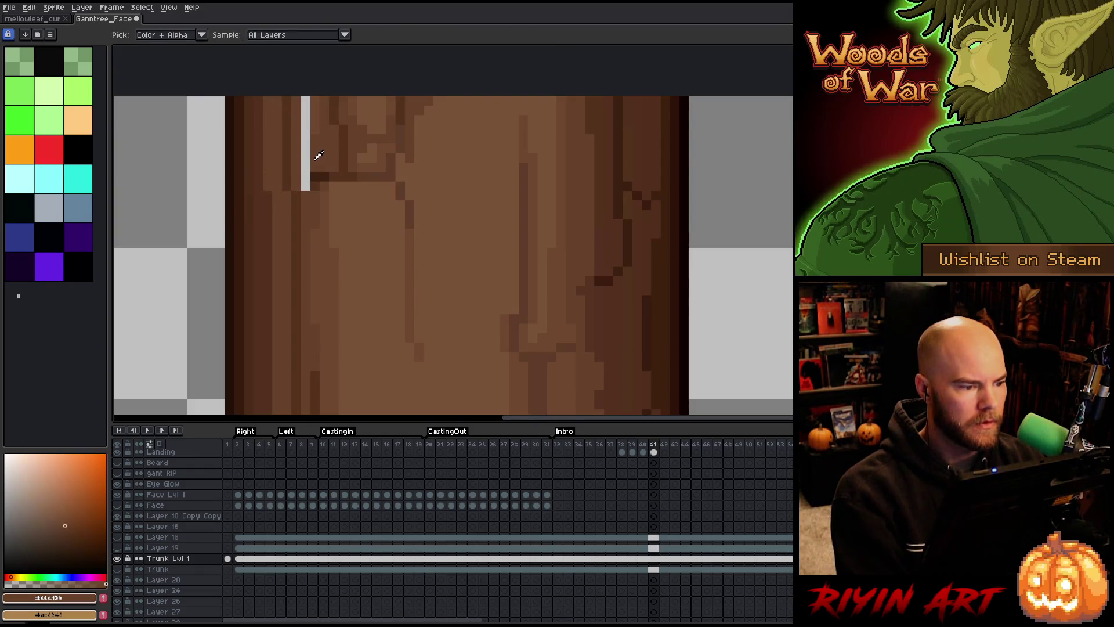
left_click(305, 158)
left_click(305, 151)
scroll(305, 158, "down", 5)
key("h")
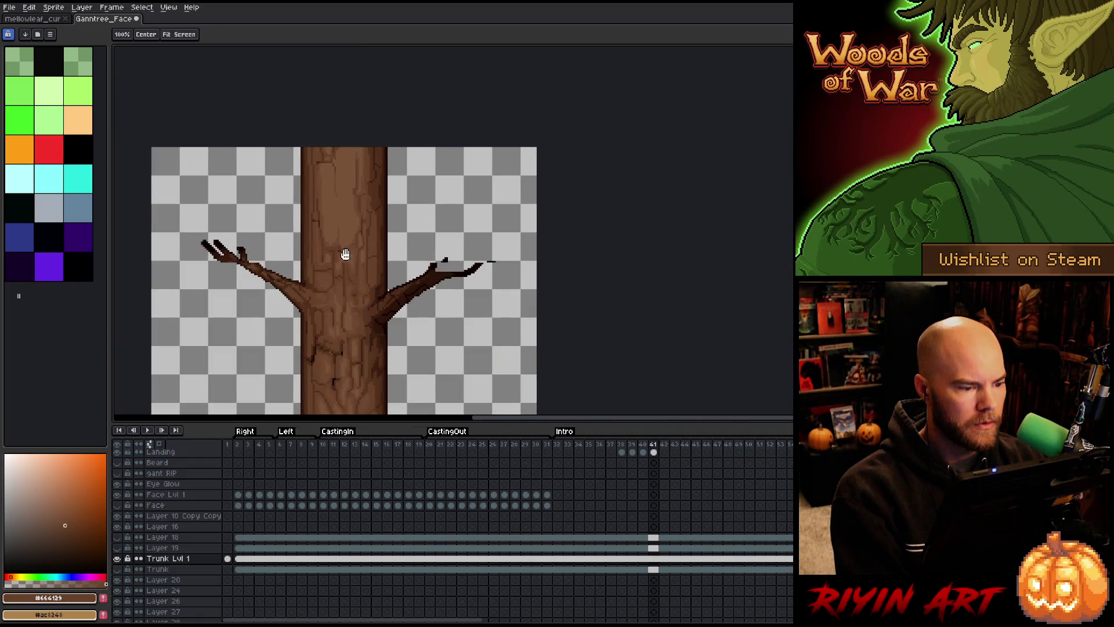
left_click_drag(344, 239, 341, 231)
key("b")
scroll(345, 226, "up", 2)
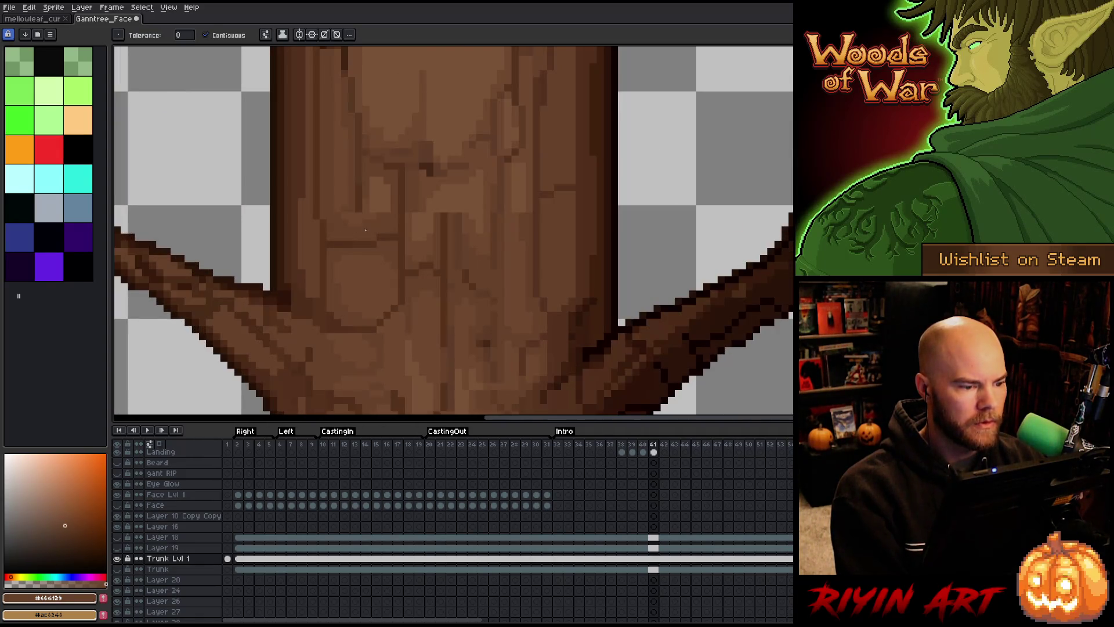